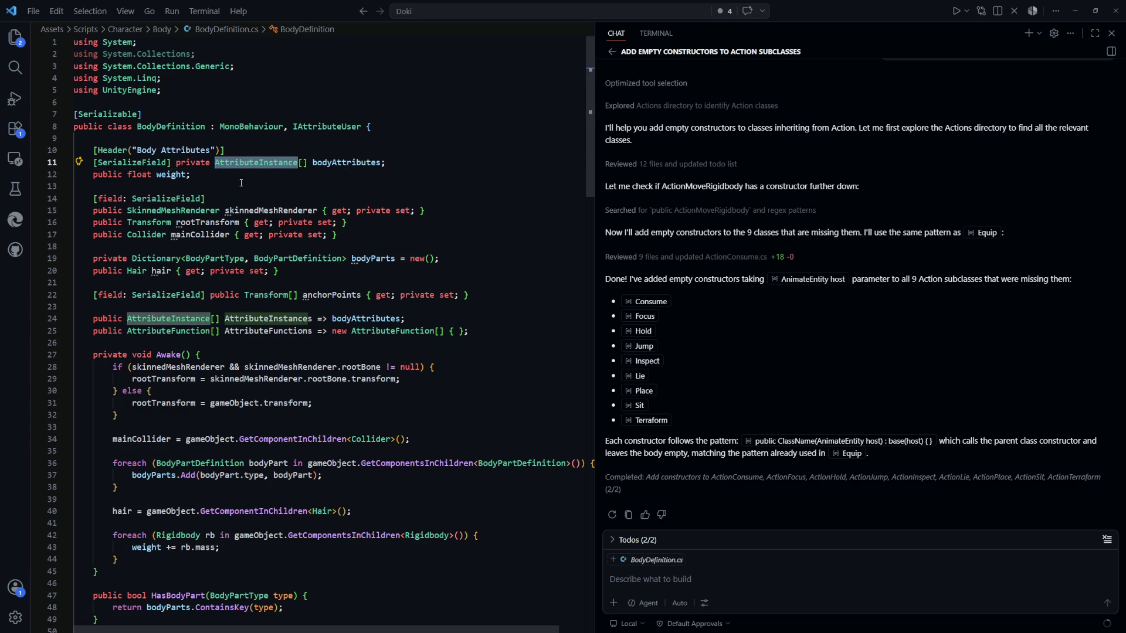
# Step: Go to the AttributeInstance class definition, check its Value property, then bring up Unity
pyautogui.keyDown('ctrl'); pyautogui.click(263, 163); pyautogui.keyUp('ctrl')
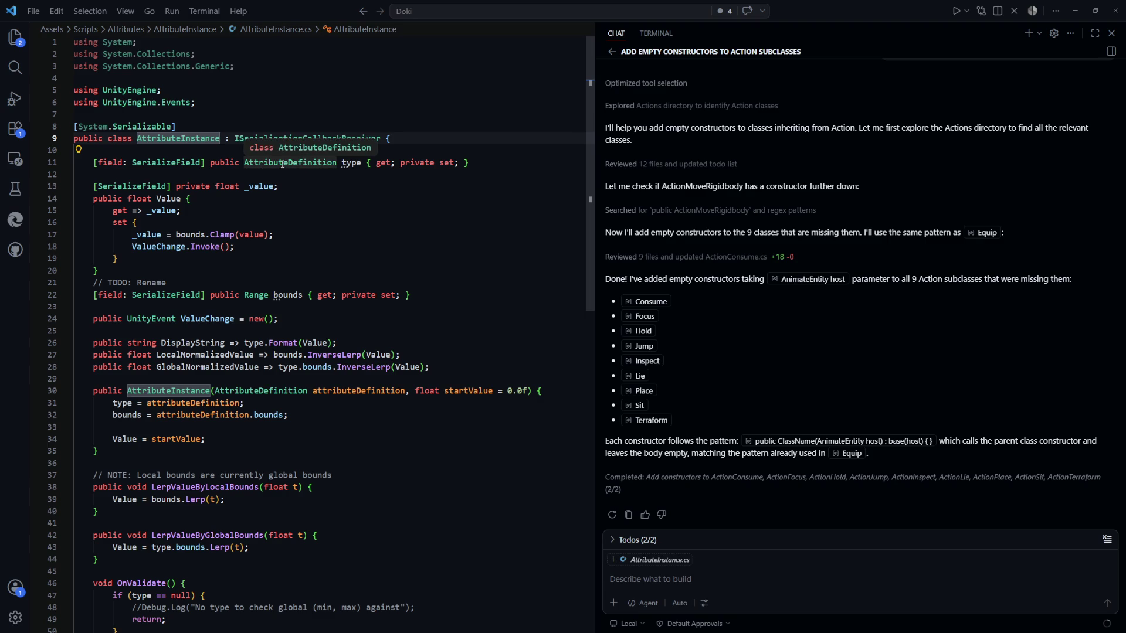
pyautogui.scroll(-1, 322, 196)
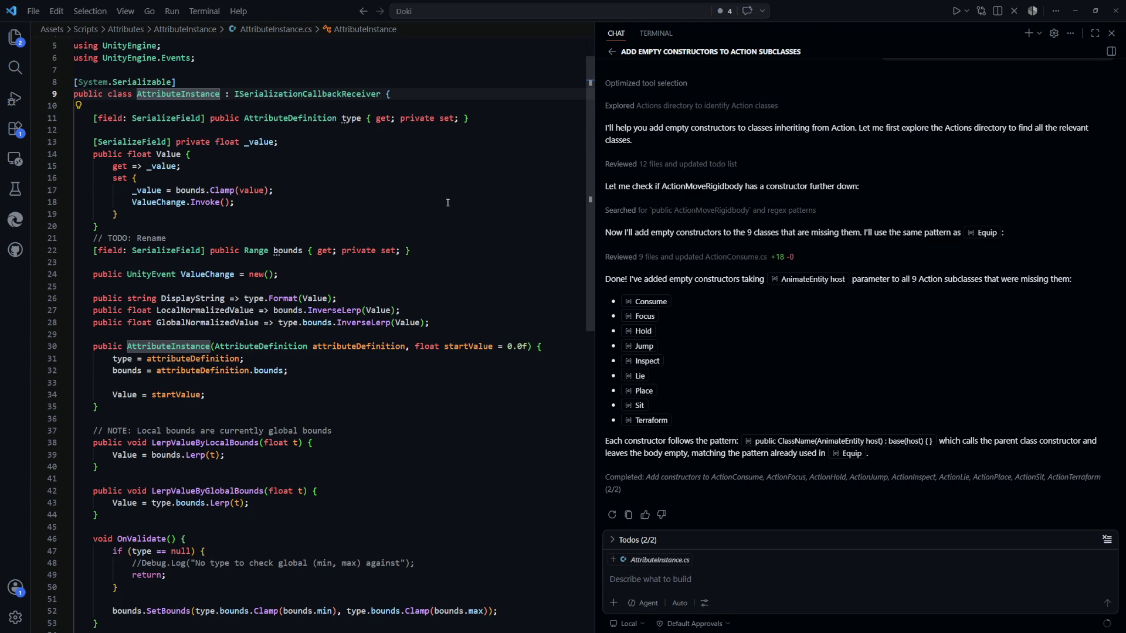
pyautogui.click(440, 224)
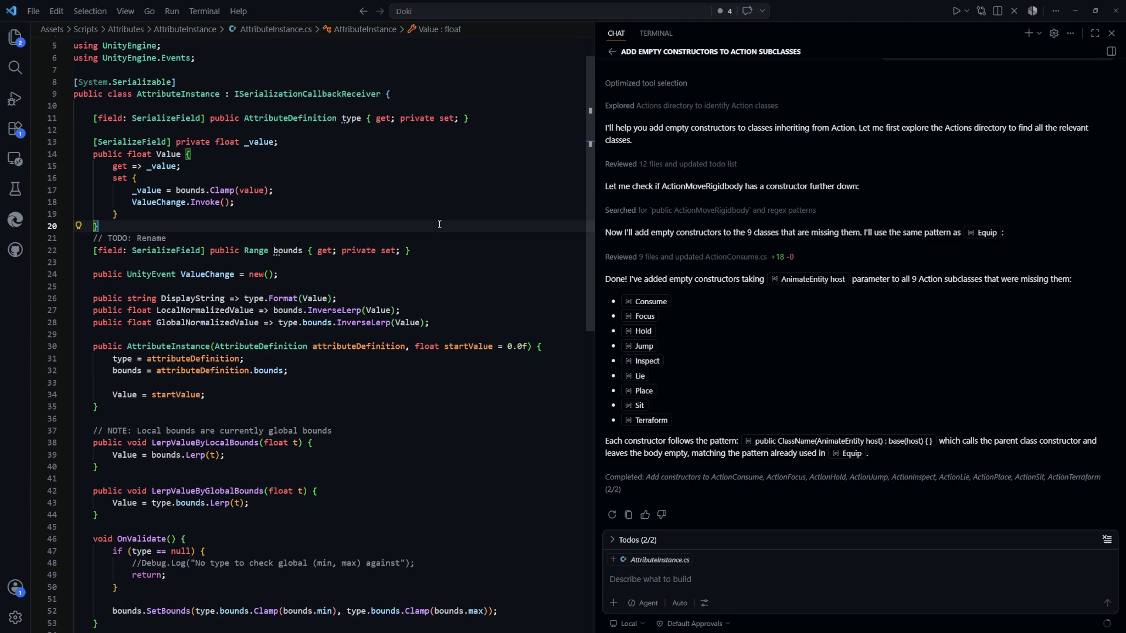
pyautogui.hotkey('alt', 'Tab')
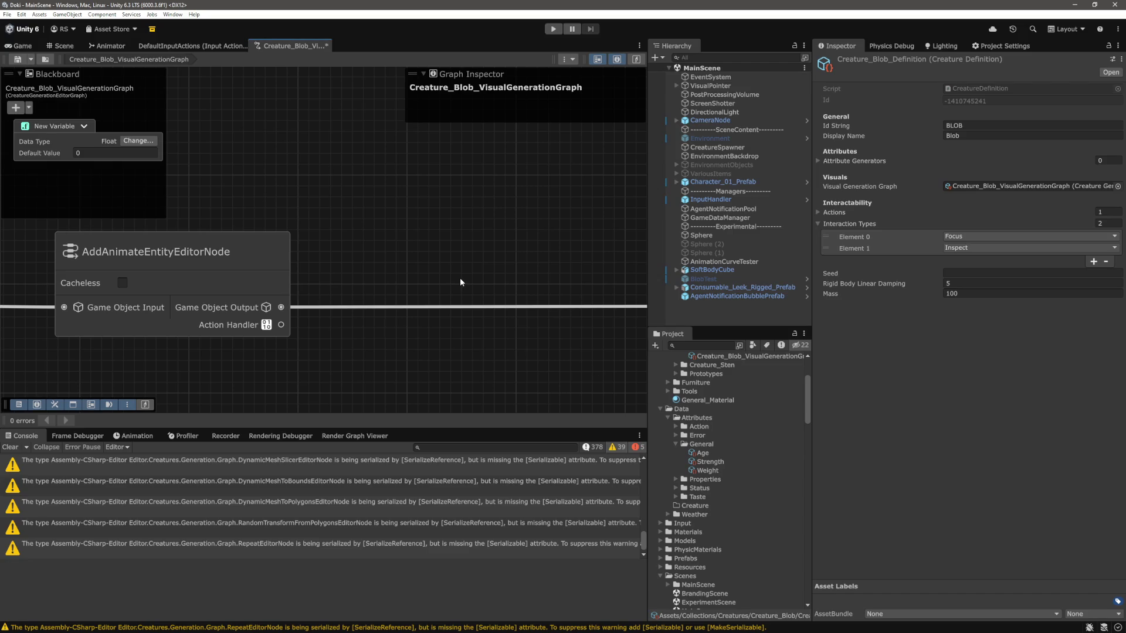
# Step: Frame and inspect AddAnimateEntityEditorNode in the Blob's visual generation graph
pyautogui.scroll(-5, 460, 280)
pyautogui.scroll(3, 401, 320)
pyautogui.scroll(4, 364, 325)
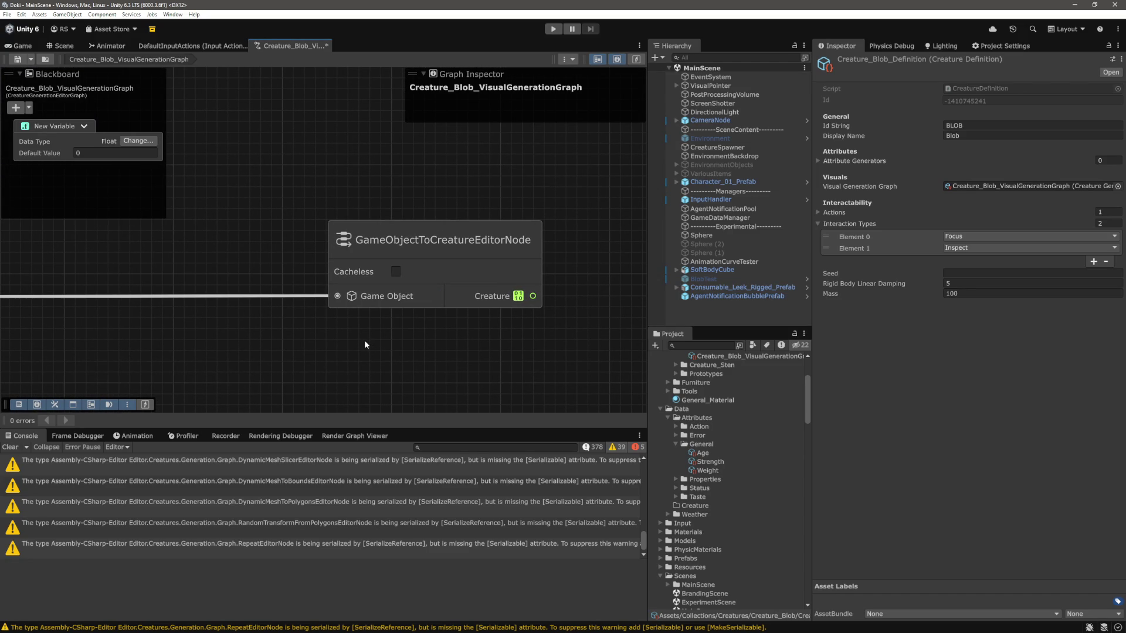
pyautogui.press('[')
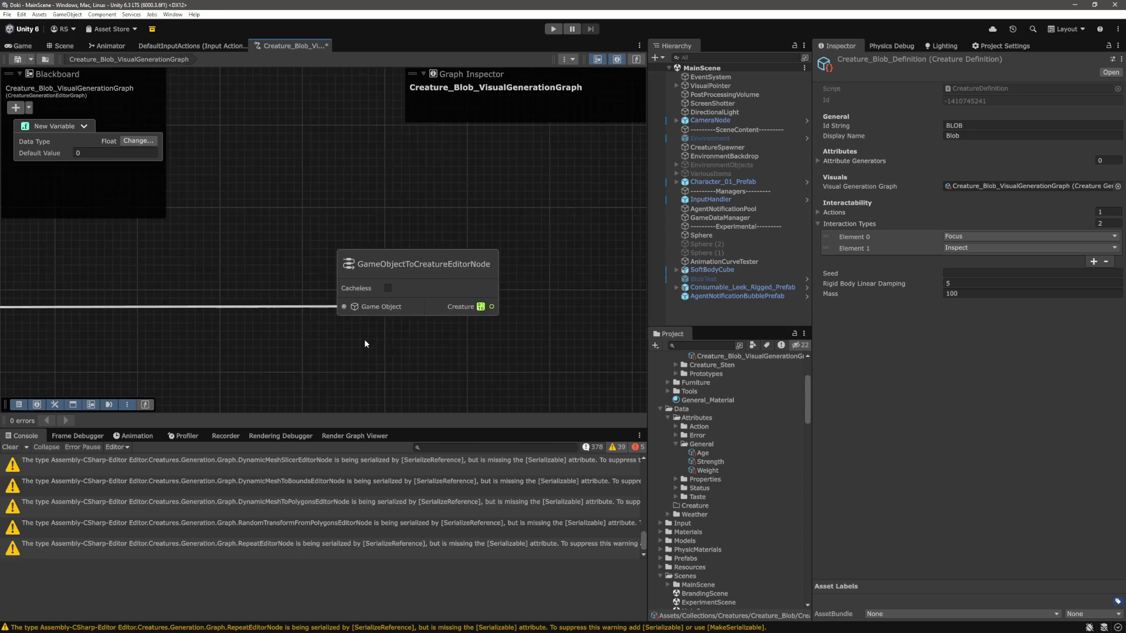
pyautogui.moveTo(378, 322); pyautogui.dragTo(361, 342)
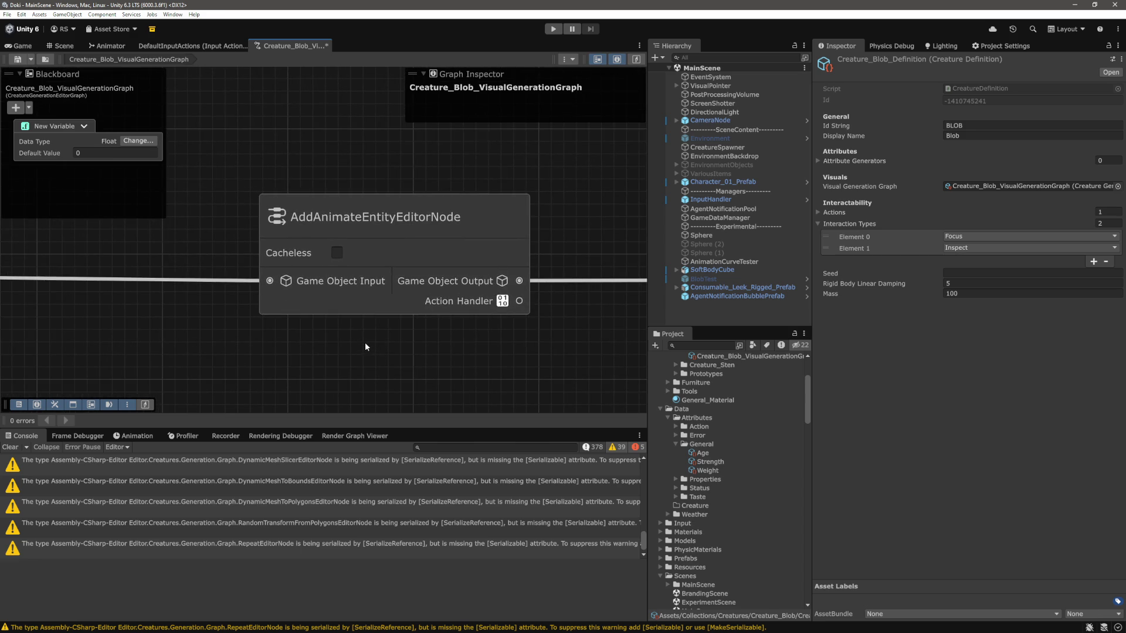
pyautogui.scroll(-5, 366, 344)
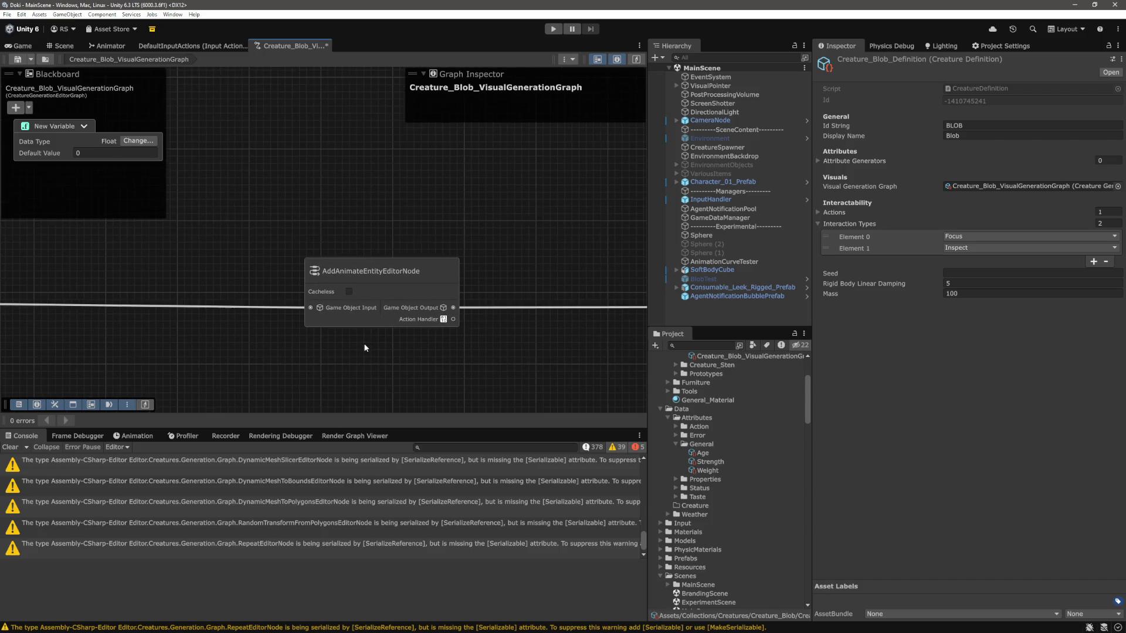
pyautogui.scroll(-1, 364, 347)
pyautogui.scroll(2, 364, 344)
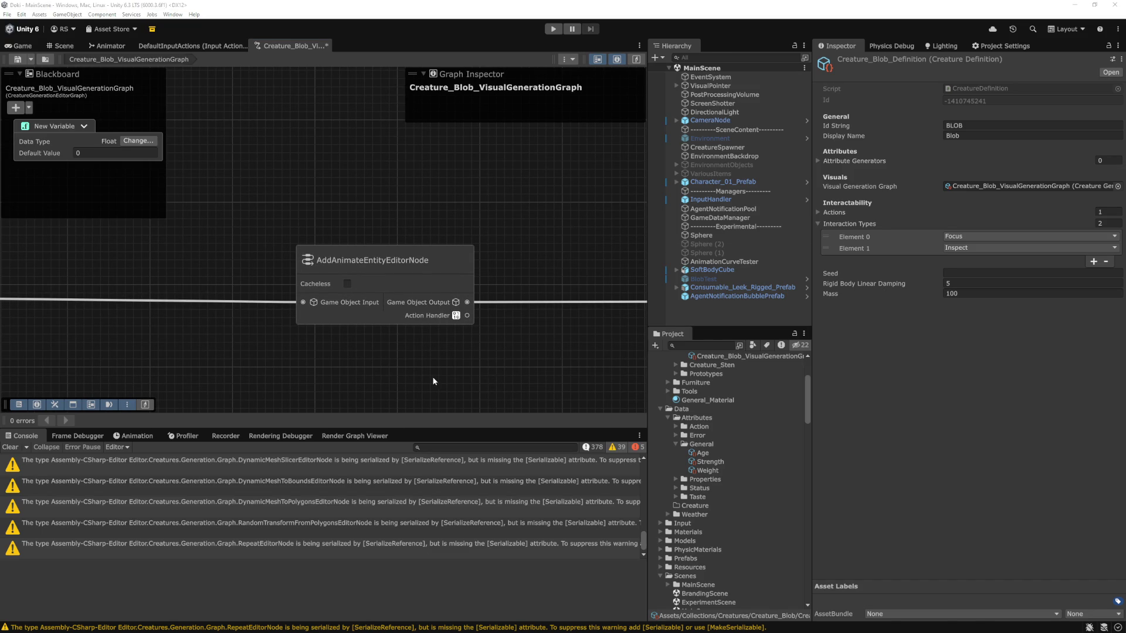
# Step: Return to the AttributeInstance constructor in VS Code and start a file search
pyautogui.hotkey('alt', 'Tab')
pyautogui.click(317, 350)
pyautogui.hotkey('ctrl', 'p')
# Step: Open AnimateEntity.cs and review its BodyDefinition and Animator RequireComponent lines
pyautogui.write('anima')
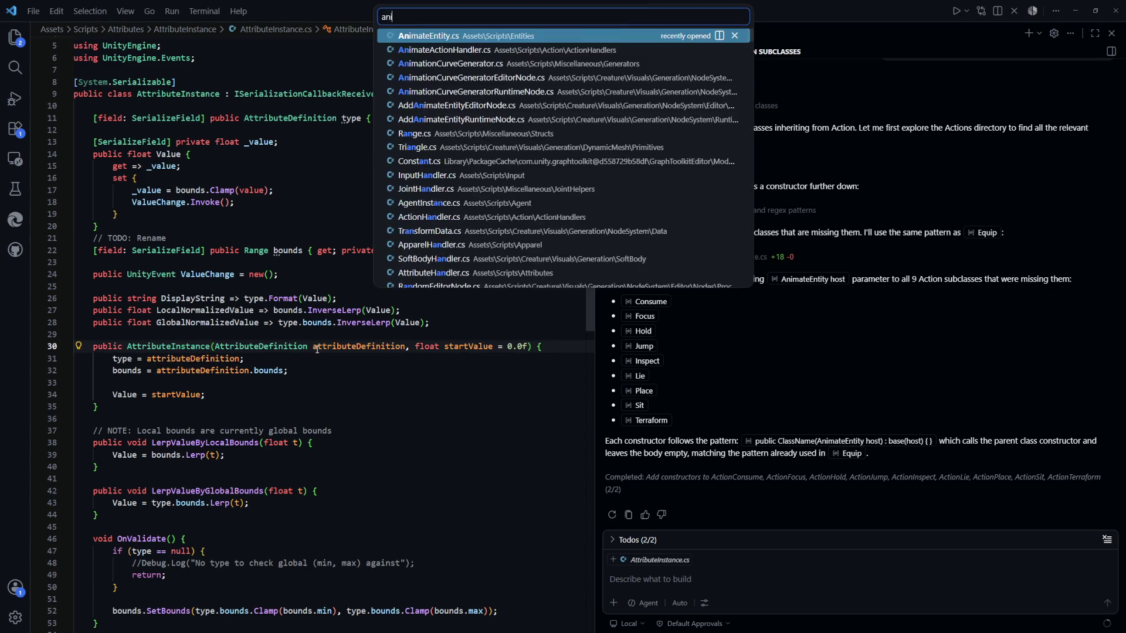
pyautogui.press('Return')
pyautogui.scroll(3, 293, 293)
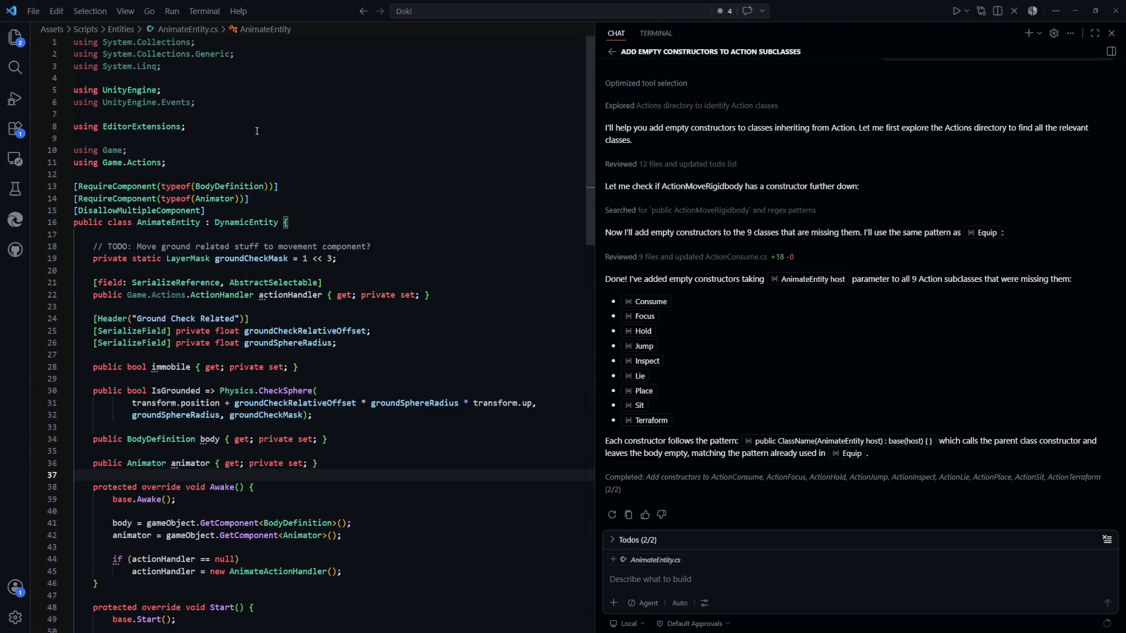
pyautogui.moveTo(278, 186); pyautogui.dragTo(117, 187)
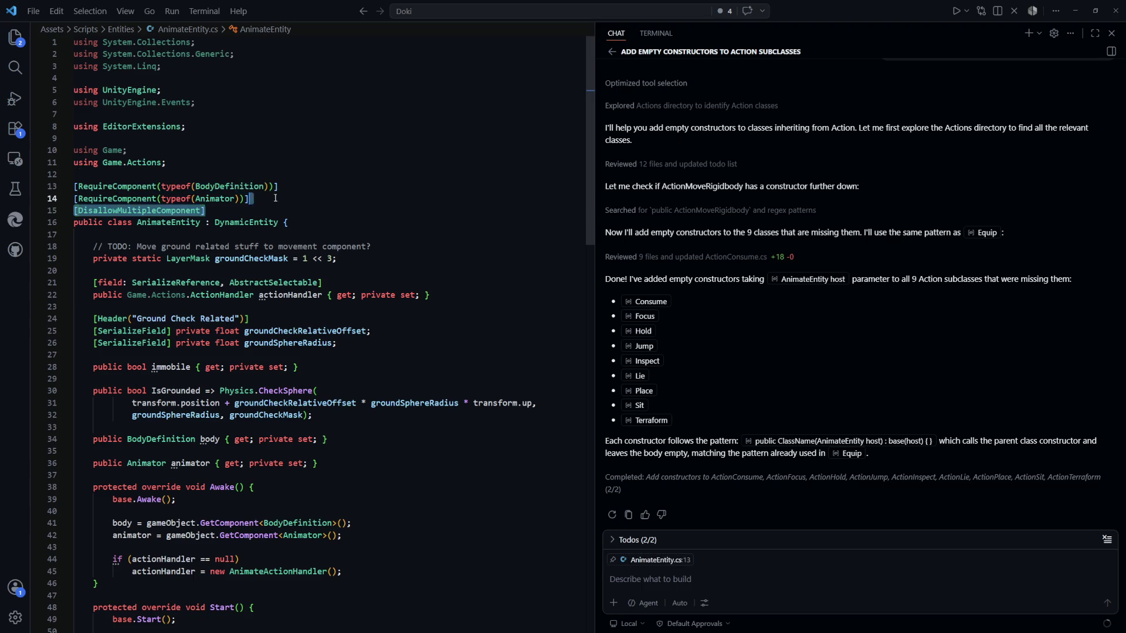
pyautogui.click(311, 198)
pyautogui.tripleClick(312, 198)
pyautogui.click(308, 210)
# Step: Find all references to the animator property in AnimateEntity.cs
pyautogui.scroll(-1, 295, 257)
pyautogui.scroll(-5, 295, 256)
pyautogui.doubleClick(214, 59)
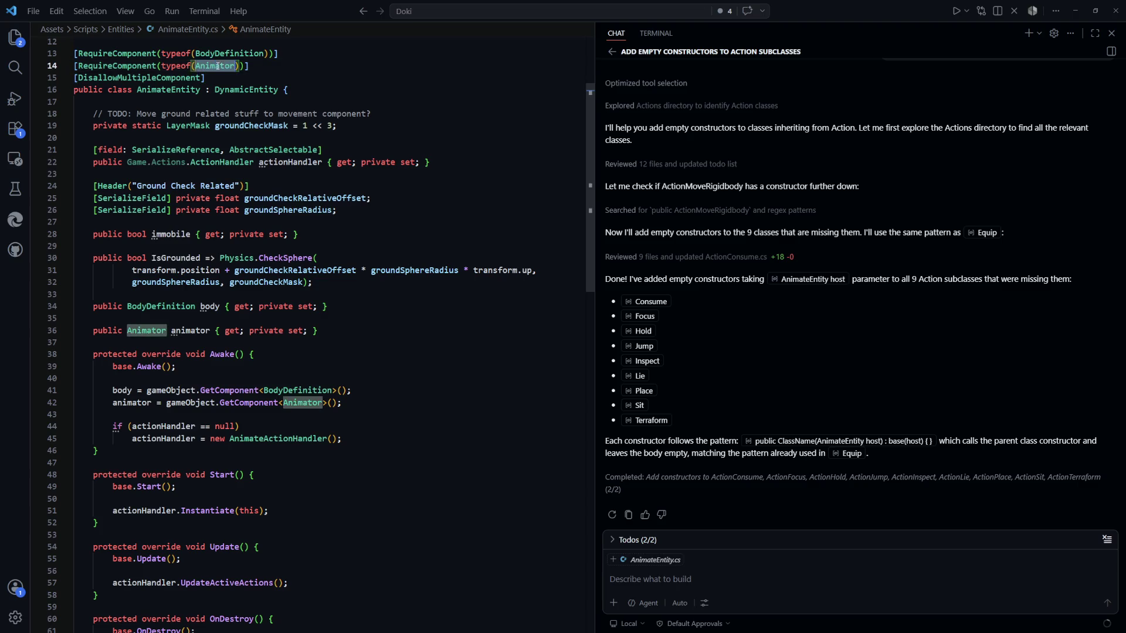
pyautogui.scroll(-3, 408, 316)
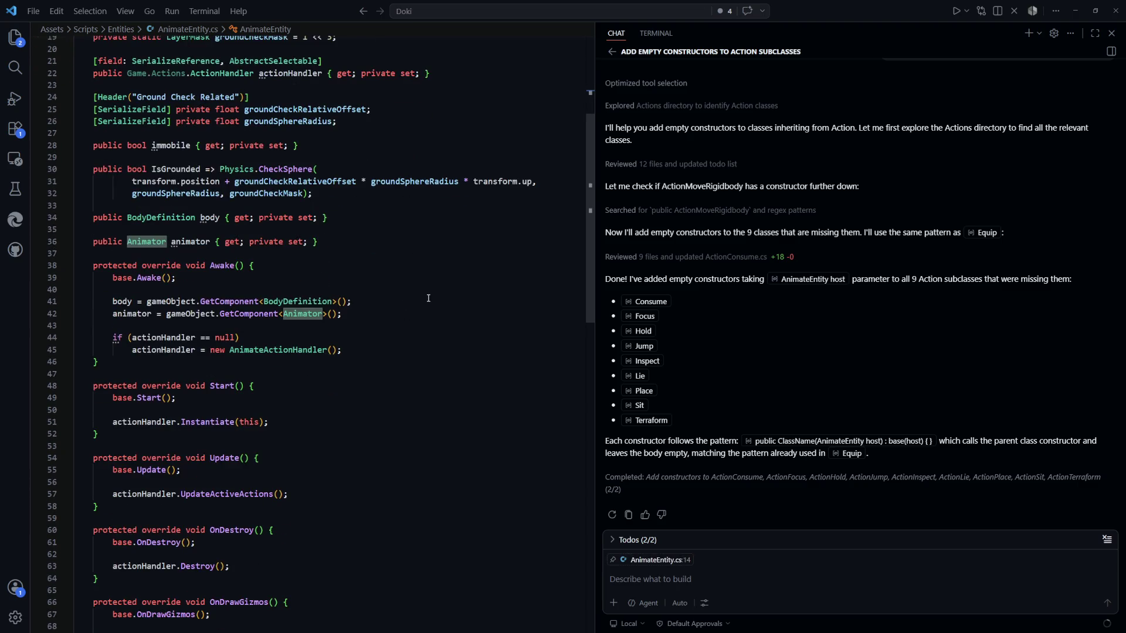
pyautogui.click(213, 245)
pyautogui.keyDown('ctrl'); pyautogui.click(205, 242); pyautogui.keyUp('ctrl')
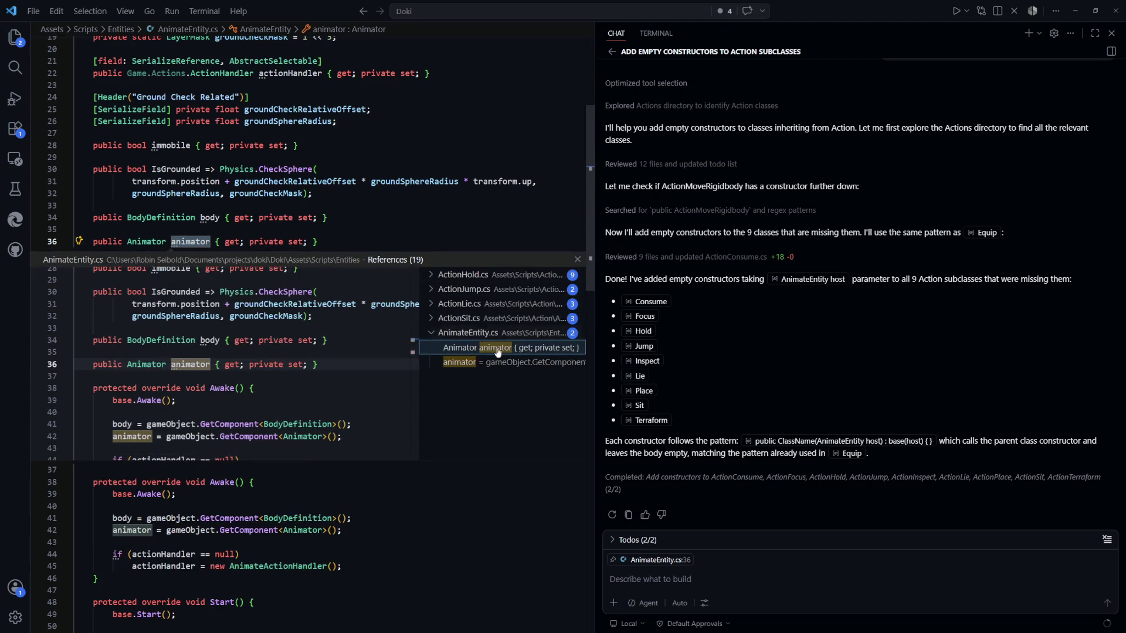
pyautogui.click(370, 482)
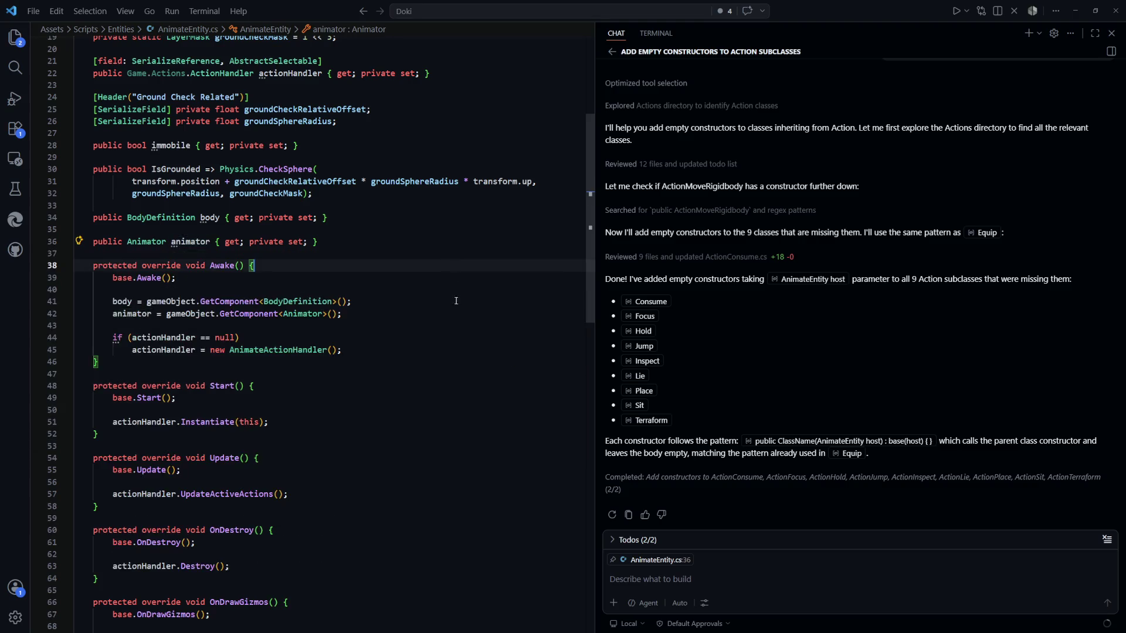
# Step: Review the AnimateEntity class declaration, then jump to the BodyDefinition class definition
pyautogui.scroll(4, 369, 375)
pyautogui.click(369, 363)
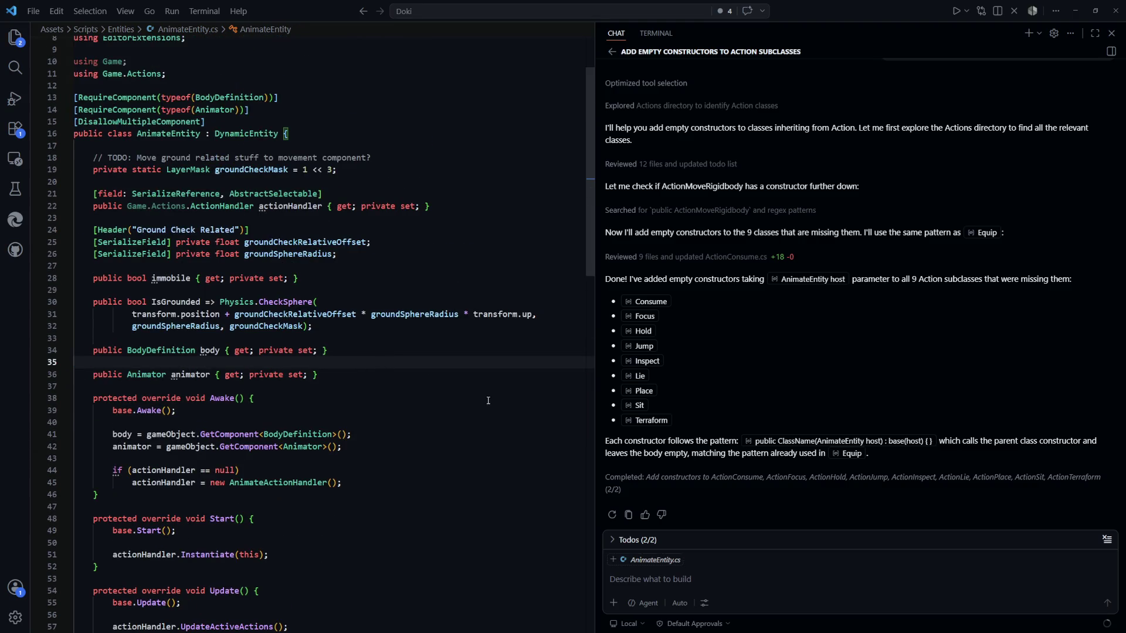
pyautogui.scroll(3, 464, 380)
pyautogui.click(466, 356)
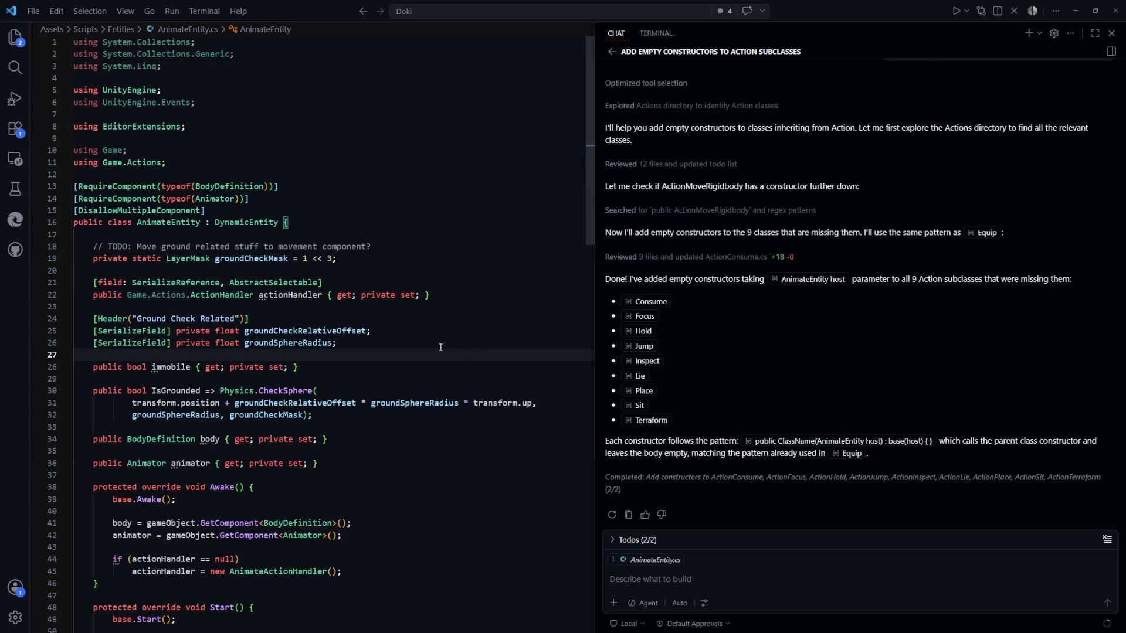
pyautogui.moveTo(292, 223); pyautogui.dragTo(98, 222)
pyautogui.click(264, 198)
pyautogui.click(278, 235)
pyautogui.moveTo(290, 223); pyautogui.dragTo(168, 222)
pyautogui.click(264, 199)
pyautogui.moveTo(290, 222)
pyautogui.mouseDown()
pyautogui.moveTo(77, 210)
pyautogui.moveTo(136, 222)
pyautogui.moveTo(74, 222)
pyautogui.mouseUp()
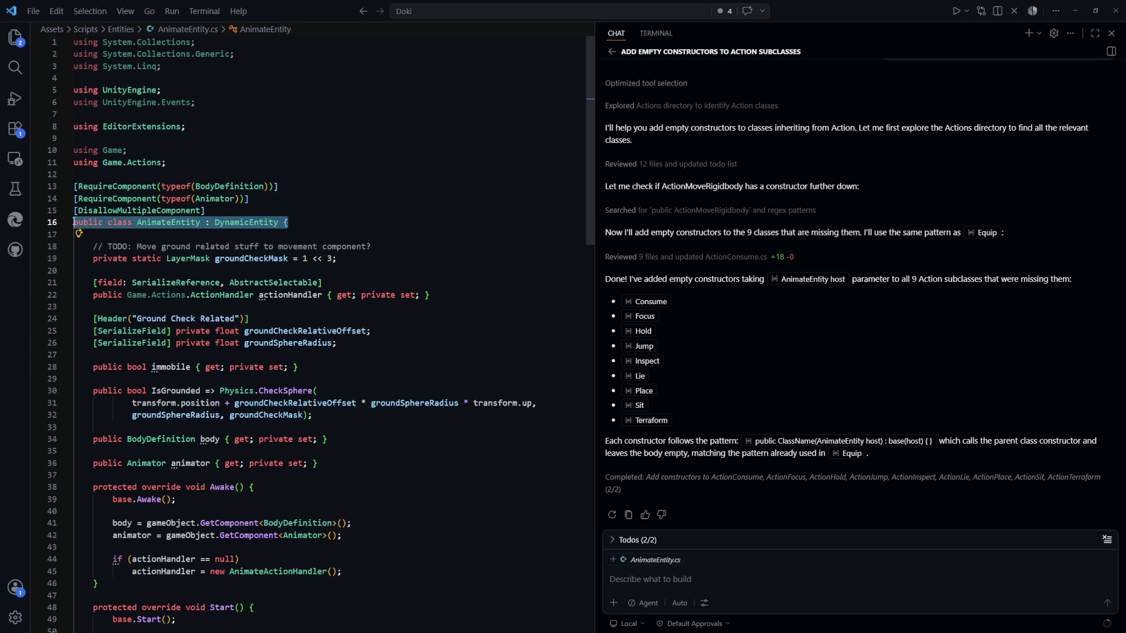
pyautogui.click(240, 187)
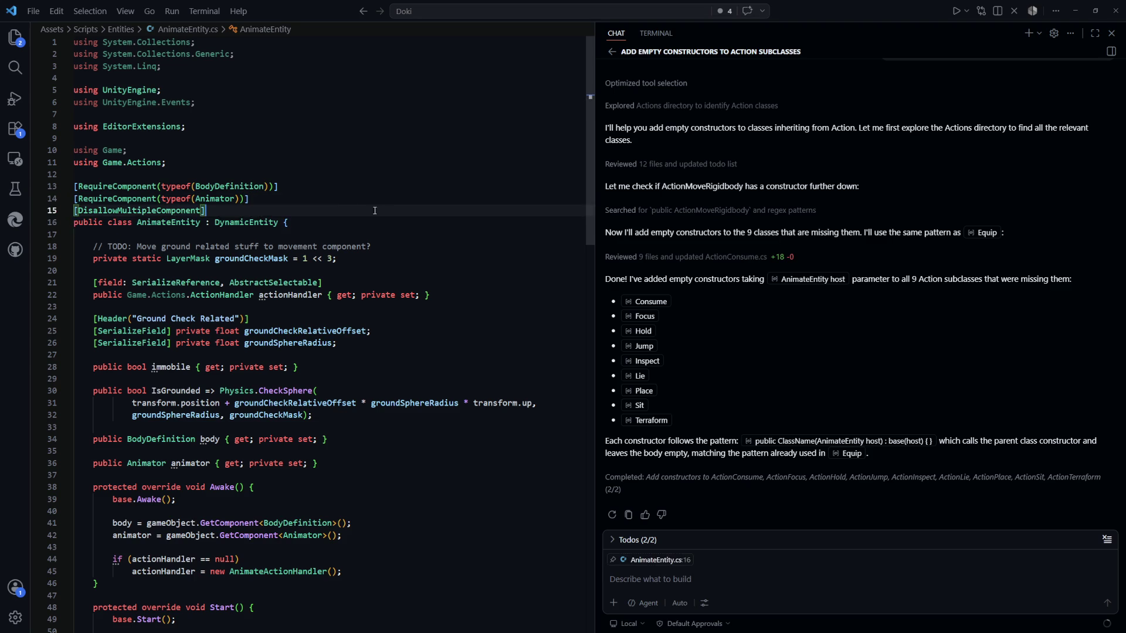
pyautogui.keyDown('ctrl'); pyautogui.click(240, 188); pyautogui.keyUp('ctrl')
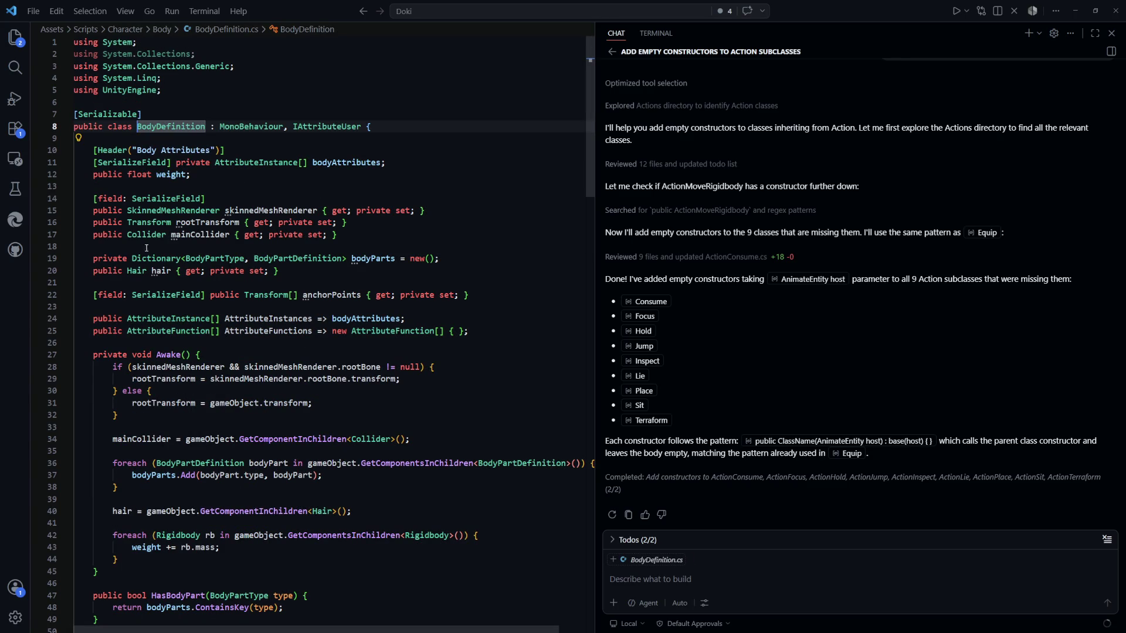
# Step: Look over BodyDefinition's fields, such as skinnedMeshRenderer
pyautogui.click(268, 186)
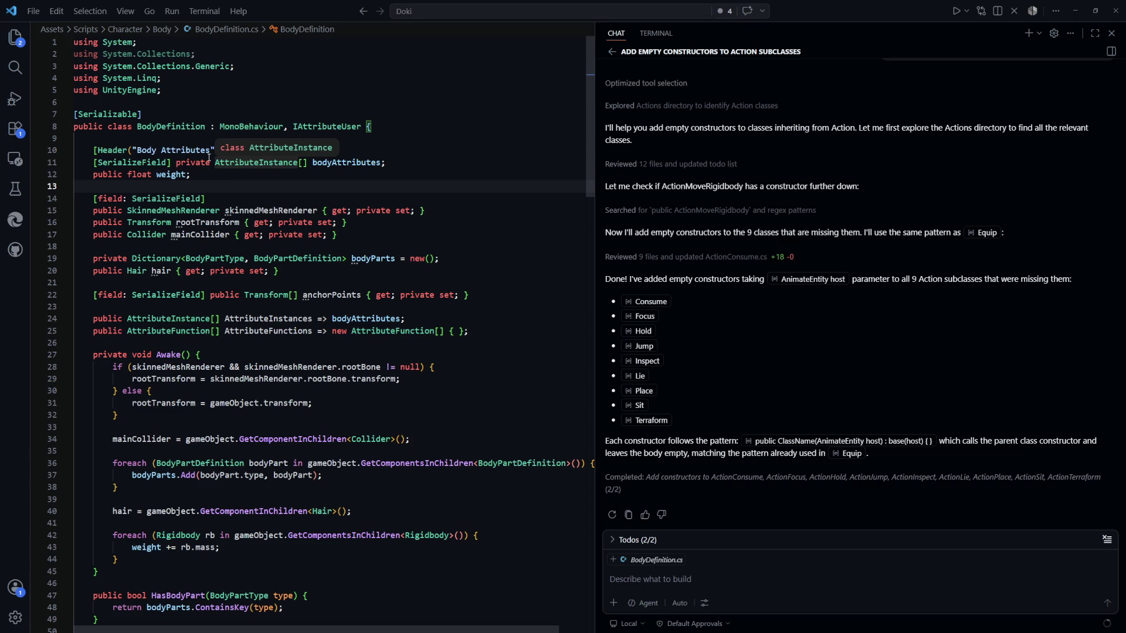
pyautogui.click(464, 198)
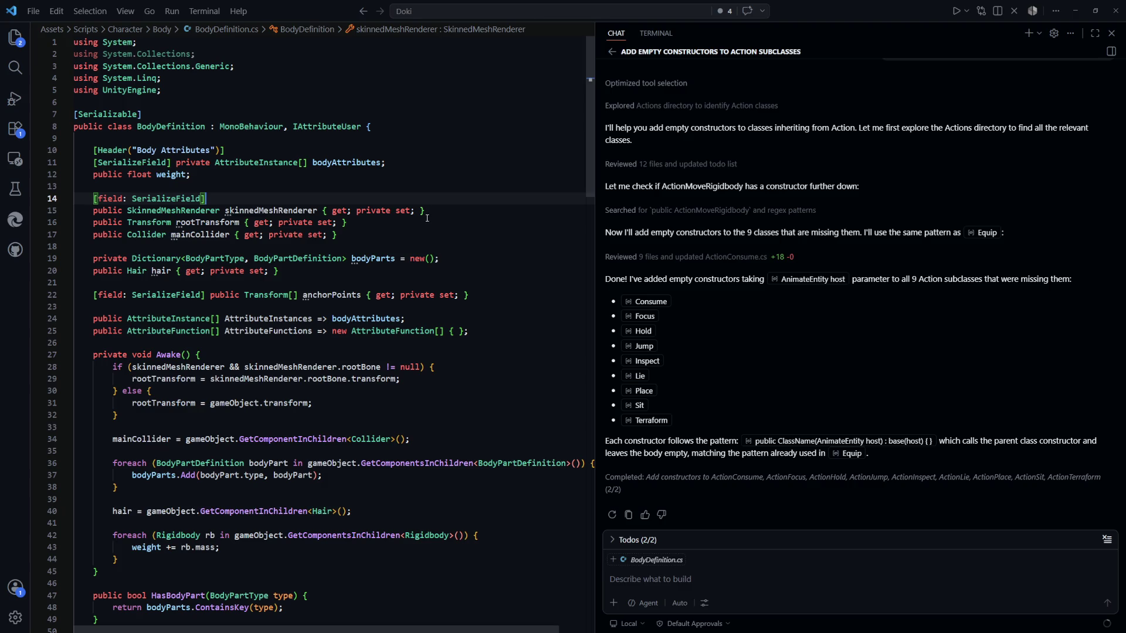
pyautogui.scroll(-10, 425, 220)
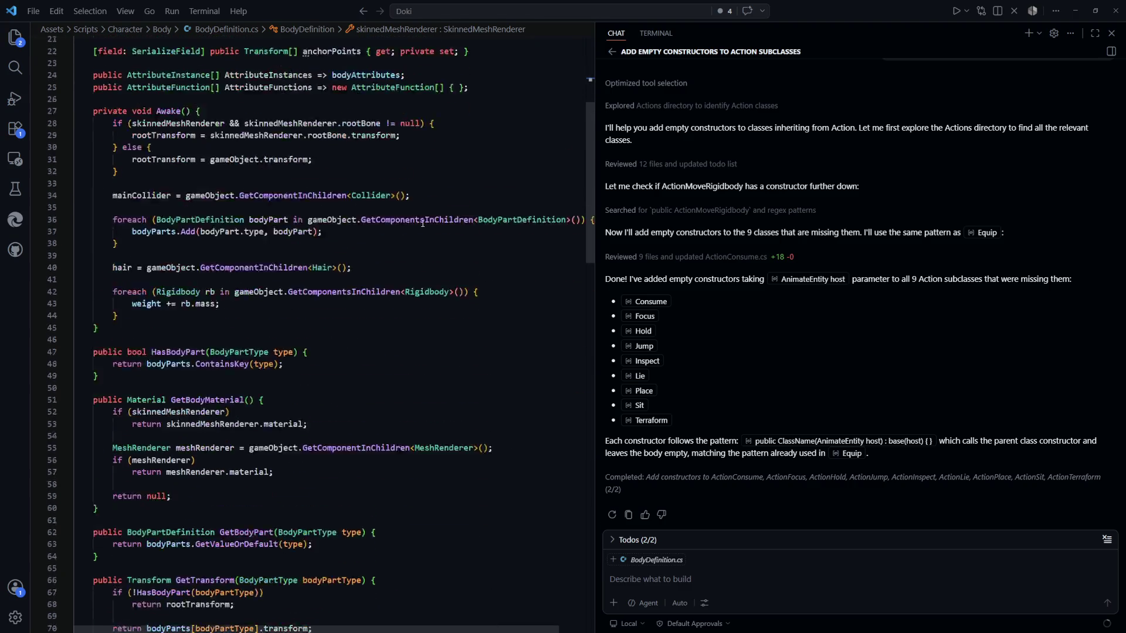
pyautogui.scroll(6, 412, 264)
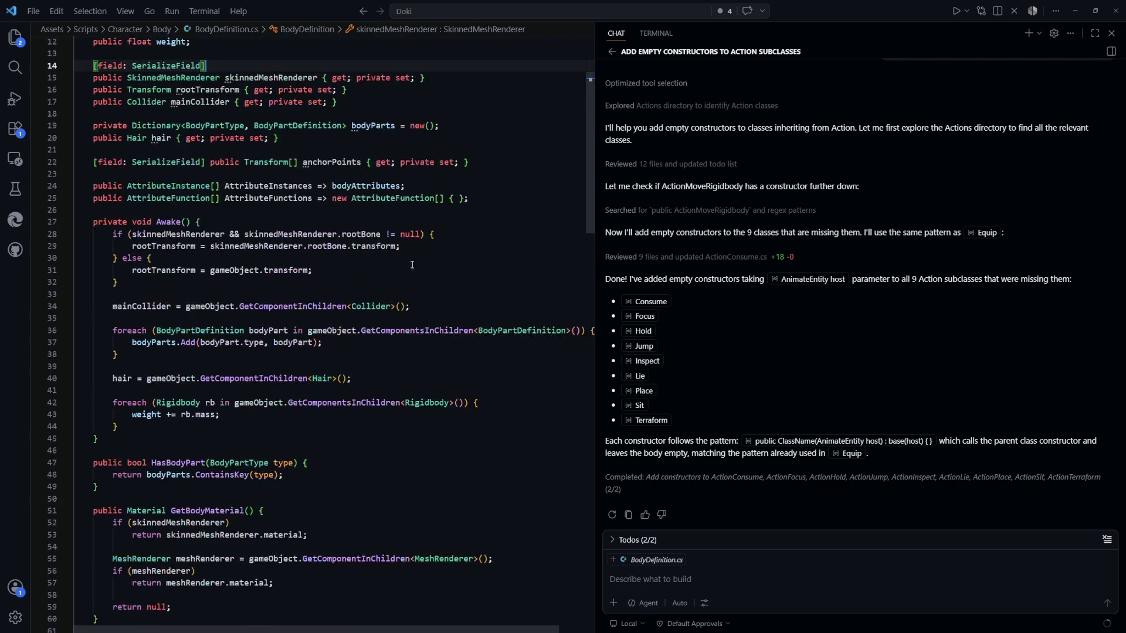
# Step: Check the rootTransform assignments, then select Awake lines 28–44 as chat context
pyautogui.click(103, 223)
pyautogui.moveTo(400, 246)
pyautogui.mouseDown()
pyautogui.moveTo(93, 223)
pyautogui.moveTo(253, 246)
pyautogui.moveTo(143, 245)
pyautogui.mouseUp()
pyautogui.moveTo(313, 270); pyautogui.dragTo(133, 271)
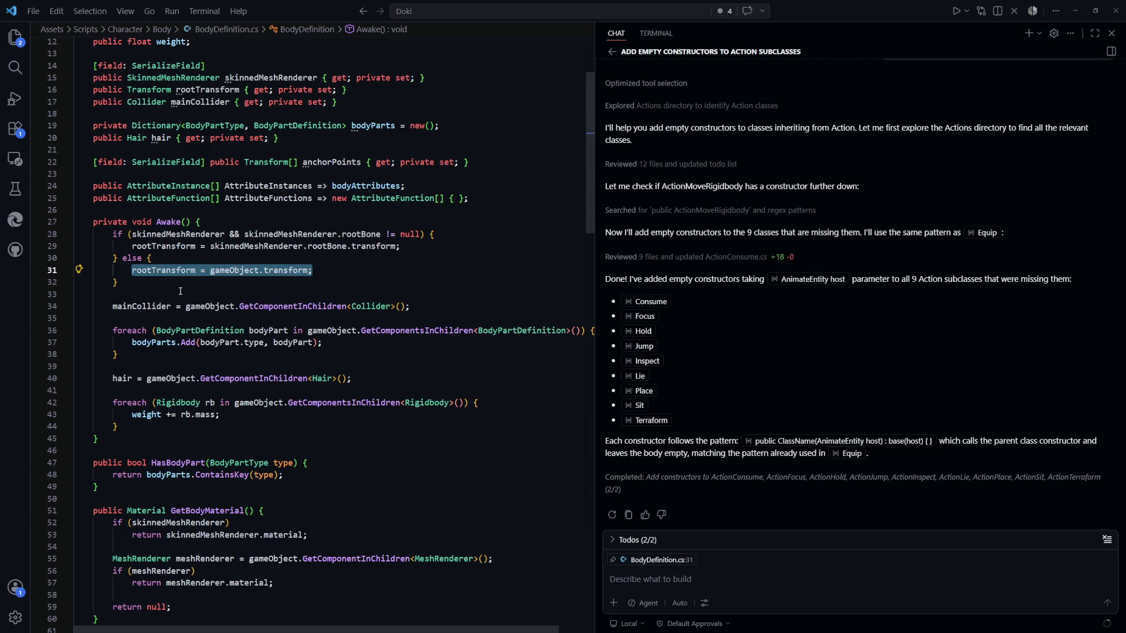
pyautogui.click(180, 291)
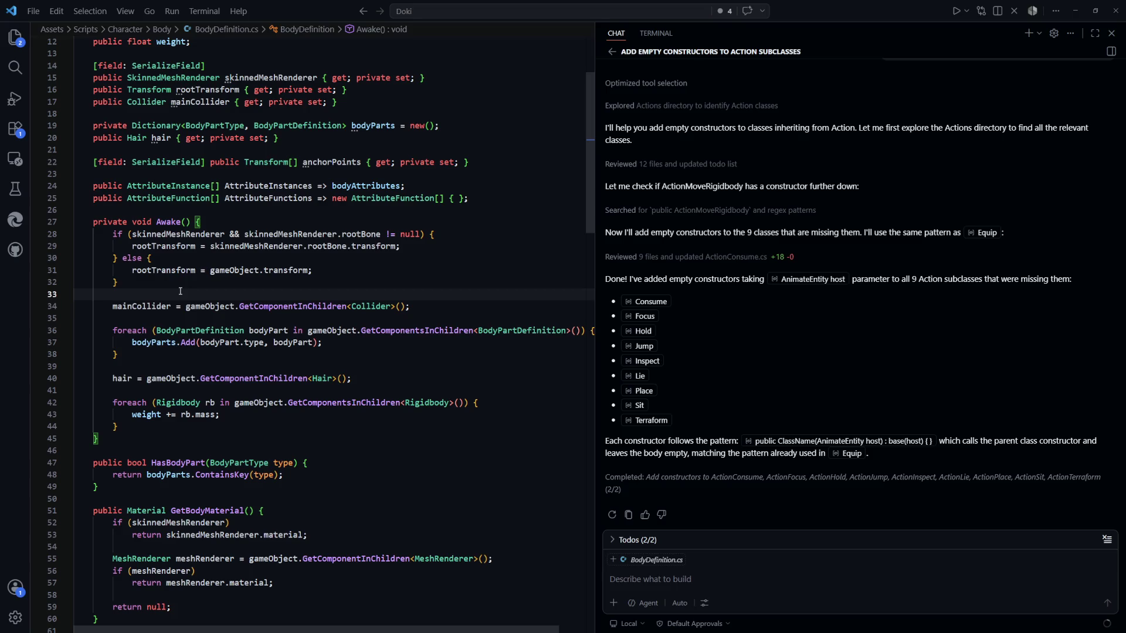
pyautogui.moveTo(117, 426)
pyautogui.mouseDown()
pyautogui.moveTo(88, 293)
pyautogui.moveTo(112, 234)
pyautogui.mouseUp()
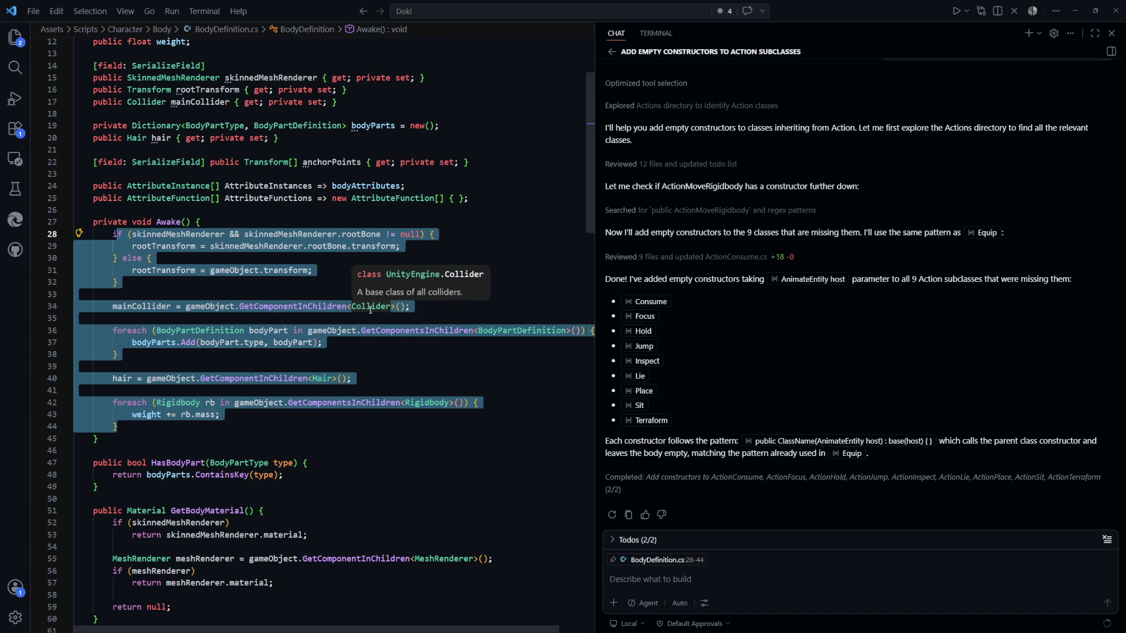
# Step: Check the mainCollider assignment on line 34, then search files for 'att' and highlight AttributeHandler.cs
pyautogui.click(540, 289)
pyautogui.moveTo(417, 306); pyautogui.dragTo(115, 306)
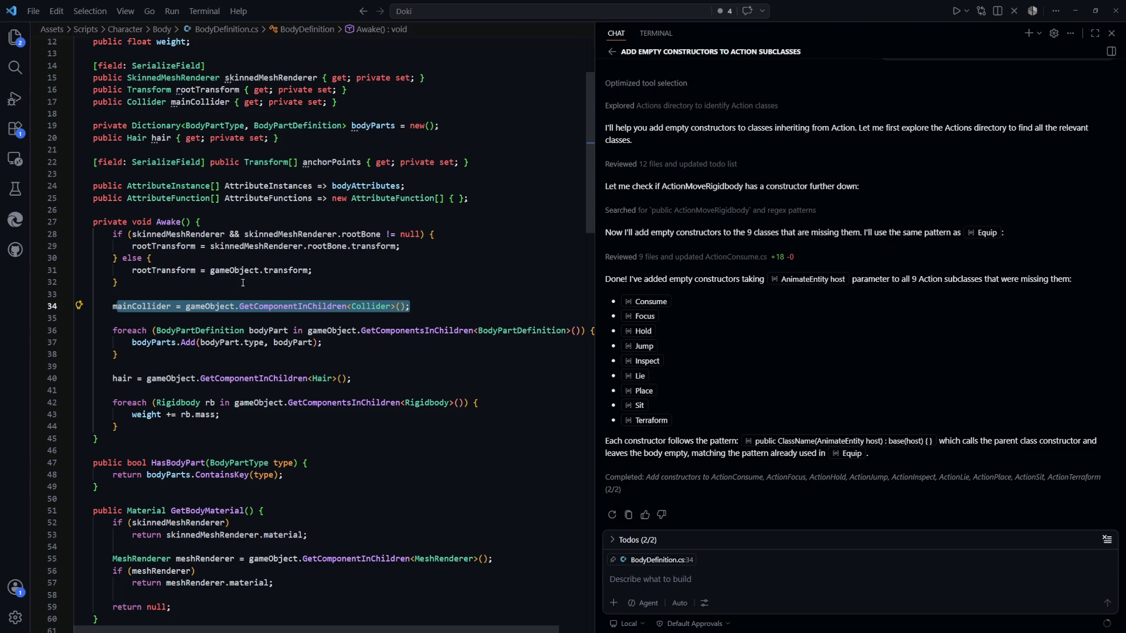
pyautogui.click(389, 306)
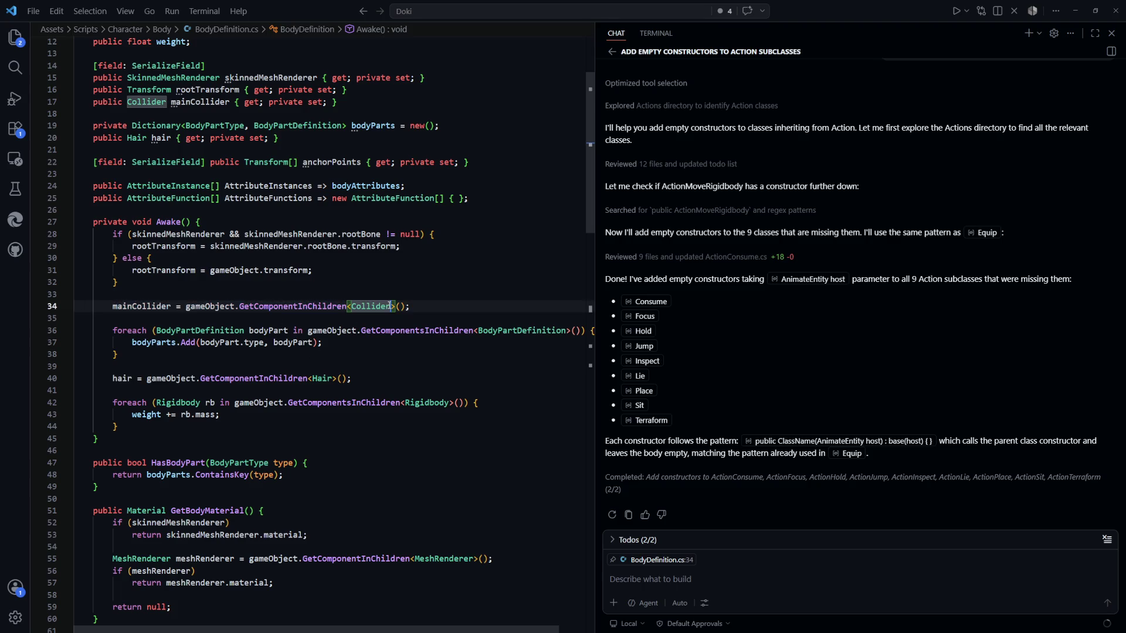
pyautogui.hotkey('ctrl', 'p')
pyautogui.write('att')
pyautogui.press('Down')
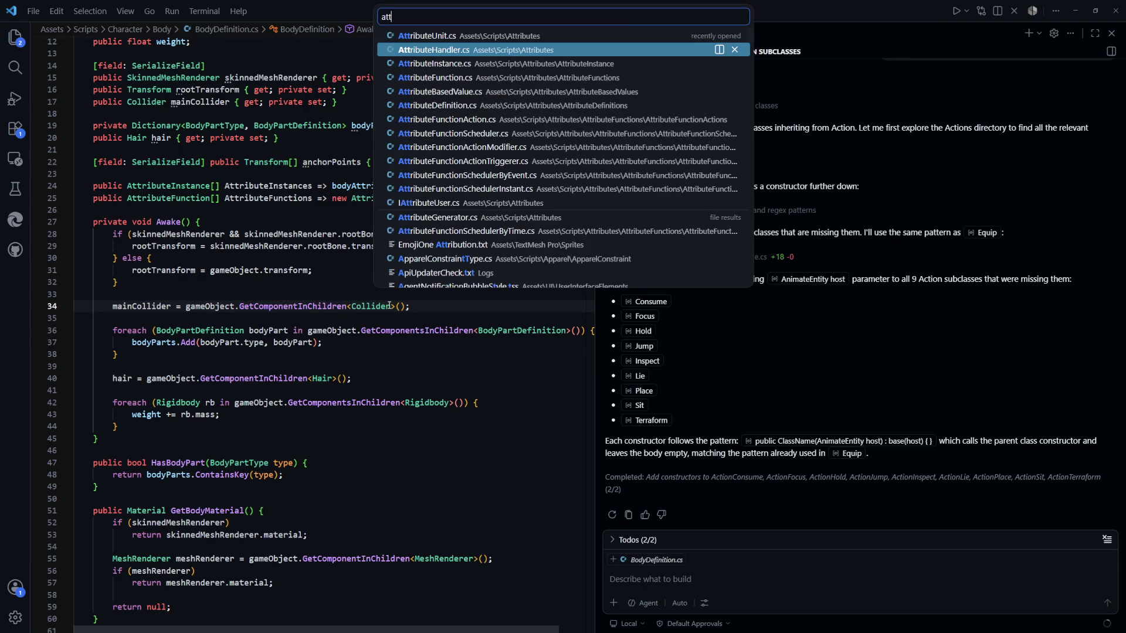
# Step: Open AttributeHandler.cs and review its unimplemented Awake and its Start method
pyautogui.press('Return')
pyautogui.scroll(1, 292, 355)
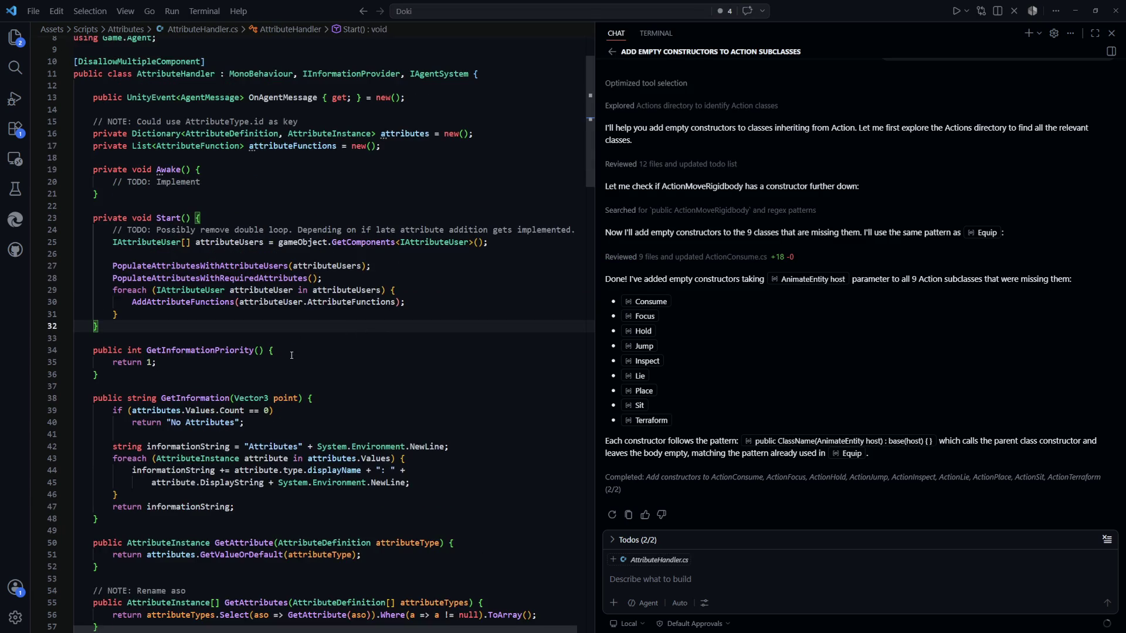
pyautogui.scroll(1, 313, 258)
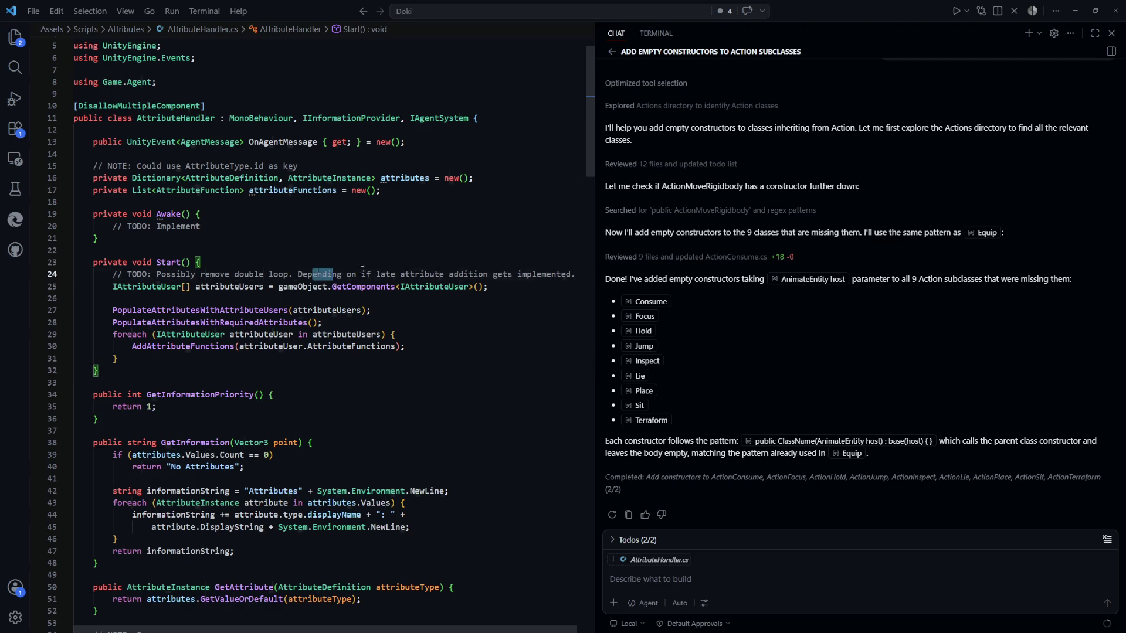
pyautogui.moveTo(313, 274); pyautogui.dragTo(575, 274)
pyautogui.click(338, 239)
pyautogui.scroll(1, 338, 300)
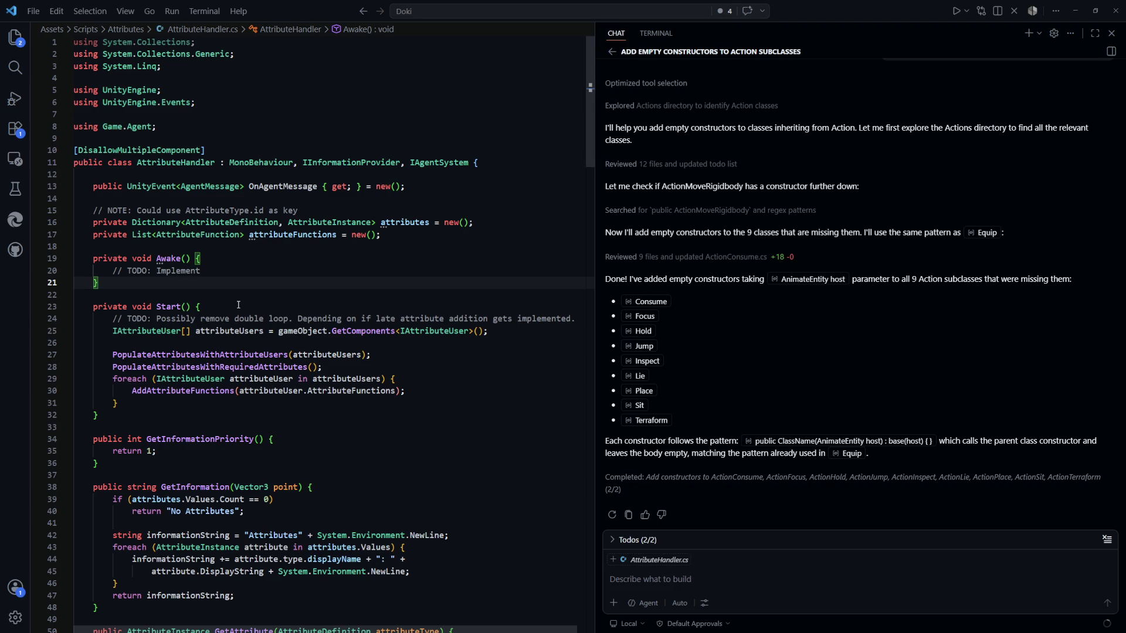
pyautogui.click(240, 306)
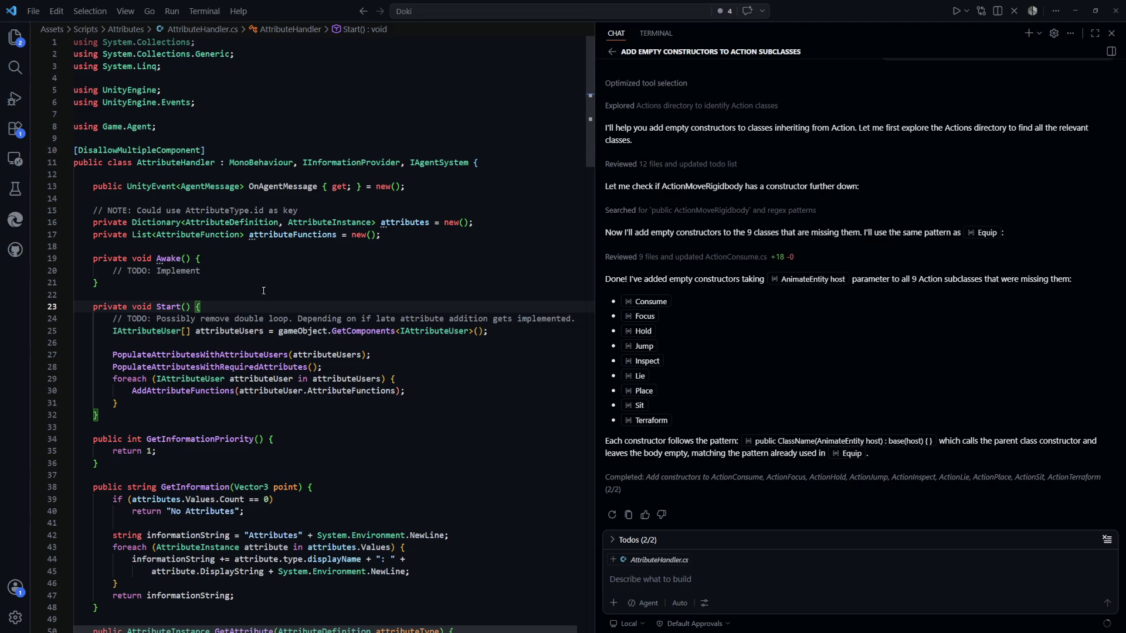
pyautogui.press('Up')
pyautogui.press('Up')
pyautogui.press('Up')
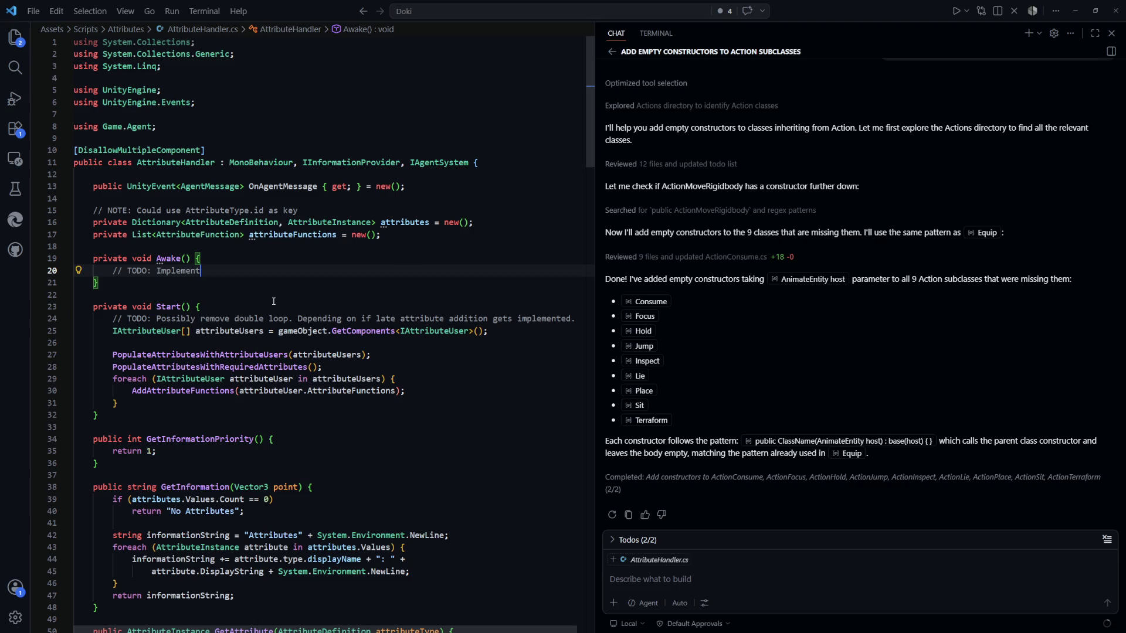
# Step: Read through the GetInformation method and the rest of AttributeHandler.cs
pyautogui.scroll(-2, 274, 300)
pyautogui.click(388, 356)
pyautogui.scroll(2, 387, 357)
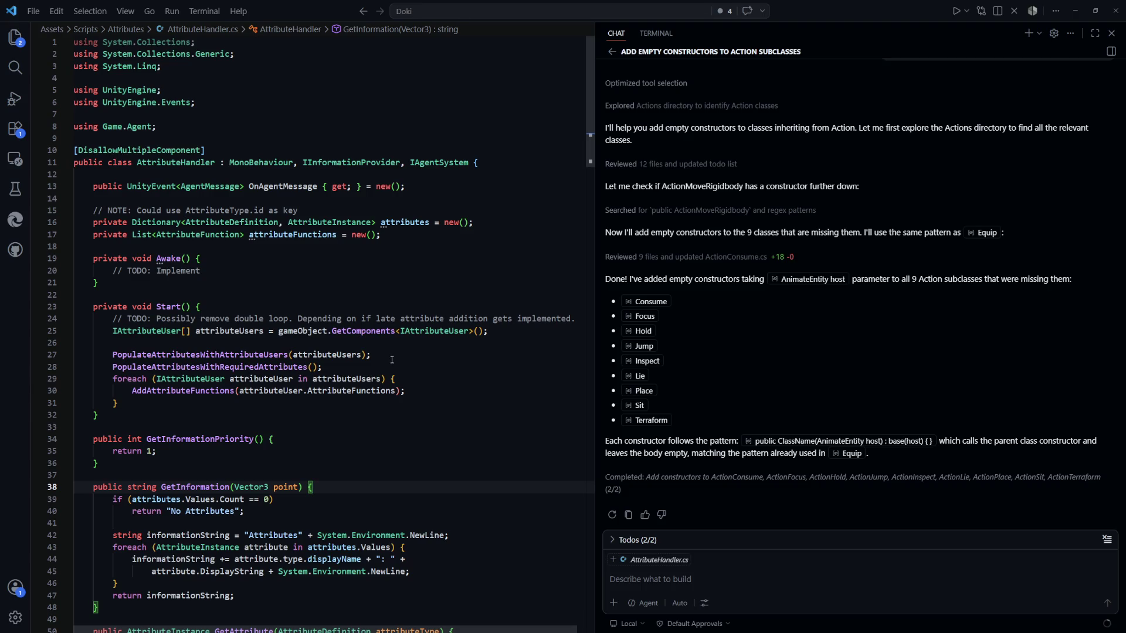
pyautogui.scroll(-2, 392, 359)
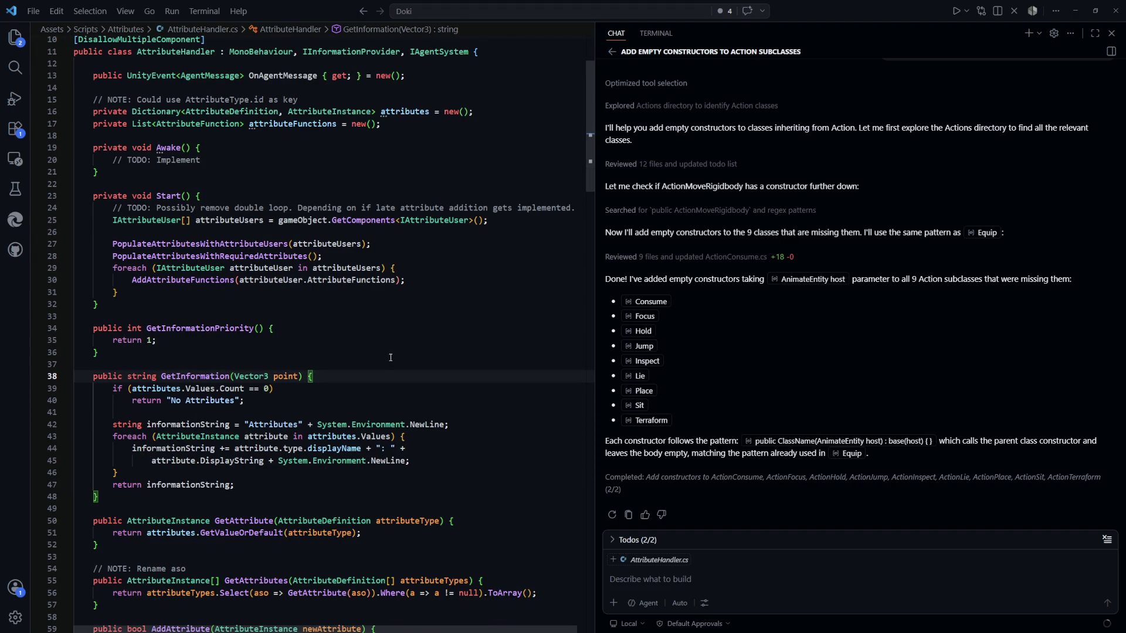
pyautogui.scroll(-3, 391, 357)
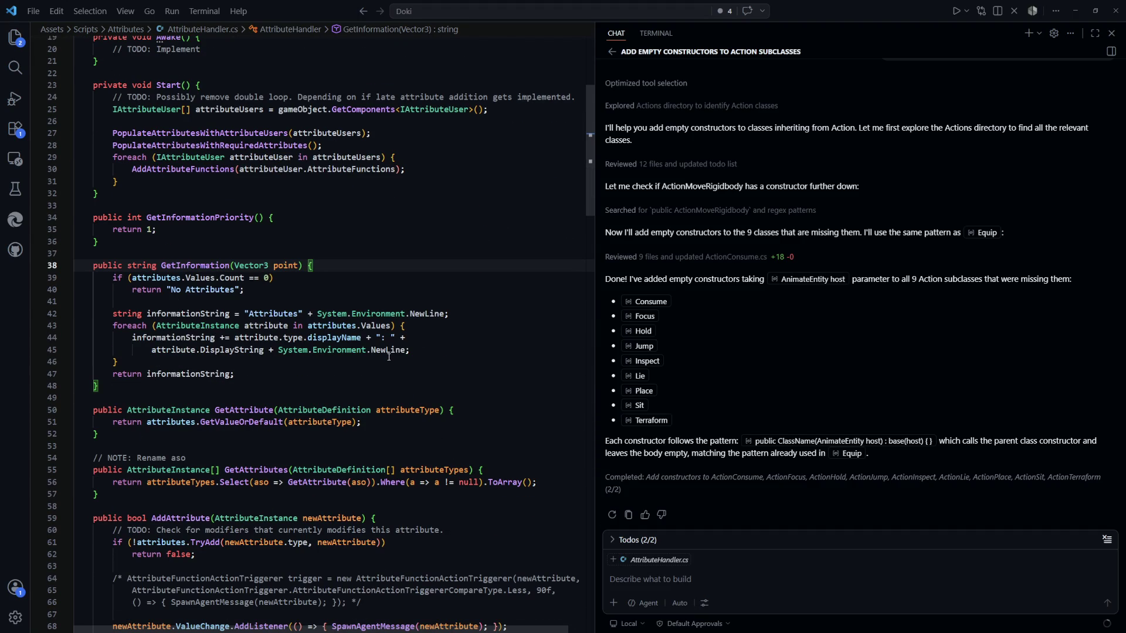
pyautogui.scroll(-3, 389, 357)
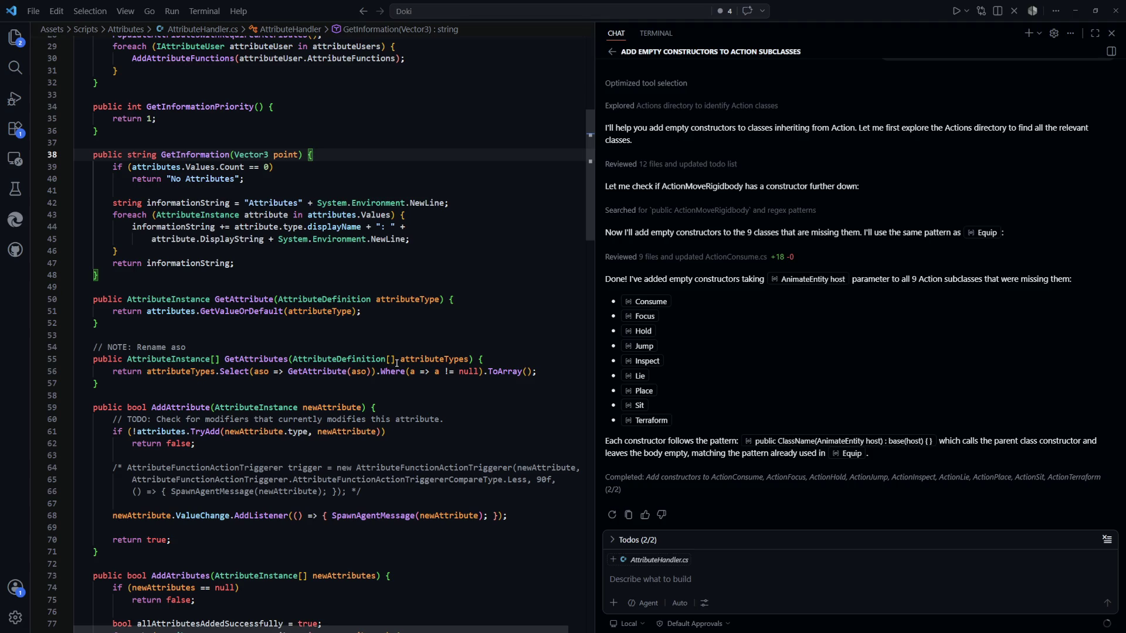
pyautogui.scroll(10, 282, 264)
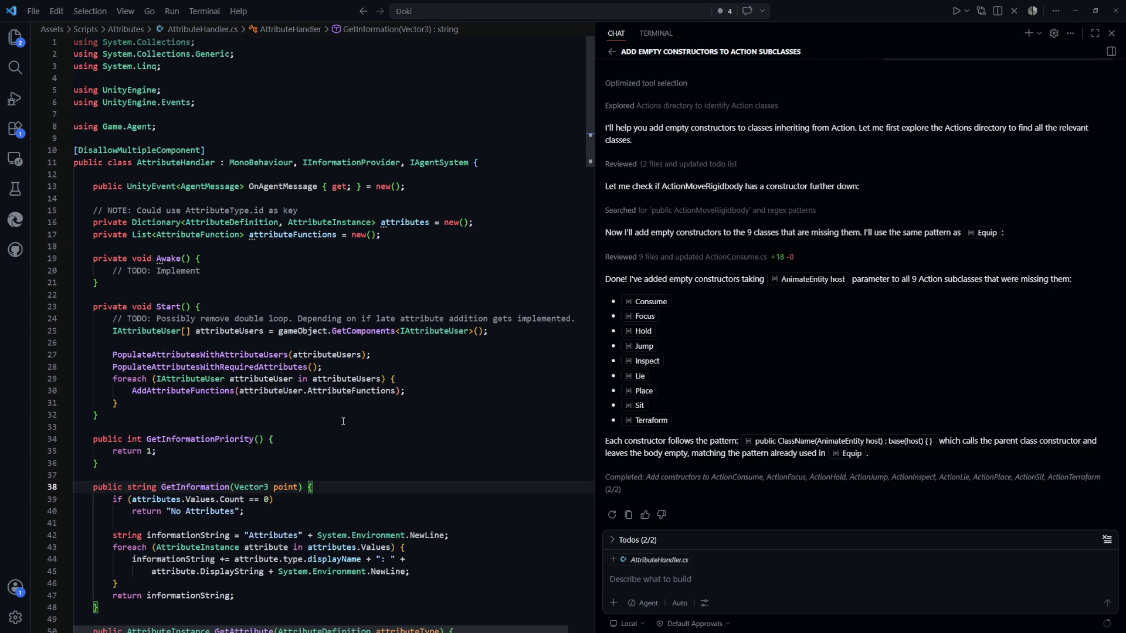
# Step: Mark the AddAttributeFunctions loop lines, then switch to the Unity editor
pyautogui.click(348, 285)
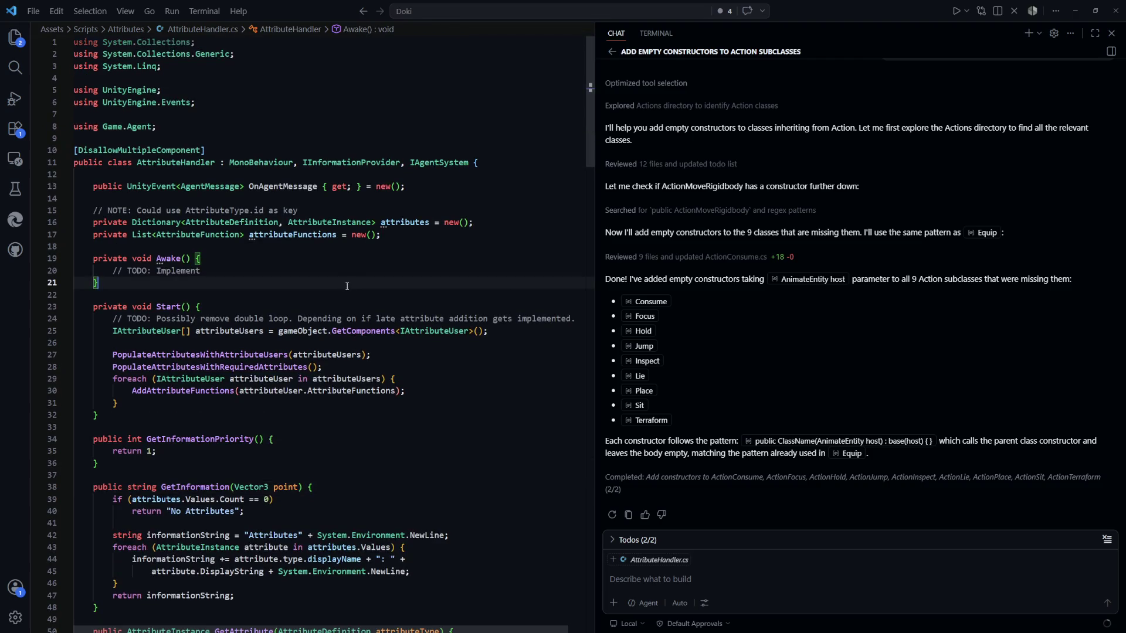
pyautogui.moveTo(462, 366); pyautogui.dragTo(410, 392)
pyautogui.click(416, 404)
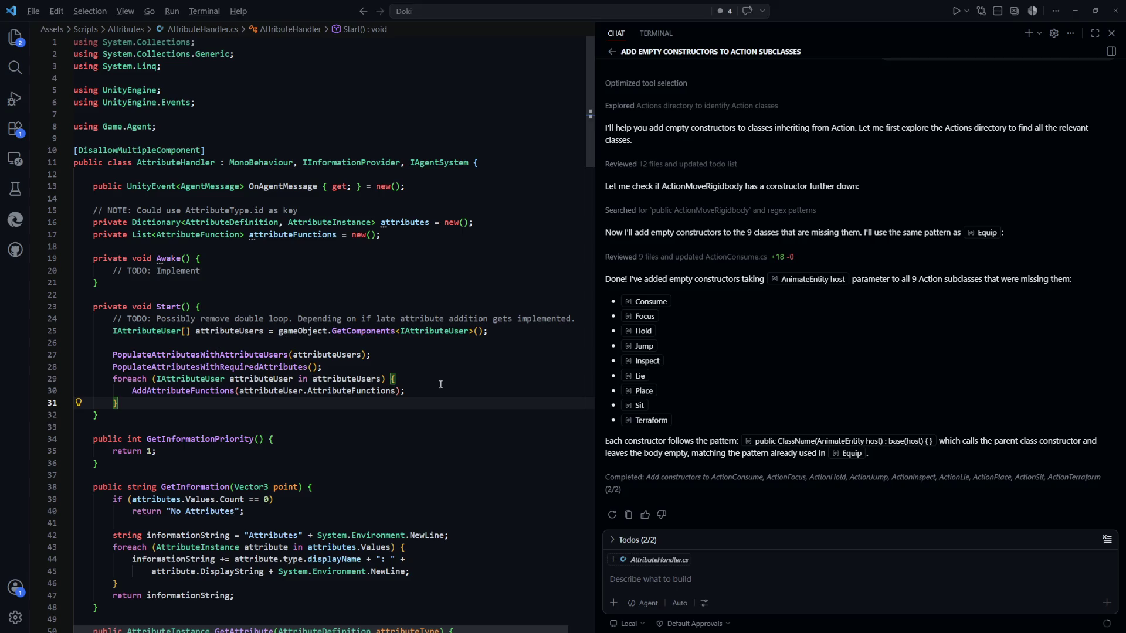
pyautogui.hotkey('alt', 'Tab')
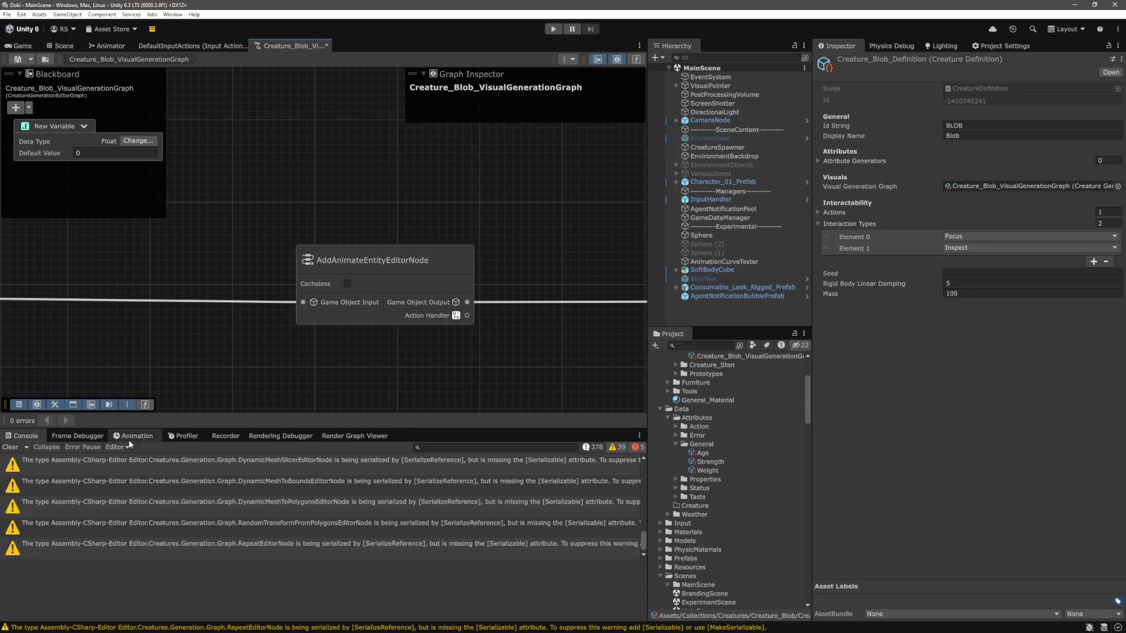
# Step: Clear Unity's console warnings, show the Game view with the Blob, and return to VS Code
pyautogui.click(13, 448)
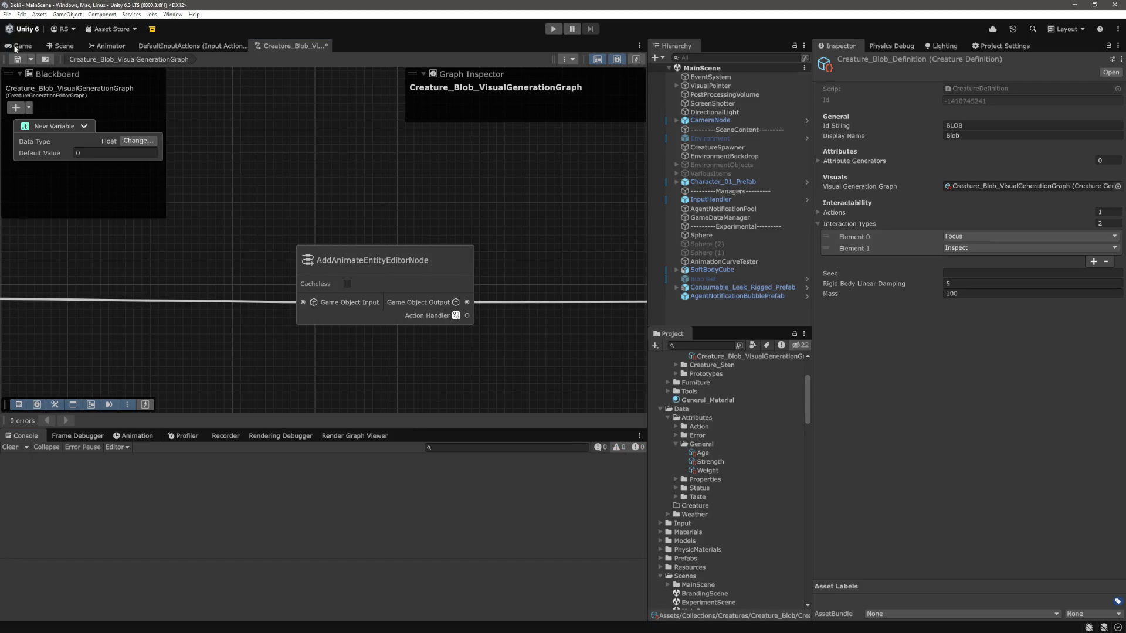
pyautogui.click(14, 47)
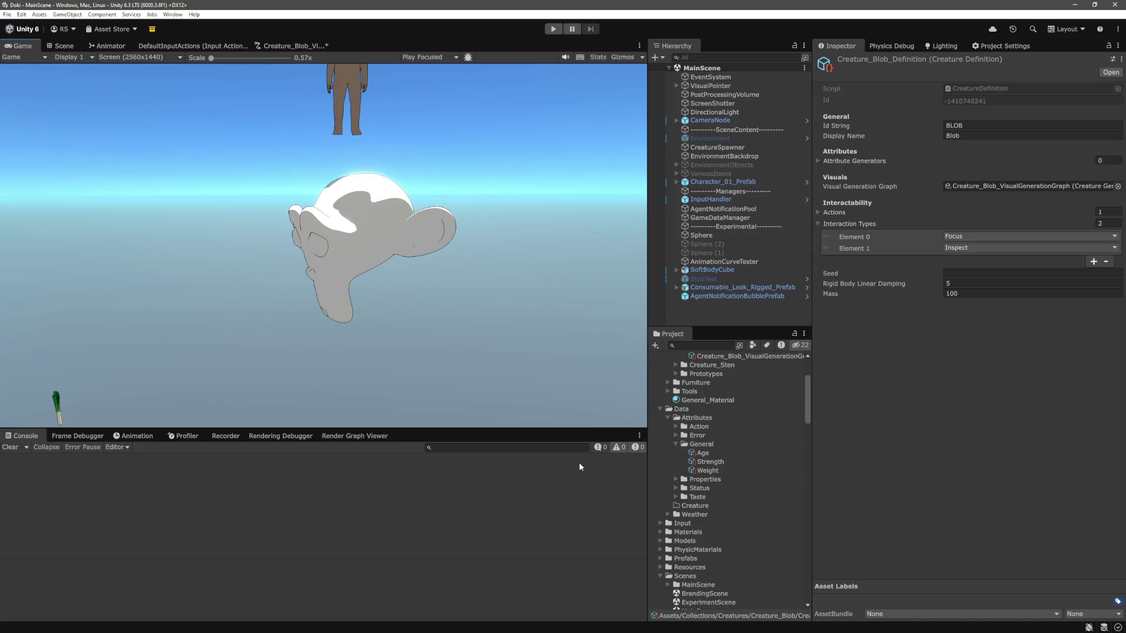
pyautogui.hotkey('alt', 'Tab')
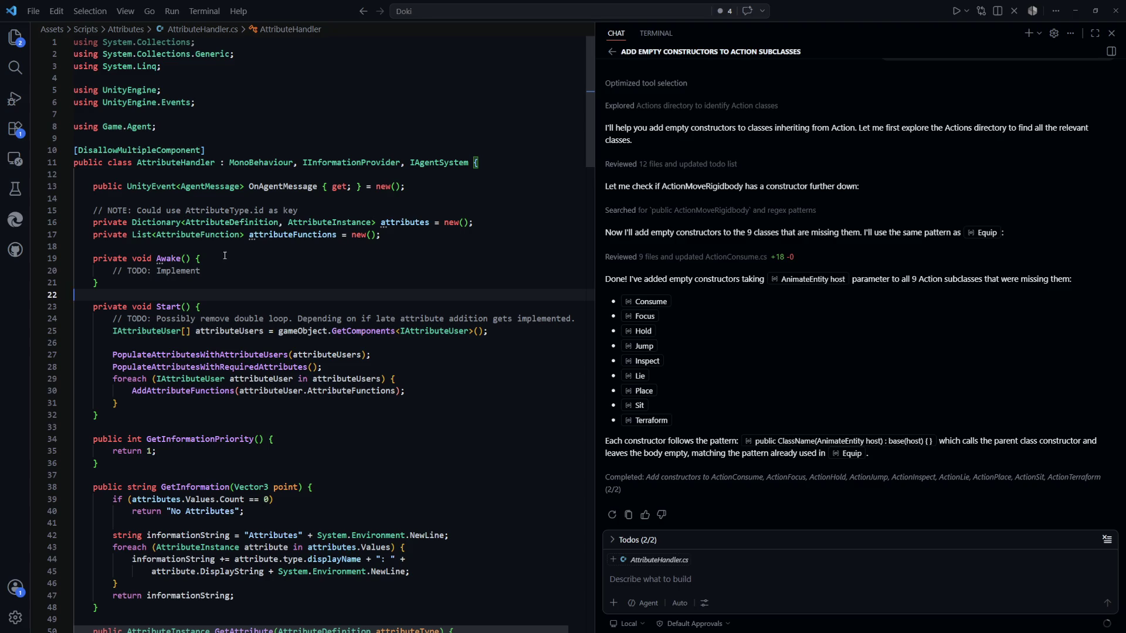
pyautogui.scroll(-1, 193, 267)
pyautogui.scroll(1, 196, 250)
pyautogui.click(499, 166)
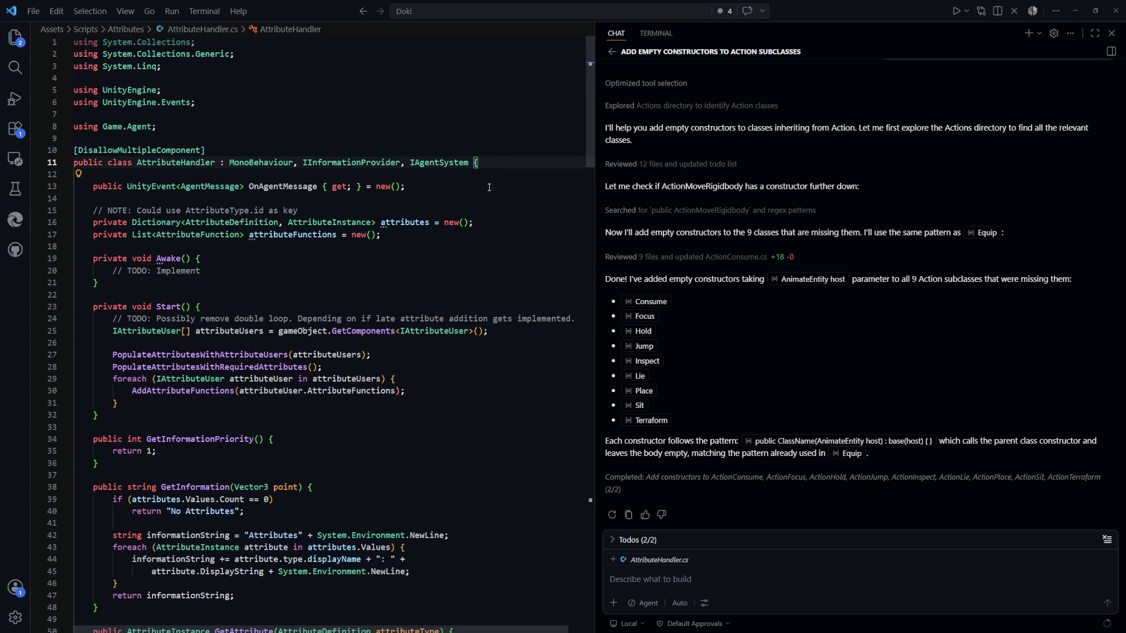
pyautogui.click(420, 256)
pyautogui.press('Down')
pyautogui.click(412, 220)
pyautogui.click(355, 270)
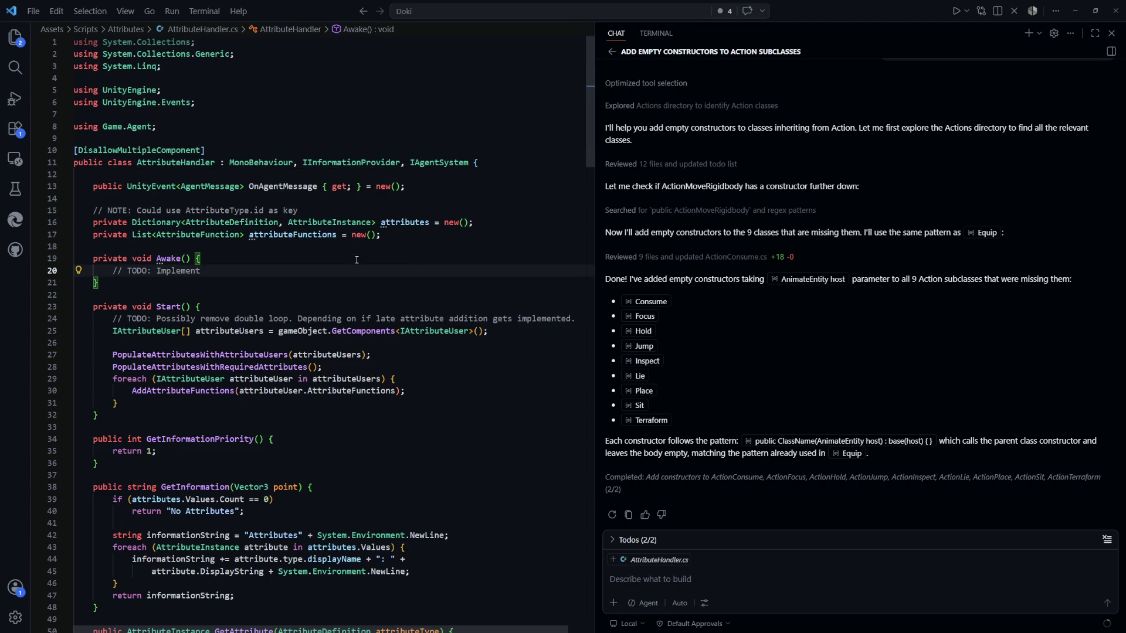
pyautogui.moveTo(473, 222); pyautogui.dragTo(220, 223)
pyautogui.click(348, 258)
pyautogui.click(412, 222)
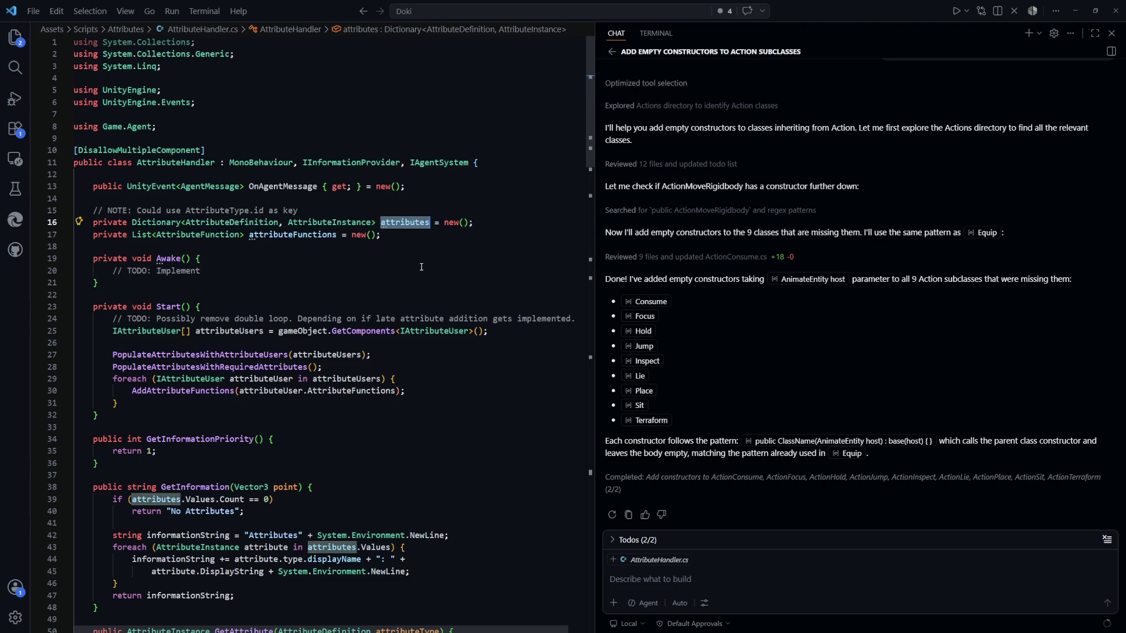
pyautogui.scroll(-5, 421, 267)
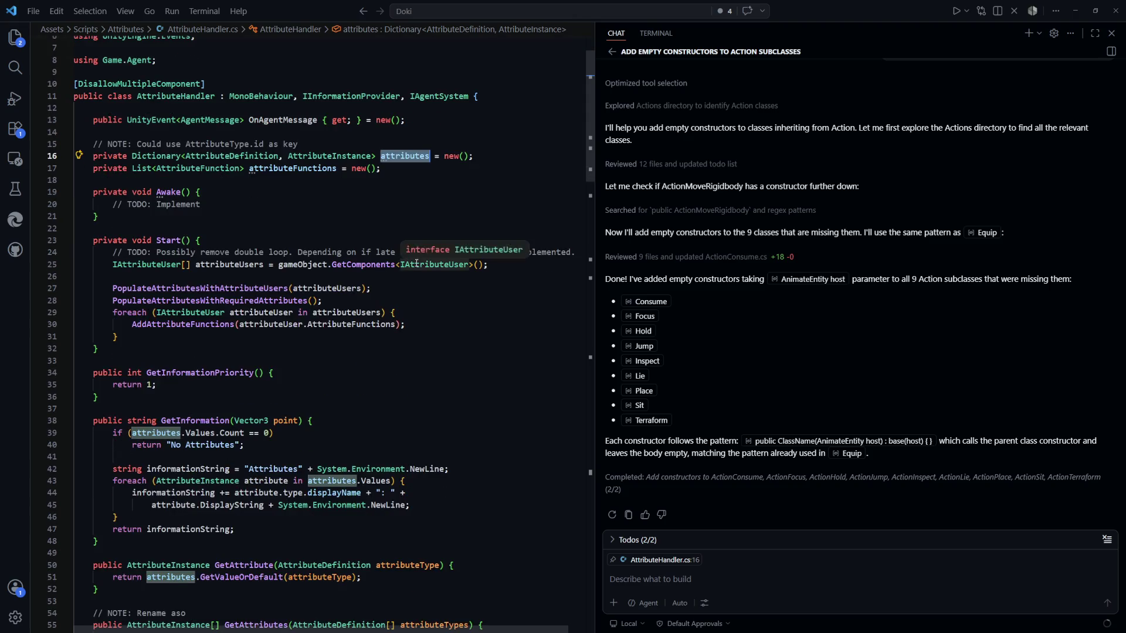
pyautogui.scroll(1, 322, 266)
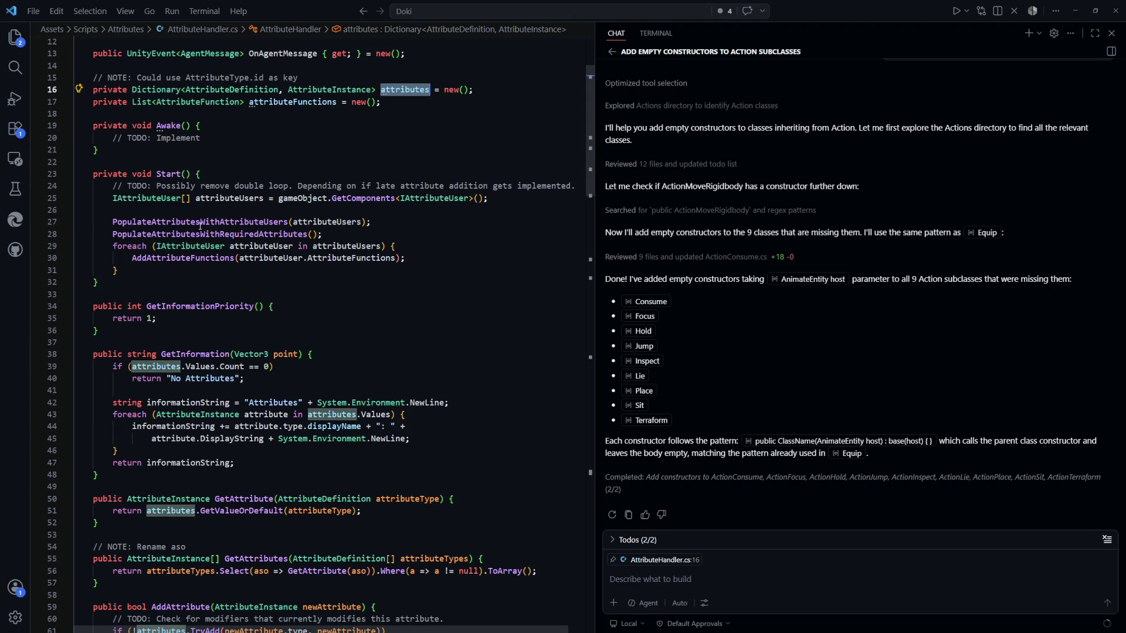
pyautogui.click(279, 306)
pyautogui.doubleClick(210, 234)
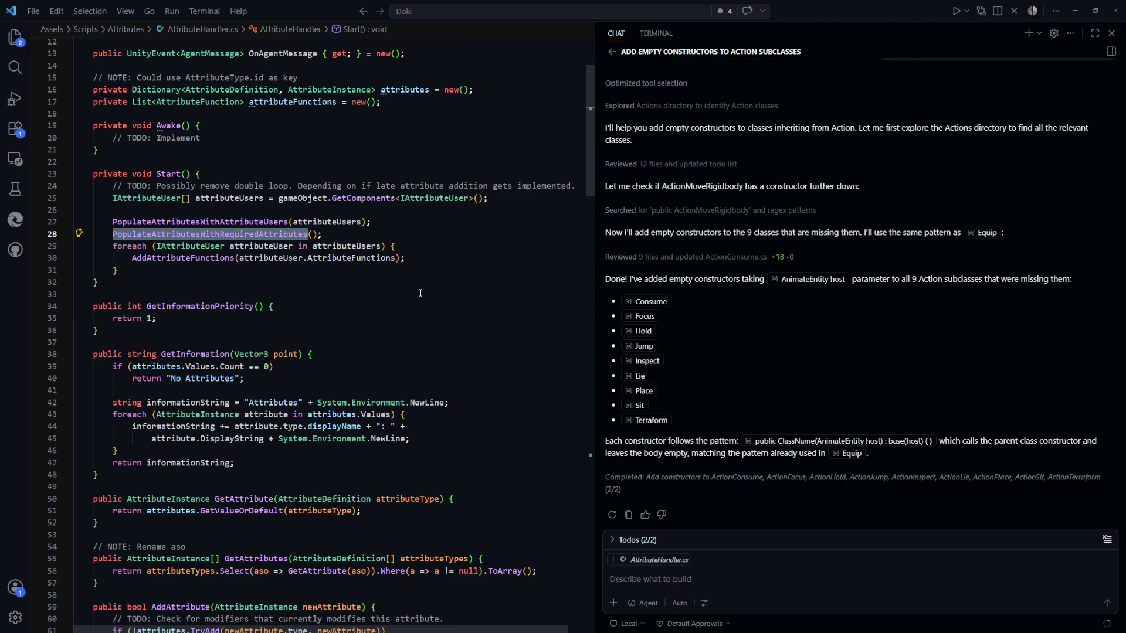
pyautogui.press('F12')
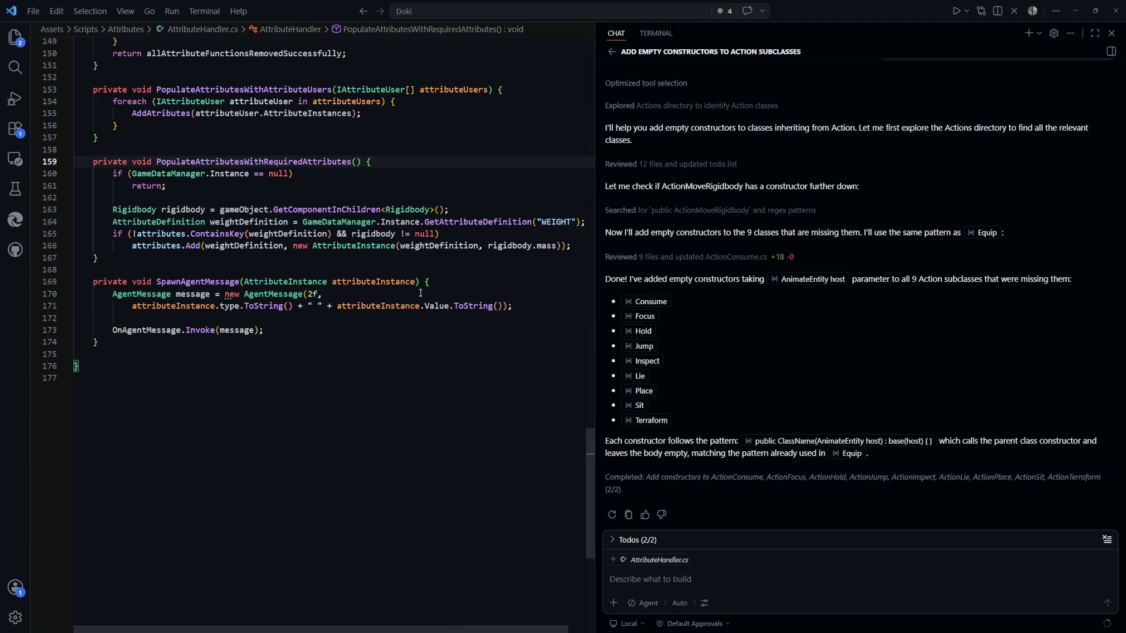
pyautogui.scroll(2, 367, 369)
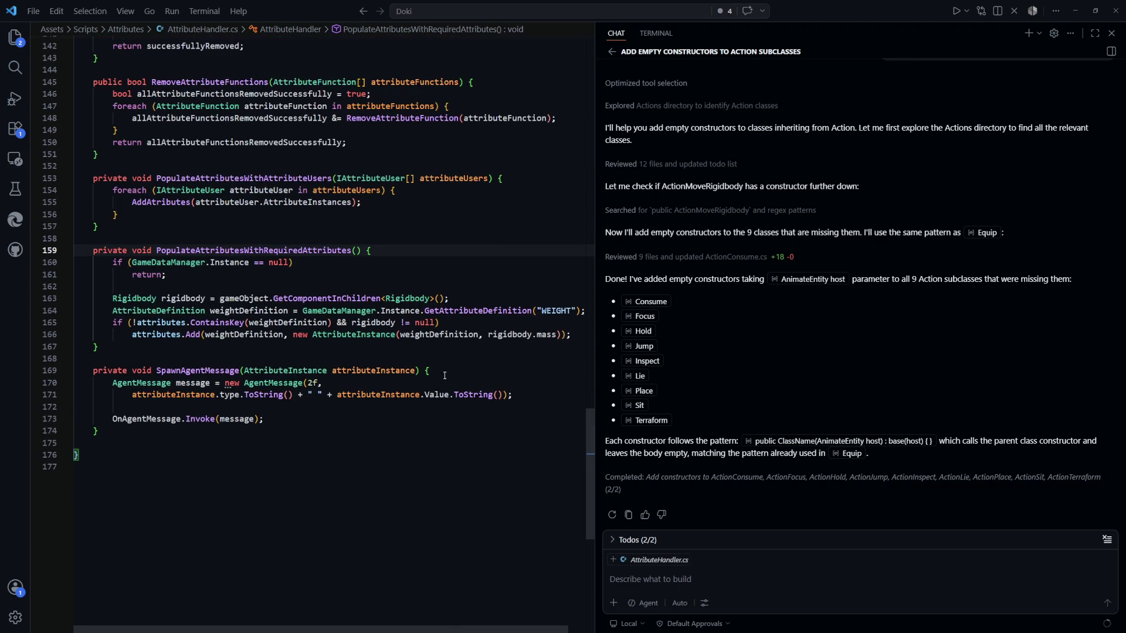
pyautogui.scroll(20, 440, 372)
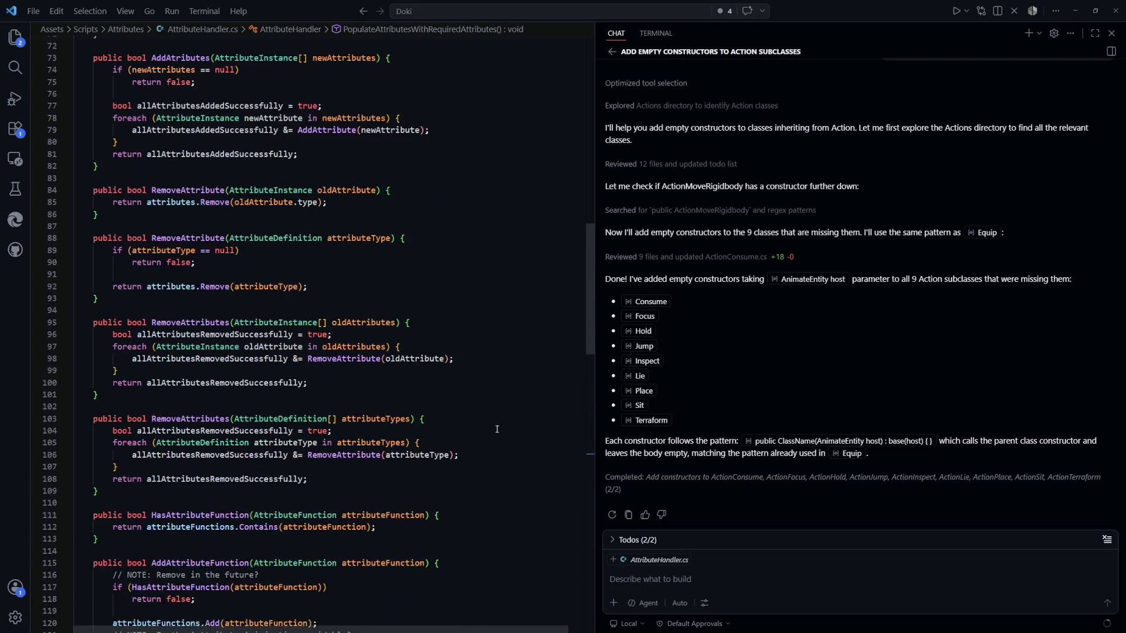
pyautogui.scroll(20, 498, 429)
pyautogui.click(431, 350)
pyautogui.scroll(2, 431, 352)
pyautogui.scroll(-2, 431, 352)
pyautogui.click(230, 234)
pyautogui.click(234, 227)
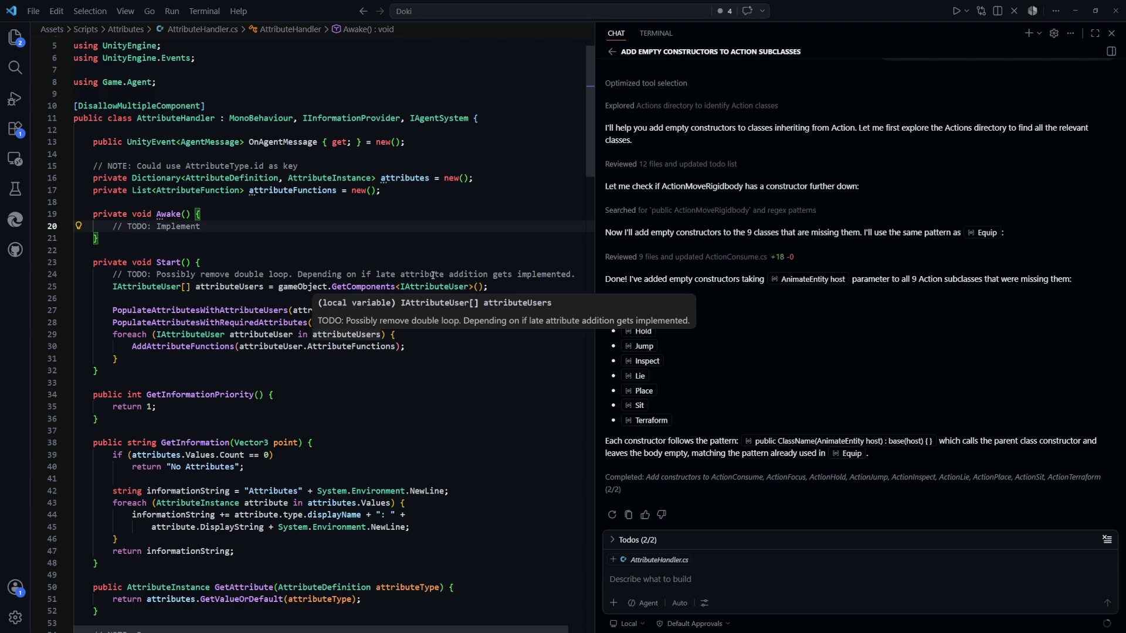
pyautogui.click(452, 240)
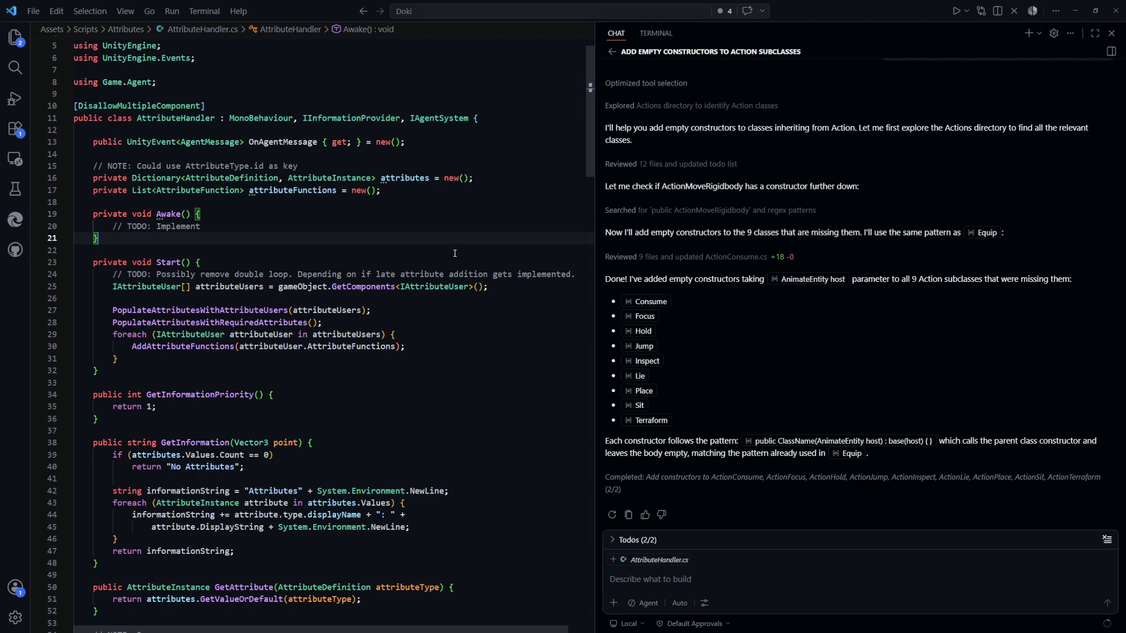
pyautogui.scroll(-1, 455, 253)
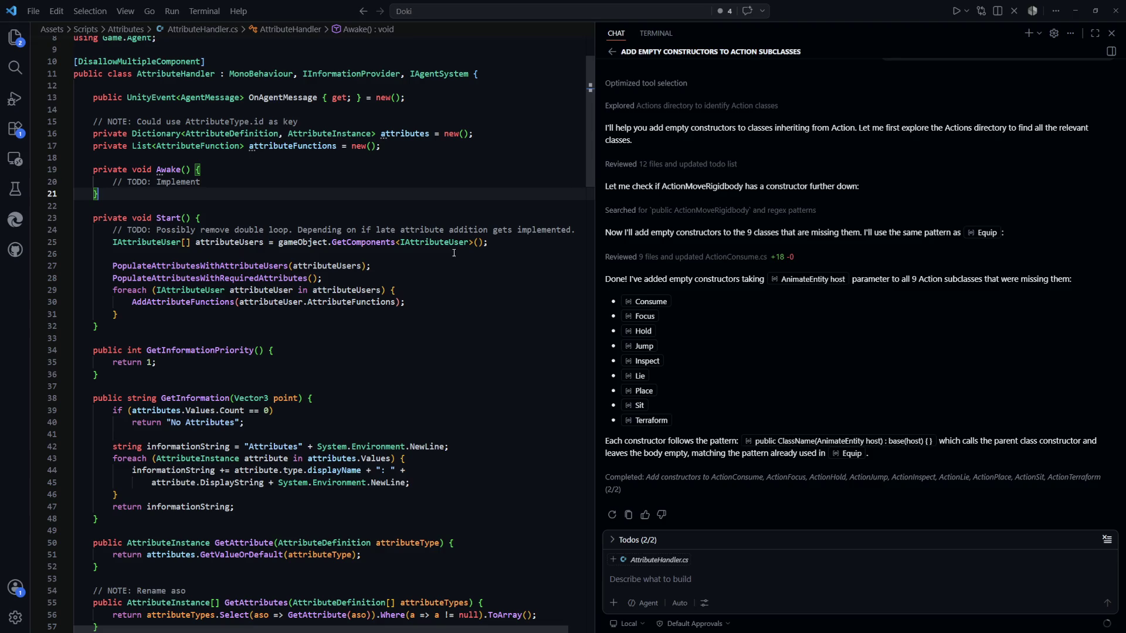
pyautogui.scroll(3, 454, 252)
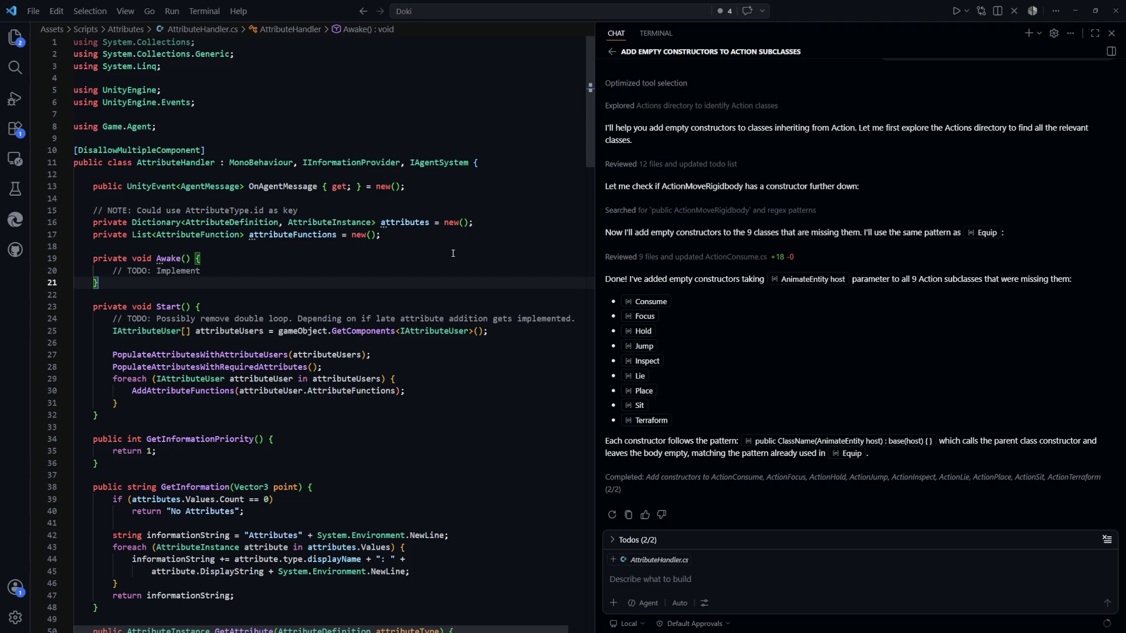
pyautogui.scroll(-3, 453, 252)
pyautogui.scroll(3, 452, 254)
pyautogui.scroll(-12, 451, 248)
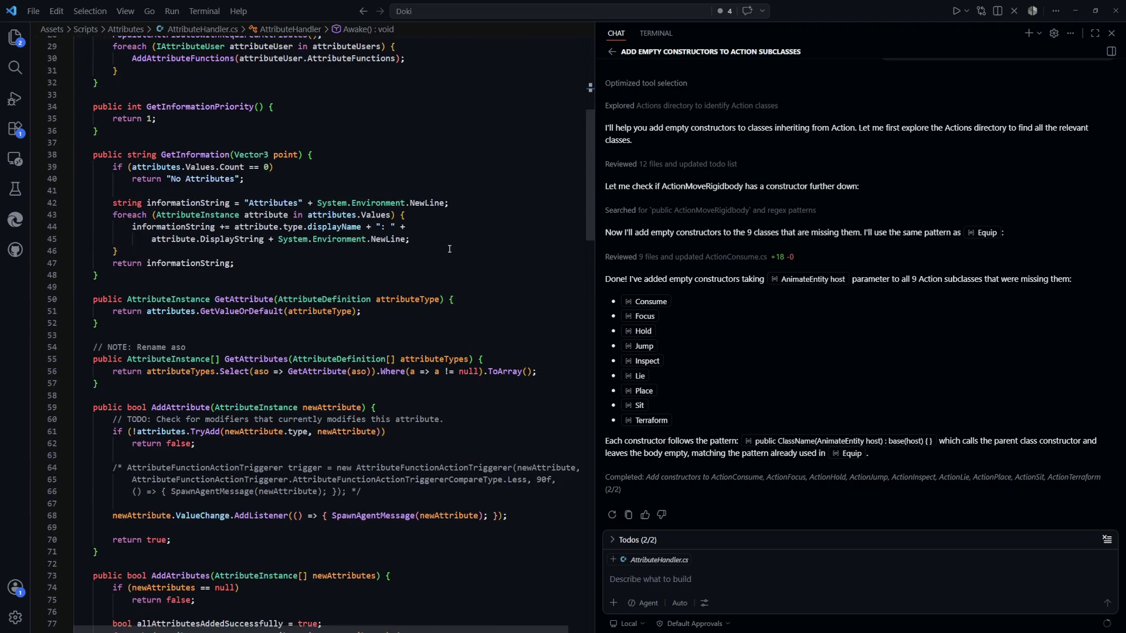
pyautogui.scroll(-4, 449, 249)
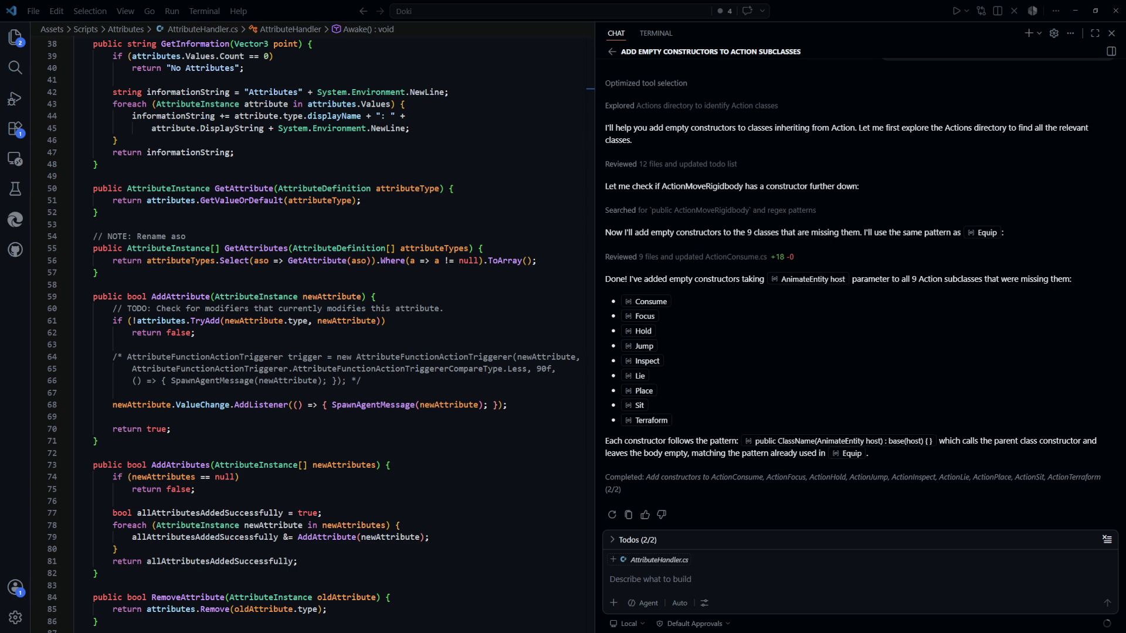
pyautogui.click(388, 177)
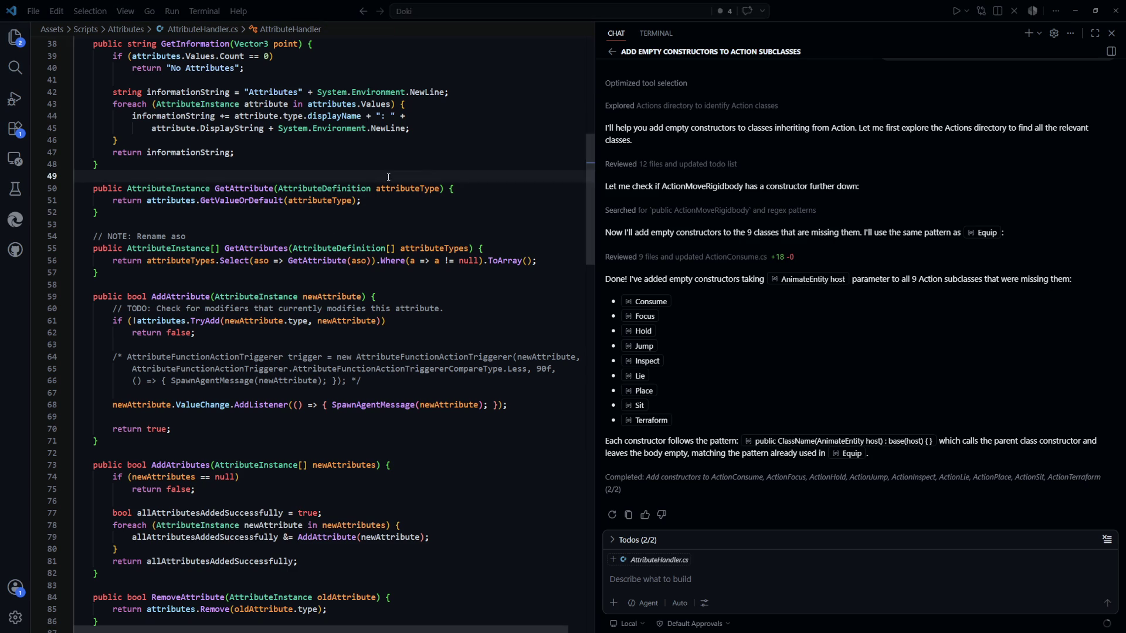
pyautogui.click(417, 165)
pyautogui.scroll(3, 434, 258)
pyautogui.scroll(10, 437, 265)
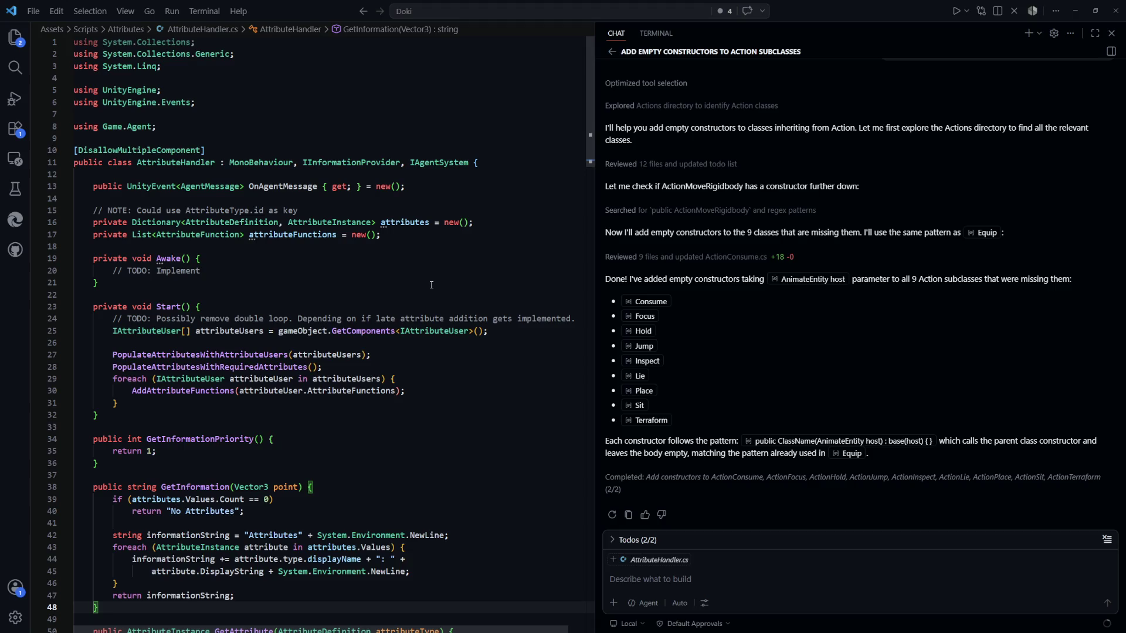
pyautogui.scroll(-2, 431, 285)
pyautogui.scroll(-2, 429, 286)
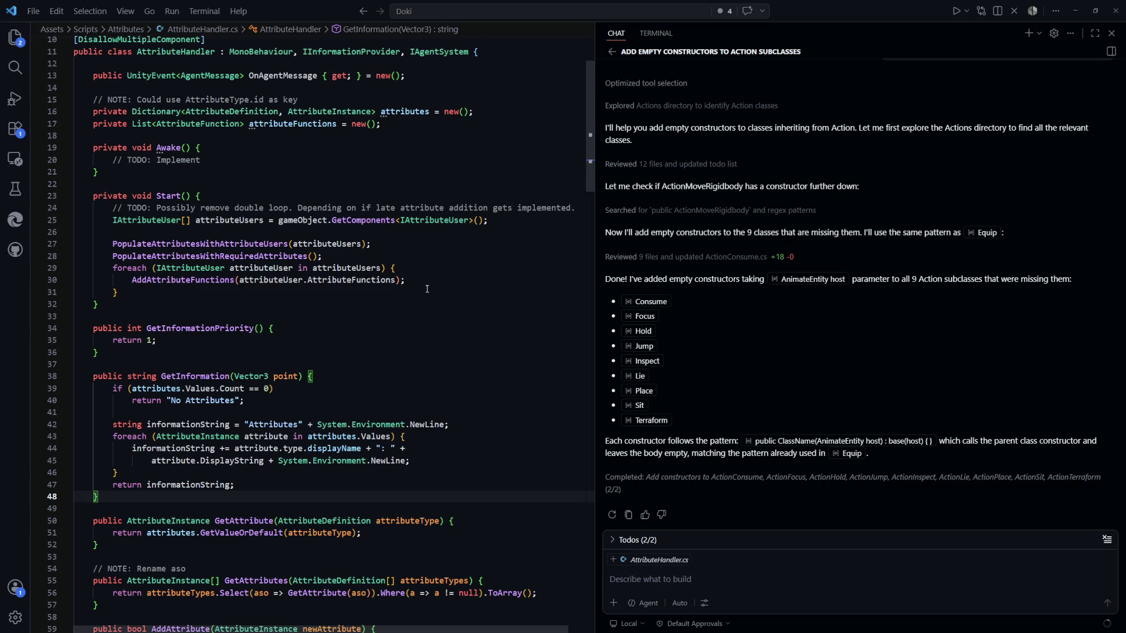
pyautogui.scroll(-1, 426, 289)
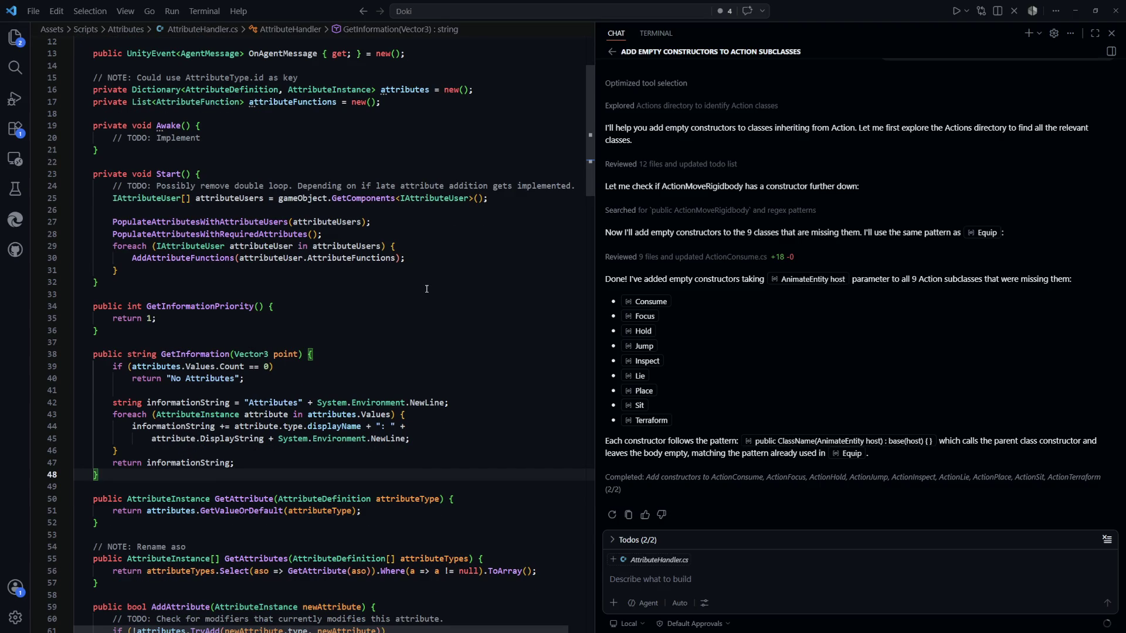
pyautogui.scroll(-4, 427, 288)
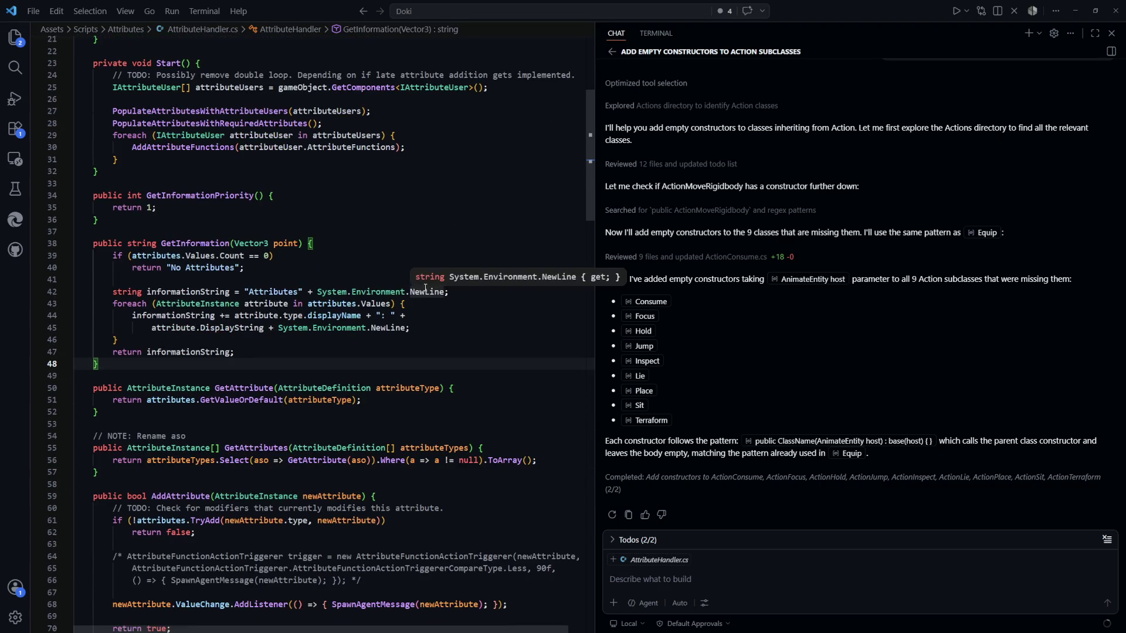
pyautogui.scroll(-5, 426, 287)
pyautogui.scroll(-2, 424, 288)
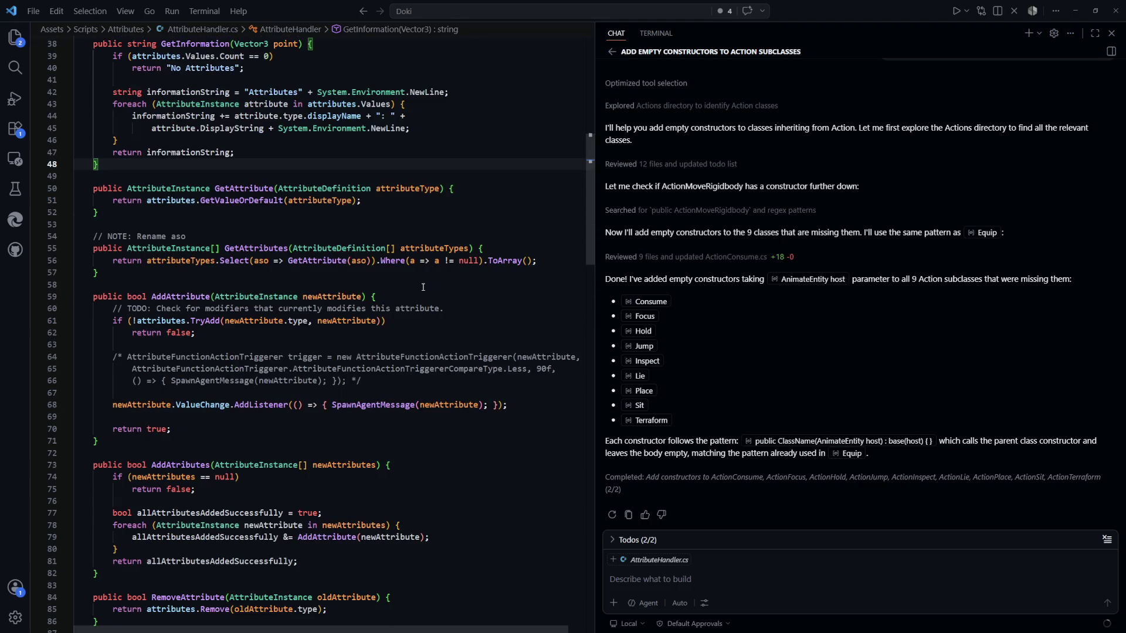
pyautogui.scroll(-2, 423, 287)
pyautogui.scroll(-5, 423, 288)
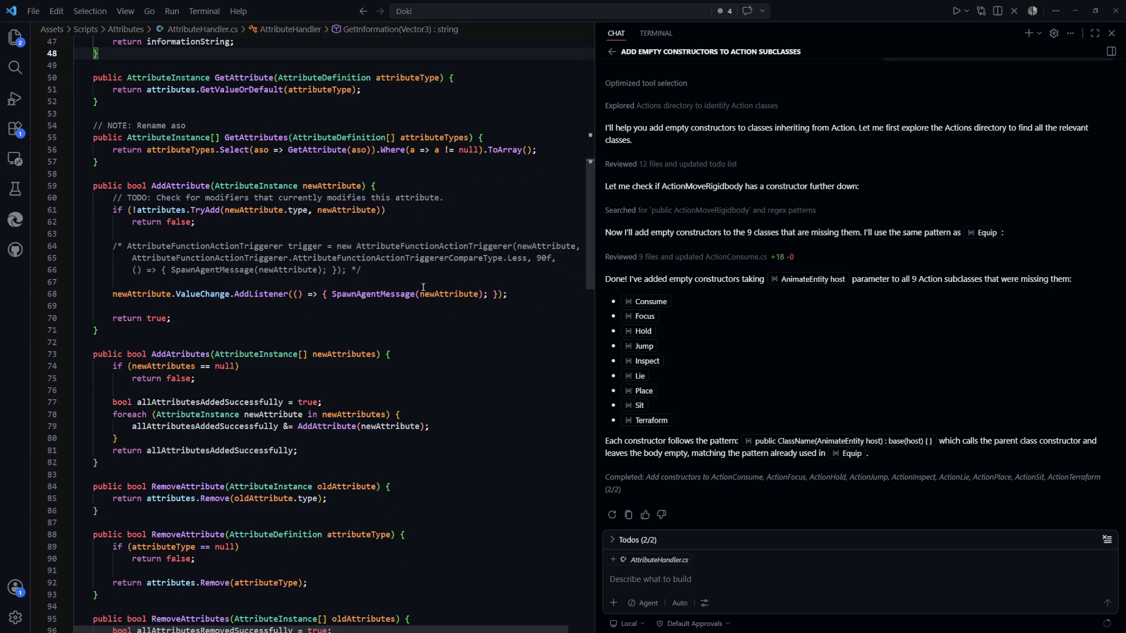
pyautogui.scroll(1, 423, 287)
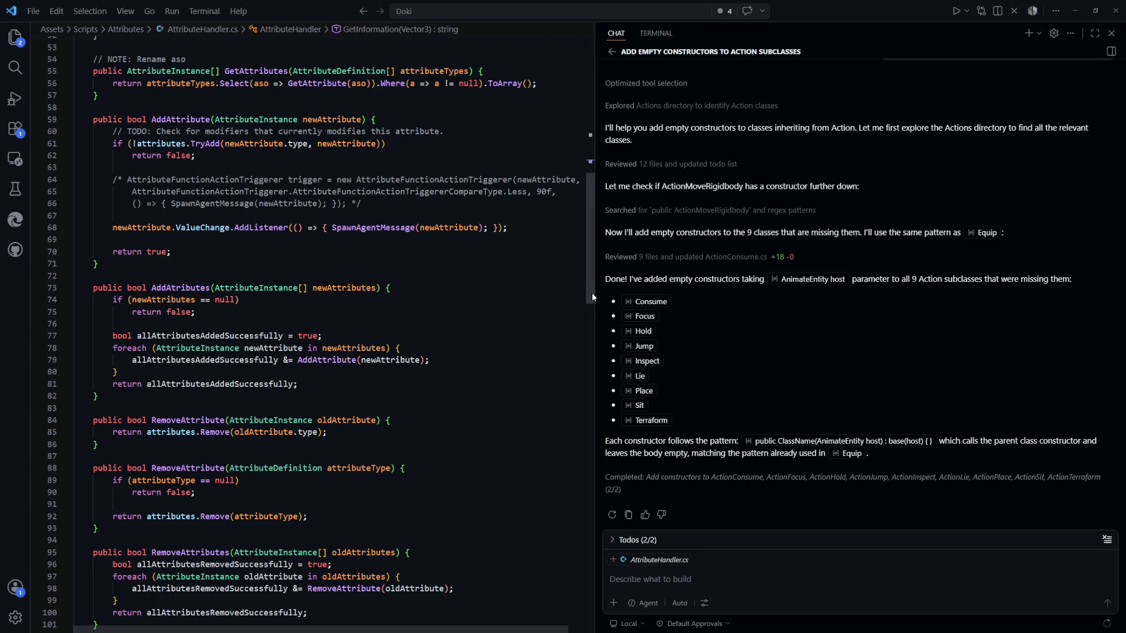
pyautogui.scroll(1, 592, 293)
pyautogui.moveTo(592, 296); pyautogui.dragTo(591, 292)
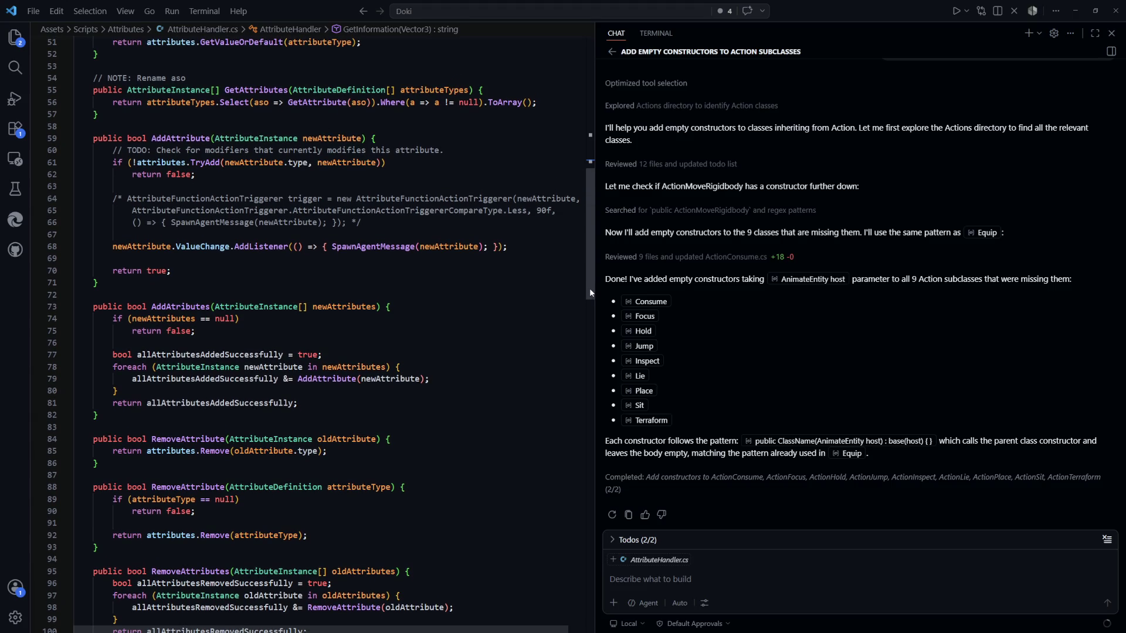
pyautogui.moveTo(589, 288)
pyautogui.mouseDown()
pyautogui.moveTo(588, 278)
pyautogui.moveTo(596, 354)
pyautogui.moveTo(586, 312)
pyautogui.moveTo(592, 158)
pyautogui.mouseUp()
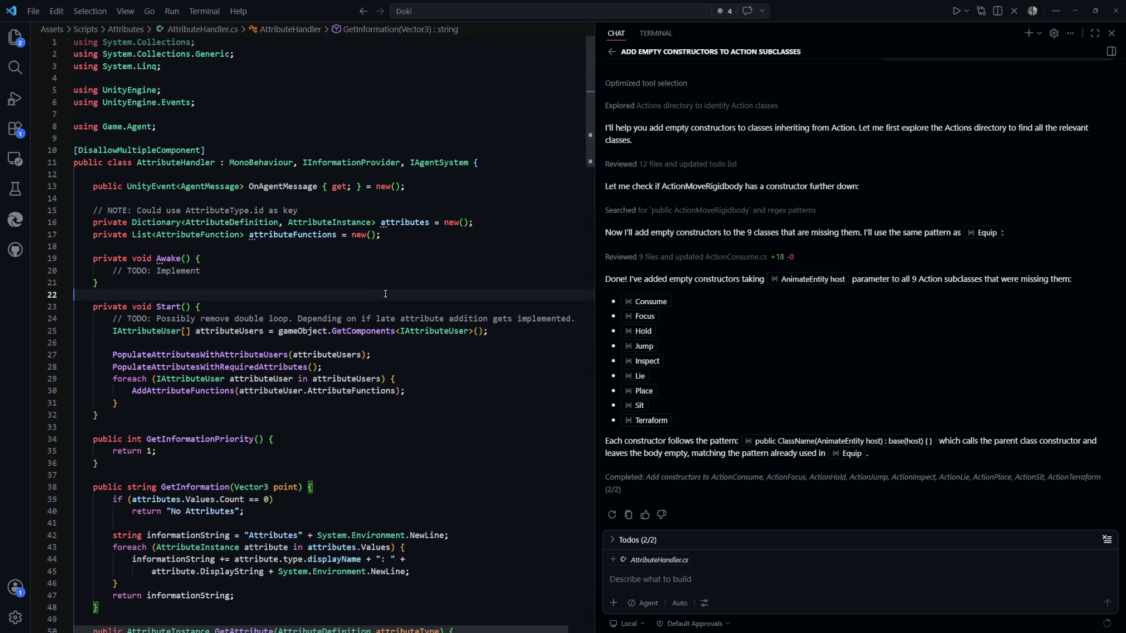
pyautogui.scroll(-1, 293, 274)
pyautogui.click(293, 273)
pyautogui.click(253, 232)
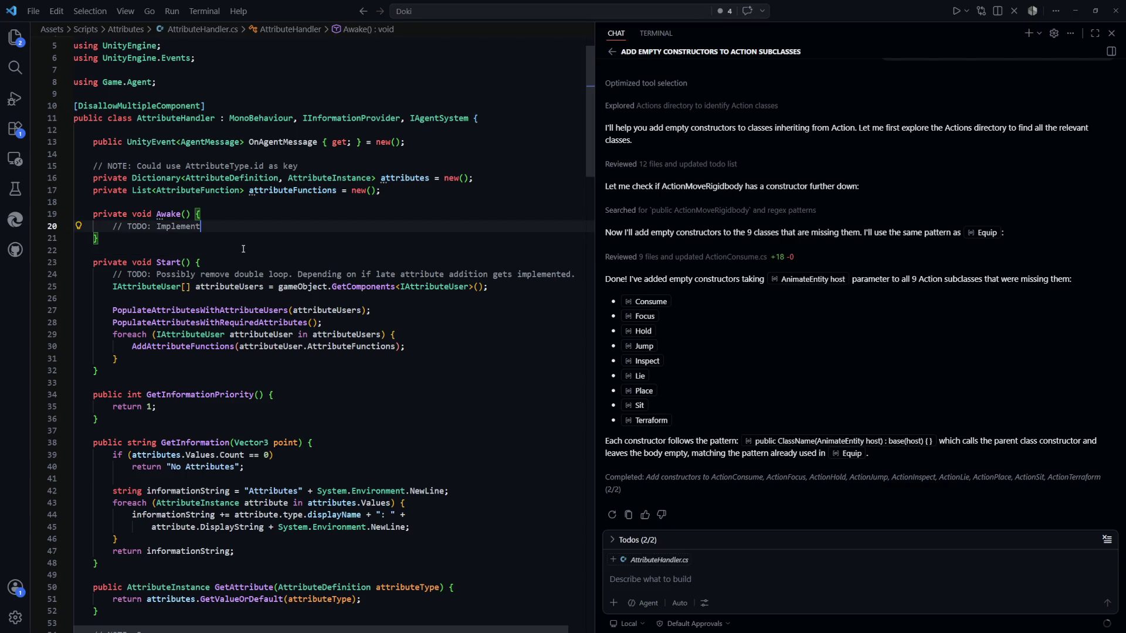
pyautogui.moveTo(92, 265)
pyautogui.mouseDown()
pyautogui.moveTo(405, 335)
pyautogui.moveTo(99, 370)
pyautogui.mouseUp()
pyautogui.click(99, 371)
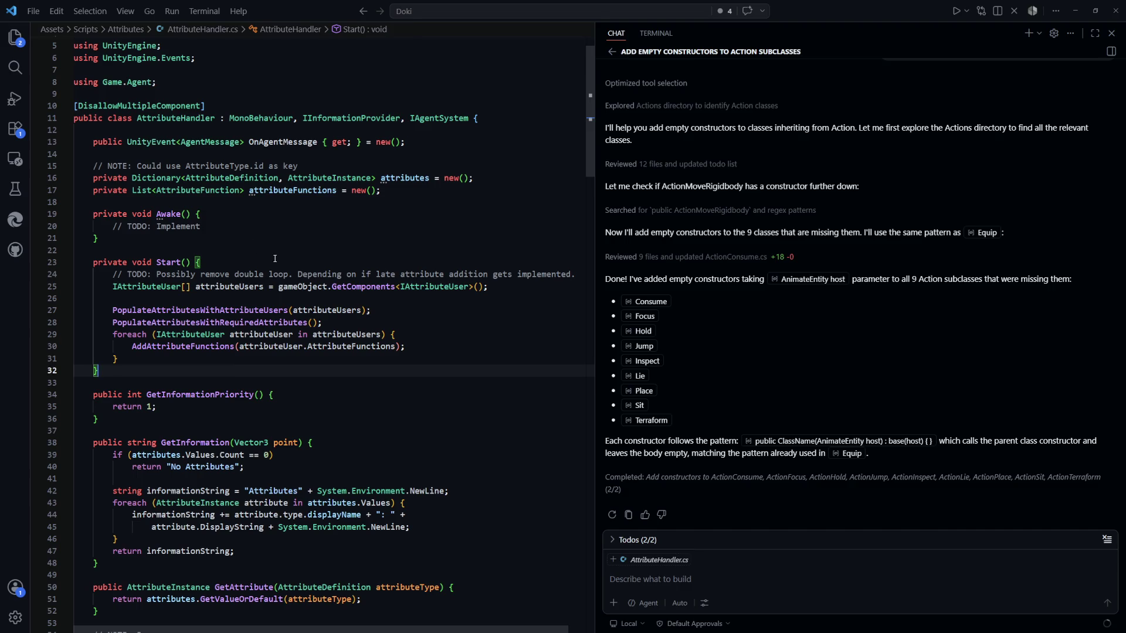
pyautogui.scroll(2, 278, 262)
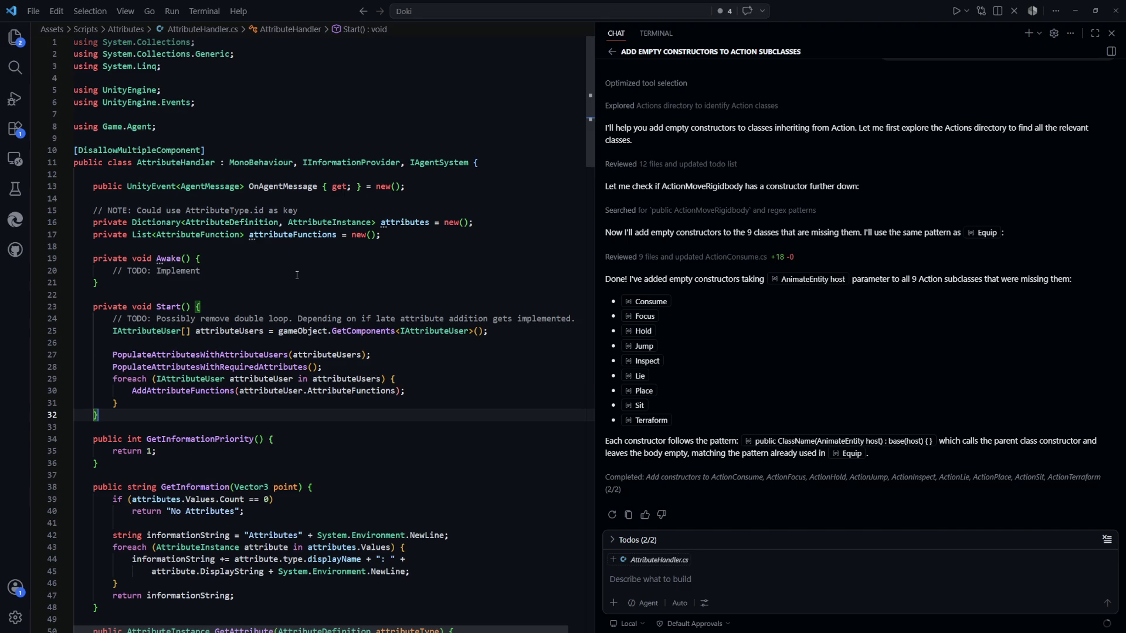
pyautogui.click(298, 273)
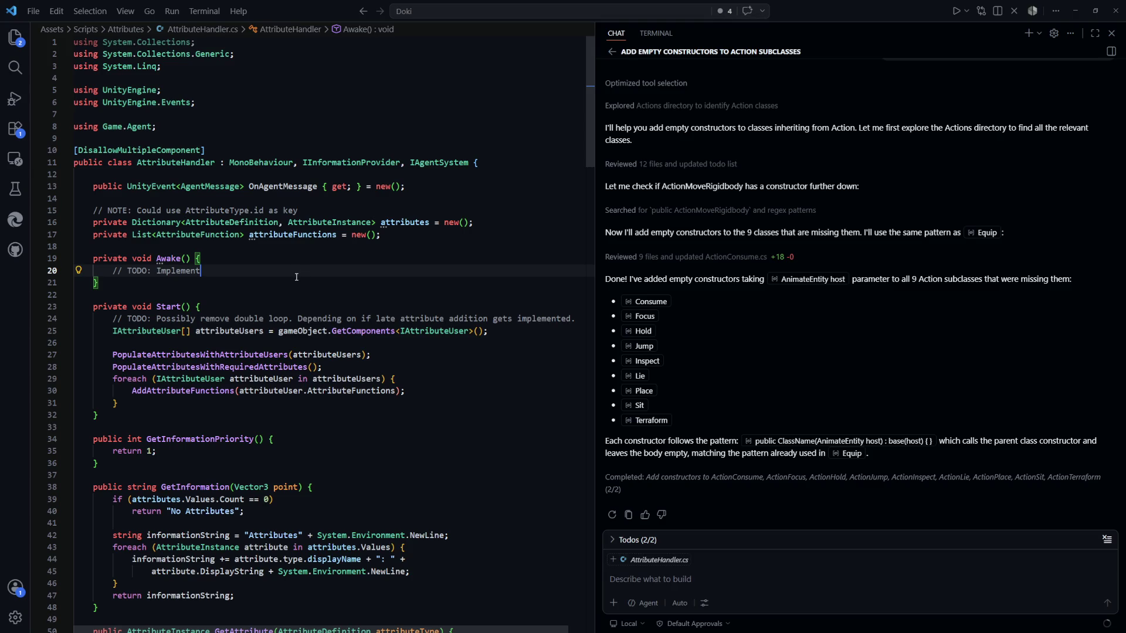
pyautogui.click(441, 212)
pyautogui.press('Up')
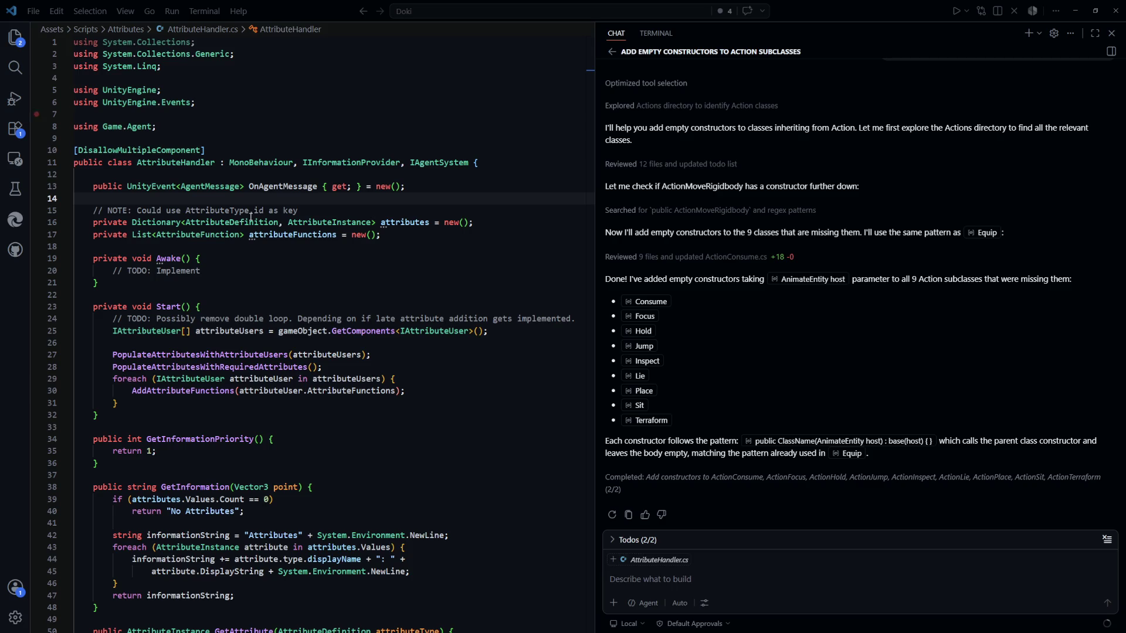
# Step: Add a [SerializeField] public AttributeInstance[] startingAttributes field above the OnAgentMessage event
pyautogui.click(264, 270)
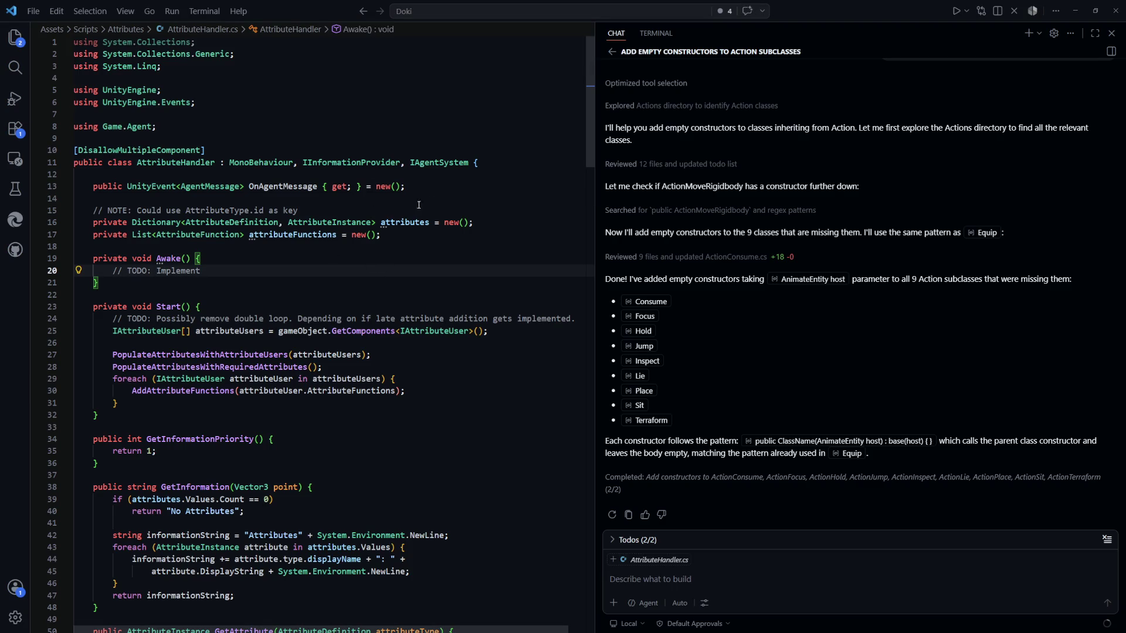
pyautogui.click(433, 190)
pyautogui.press('Return')
pyautogui.press('Return')
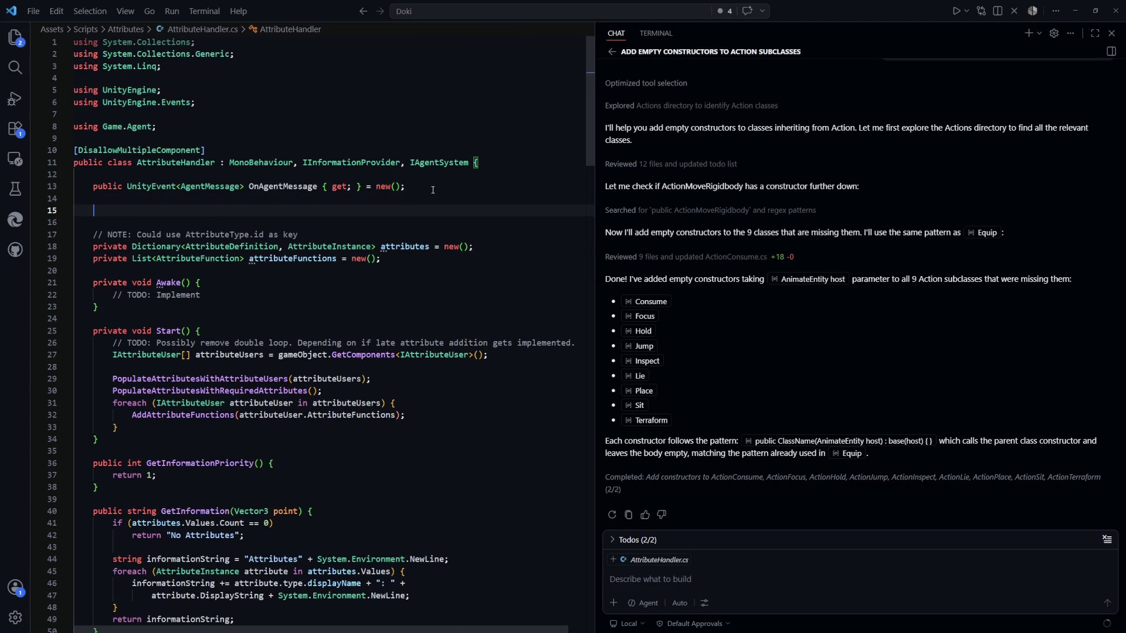
pyautogui.hotkey('alt', 'Up')
pyautogui.hotkey('alt', 'Up')
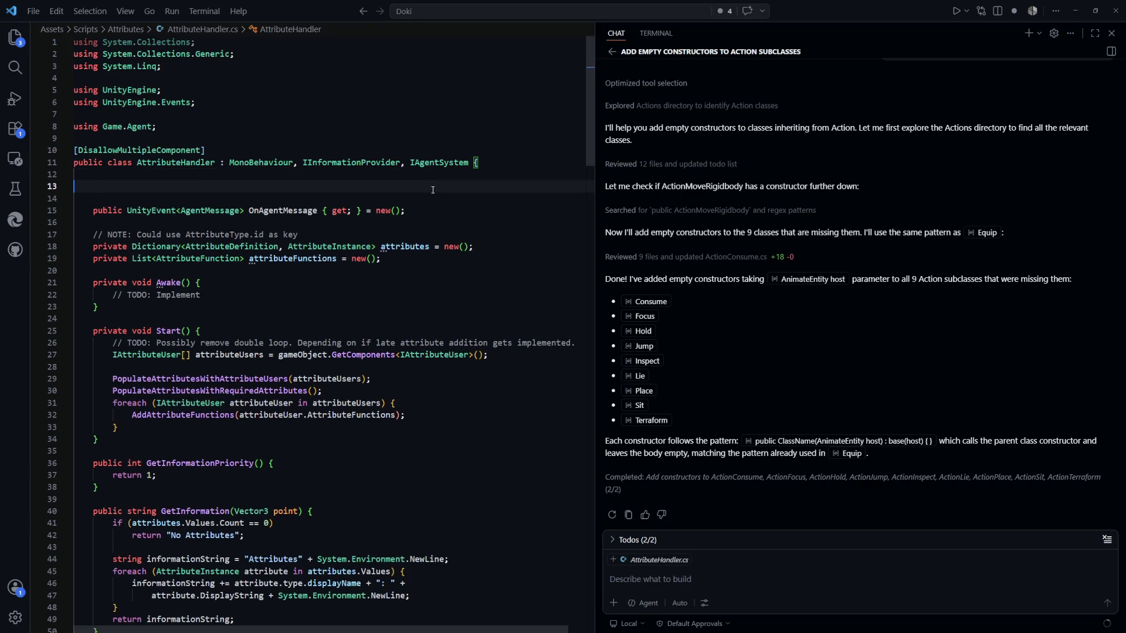
pyautogui.write('[Ser')
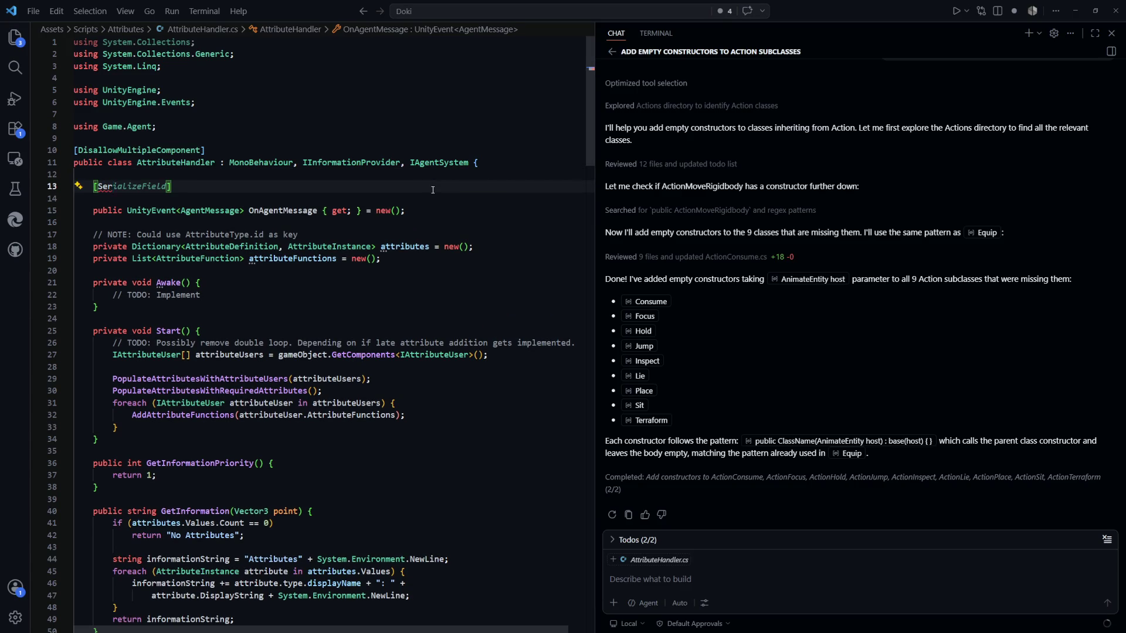
pyautogui.press('Escape')
pyautogui.press('Tab')
pyautogui.press('Return')
pyautogui.write('pu')
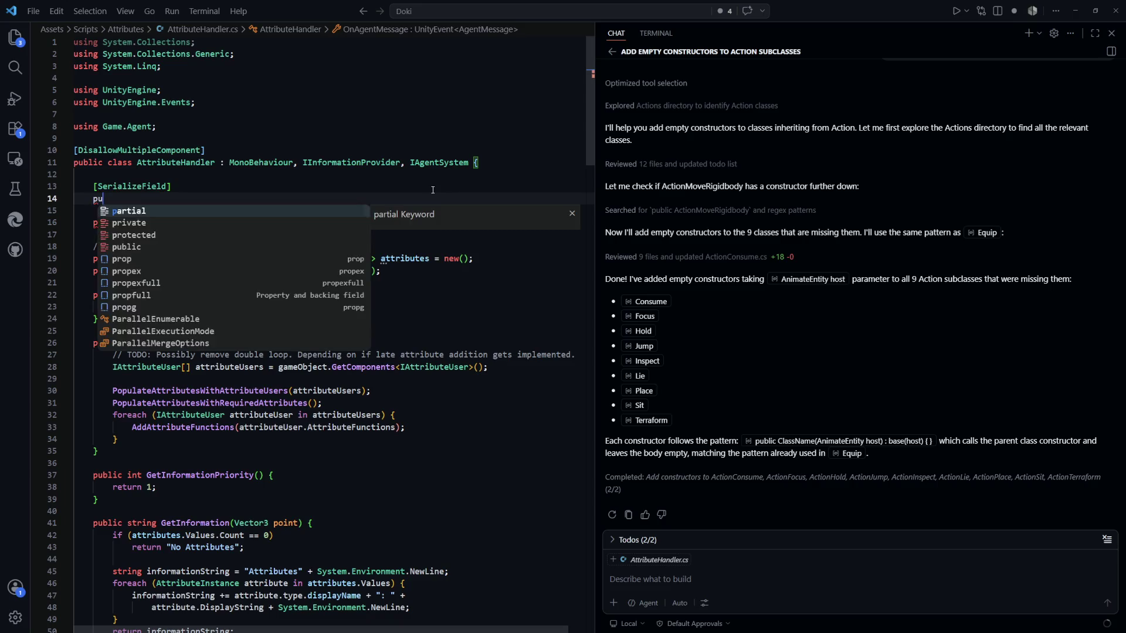
pyautogui.write('blic Attribu')
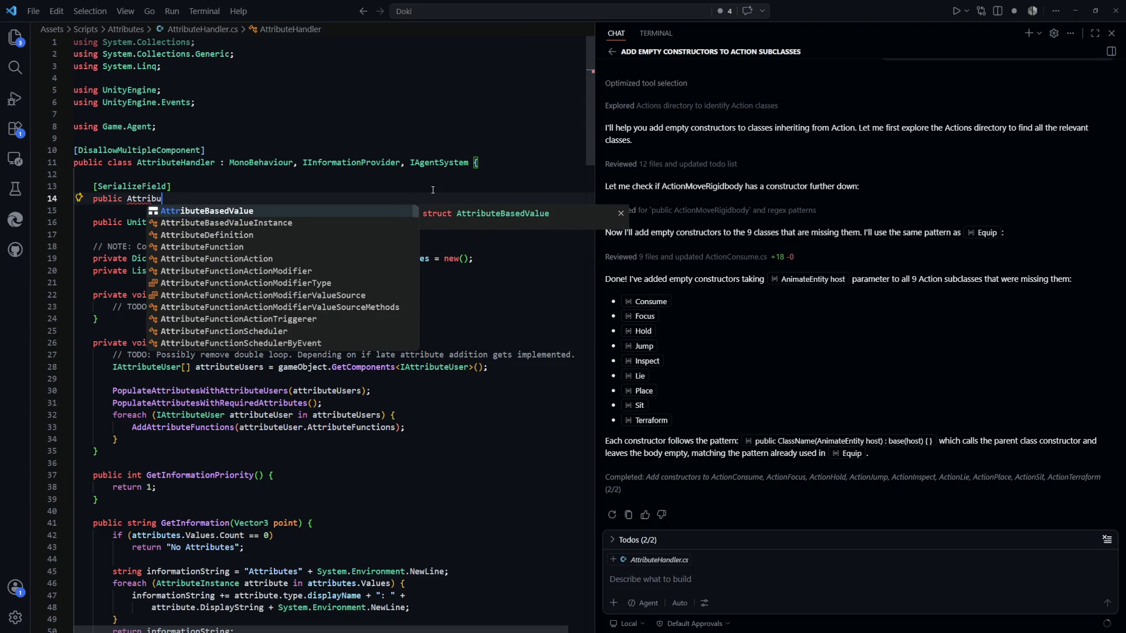
pyautogui.write('teI')
pyautogui.press('Tab')
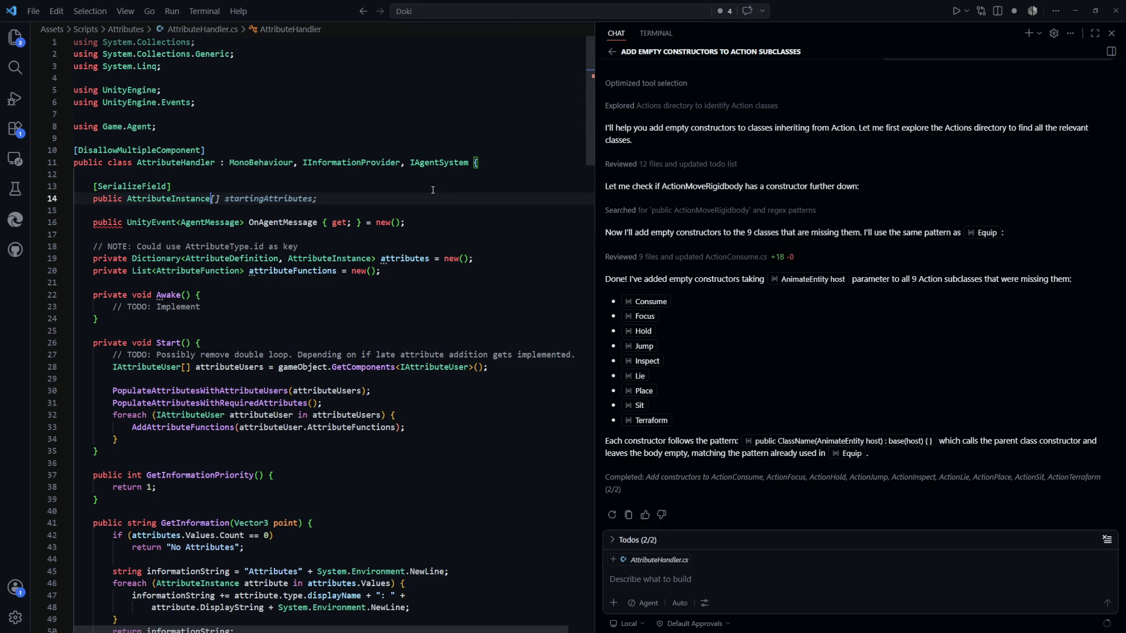
pyautogui.press('Tab')
# Step: Replace Awake's TODO with a foreach loop over startingAttributes and save AttributeHandler.cs
pyautogui.click(237, 331)
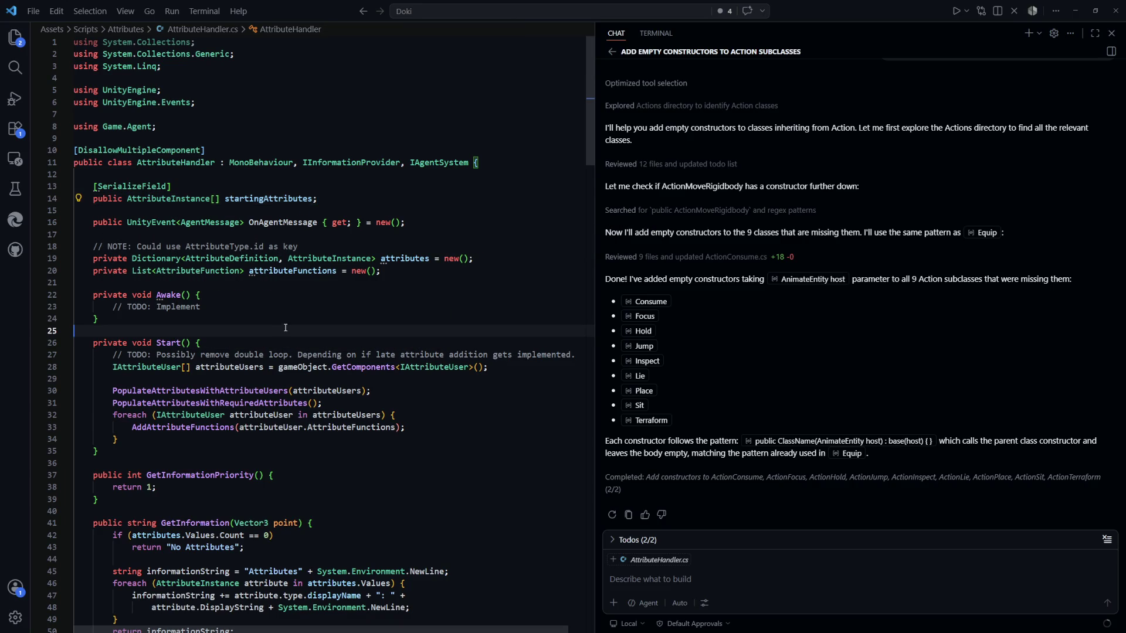
pyautogui.scroll(-2, 237, 269)
pyautogui.press('Up')
pyautogui.press('Up')
pyautogui.hotkey('shift', 'End')
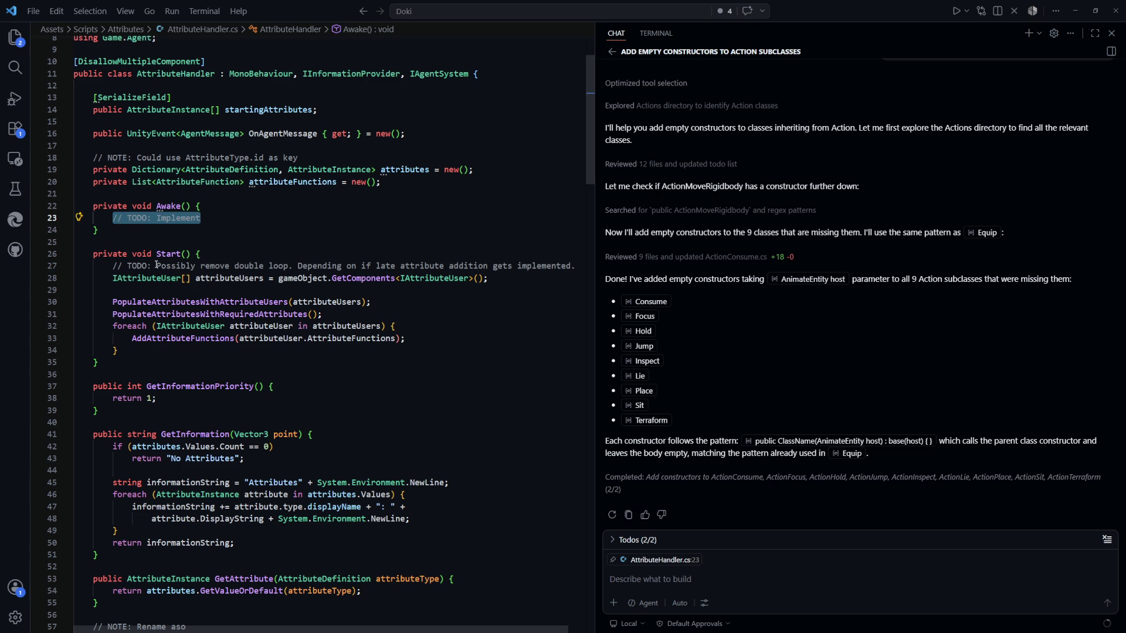
pyautogui.write('foreac')
pyautogui.press('Tab')
pyautogui.press('Tab')
pyautogui.hotkey('ctrl', 's')
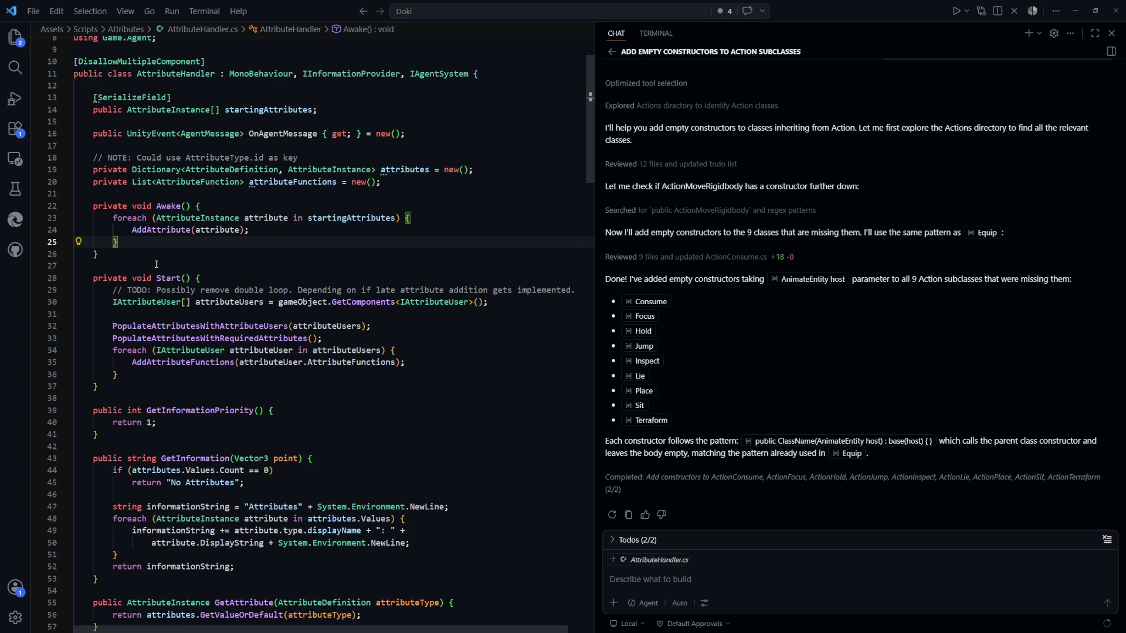
# Step: Review the finished Awake method, then open AnimateEntity.cs from recent files
pyautogui.scroll(3, 358, 294)
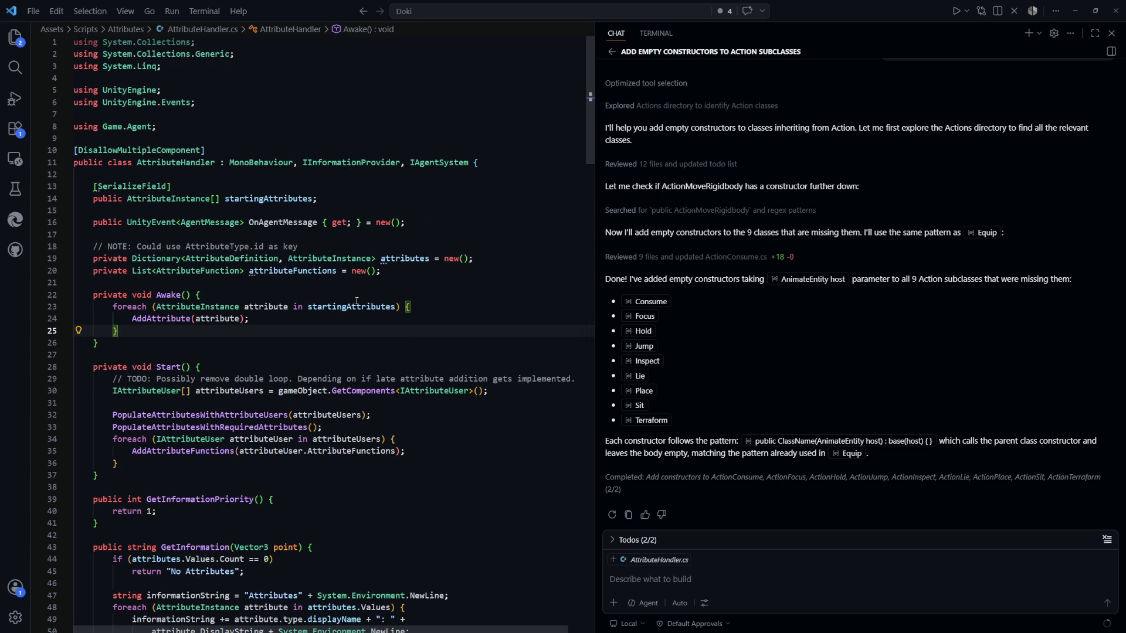
pyautogui.click(423, 296)
pyautogui.moveTo(97, 343)
pyautogui.mouseDown()
pyautogui.moveTo(123, 307)
pyautogui.moveTo(94, 295)
pyautogui.mouseUp()
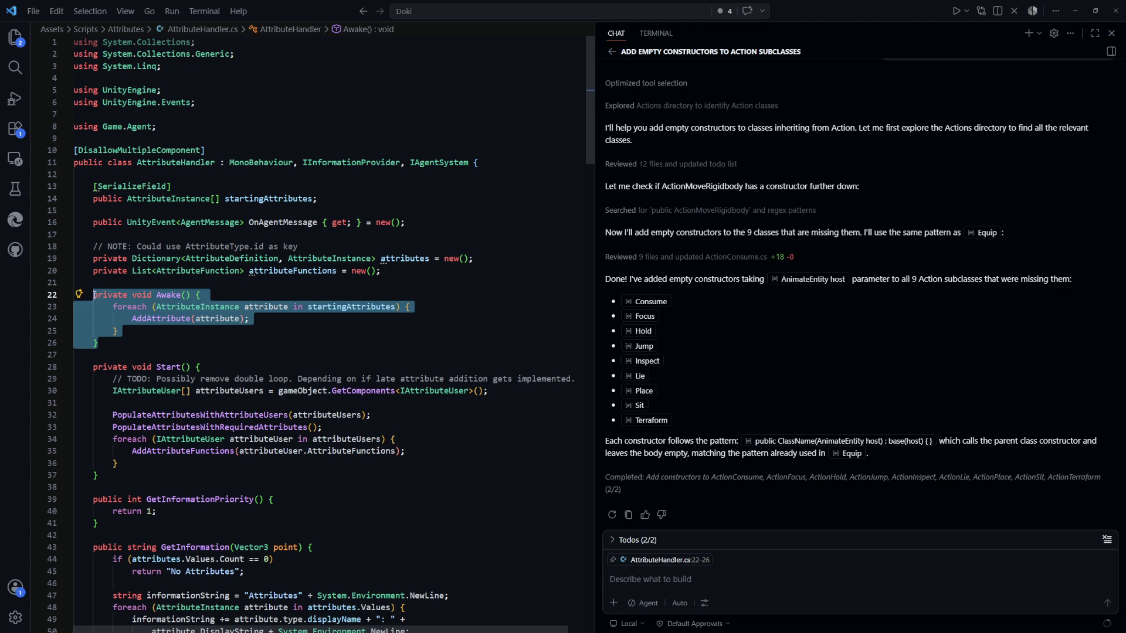
pyautogui.click(250, 331)
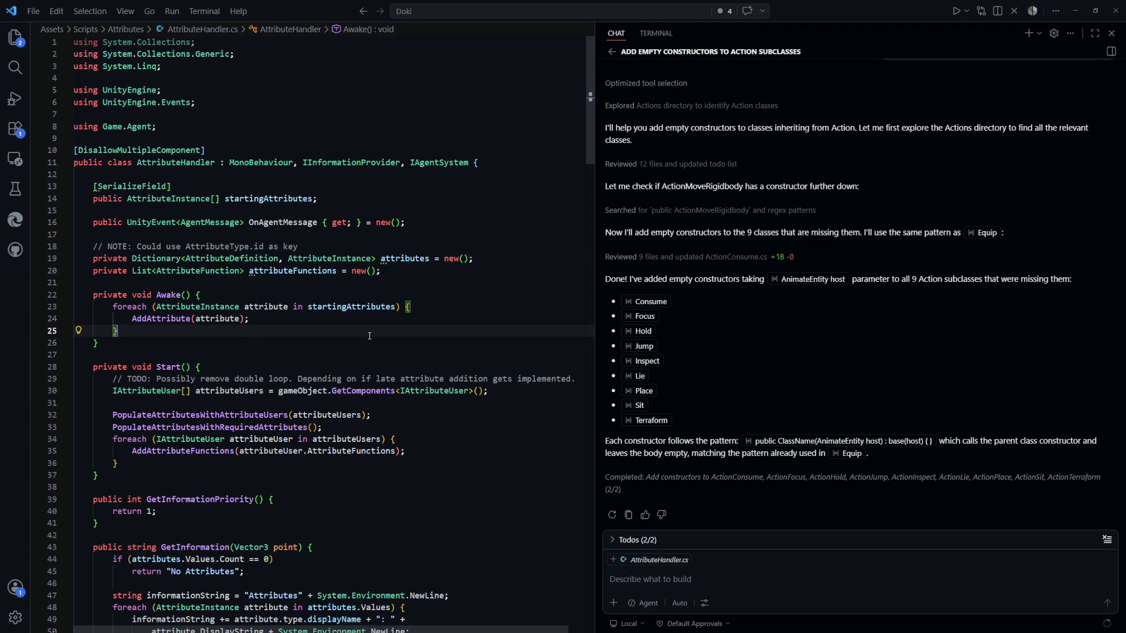
pyautogui.hotkey('ctrl', 'p')
pyautogui.press('Down')
pyautogui.press('Return')
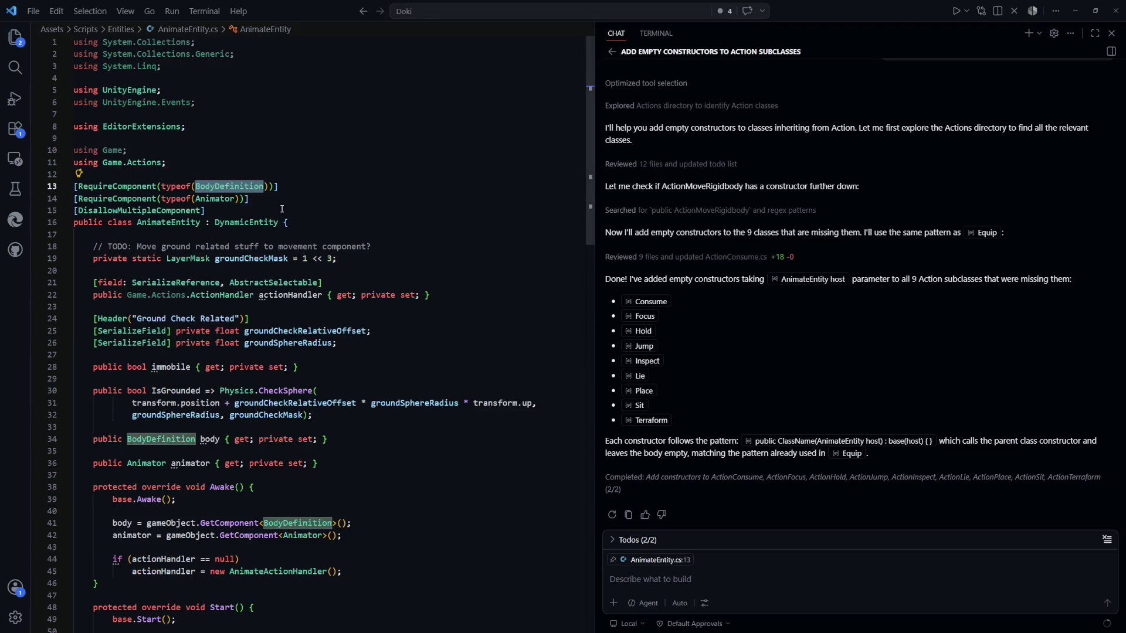
# Step: Revisit AttributeHandler.cs, then open Creature.cs and Entity.cs
pyautogui.press('Down')
pyautogui.hotkey('ctrl', 'p')
pyautogui.press('Return')
pyautogui.click(404, 188)
pyautogui.hotkey('ctrl', 'p')
pyautogui.write('cre')
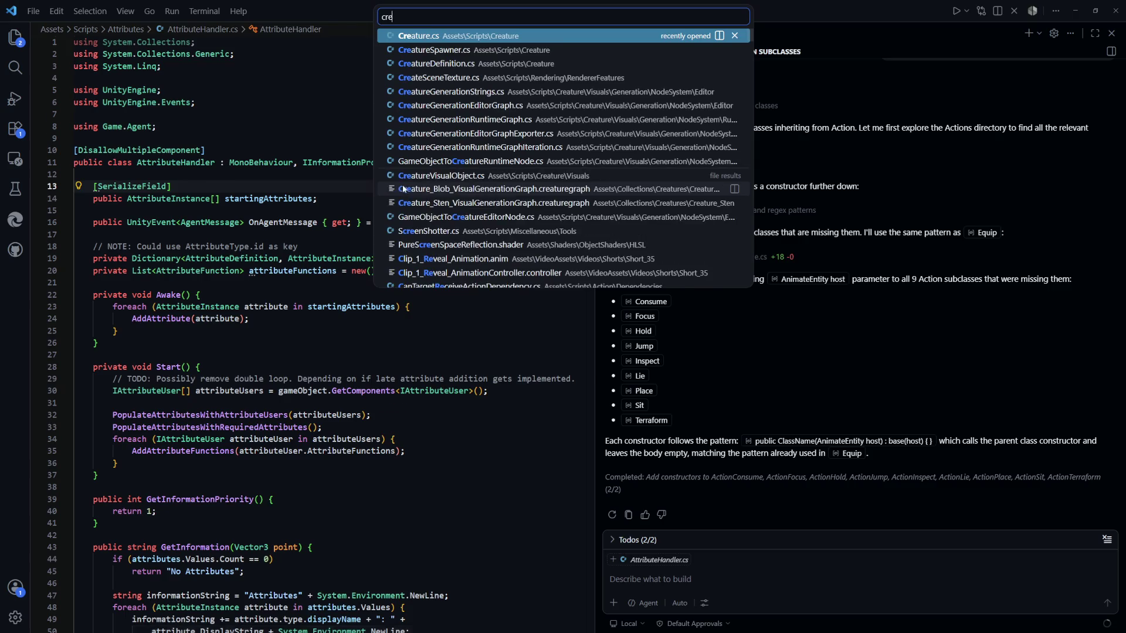
pyautogui.press('Return')
pyautogui.scroll(2, 422, 305)
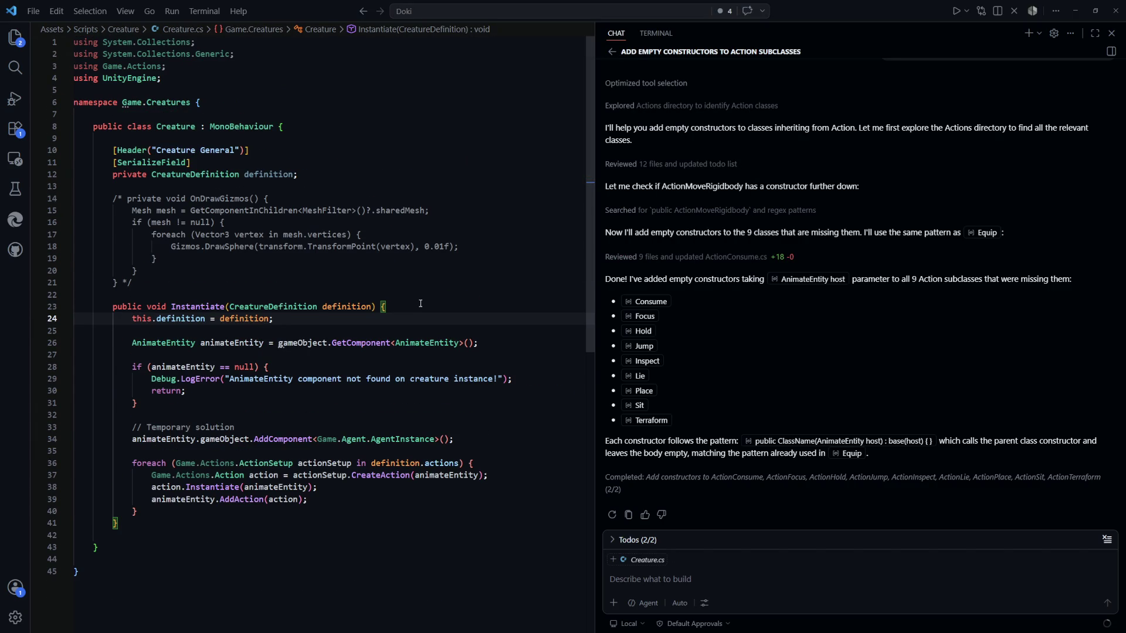
pyautogui.hotkey('ctrl', 'p')
pyautogui.write('ent')
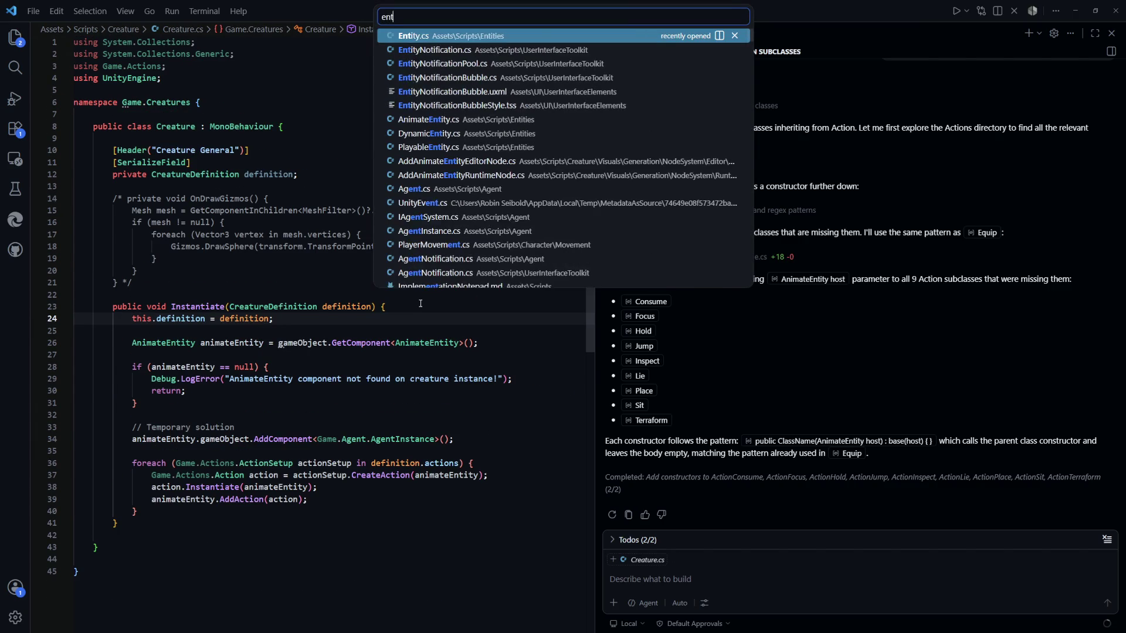
pyautogui.press('Return')
pyautogui.scroll(20, 270, 237)
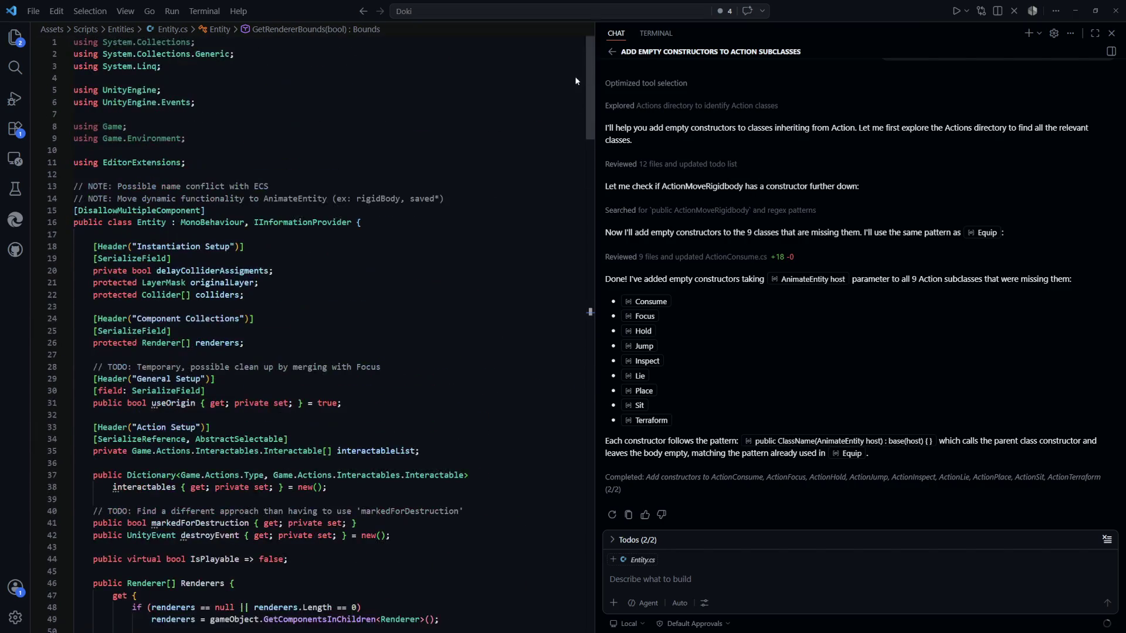
pyautogui.click(229, 209)
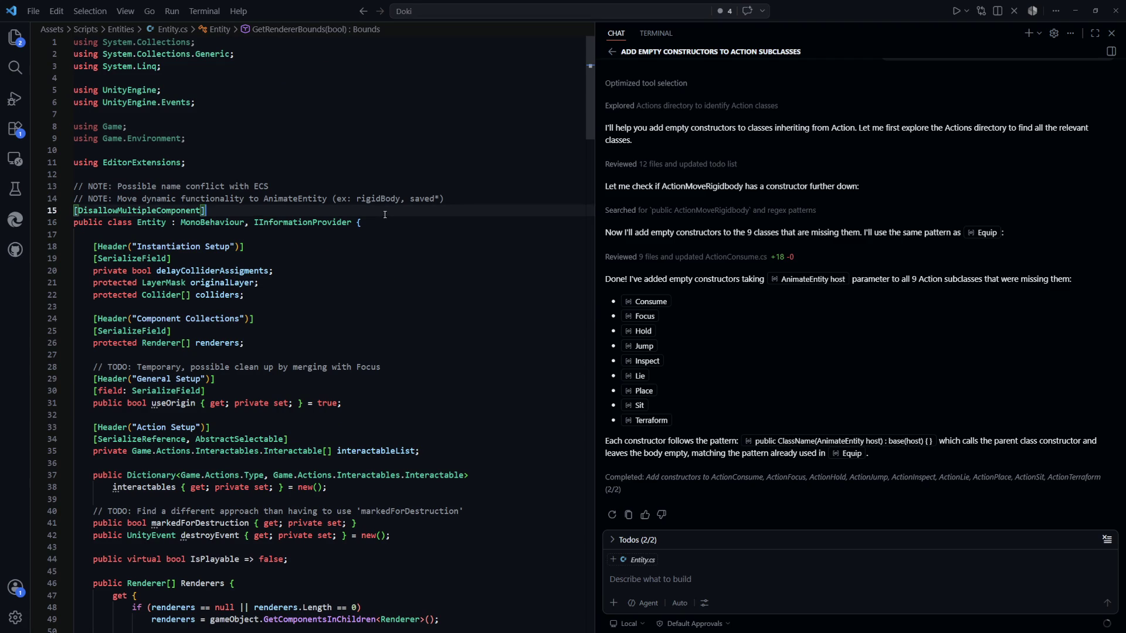
# Step: Delete the RequireComponent(typeof(AttributeHandler)) line from DynamicEntity.cs, then return to Creature.cs
pyautogui.hotkey('ctrl', 'p')
pyautogui.write('dyna')
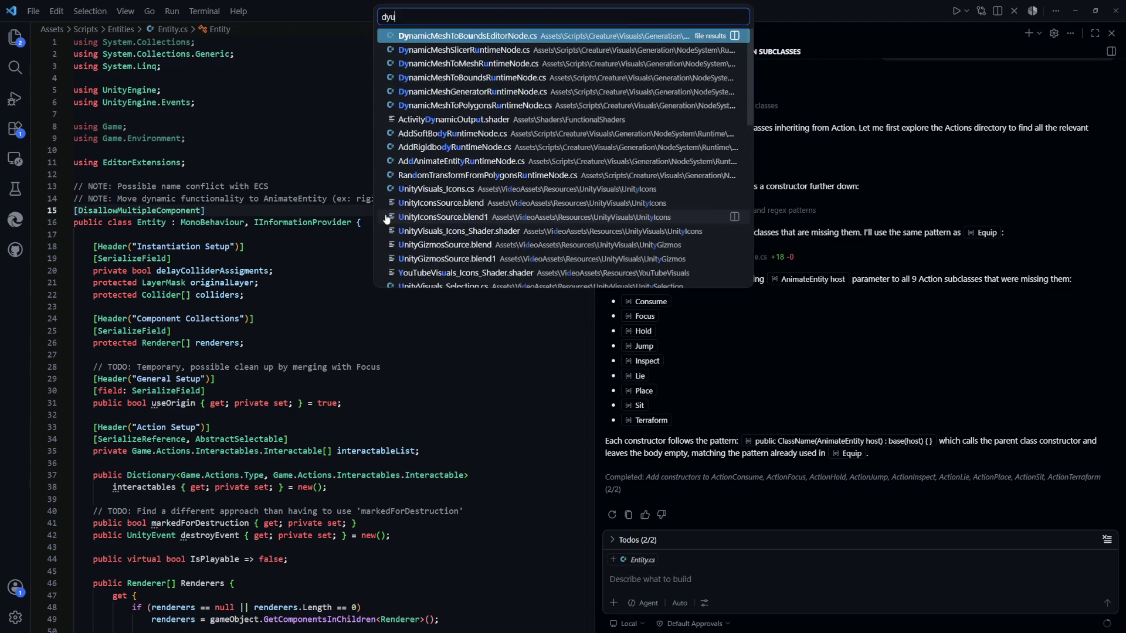
pyautogui.press('Down')
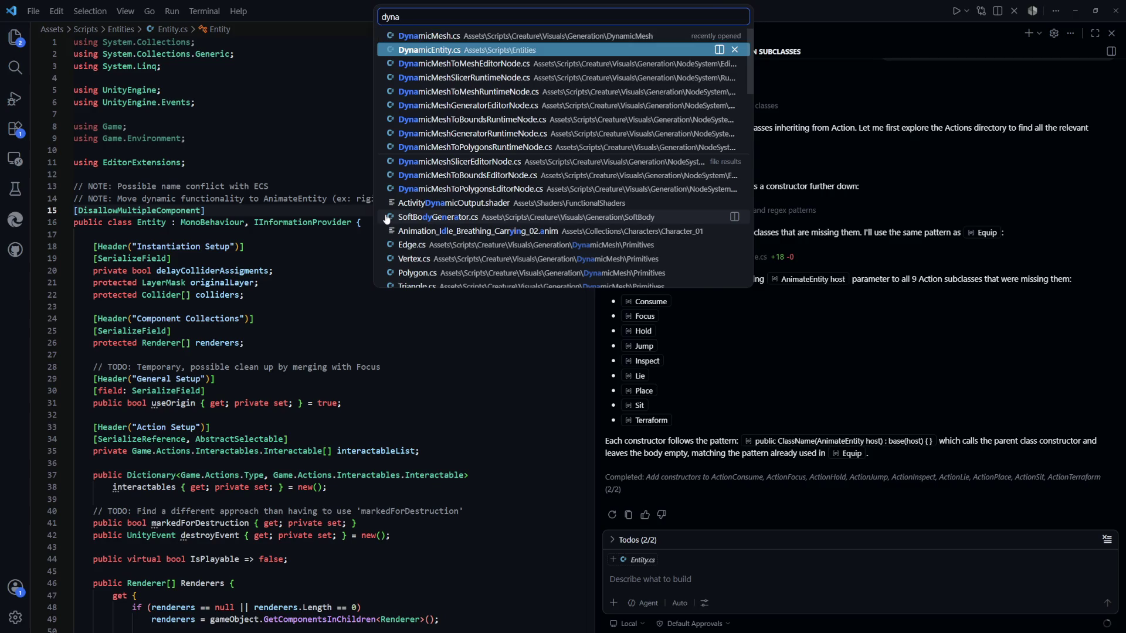
pyautogui.press('Return')
pyautogui.click(352, 116)
pyautogui.hotkey('shift', 'Down')
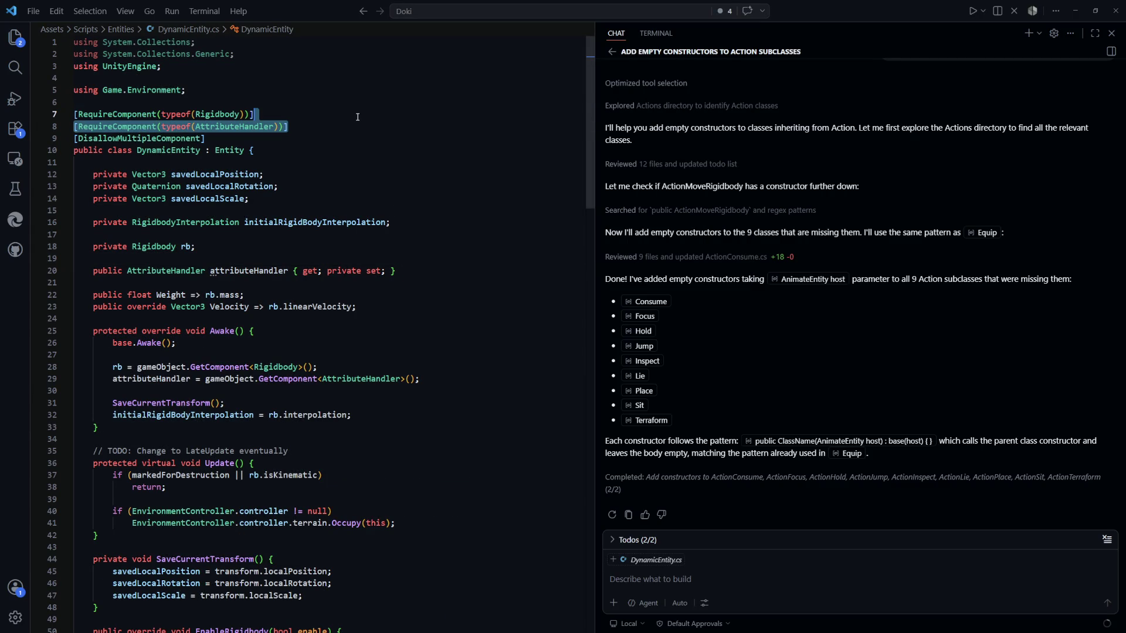
pyautogui.press('BackSpace')
pyautogui.click(443, 223)
pyautogui.hotkey('ctrl', 'Tab')
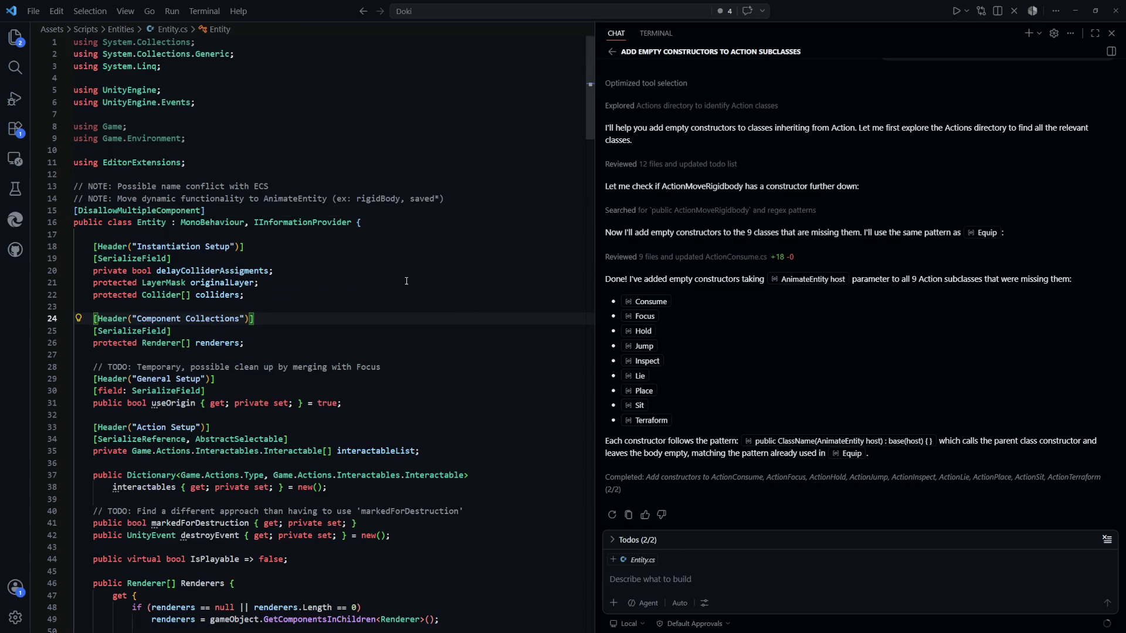
pyautogui.hotkey('ctrl', 'Tab')
pyautogui.hotkey('ctrl', 'Tab')
pyautogui.hotkey('ctrl', 'Tab')
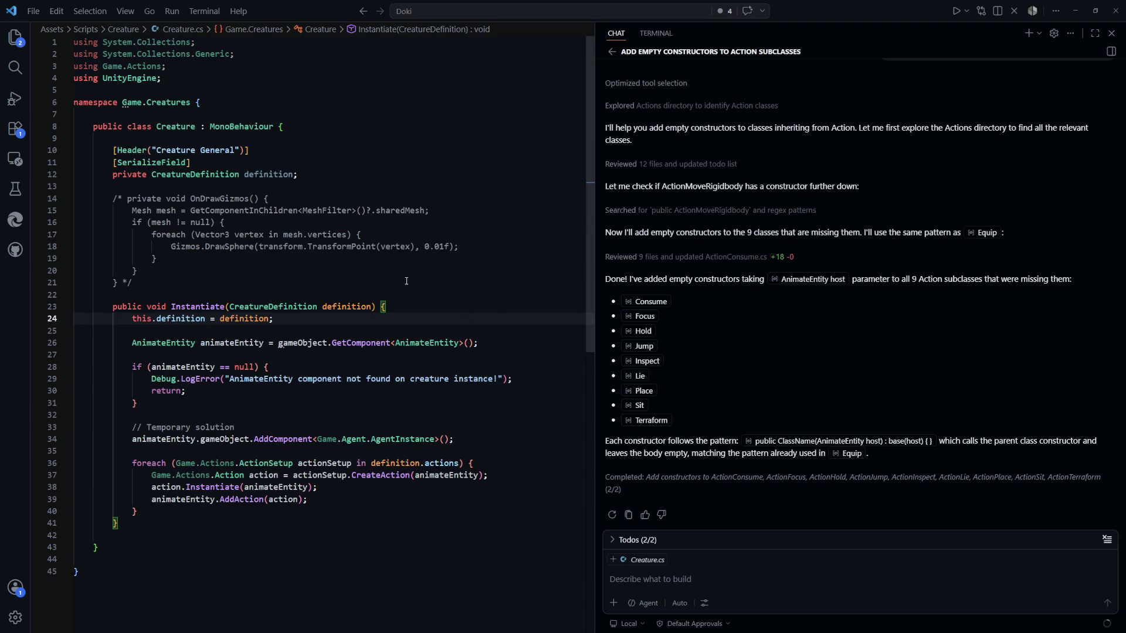
# Step: Delete the blank line after the GetComponent call in Creature.Instantiate
pyautogui.press('Down')
pyautogui.press('Down')
pyautogui.press('Down')
pyautogui.press('Up')
pyautogui.press('Up')
pyautogui.press('Up')
pyautogui.press('Up')
pyautogui.press('Up')
pyautogui.press('Up')
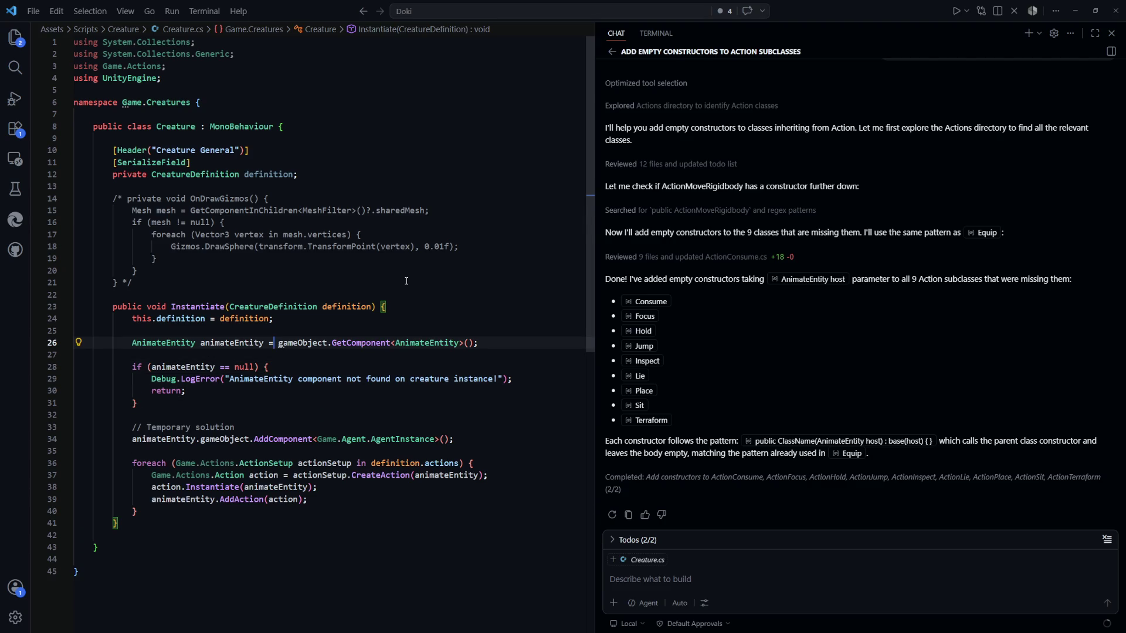
pyautogui.press('Down')
pyautogui.press('Down')
pyautogui.press('Down')
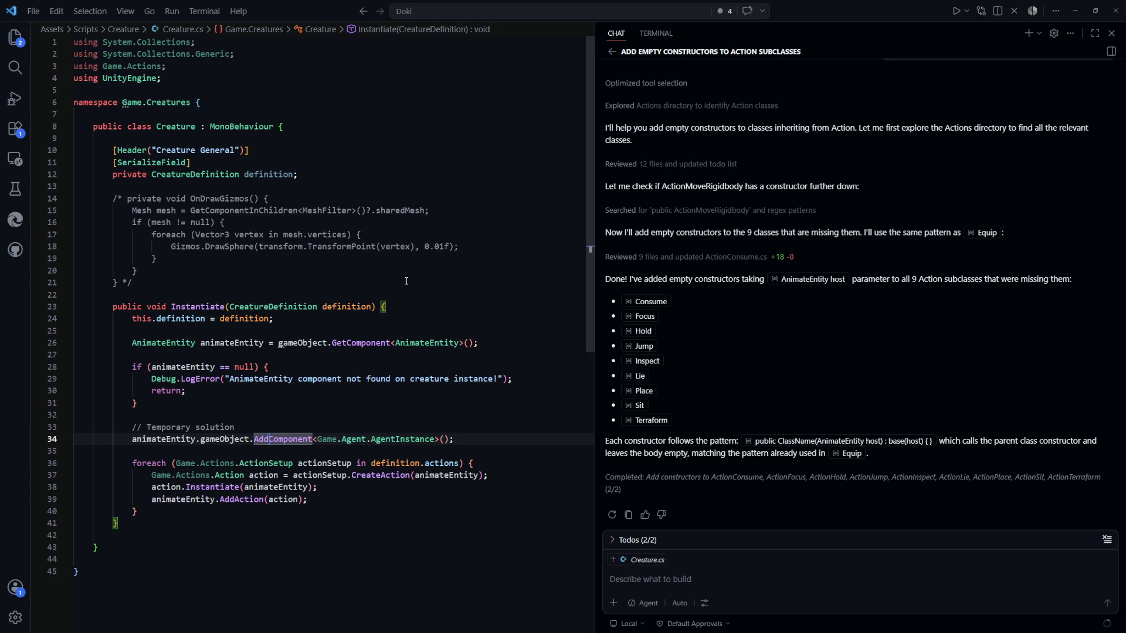
pyautogui.hotkey('ctrl', 'Left')
pyautogui.press('Up')
pyautogui.press('Up')
pyautogui.press('Up')
pyautogui.press('Down')
pyautogui.press('Down')
pyautogui.press('Up')
pyautogui.press('Up')
pyautogui.press('Up')
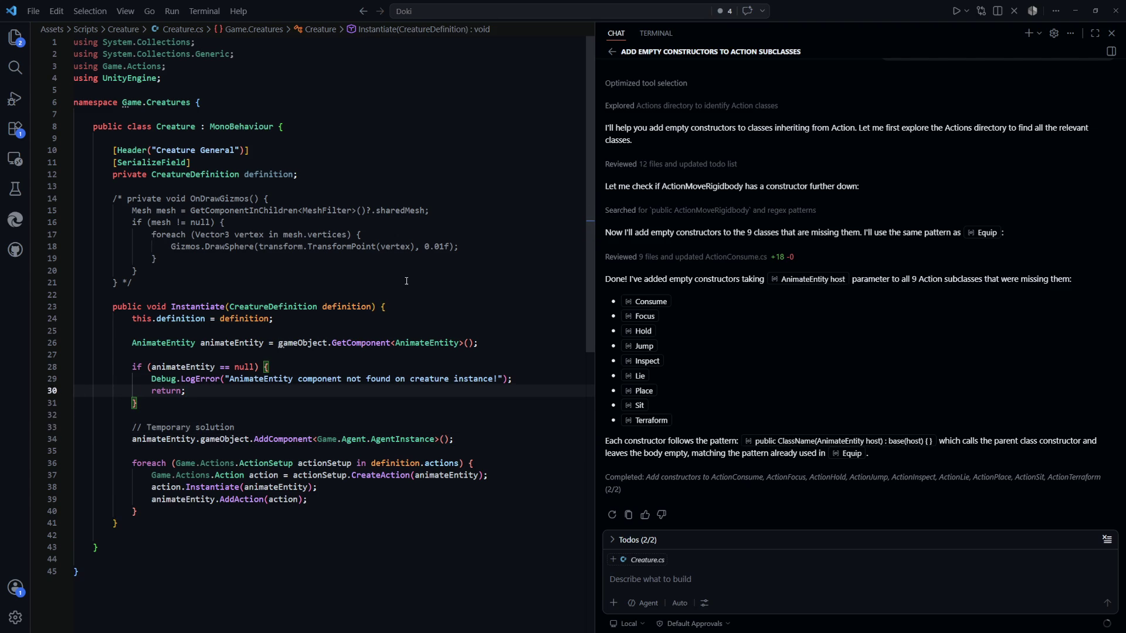
pyautogui.click(468, 365)
pyautogui.scroll(-1, 468, 365)
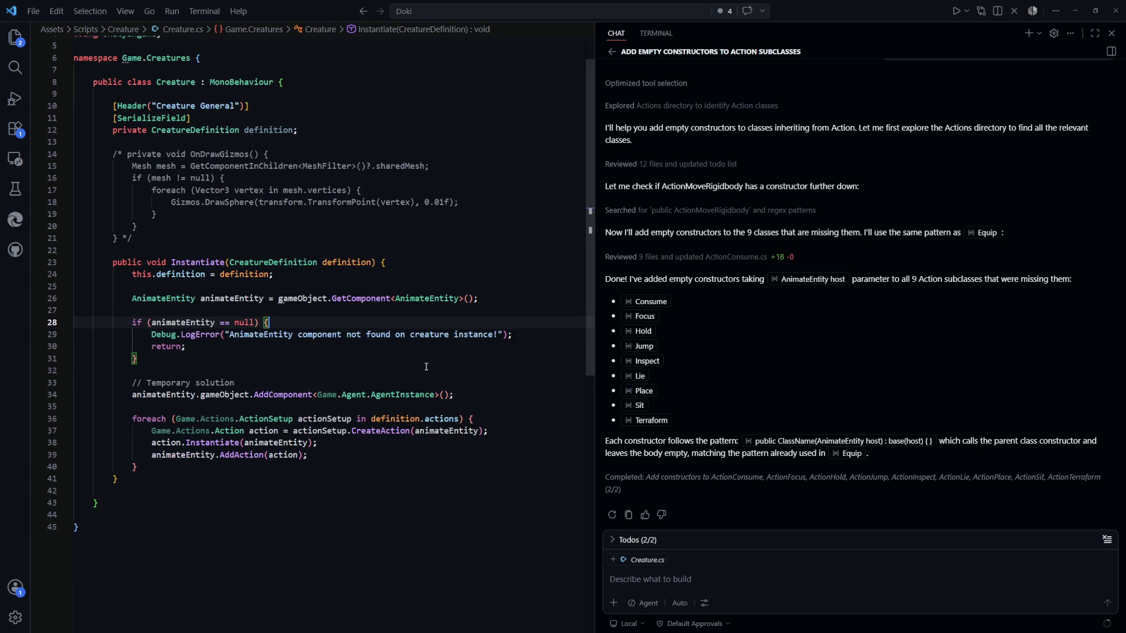
pyautogui.moveTo(487, 298); pyautogui.dragTo(132, 298)
pyautogui.hotkey('ctrl', 'u')
pyautogui.click(162, 302)
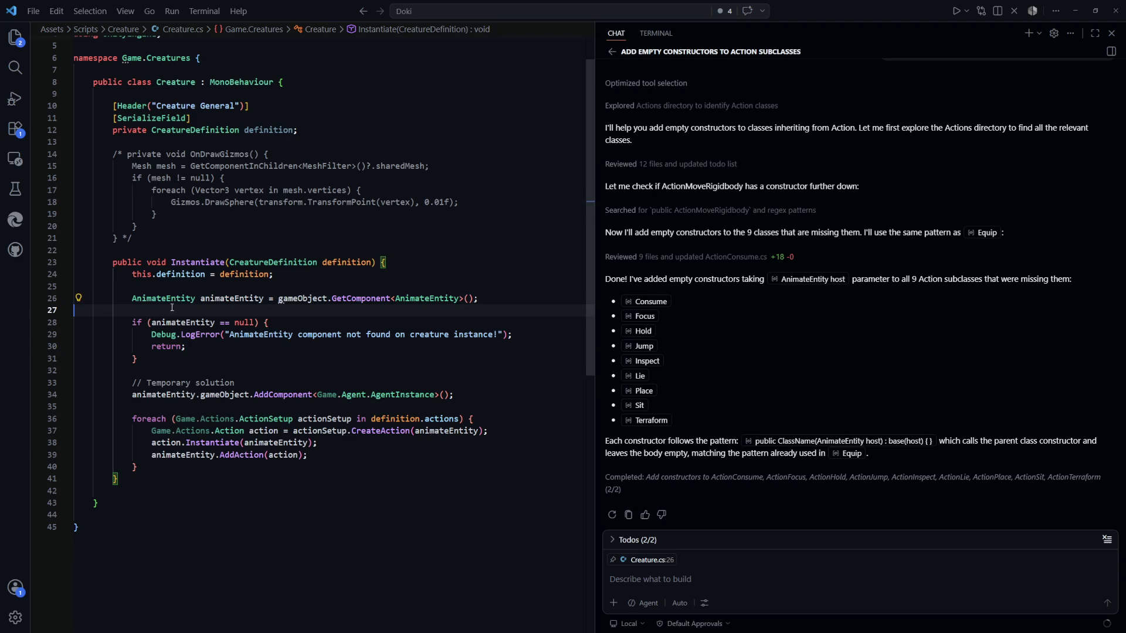
pyautogui.press('End')
pyautogui.press('Delete')
# Step: Add an AddComponent<AttributeHandler>() line below the temporary AgentInstance line
pyautogui.click(469, 384)
pyautogui.press('Return')
pyautogui.write('ani')
pyautogui.press('Escape')
pyautogui.press('Tab')
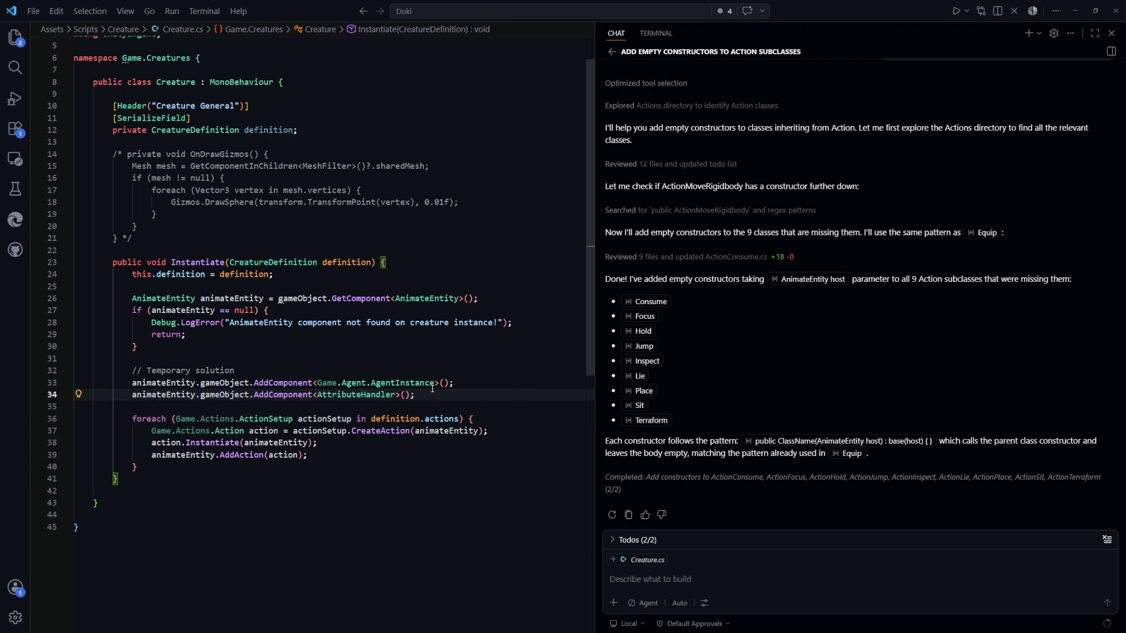
pyautogui.moveTo(511, 395); pyautogui.dragTo(255, 399)
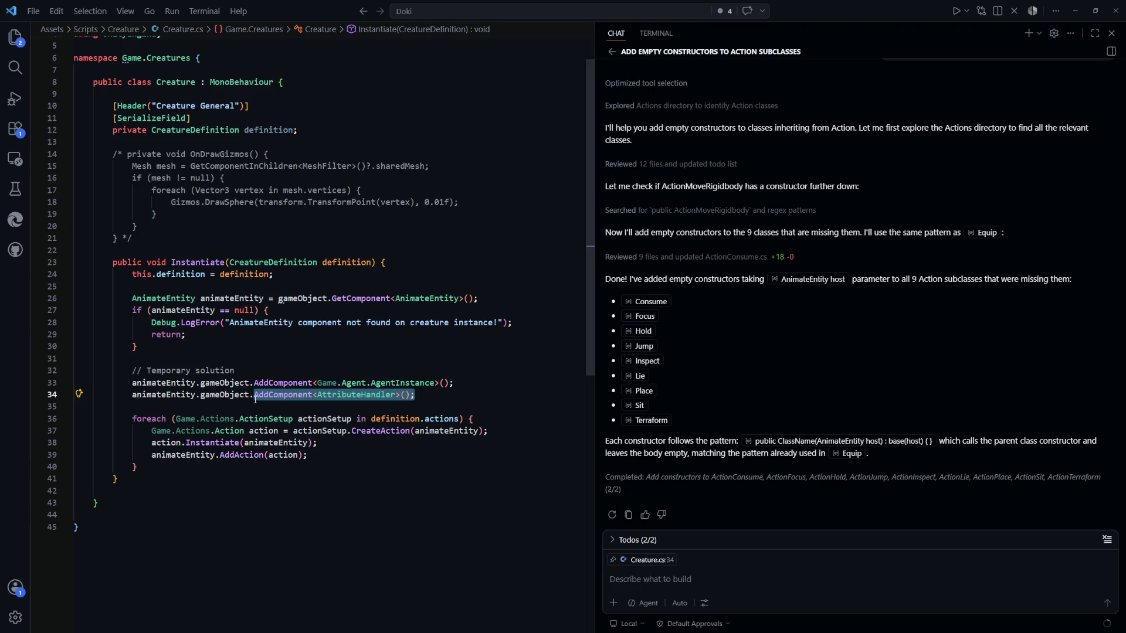
pyautogui.click(477, 397)
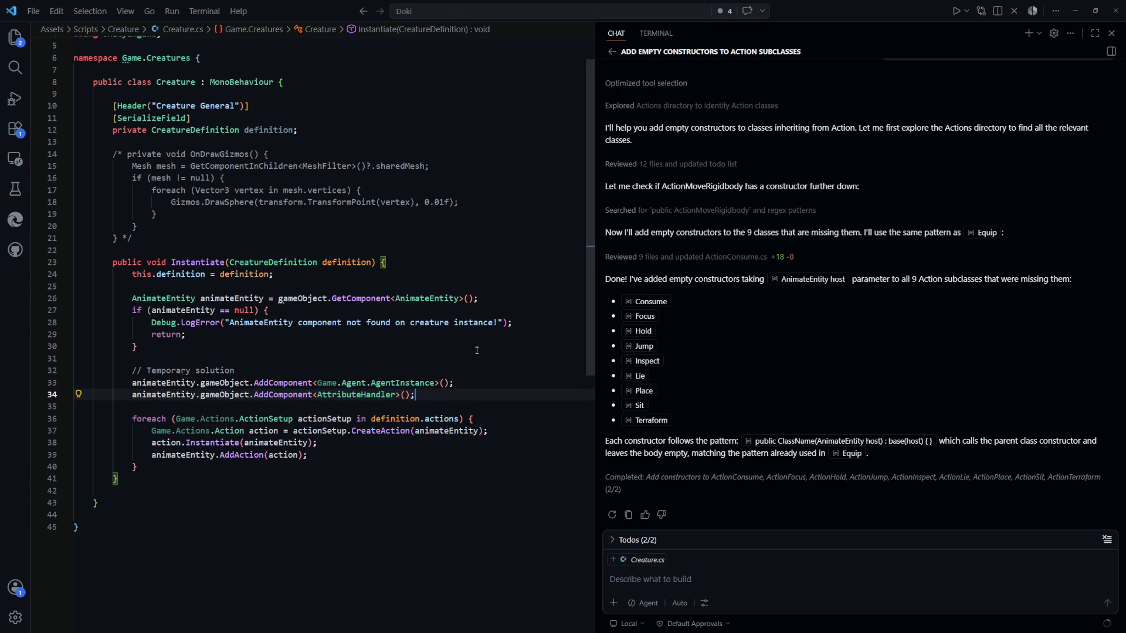
pyautogui.hotkey('ctrl', 'Tab')
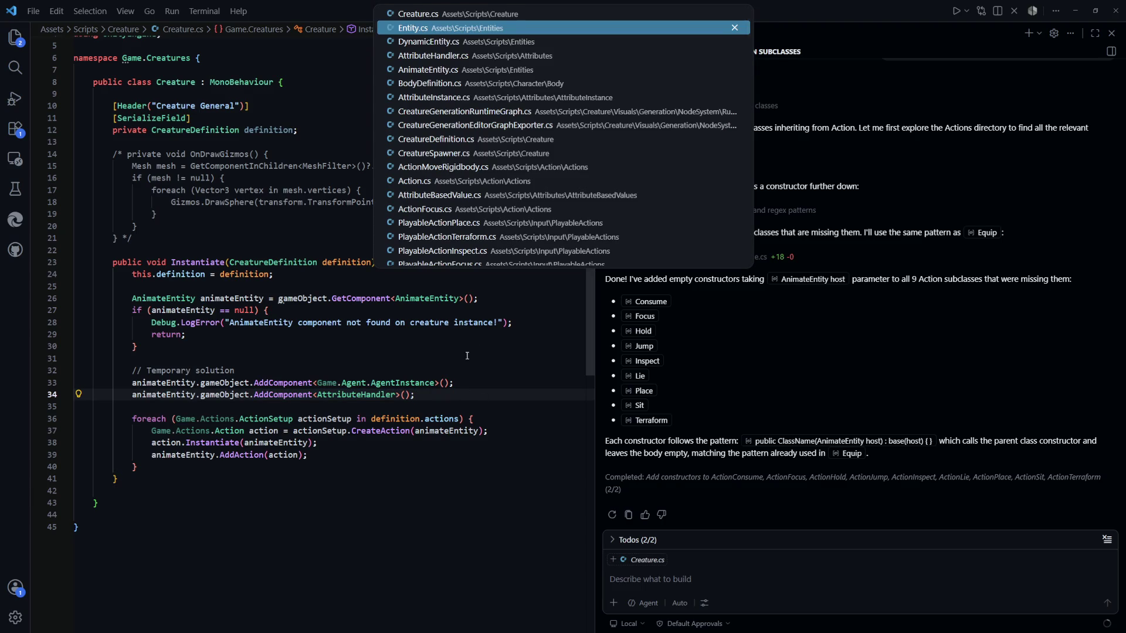
# Step: Rename AttributeHandler's private Awake() to a public InstantiateStartingAttributes() method
pyautogui.hotkey('ctrl', 'Tab')
pyautogui.hotkey('ctrl', 'Tab')
pyautogui.scroll(-1, 292, 293)
pyautogui.click(291, 287)
pyautogui.doubleClick(169, 250)
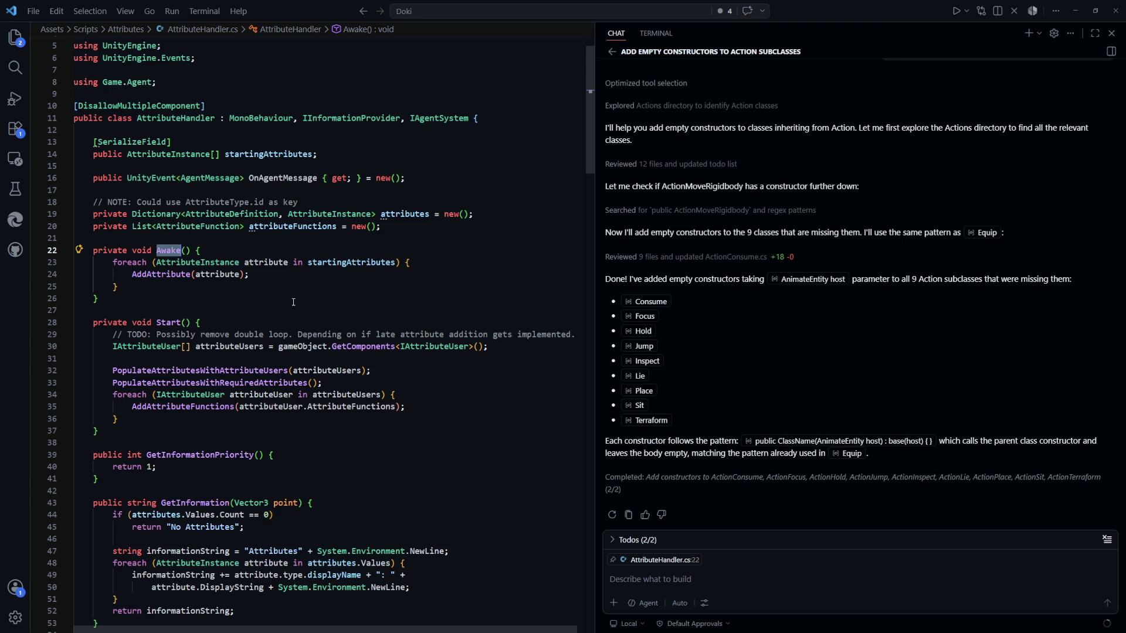
pyautogui.press('Home')
pyautogui.hotkey('ctrl', 'shift', 'Left')
pyautogui.write('public')
pyautogui.press('Escape')
pyautogui.press('BackSpace')
pyautogui.write('InstantiateStartingAttributes')
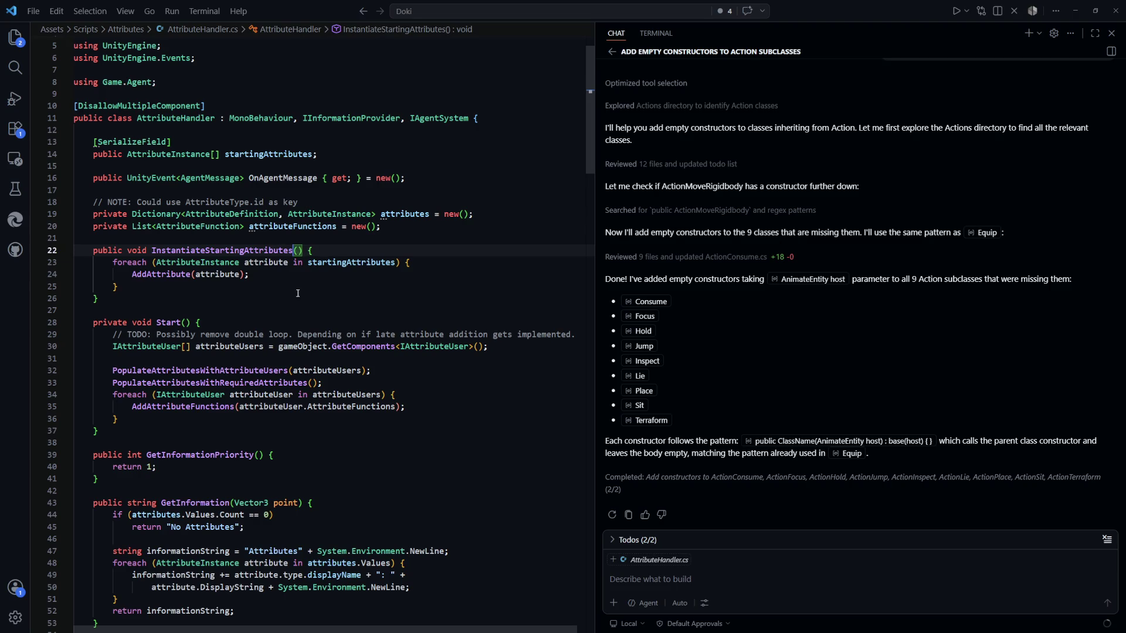
pyautogui.hotkey('ctrl', 'Tab')
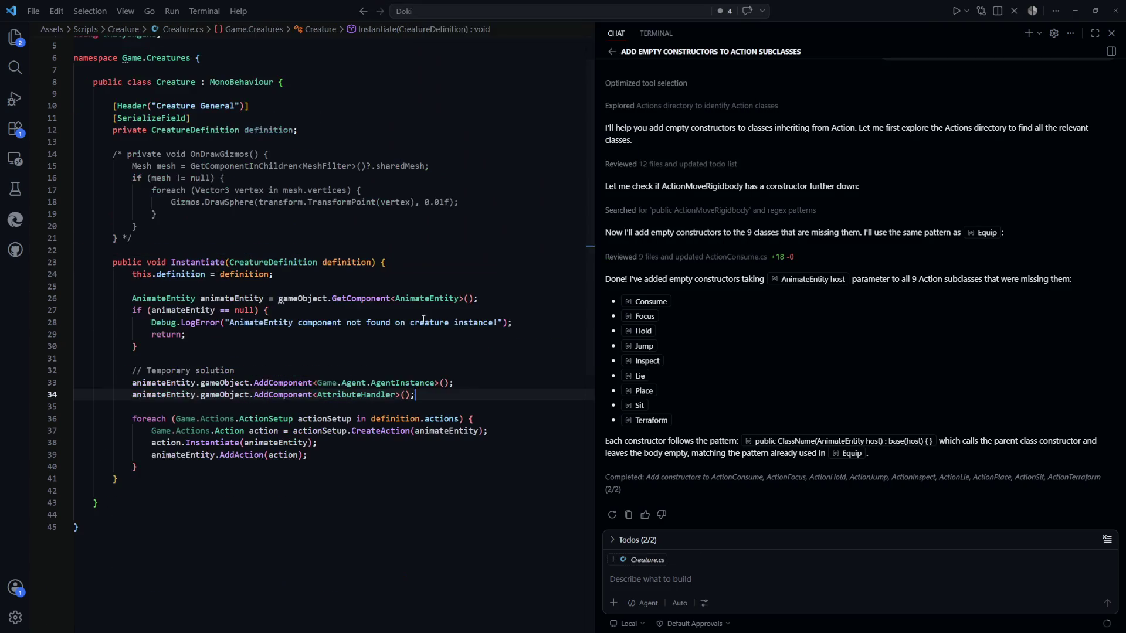
# Step: Assign the AddComponent<AttributeHandler>() result to an attributeHandler variable
pyautogui.press('Up')
pyautogui.write('AttributeHandler')
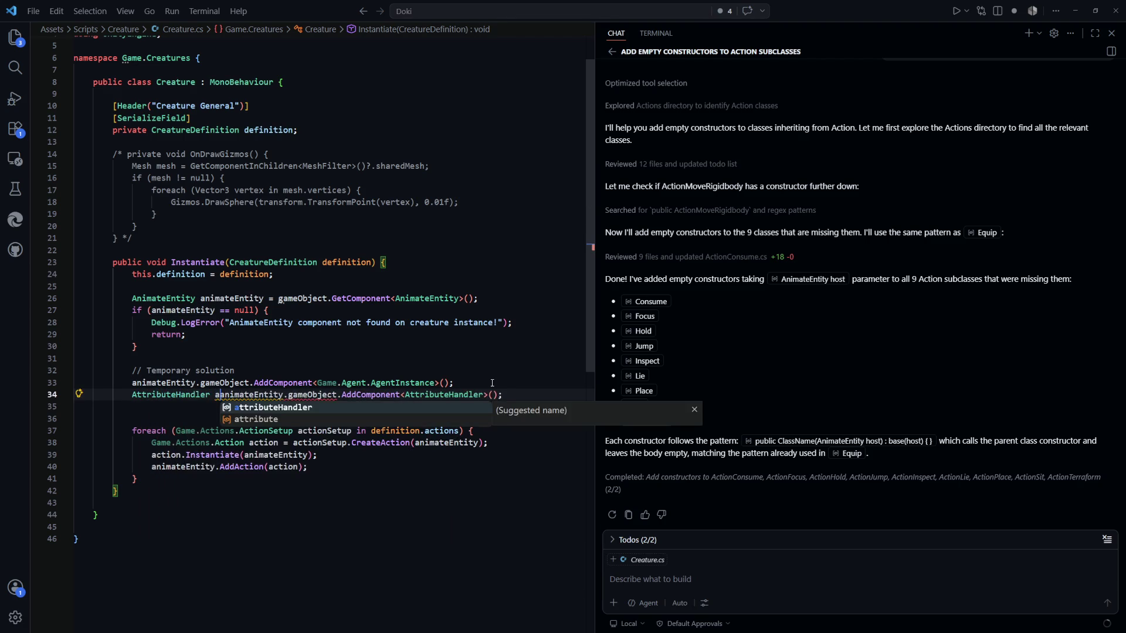
pyautogui.press('Tab')
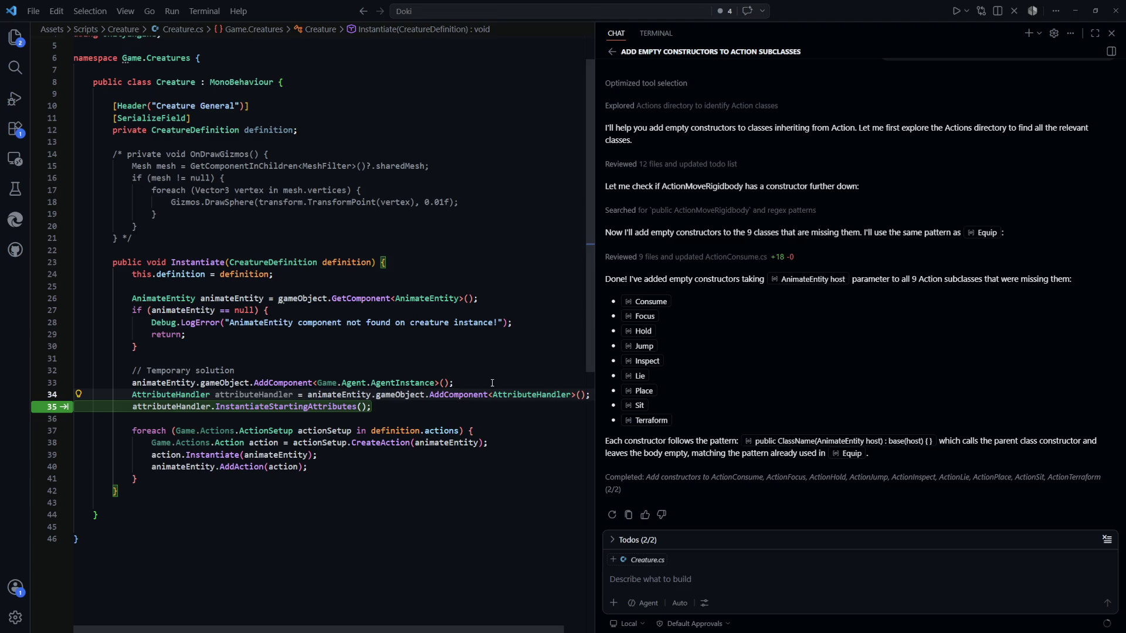
pyautogui.press('Escape')
# Step: Add an attributeHandler.InstantiateStartingAttributes() call on the next line
pyautogui.press('Down')
pyautogui.press('Tab')
pyautogui.write('attribvu')
pyautogui.press('BackSpace')
pyautogui.press('BackSpace')
pyautogui.write('u')
pyautogui.press('Tab')
pyautogui.press('Tab')
pyautogui.click(497, 420)
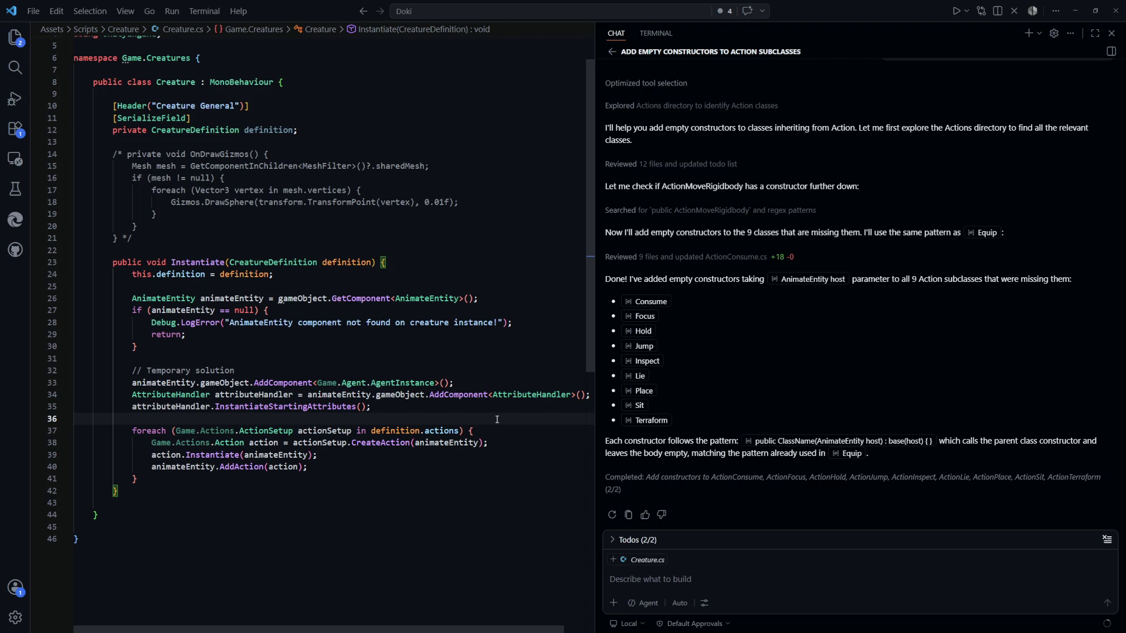
# Step: Check InstantiateStartingAttributes in AttributeHandler.cs, then switch to Unity to recompile
pyautogui.hotkey('ctrl', 'Tab')
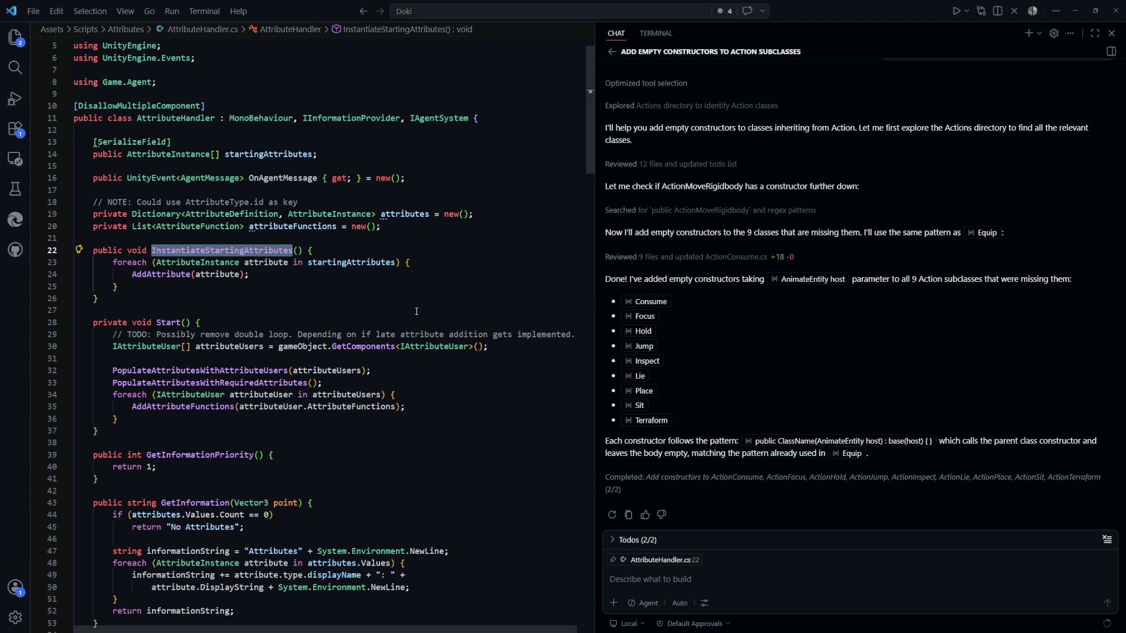
pyautogui.press('Down')
pyautogui.press('Down')
pyautogui.press('Down')
pyautogui.press('Up')
pyautogui.press('Up')
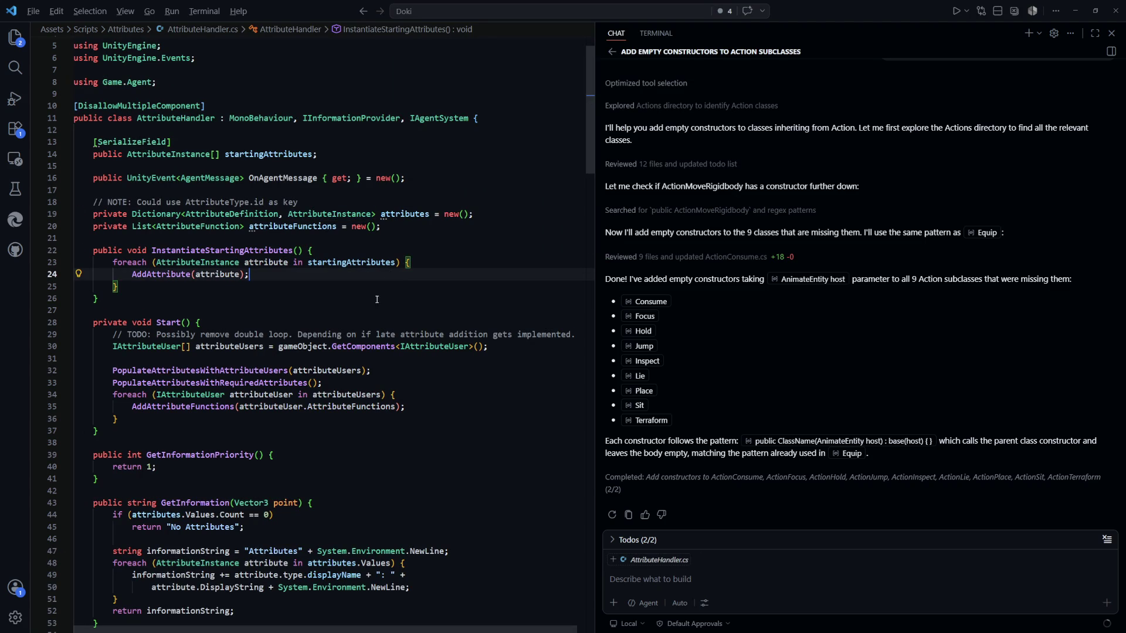
pyautogui.hotkey('alt', 'Tab')
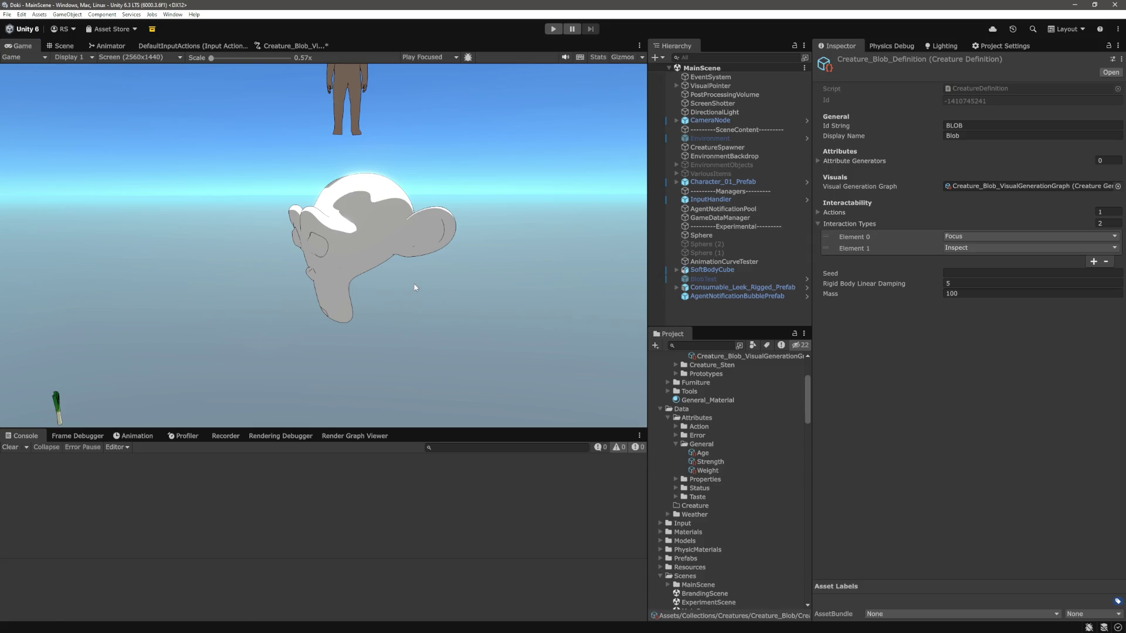
# Step: Clear the NullReferenceException errors from the Unity Console and return to the code editor
pyautogui.click(13, 447)
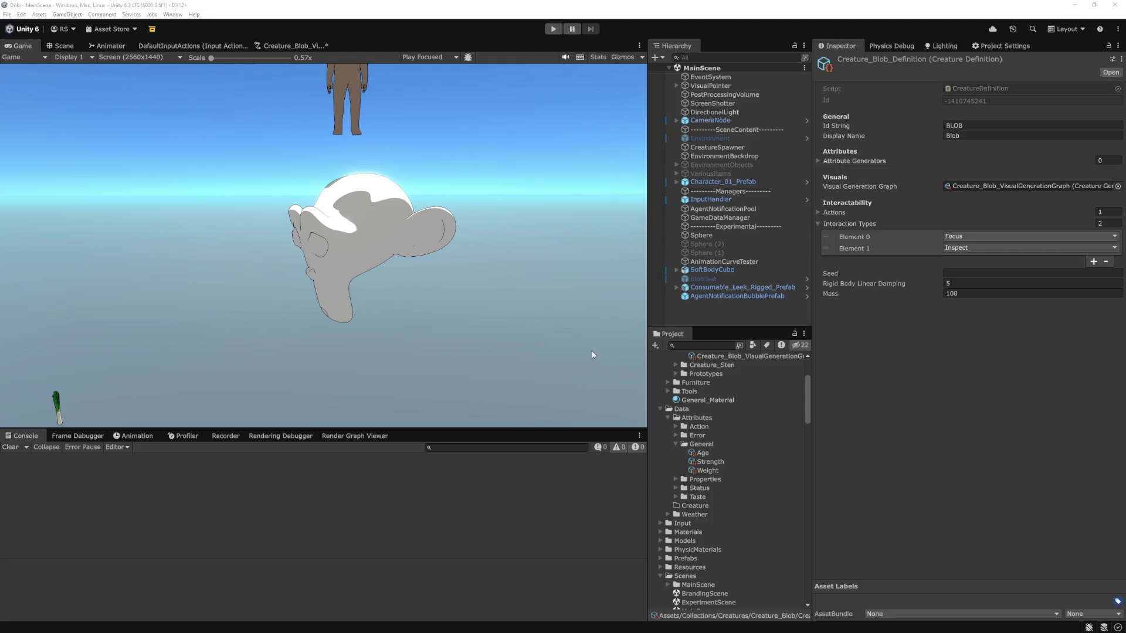
pyautogui.hotkey('alt', 'Tab')
pyautogui.scroll(1, 402, 391)
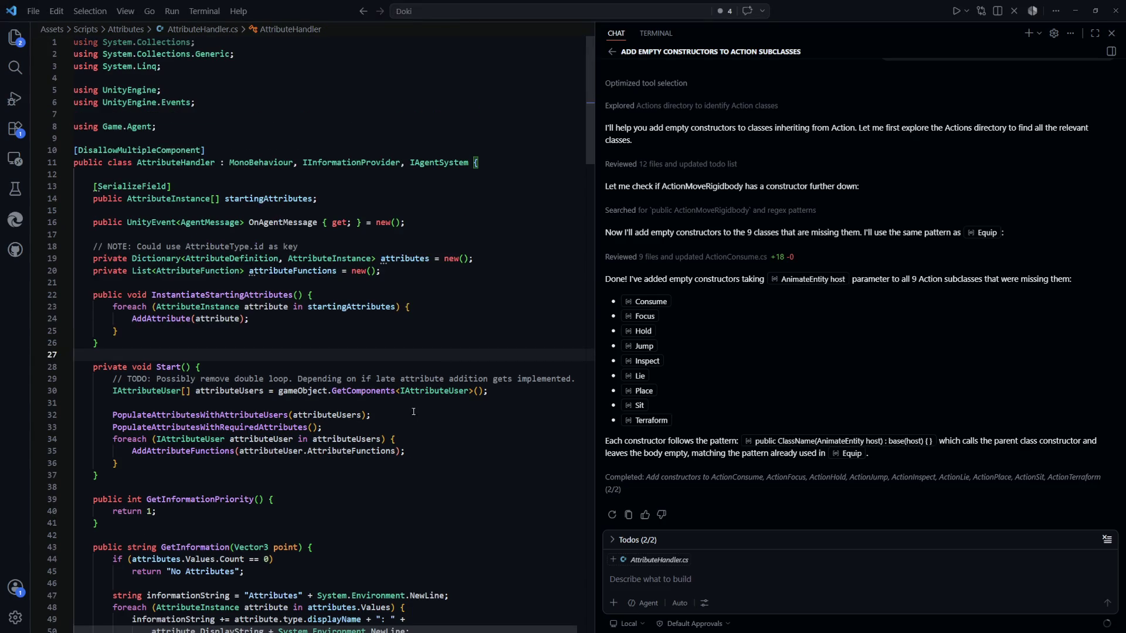
# Step: Scroll through AttributeHandler.cs to review InstantiateStartingAttributes and AddAttributes
pyautogui.click(333, 332)
pyautogui.scroll(-10, 411, 381)
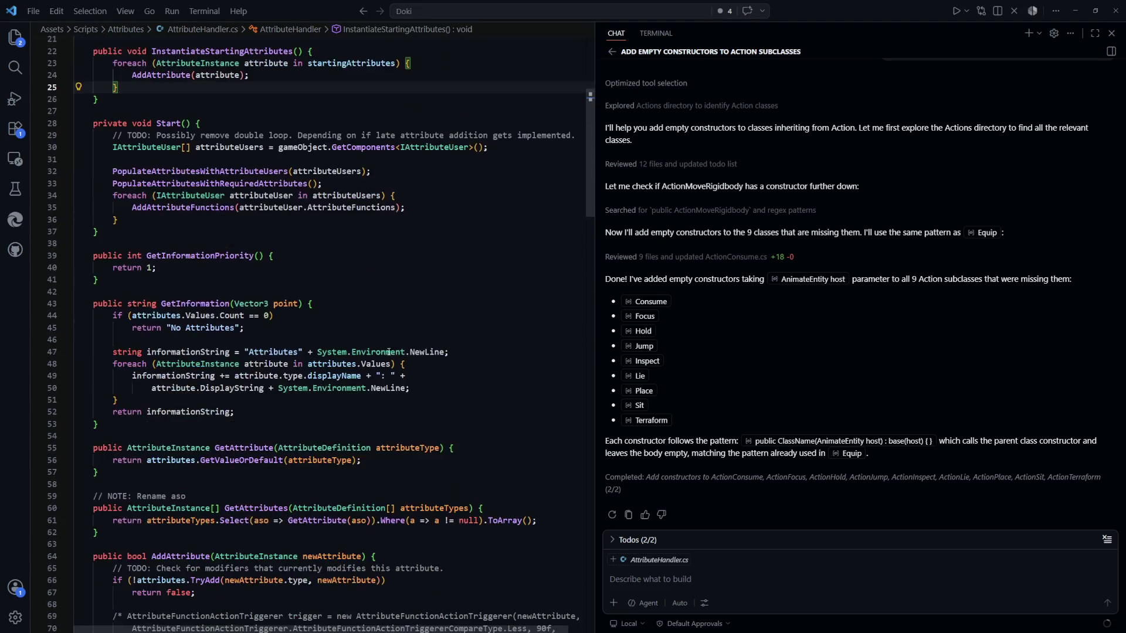
pyautogui.scroll(-2, 422, 376)
pyautogui.hotkey('ctrl', 'p')
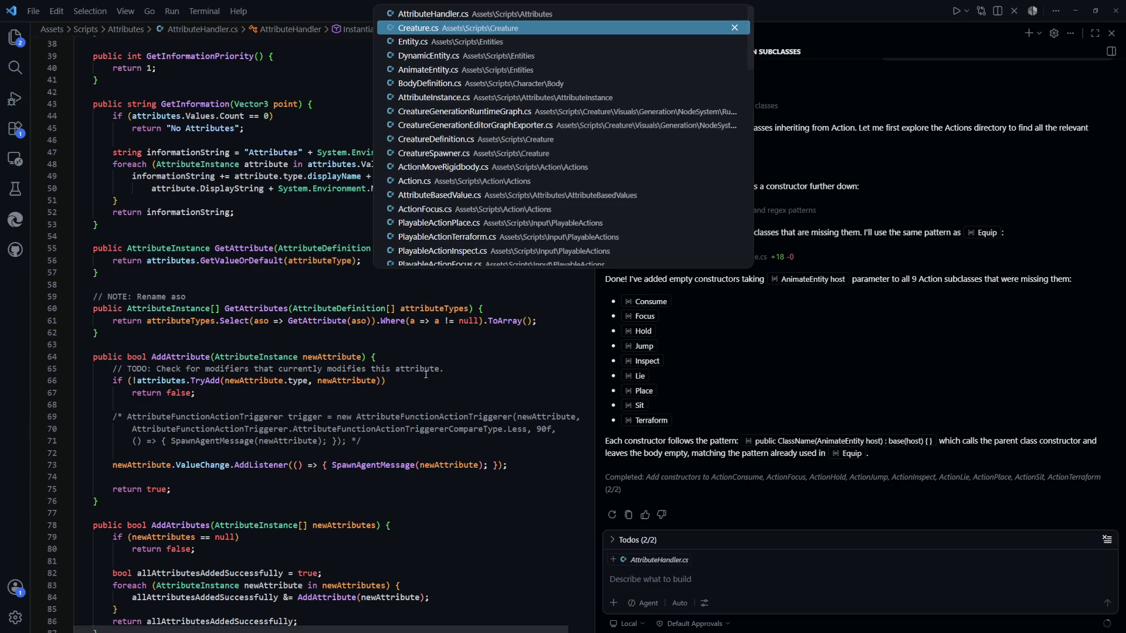
pyautogui.press('Escape')
pyautogui.scroll(12, 411, 411)
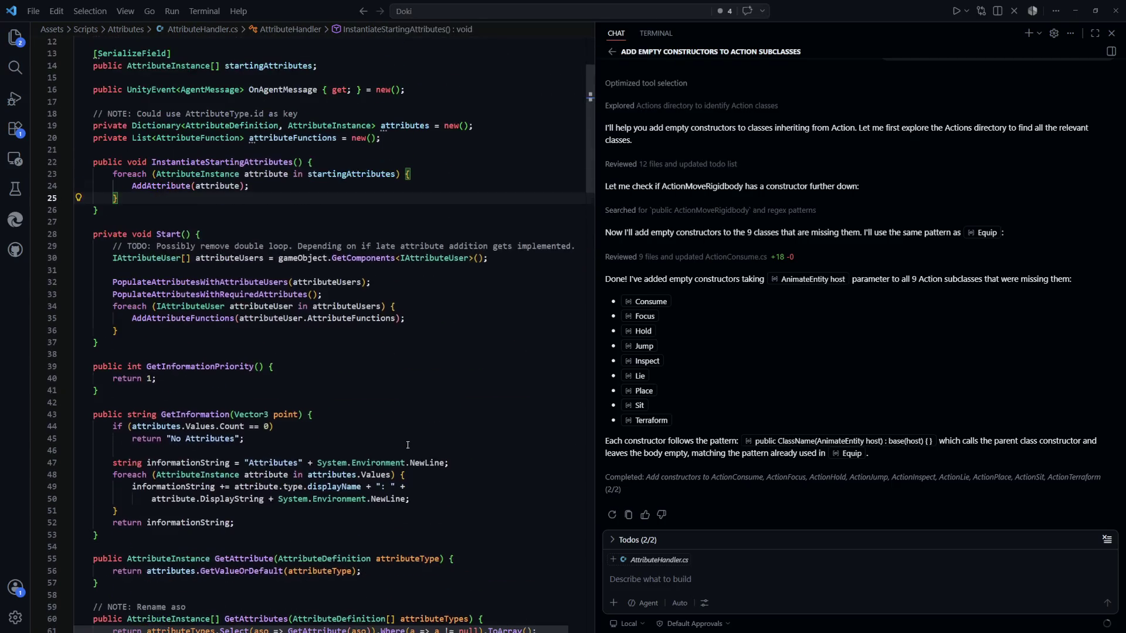
pyautogui.scroll(-12, 407, 442)
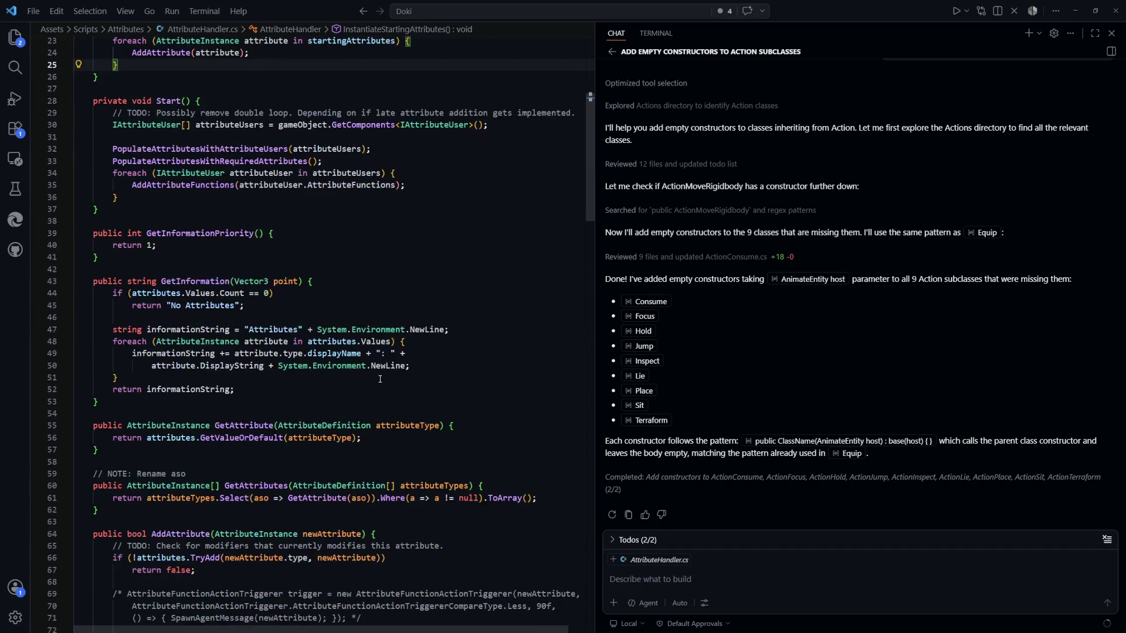
pyautogui.scroll(-9, 247, 330)
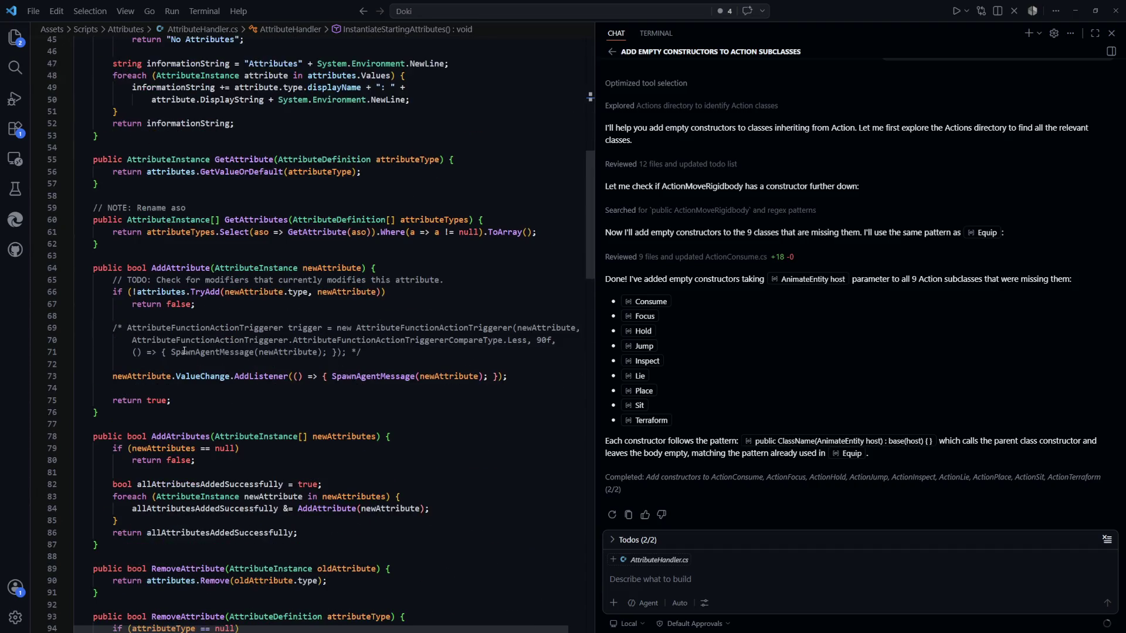
pyautogui.click(404, 311)
pyautogui.moveTo(587, 293); pyautogui.dragTo(584, 132)
pyautogui.click(446, 297)
pyautogui.scroll(1, 389, 194)
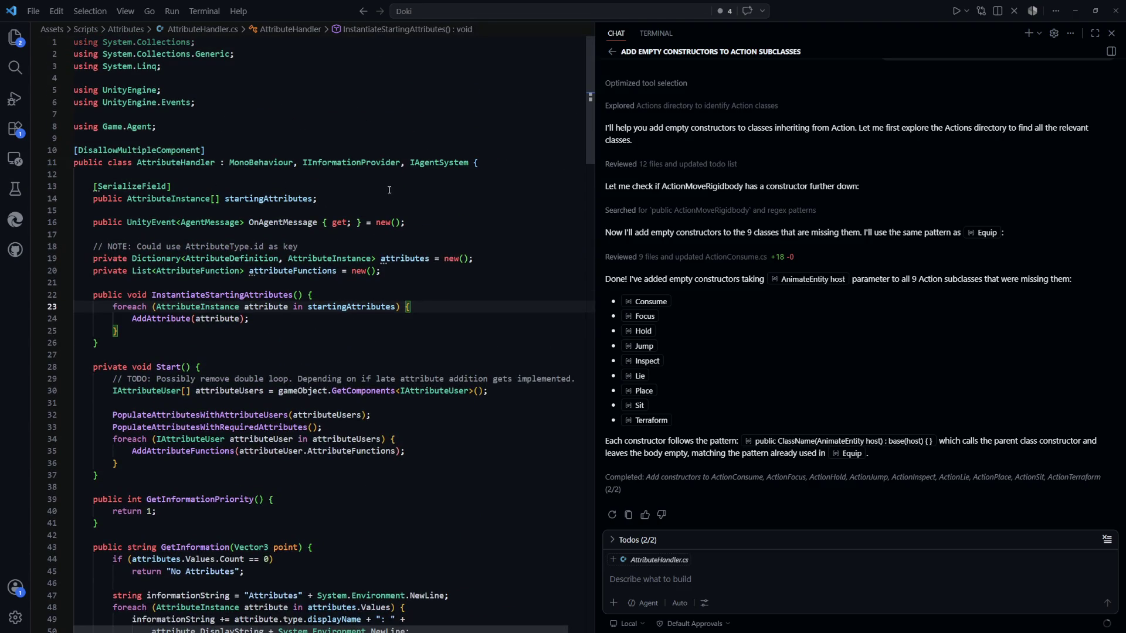
# Step: Select lines 12–24 and the startingAttributes field declaration on line 14 for review
pyautogui.click(368, 176)
pyautogui.moveTo(368, 181)
pyautogui.mouseDown()
pyautogui.moveTo(319, 201)
pyautogui.moveTo(352, 300)
pyautogui.moveTo(375, 323)
pyautogui.mouseUp()
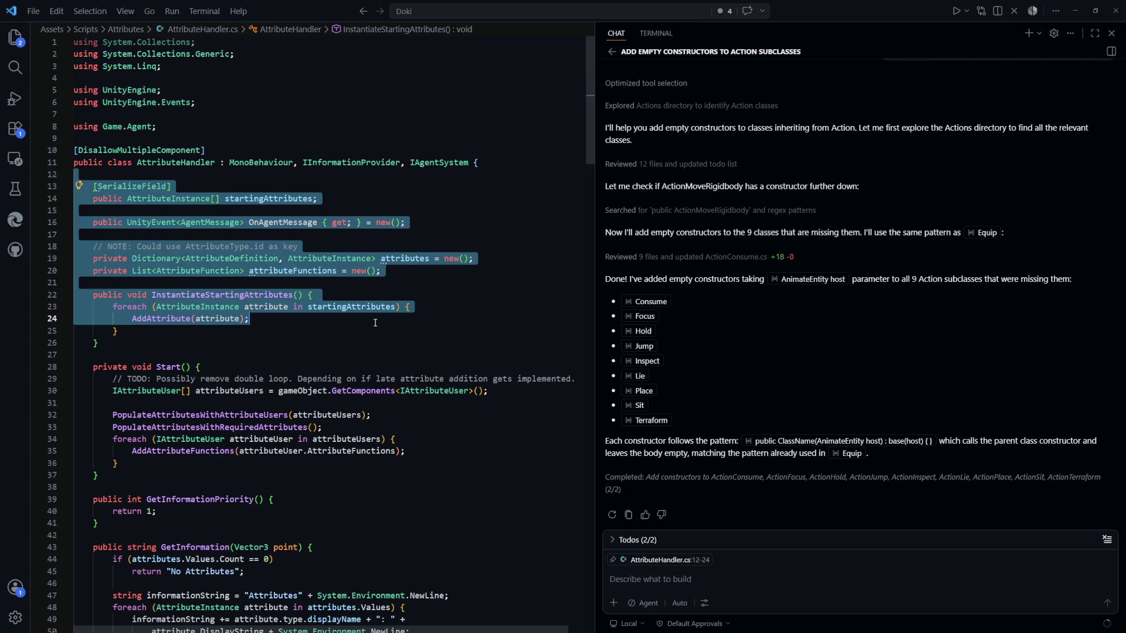
pyautogui.click(375, 323)
pyautogui.click(429, 210)
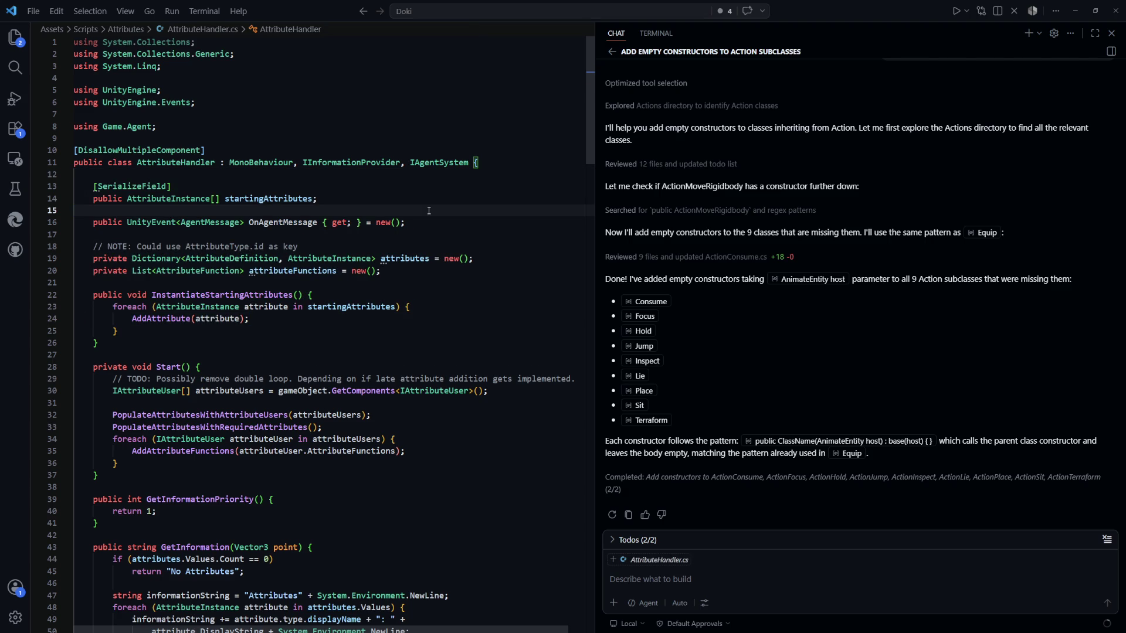
pyautogui.click(371, 203)
pyautogui.hotkey('shift', 'Home')
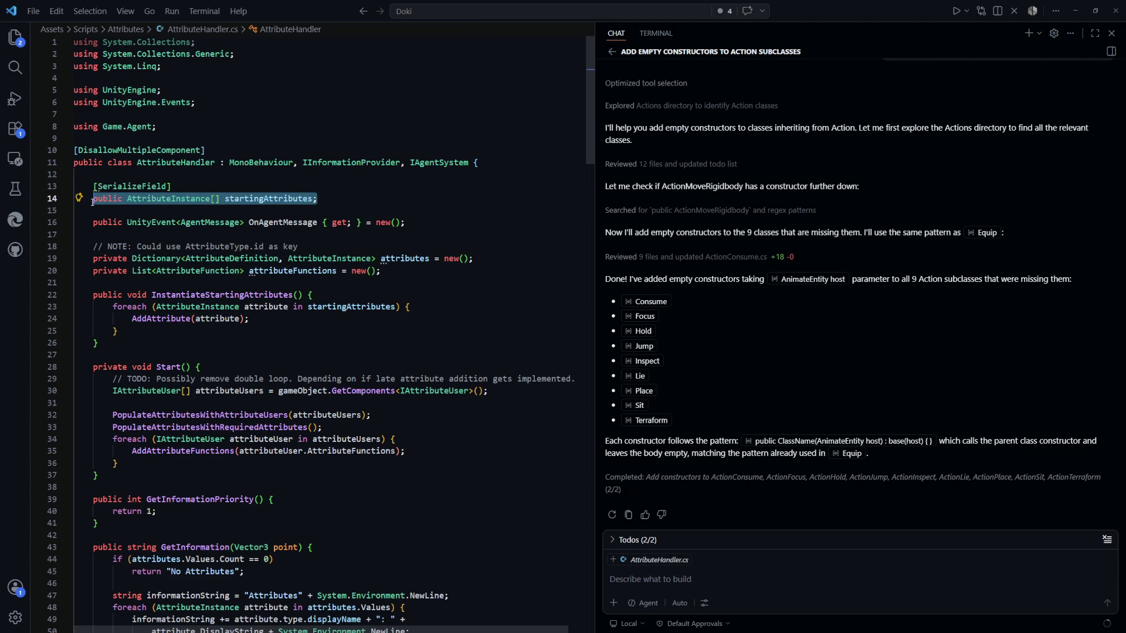
pyautogui.click(399, 211)
pyautogui.hotkey('ctrl', 'Tab')
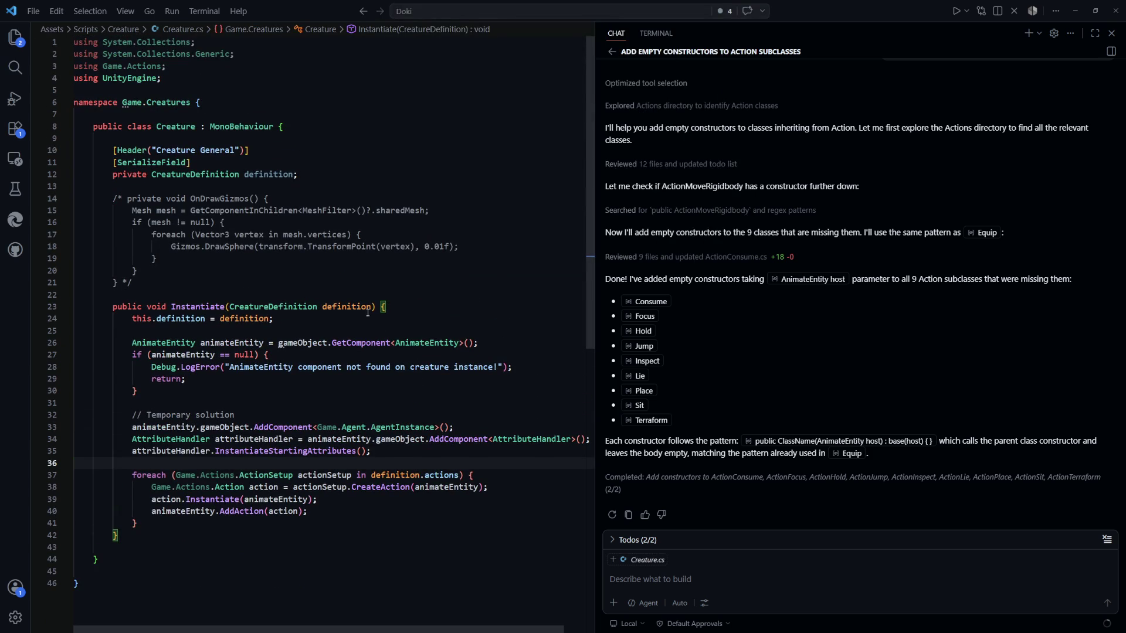
pyautogui.hotkey('ctrl', 'Tab')
pyautogui.hotkey('ctrl', 'Tab')
pyautogui.hotkey('ctrl', 'Tab')
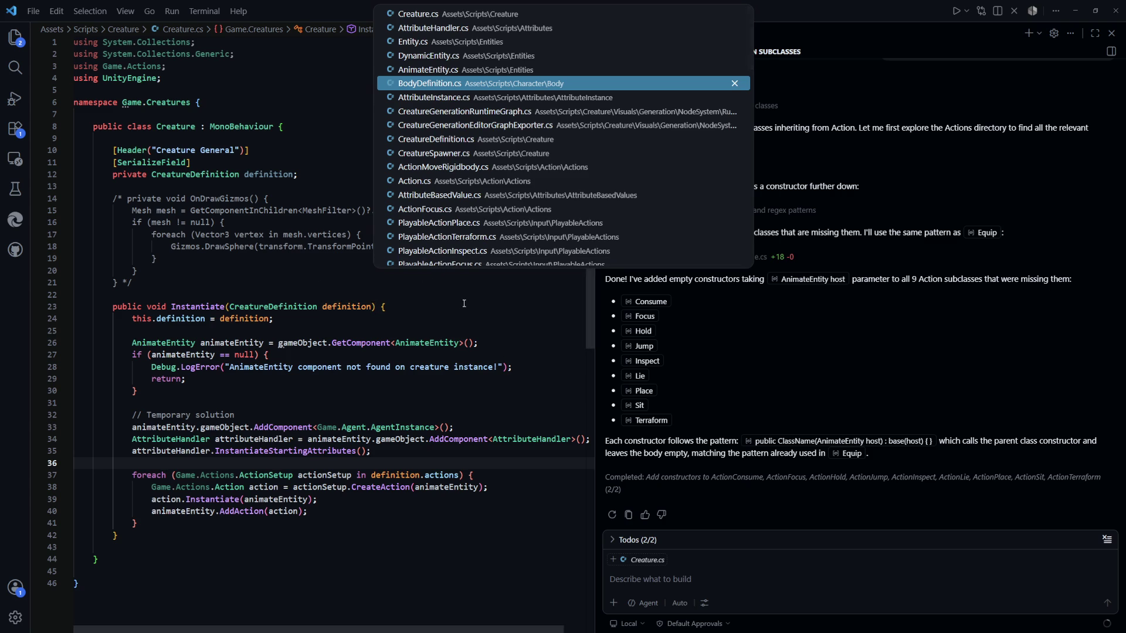
# Step: In CreatureDefinition.cs, place the caret after the attributeGenerators field
pyautogui.hotkey('ctrl', 'Tab')
pyautogui.hotkey('ctrl', 'Tab')
pyautogui.hotkey('ctrl', 'Tab')
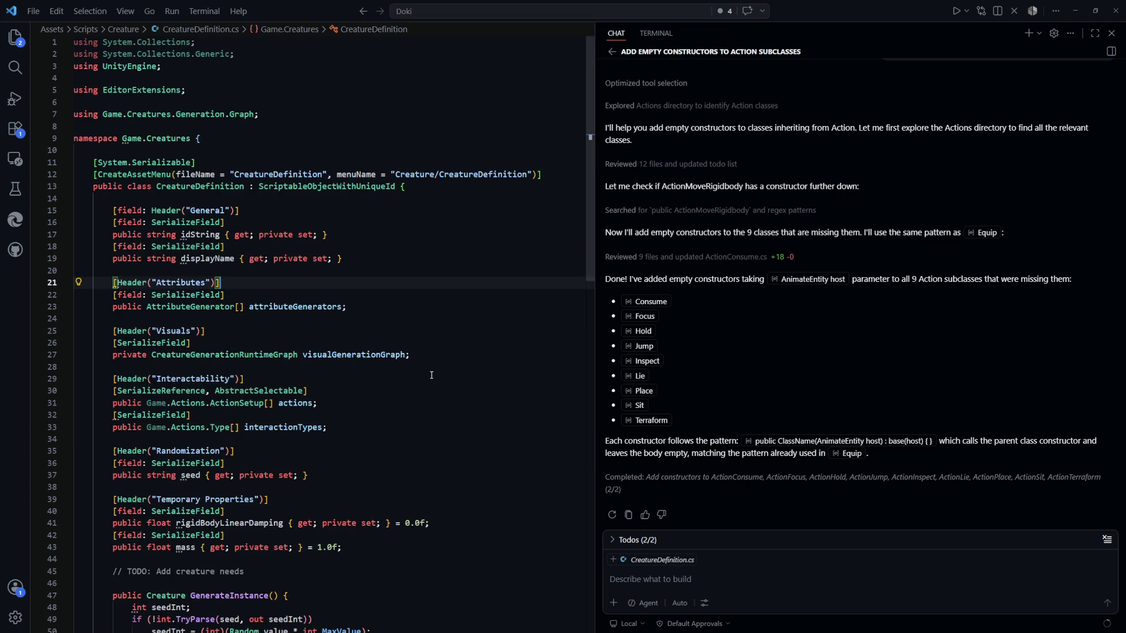
pyautogui.scroll(-7, 296, 249)
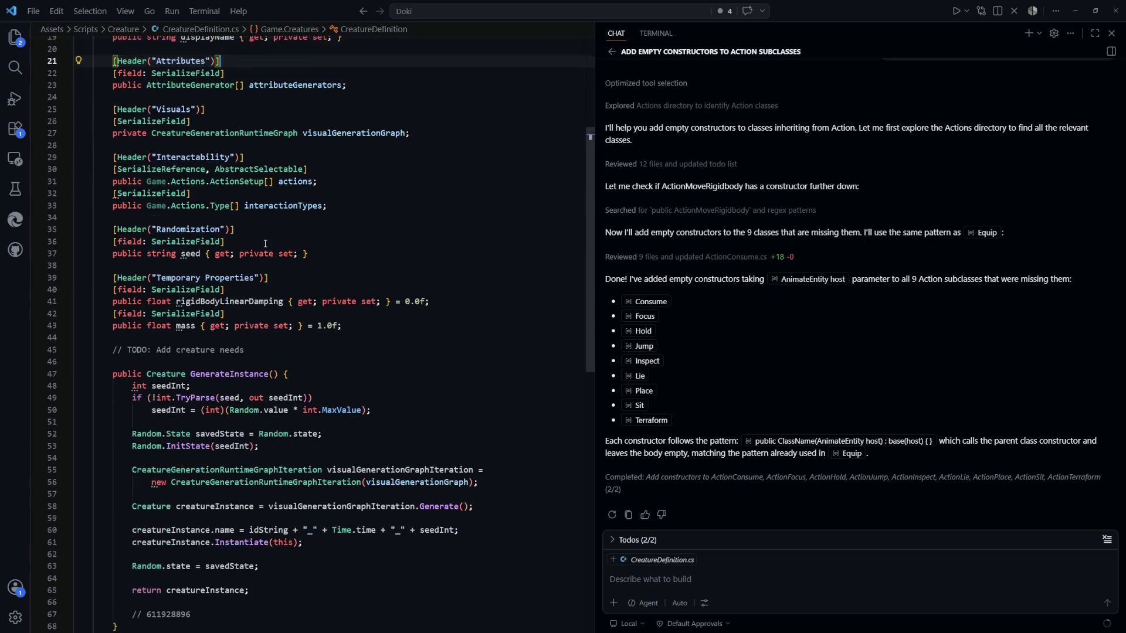
pyautogui.click(392, 260)
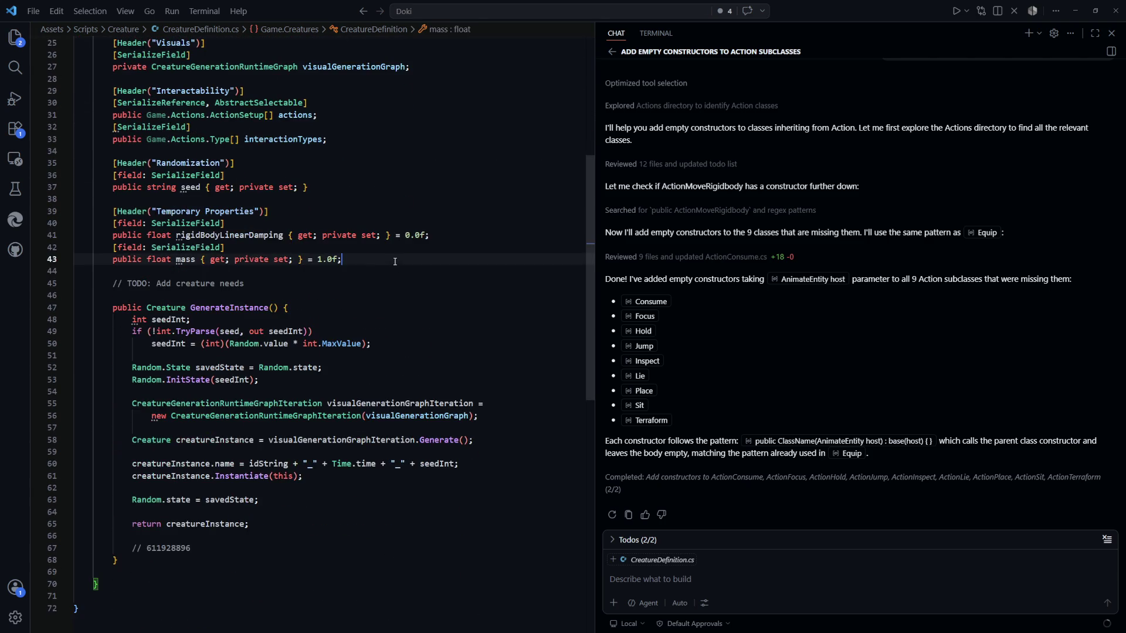
pyautogui.scroll(3, 418, 307)
pyautogui.scroll(2, 418, 307)
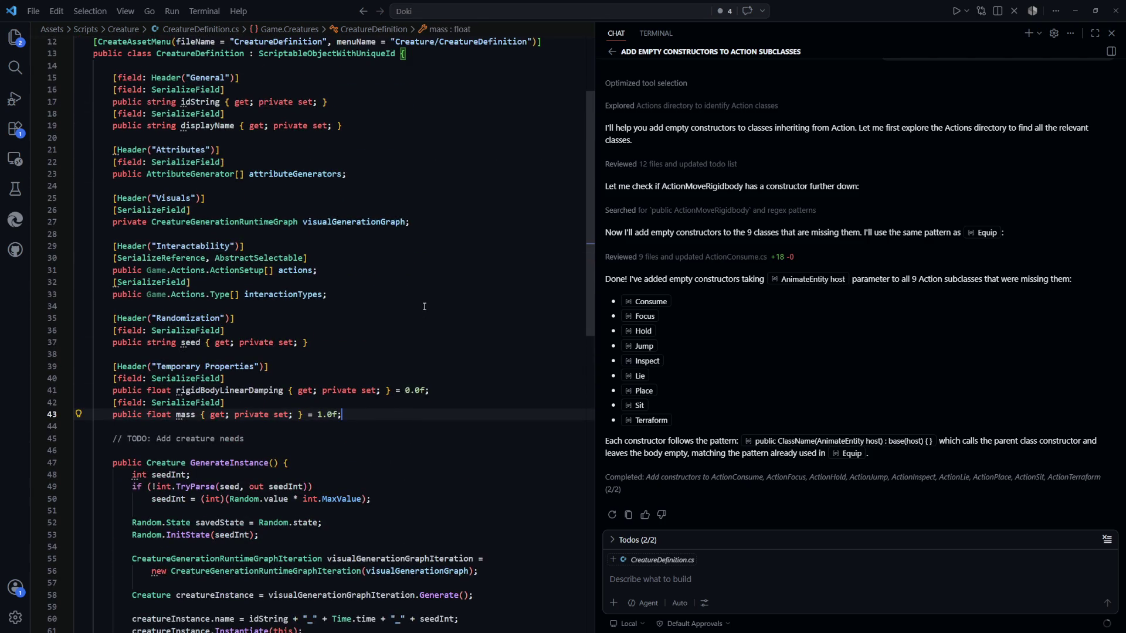
pyautogui.doubleClick(375, 171)
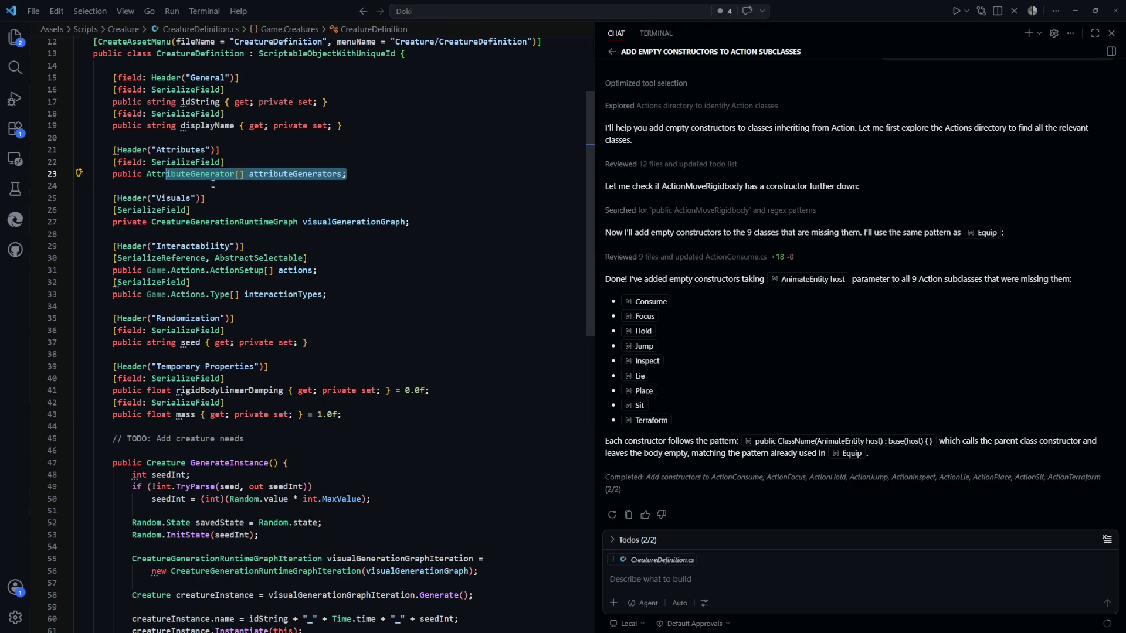
pyautogui.click(404, 177)
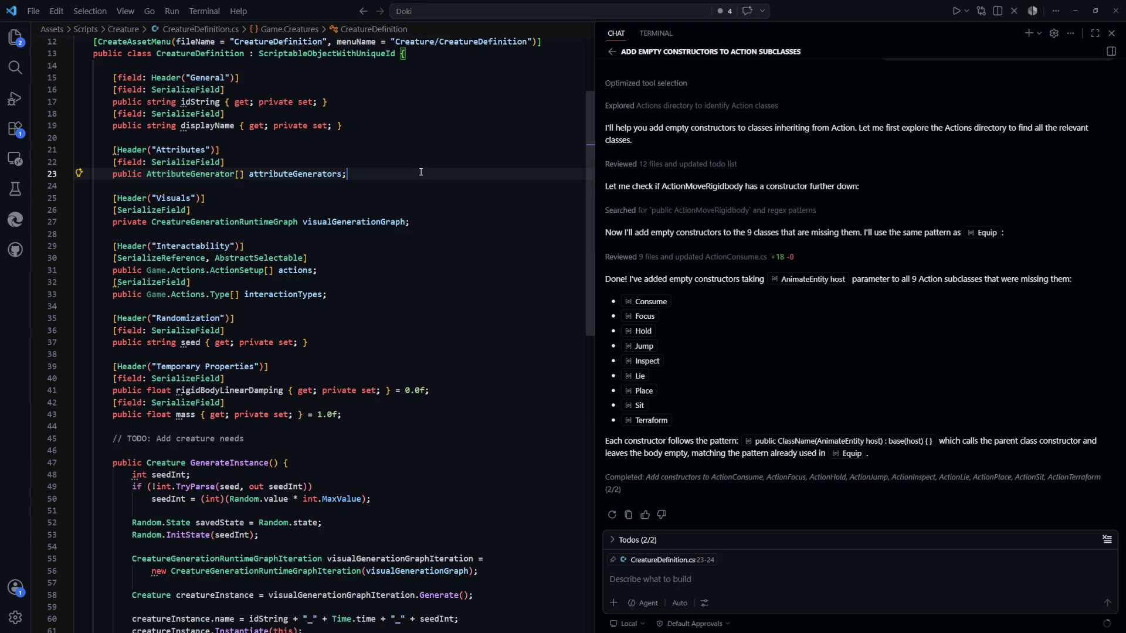
# Step: Add a [Header("Temporary Attributes")] line with the startingAttributes field below it
pyautogui.press('Return')
pyautogui.press('Return')
pyautogui.write('[Header("Needs")]')
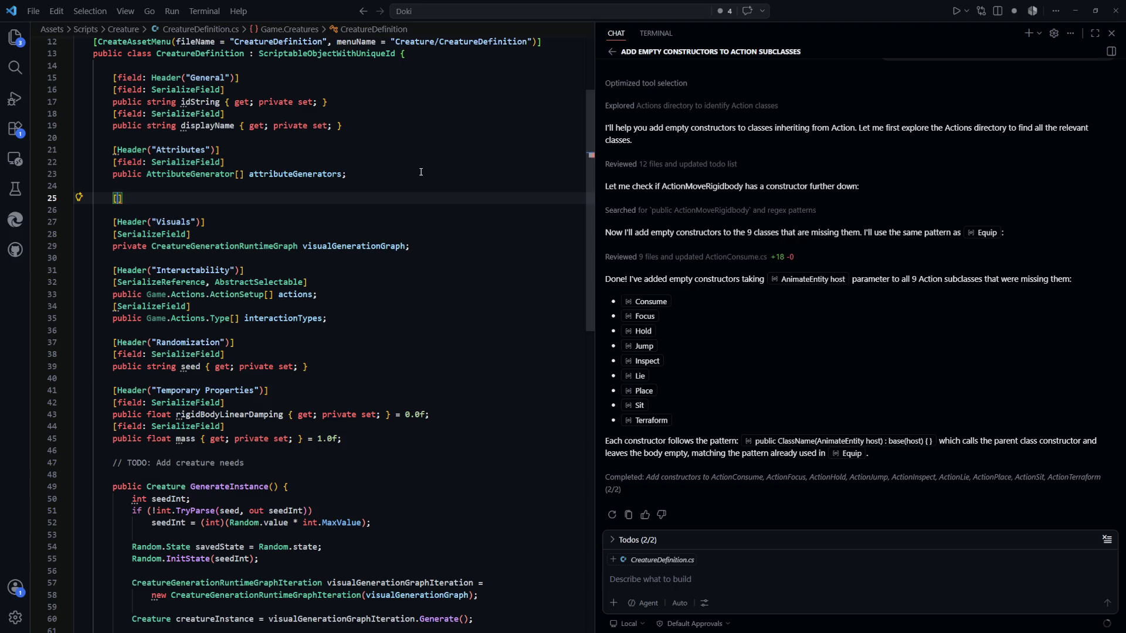
pyautogui.press('BackSpace')
pyautogui.press('BackSpace')
pyautogui.press('BackSpace')
pyautogui.write('Temporary')
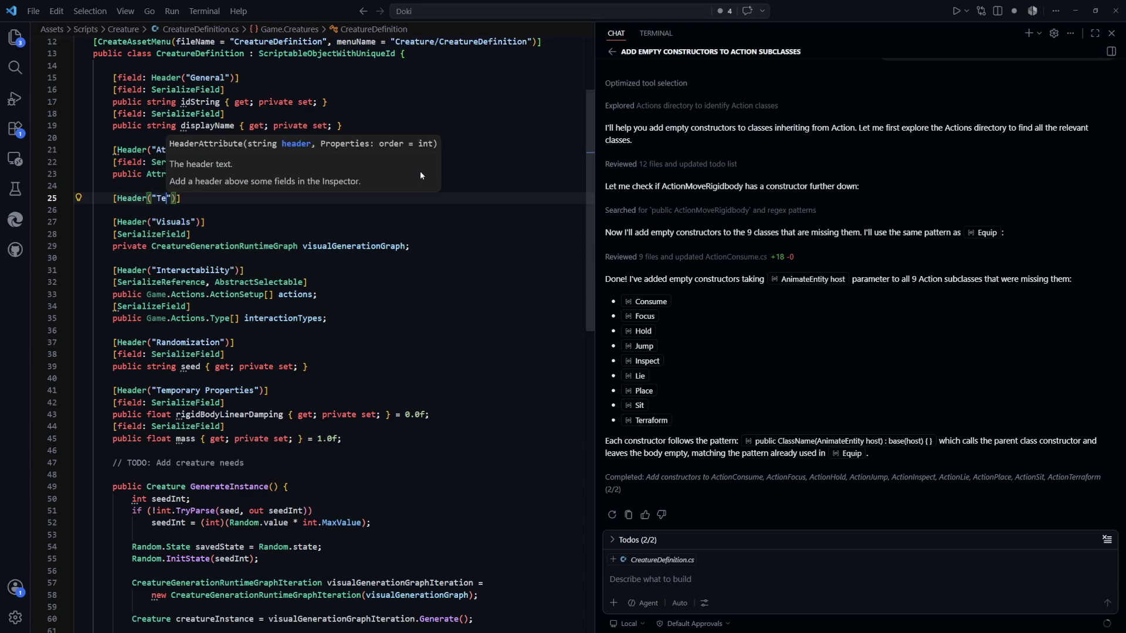
pyautogui.write(' Attributes')
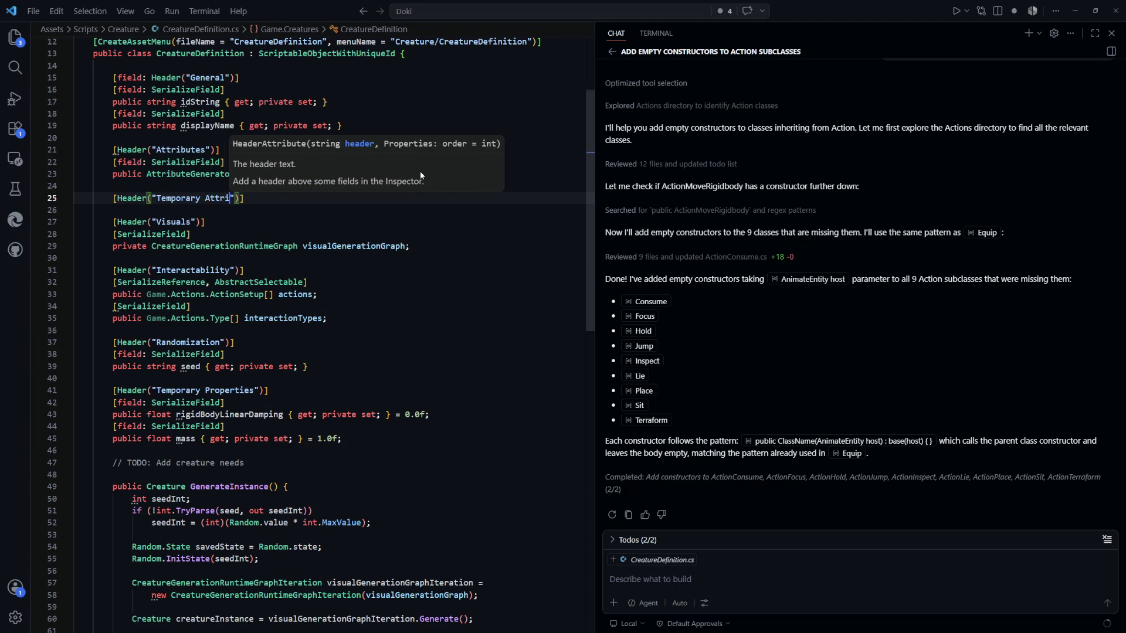
pyautogui.press('End')
pyautogui.press('Return')
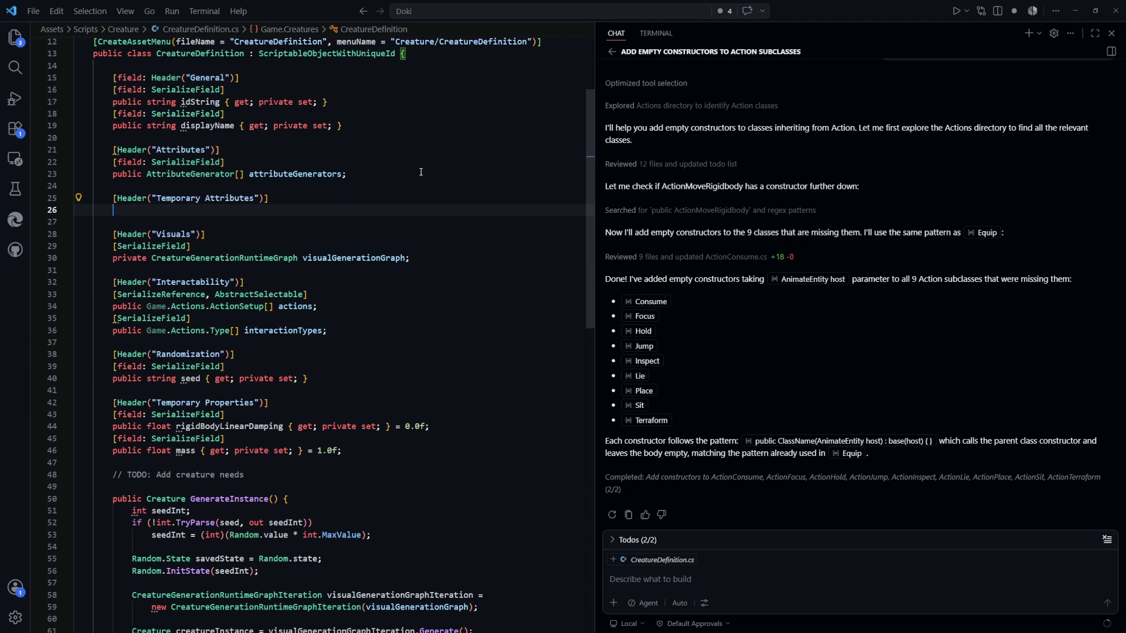
pyautogui.press('Tab')
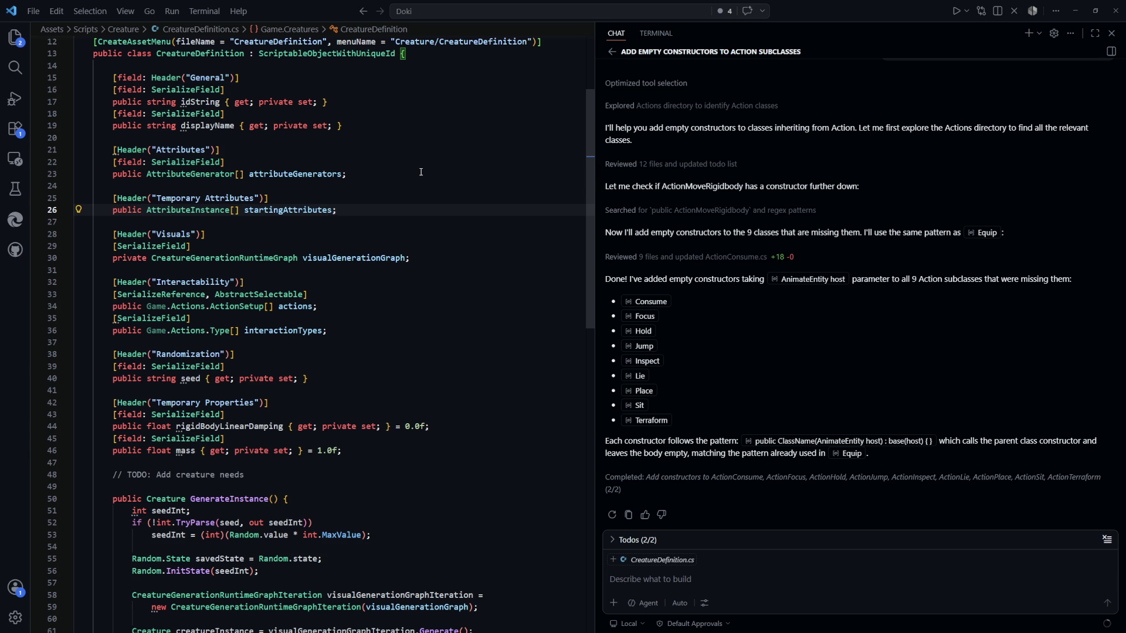
# Step: Delete the trial header and startingAttributes field, leaving the fields unchanged
pyautogui.moveTo(399, 212); pyautogui.dragTo(345, 174)
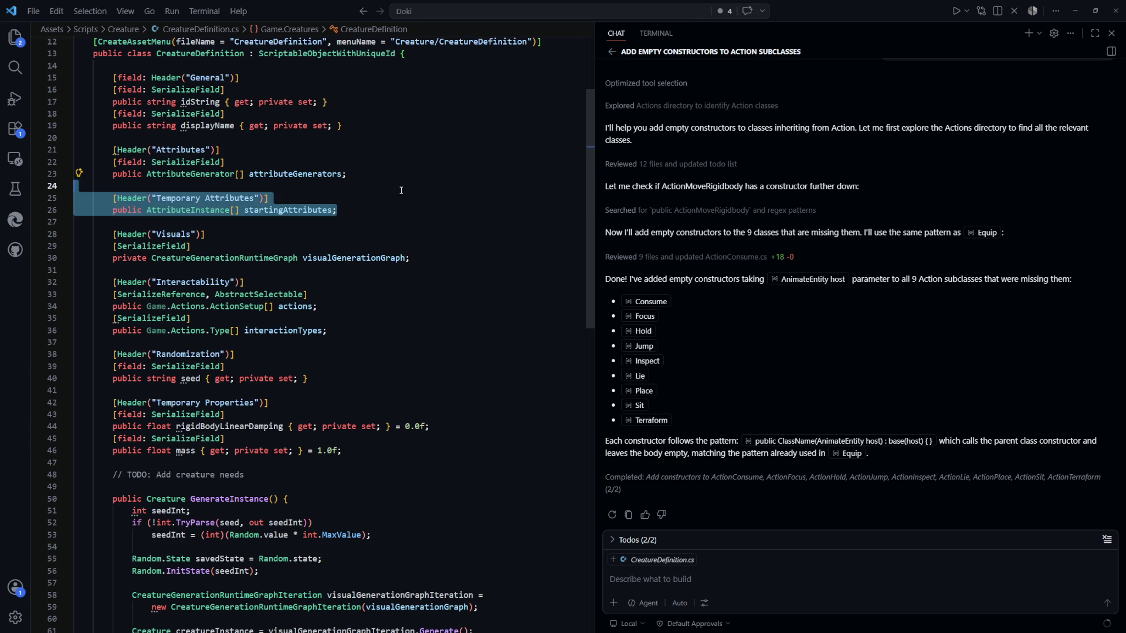
pyautogui.press('BackSpace')
pyautogui.scroll(-6, 343, 174)
pyautogui.click(328, 270)
pyautogui.click(275, 354)
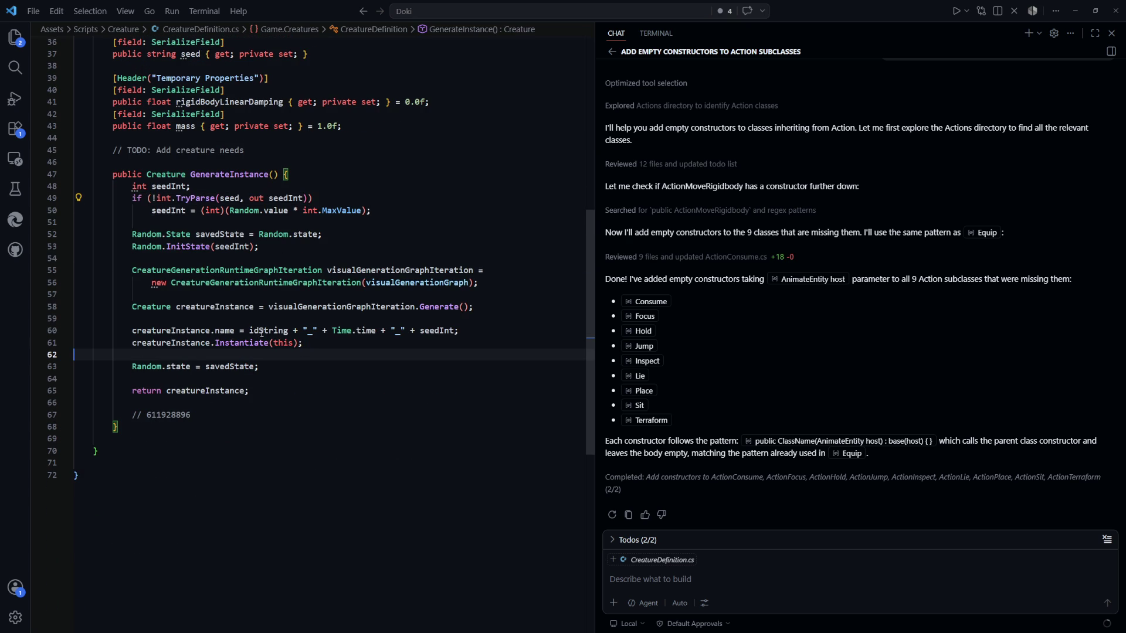
# Step: Replace the InstantiateStartingAttributes() call with a foreach loop over definition.attributeGenerators
pyautogui.hotkey('ctrl', 'Tab')
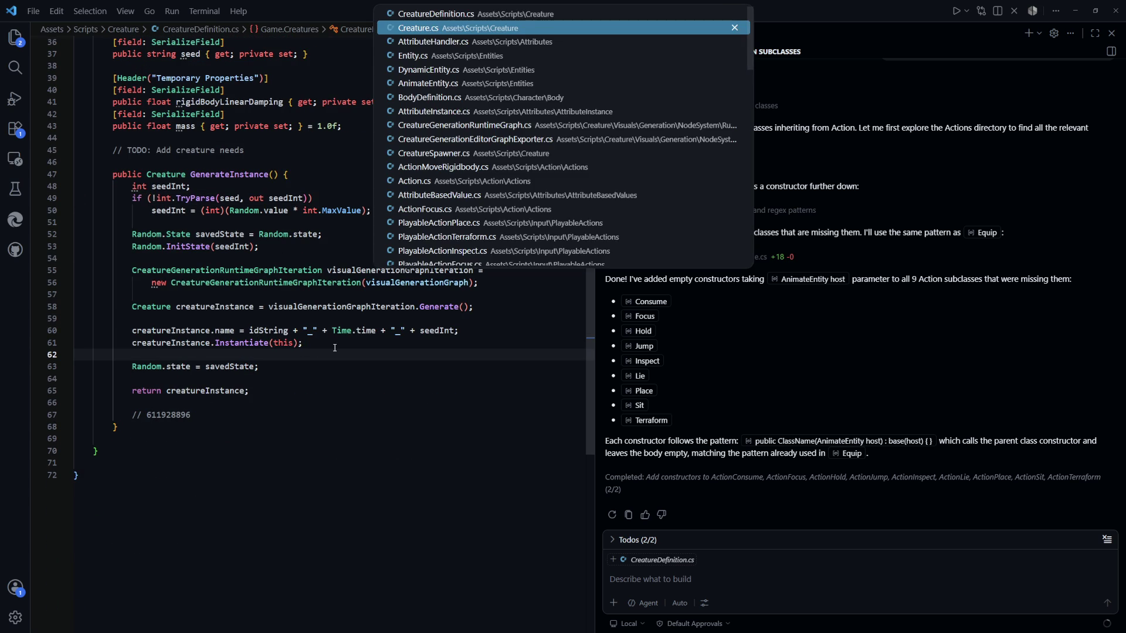
pyautogui.moveTo(384, 345); pyautogui.dragTo(132, 341)
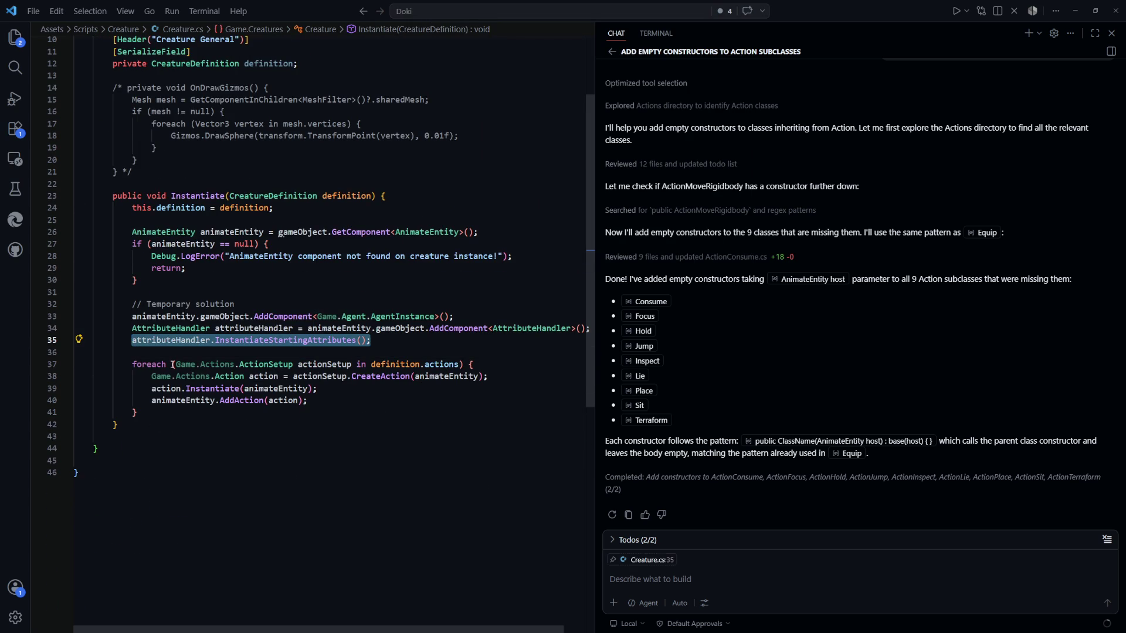
pyautogui.moveTo(173, 365)
pyautogui.press('Escape')
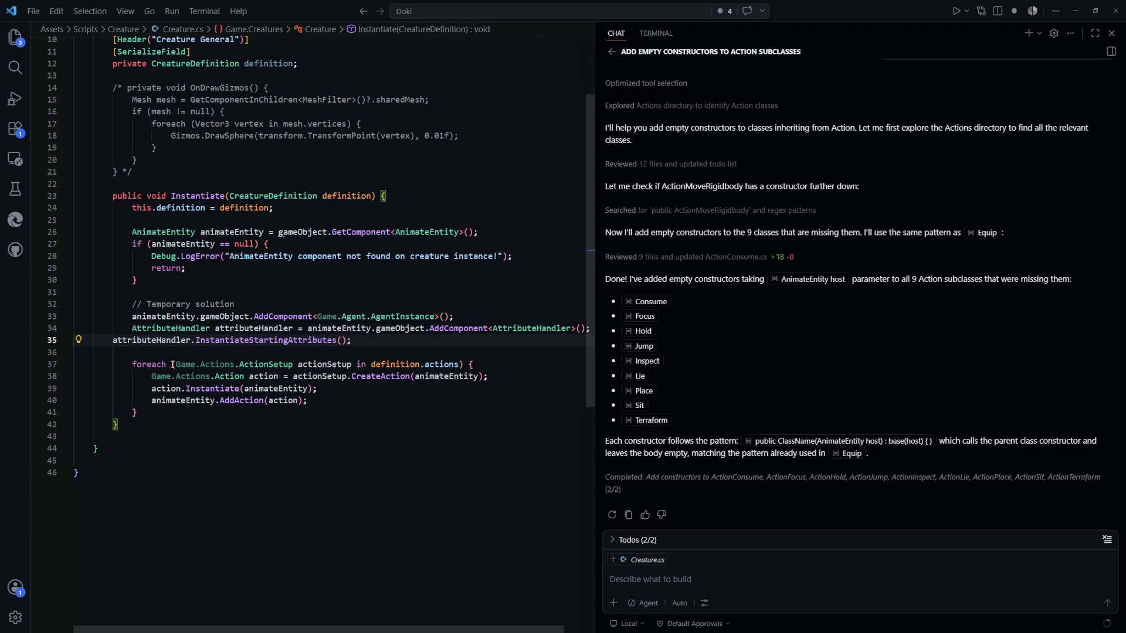
pyautogui.hotkey('shift', 'End')
pyautogui.press('Delete')
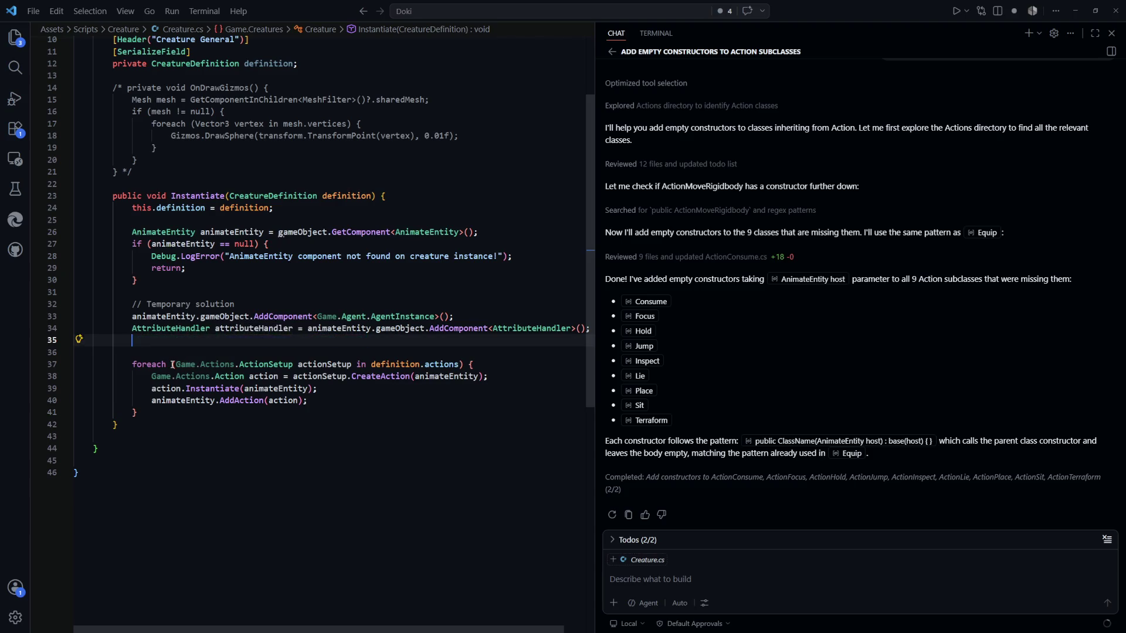
pyautogui.write('foreach')
pyautogui.write(' (d')
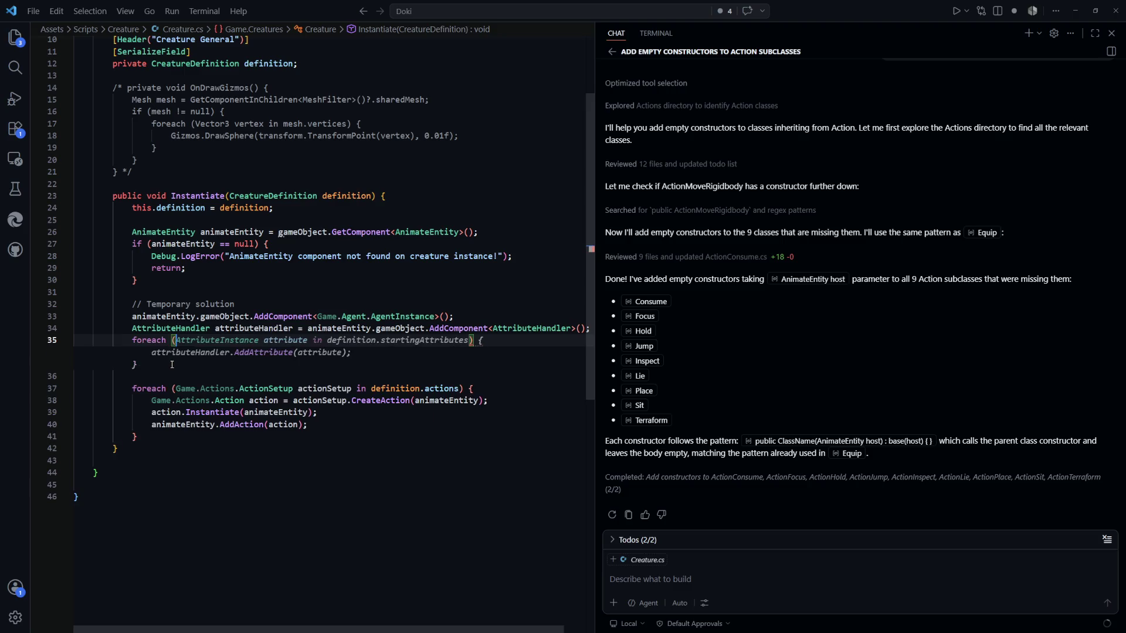
pyautogui.press('BackSpace')
pyautogui.write('A')
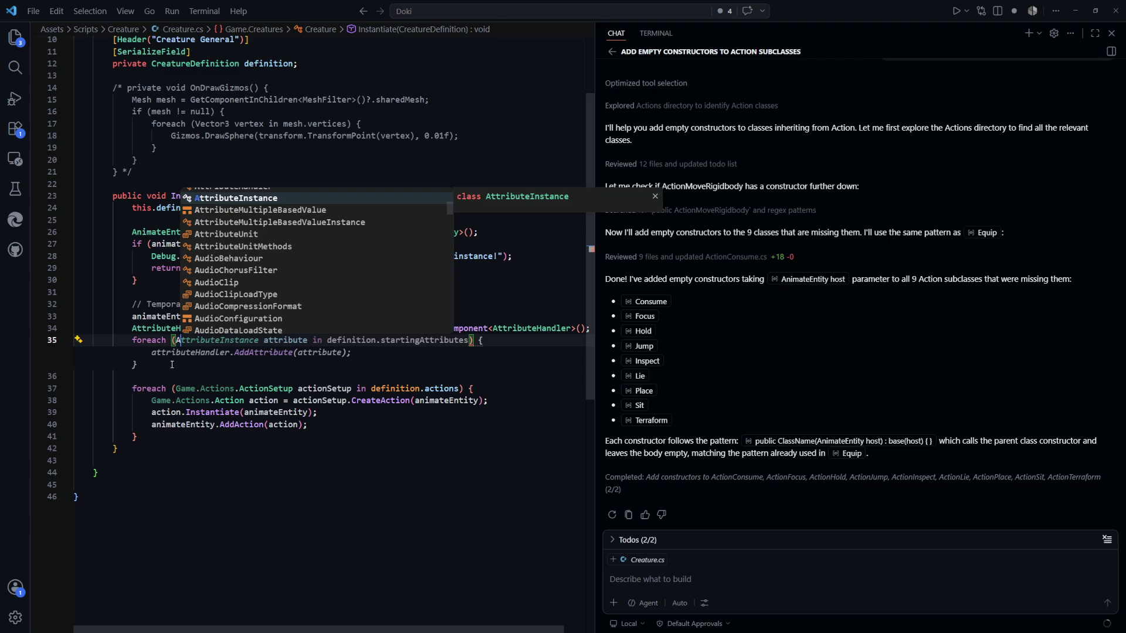
pyautogui.write('ttributeG')
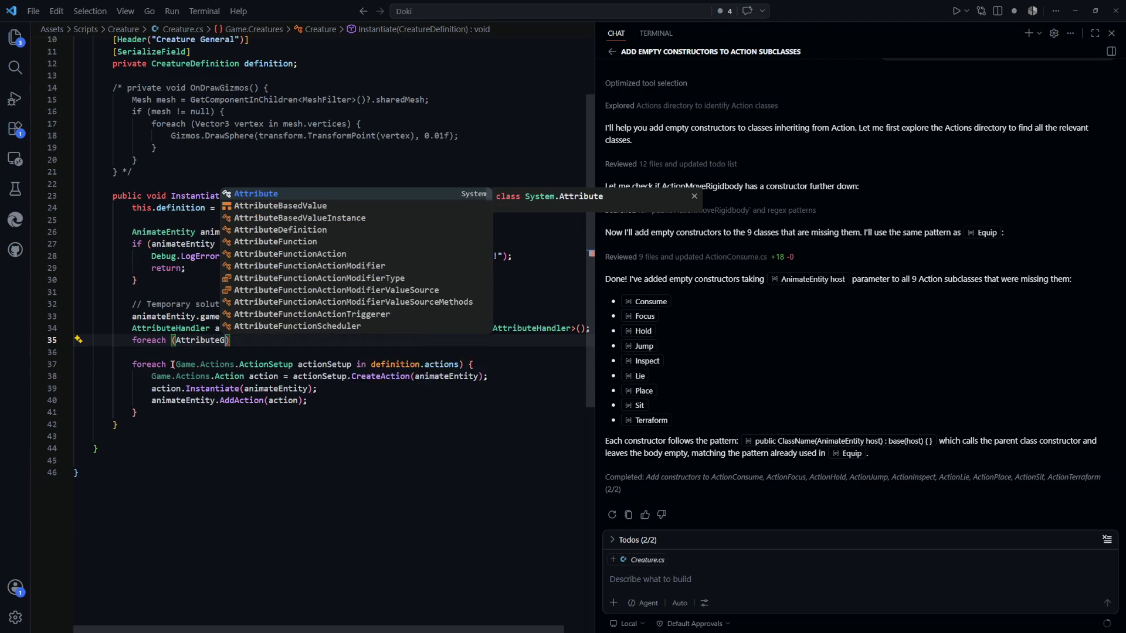
pyautogui.write('enerator')
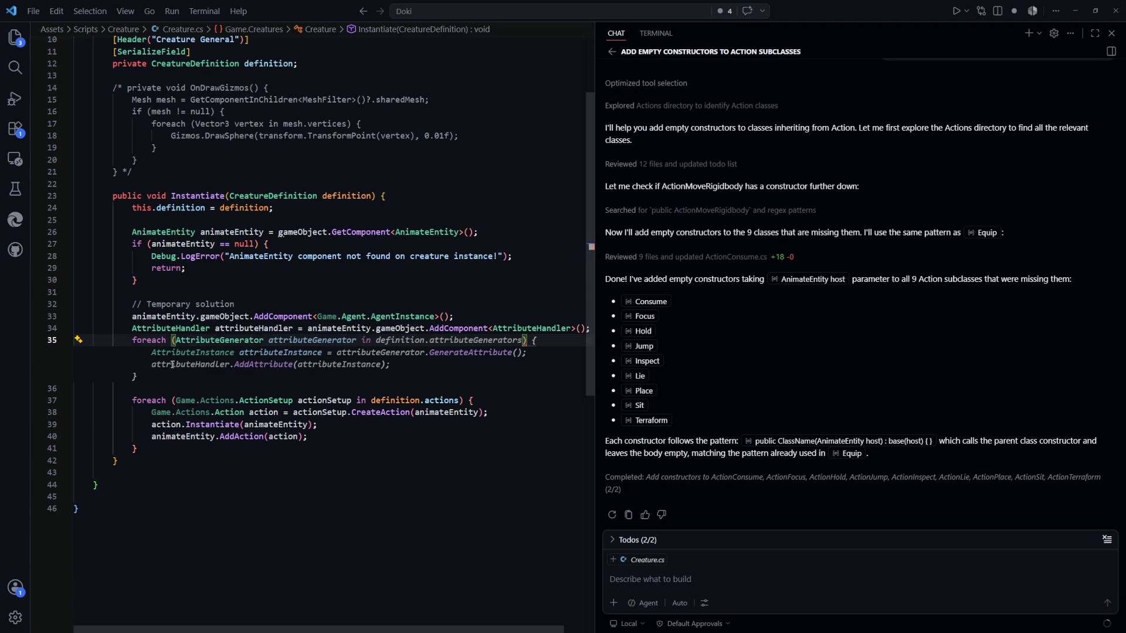
pyautogui.press('Tab')
pyautogui.press('Down')
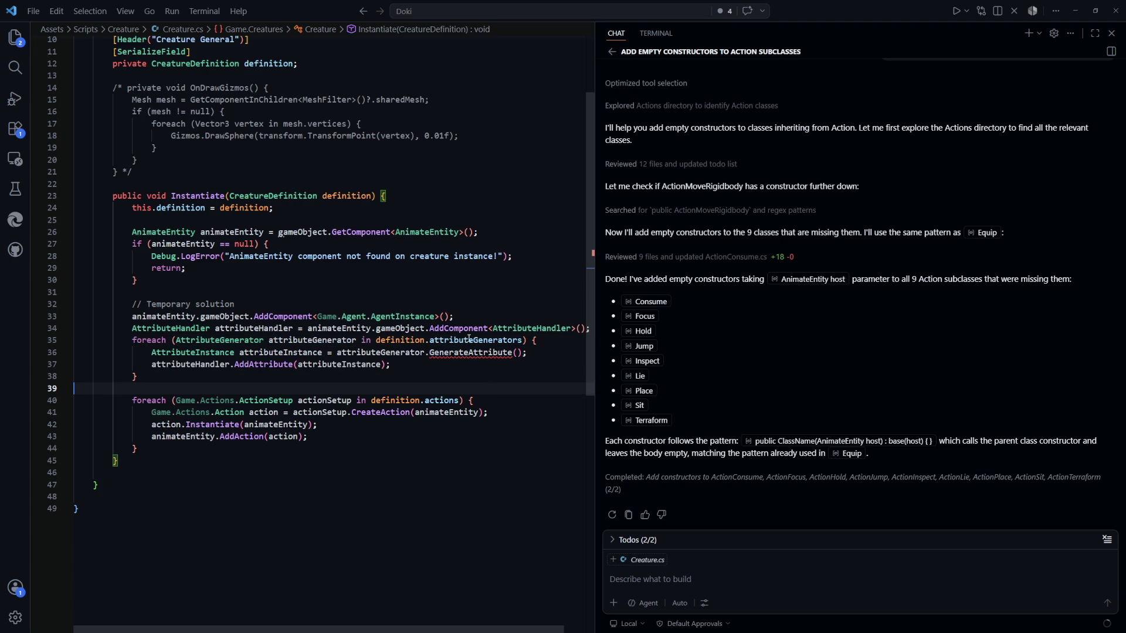
# Step: Look up AttributeGenerator's Generate method and rename the GenerateAttribute() call to Generate()
pyautogui.click(469, 339)
pyautogui.click(246, 341)
pyautogui.doubleClick(246, 340)
pyautogui.press('F12')
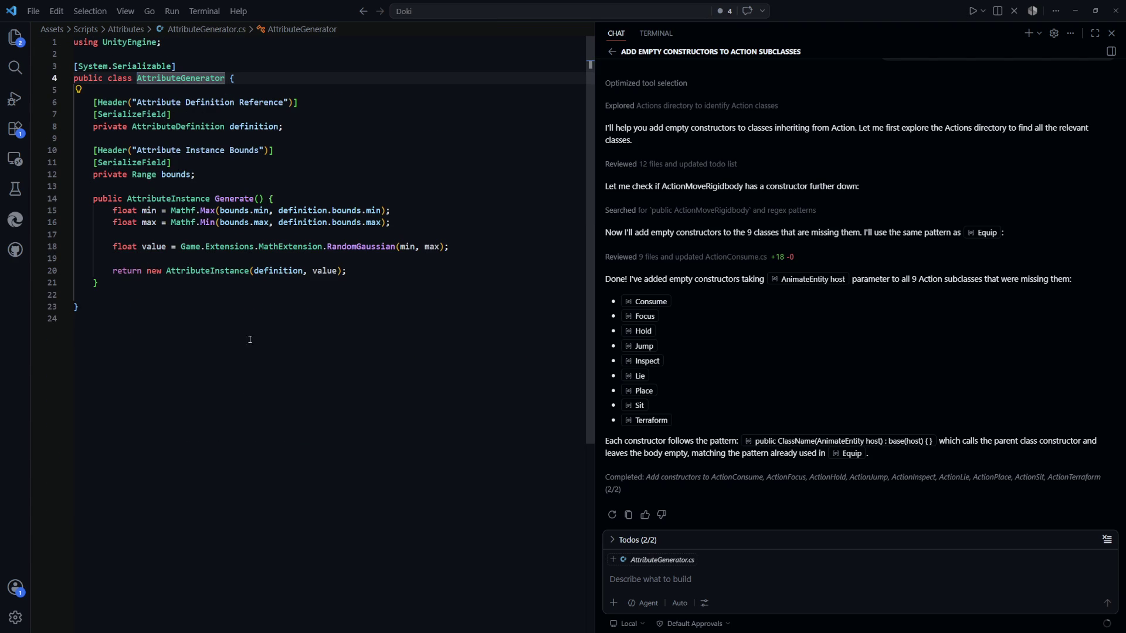
pyautogui.moveTo(76, 186); pyautogui.dragTo(274, 199)
pyautogui.click(385, 337)
pyautogui.hotkey('alt', 'Left')
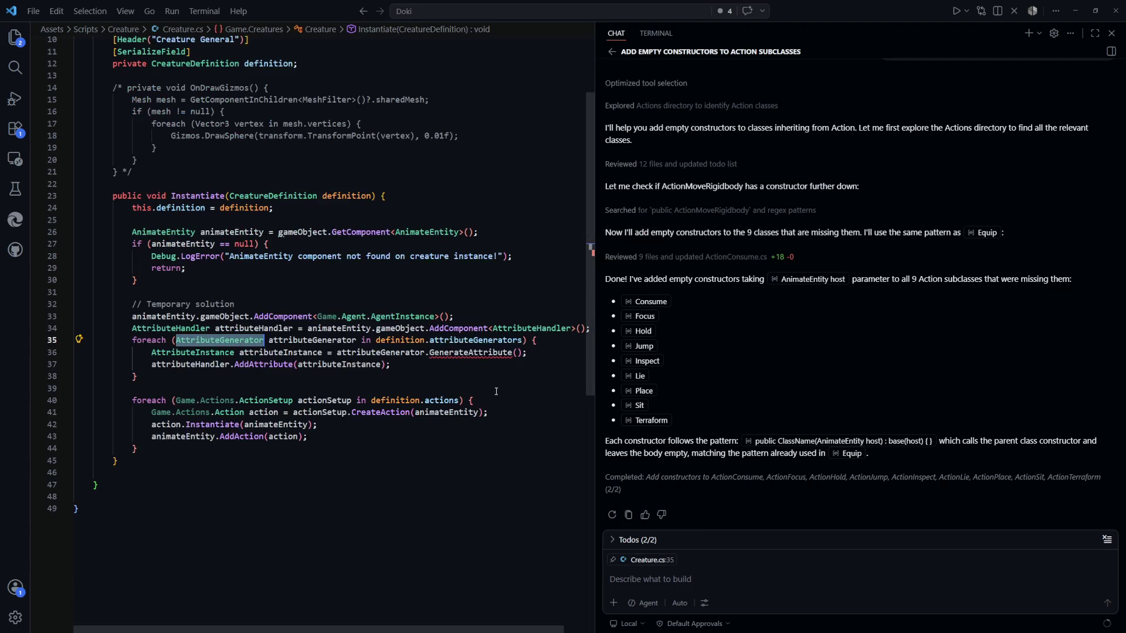
pyautogui.click(514, 355)
pyautogui.press('BackSpace')
pyautogui.press('BackSpace')
pyautogui.press('BackSpace')
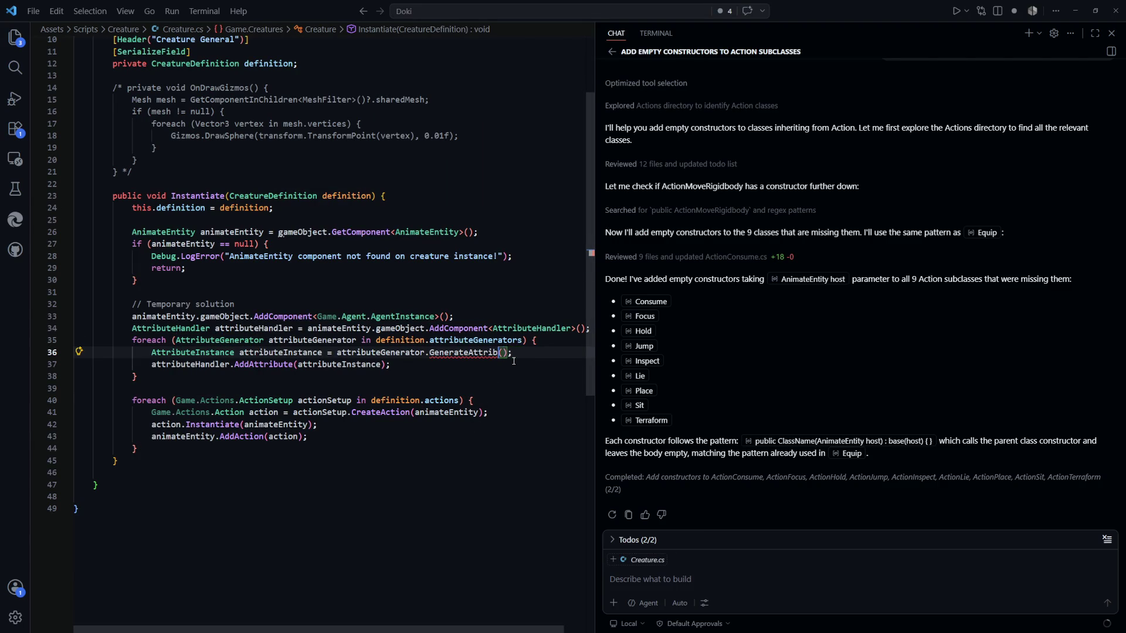
# Step: Select lines 33–38 in Creature.cs to review the finished attribute loop
pyautogui.click(511, 379)
pyautogui.hotkey('shift', 'Up')
pyautogui.hotkey('shift', 'Up')
pyautogui.hotkey('shift', 'Up')
pyautogui.click(367, 302)
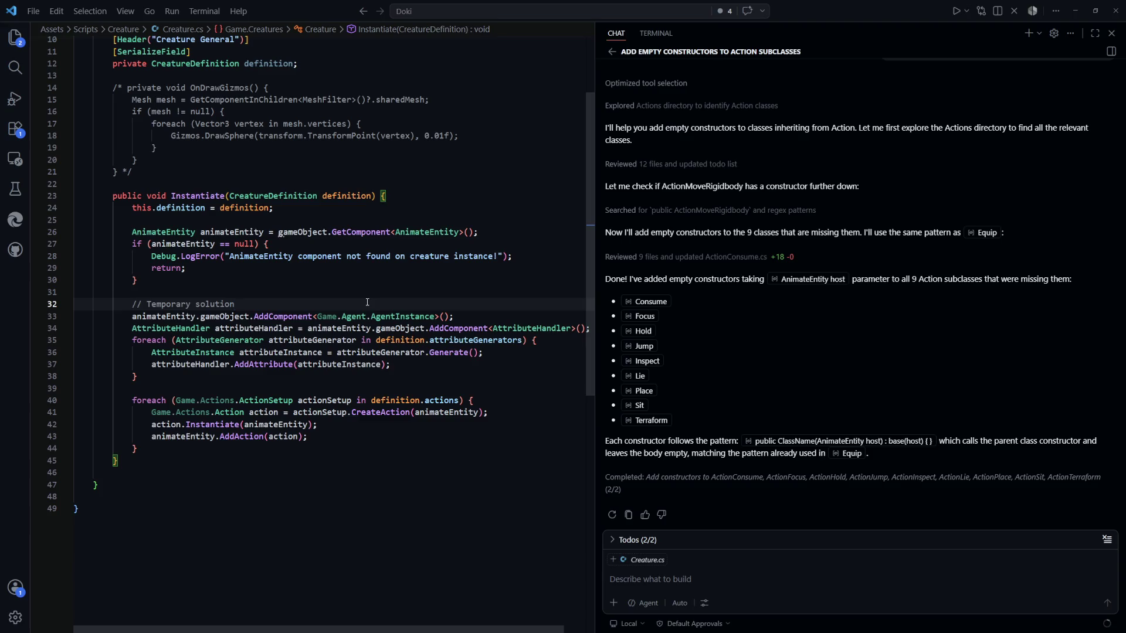
pyautogui.hotkey('ctrl', 'p')
pyautogui.press('Up')
pyautogui.press('Return')
pyautogui.moveTo(139, 376); pyautogui.dragTo(132, 328)
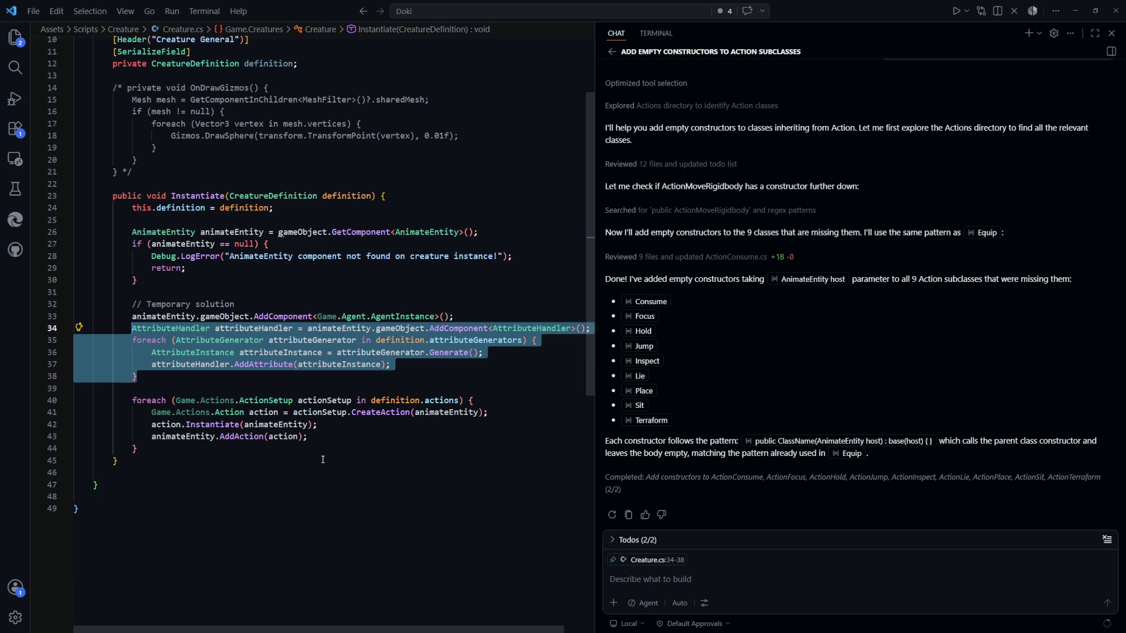
# Step: Deselect the attribute loop and switch to Unity so the scripts recompile
pyautogui.press('Right')
pyautogui.hotkey('alt', 'Tab')
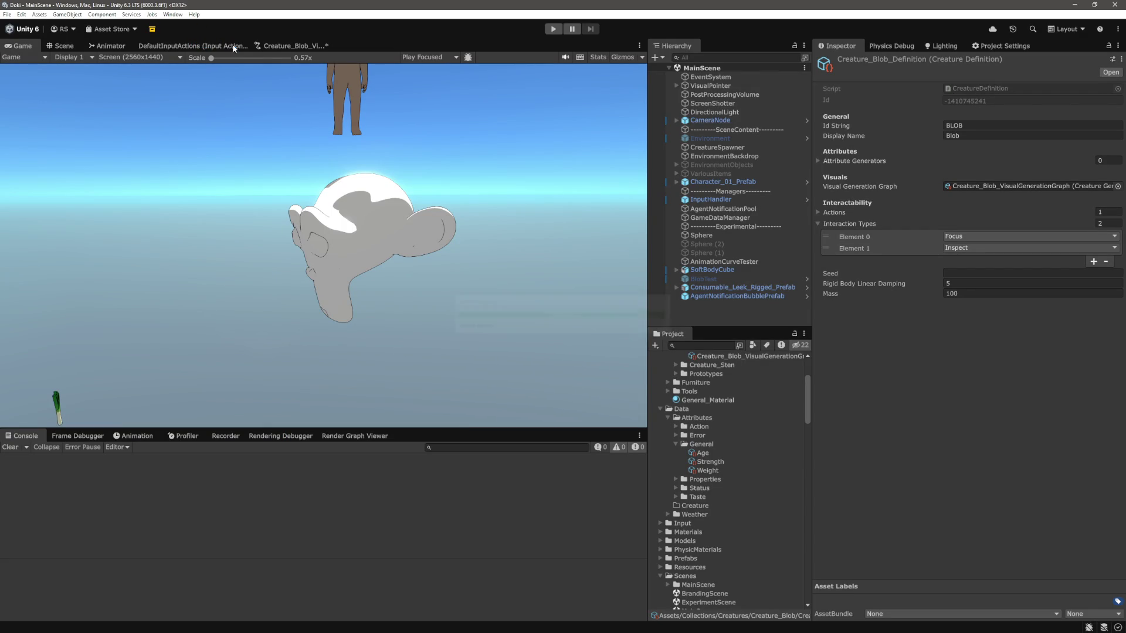
# Step: Open the Creature_Blob visual generation graph and pan past the Eyes group
pyautogui.click(311, 43)
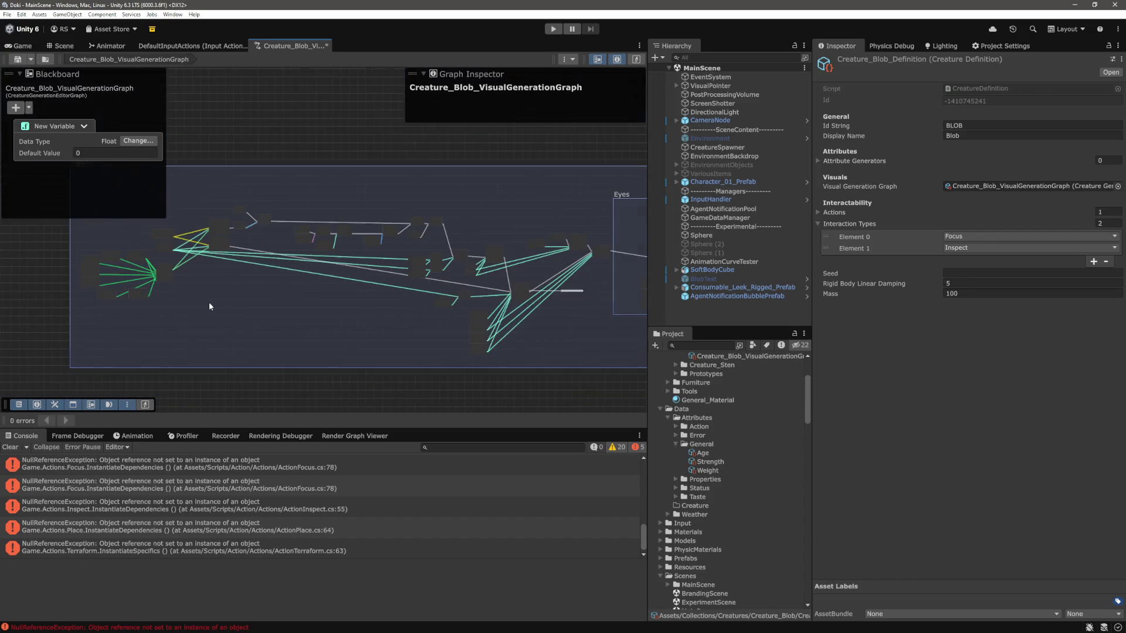
pyautogui.moveTo(318, 319); pyautogui.dragTo(215, 315)
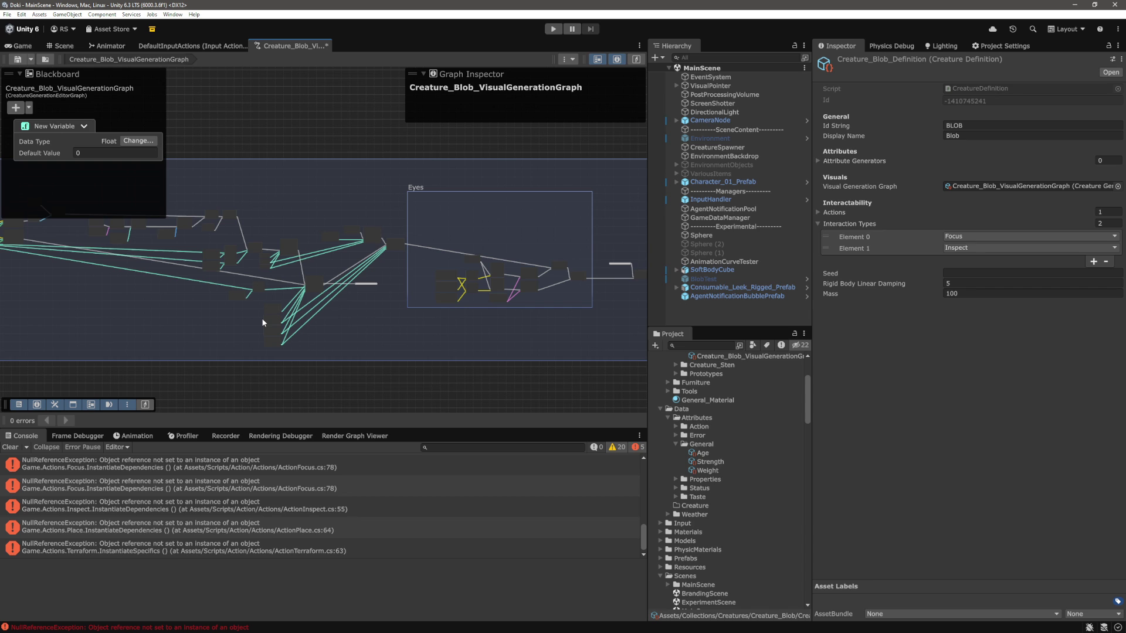
pyautogui.scroll(6, 262, 318)
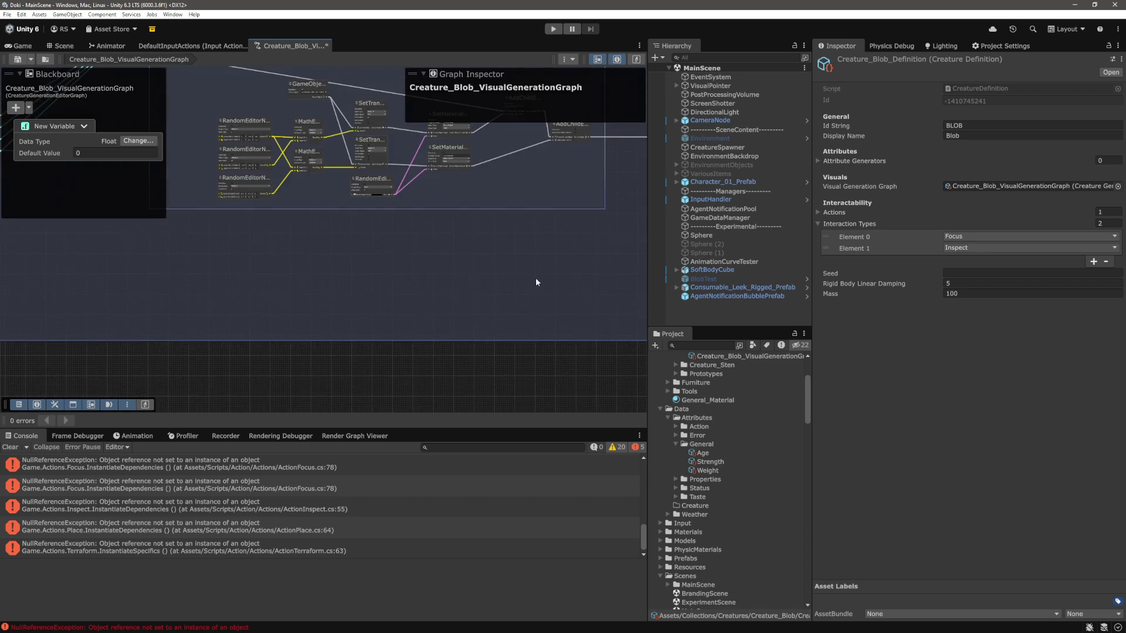
pyautogui.scroll(4, 428, 292)
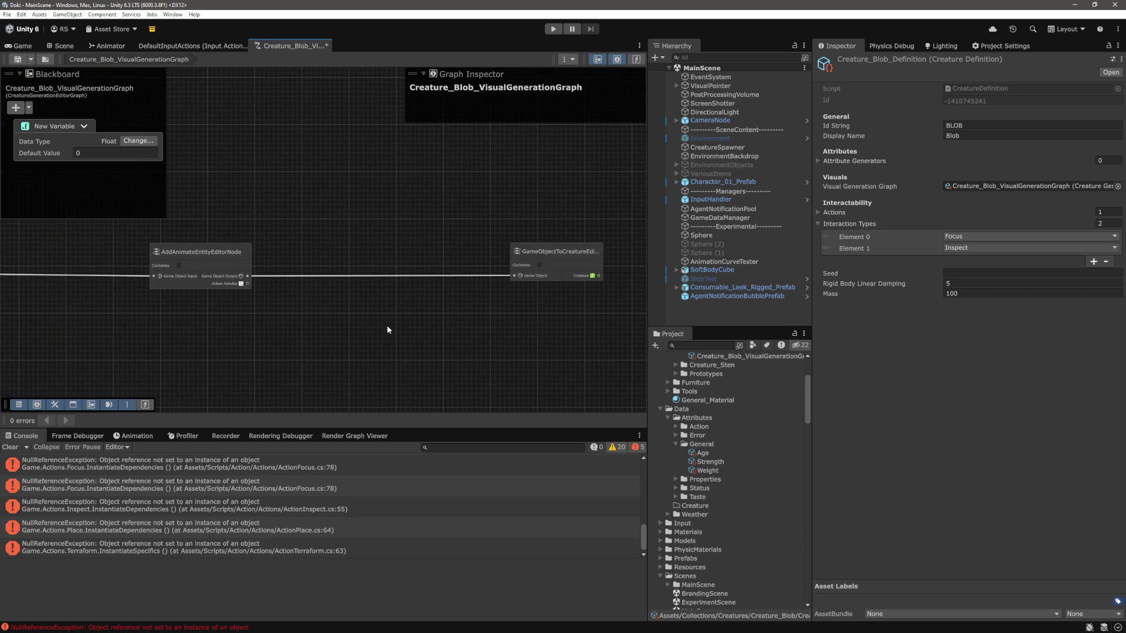
pyautogui.moveTo(392, 325); pyautogui.dragTo(520, 330)
# Step: Select AddAnimateEntityEditorNode and adjust the graph view around it
pyautogui.moveTo(416, 196); pyautogui.dragTo(291, 341)
pyautogui.moveTo(541, 347); pyautogui.dragTo(368, 349)
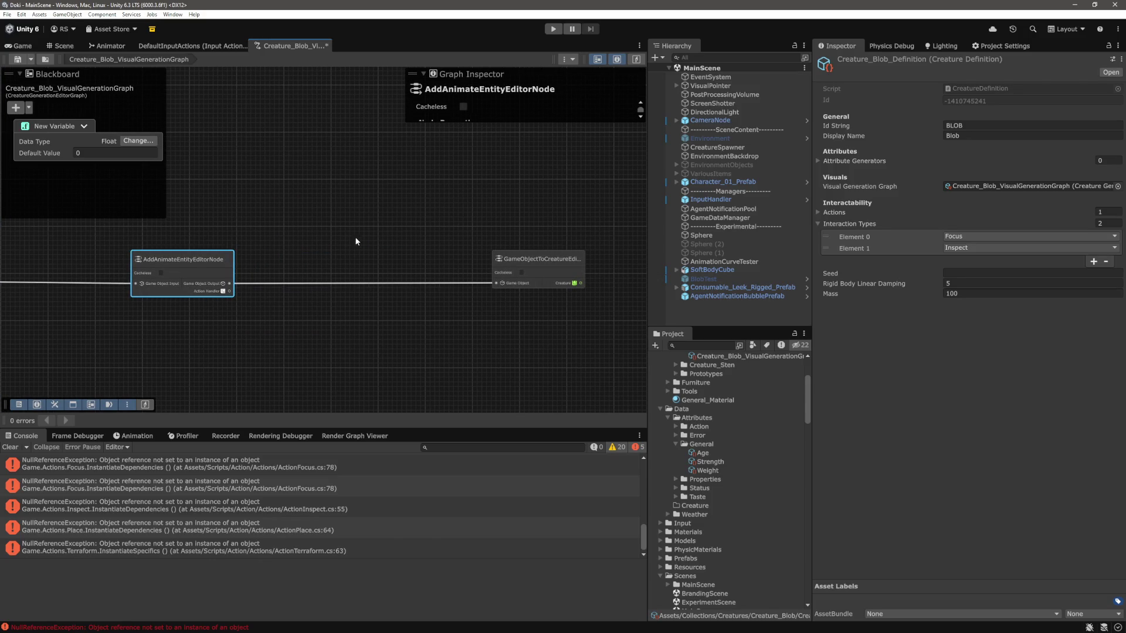
pyautogui.click(387, 201)
pyautogui.moveTo(357, 203); pyautogui.dragTo(400, 210)
pyautogui.moveTo(470, 187); pyautogui.dragTo(337, 353)
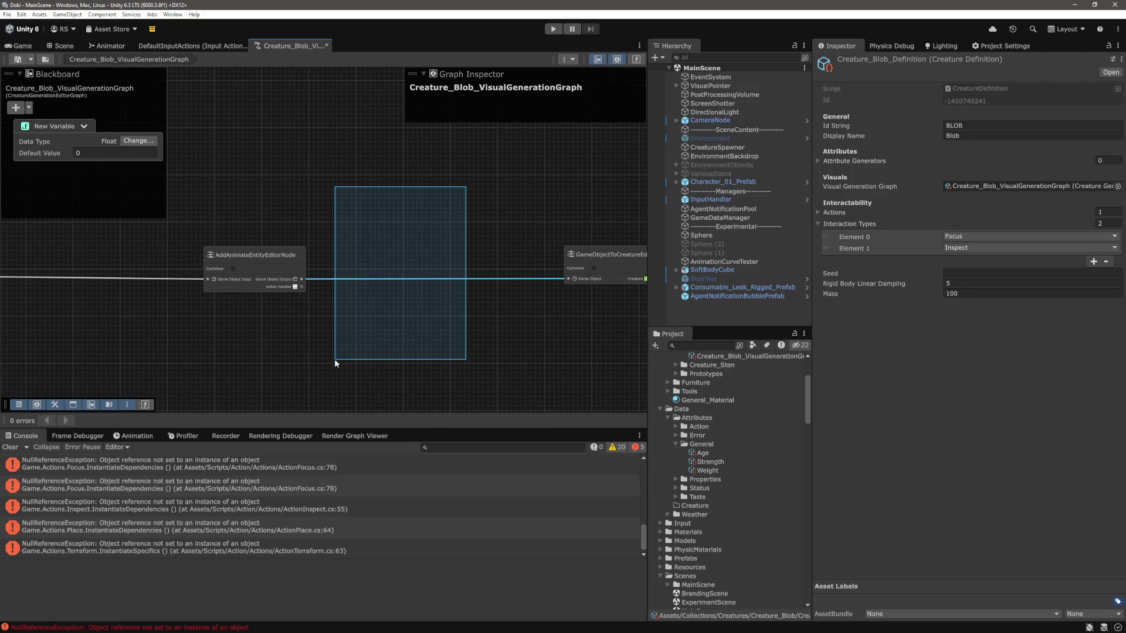
pyautogui.moveTo(452, 344); pyautogui.dragTo(343, 337)
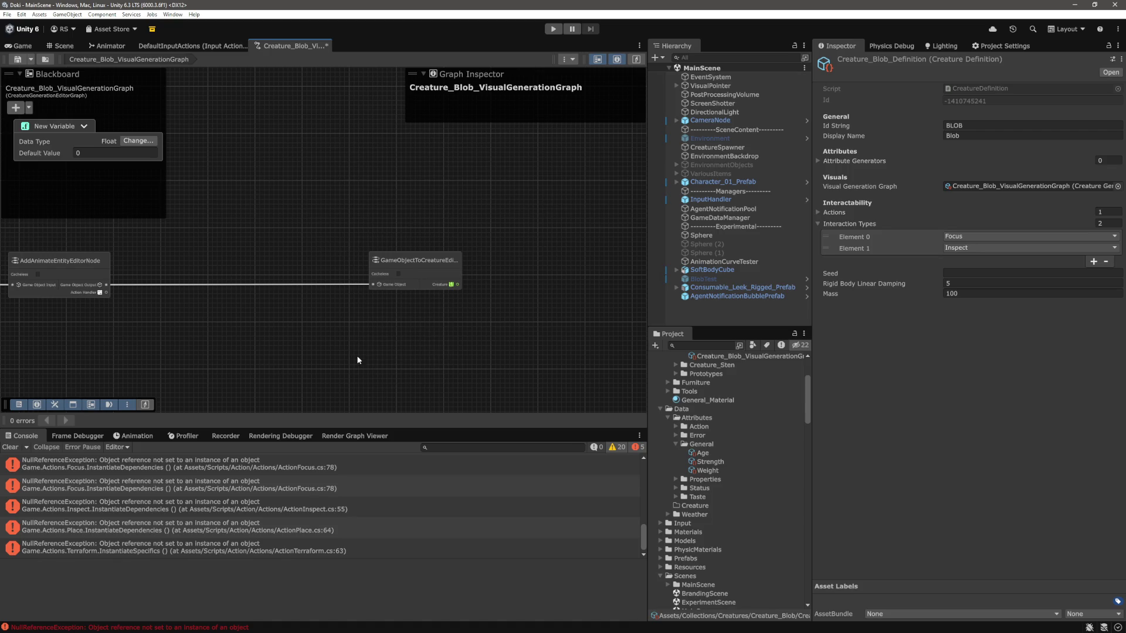
pyautogui.hscroll(-10, 282, 344)
pyautogui.scroll(5, 320, 291)
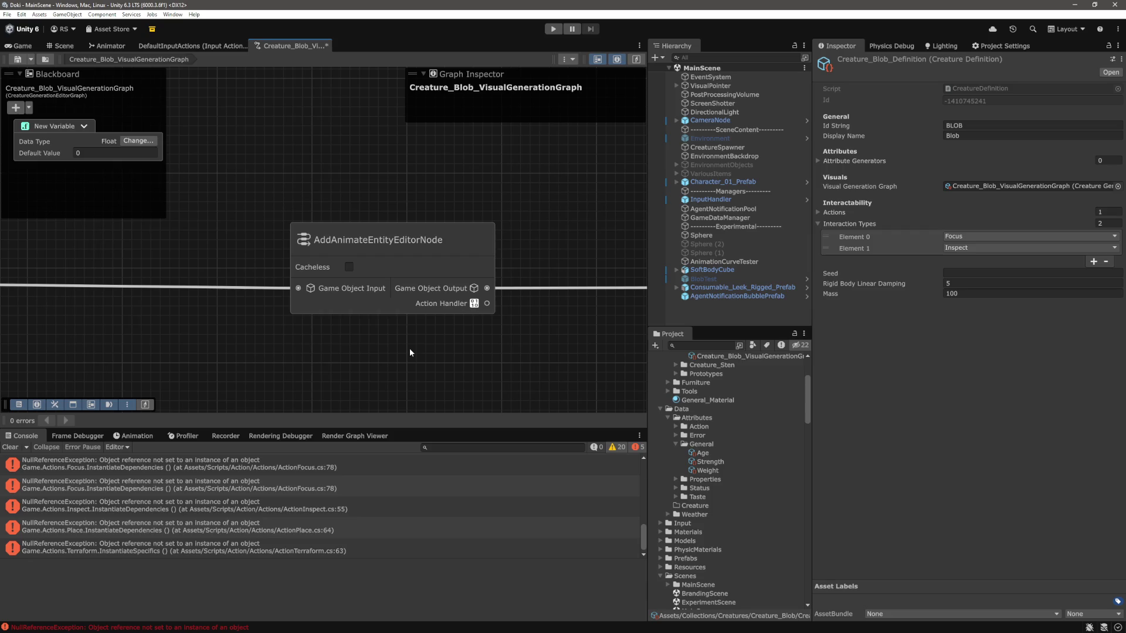
pyautogui.scroll(-2, 409, 349)
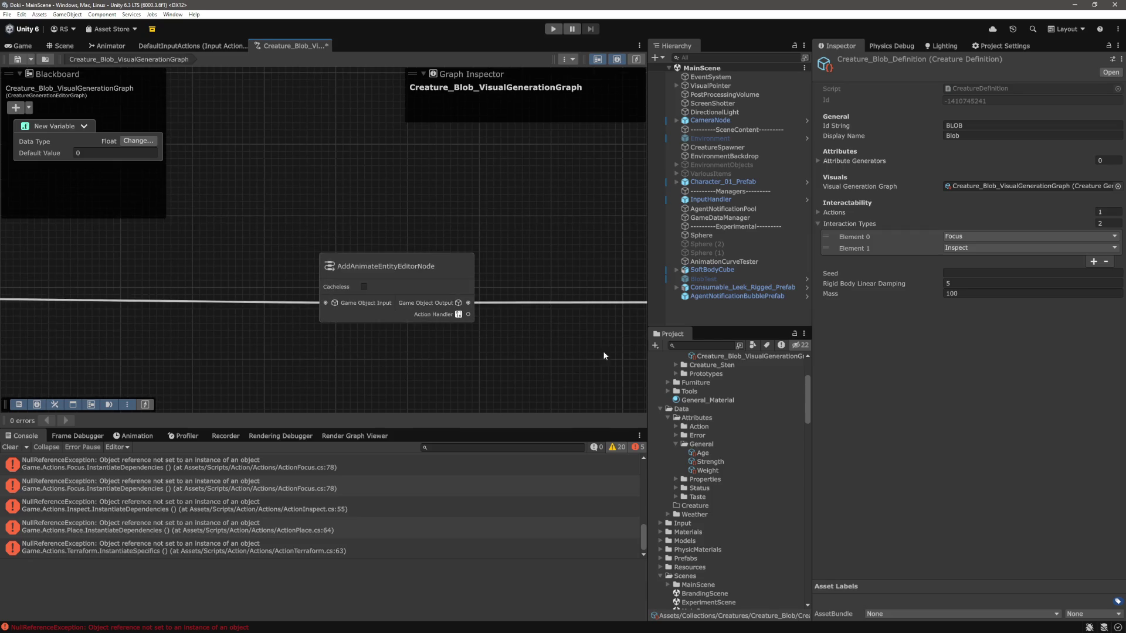
pyautogui.scroll(4, 727, 464)
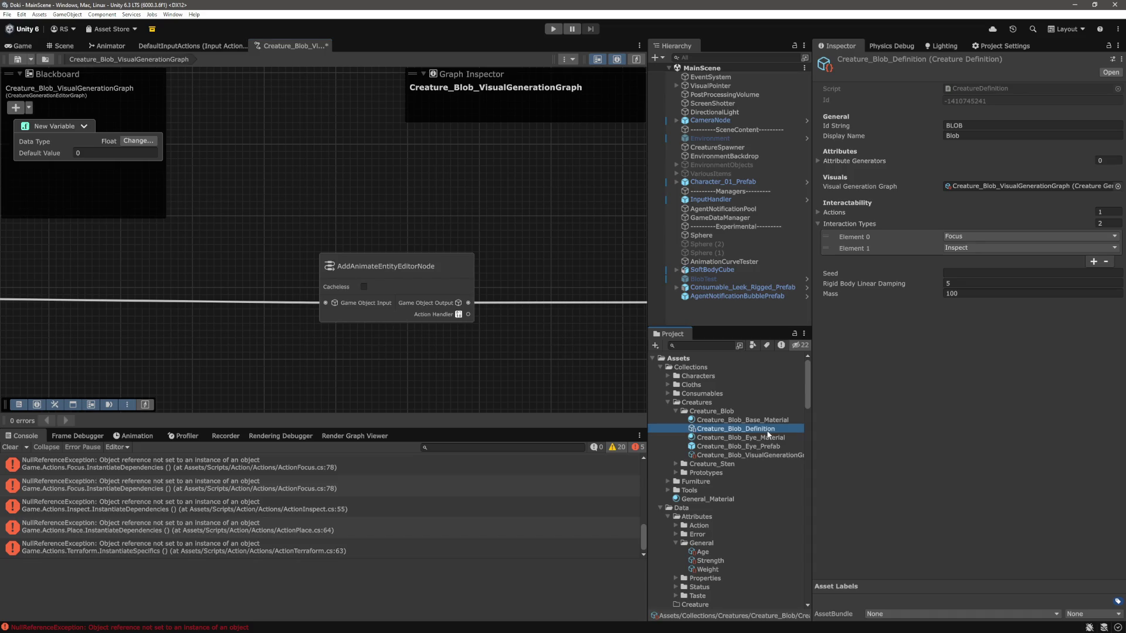
# Step: Add an attribute generator element to the Blob definition and set its definition to Strength
pyautogui.click(881, 161)
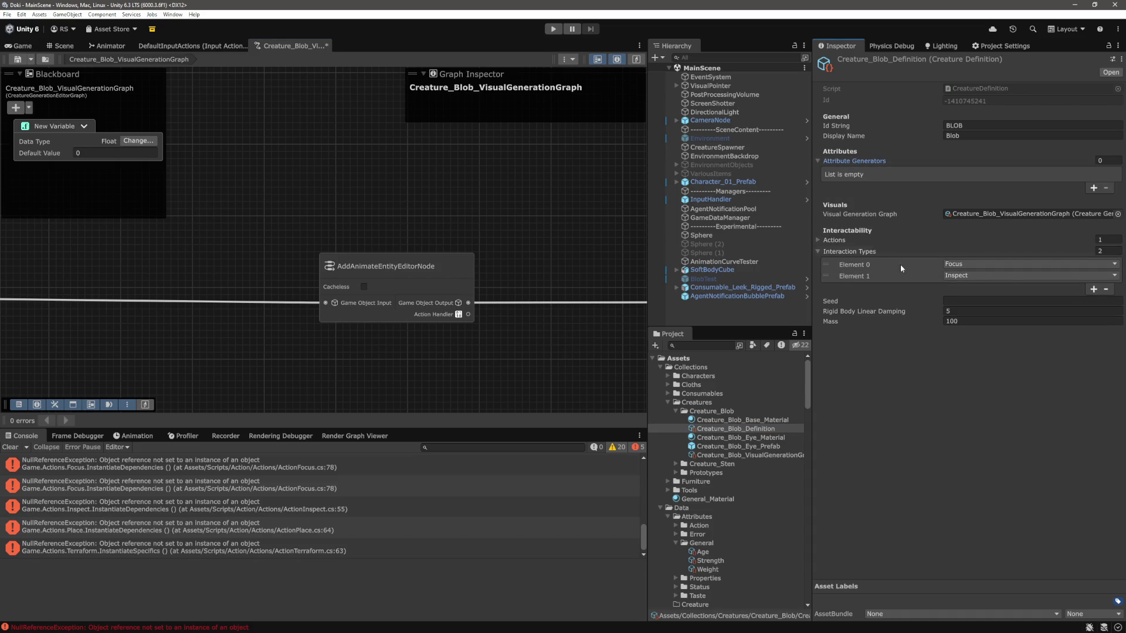
pyautogui.click(1098, 189)
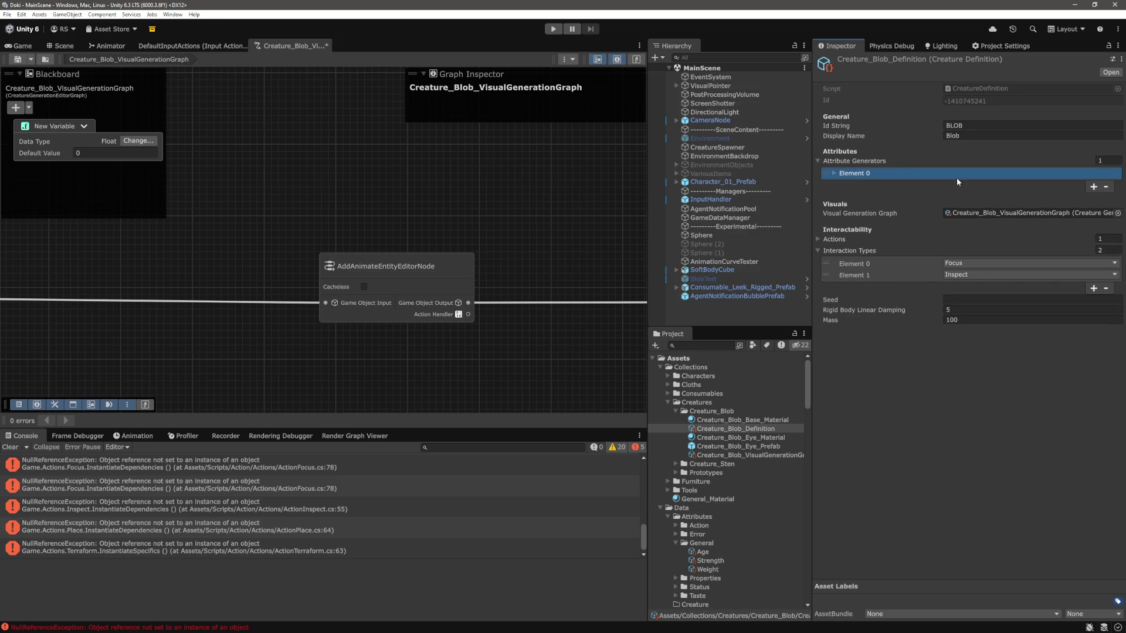
pyautogui.click(832, 172)
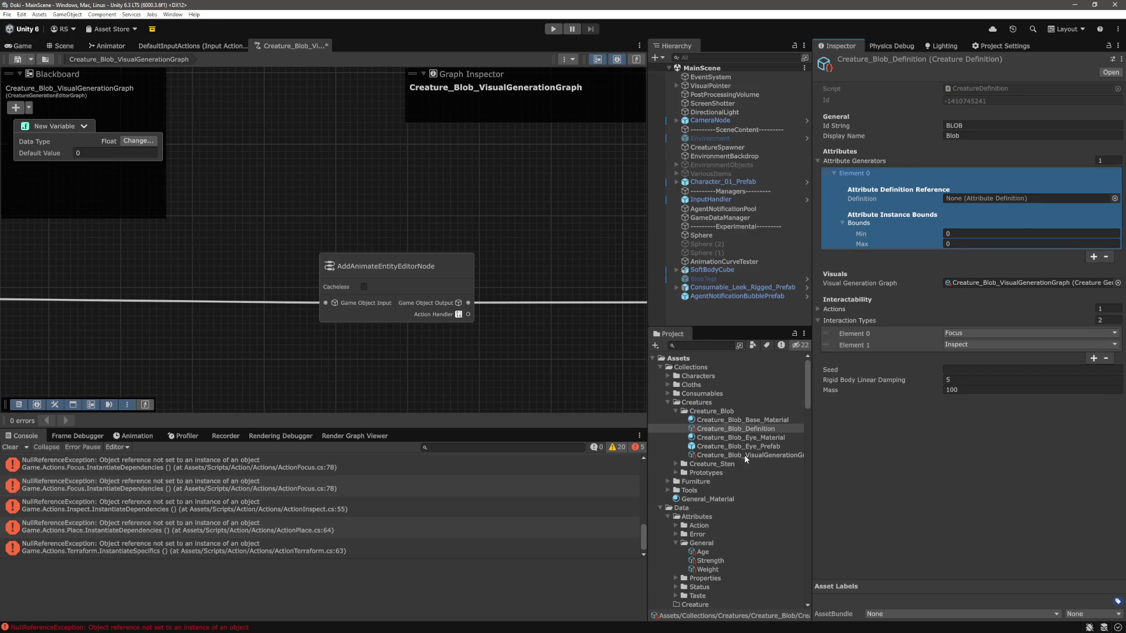
pyautogui.scroll(-3, 731, 421)
pyautogui.moveTo(731, 495)
pyautogui.mouseDown()
pyautogui.moveTo(962, 235)
pyautogui.moveTo(1005, 203)
pyautogui.mouseUp()
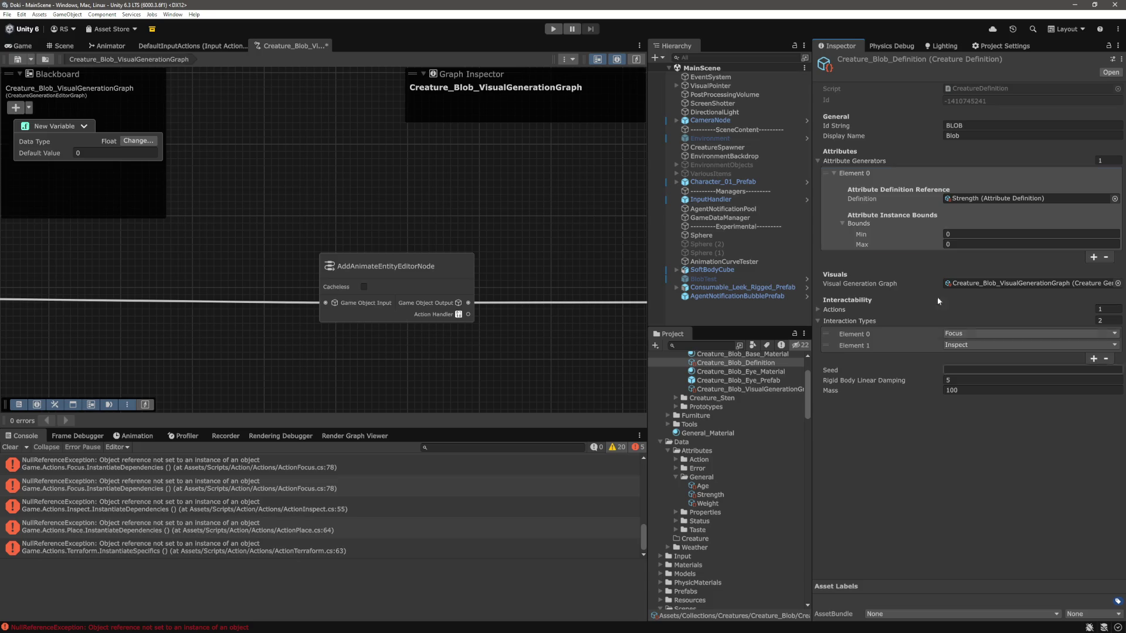
# Step: Set the Strength bounds to Min 0.5 and Max 0.5 and save
pyautogui.click(962, 244)
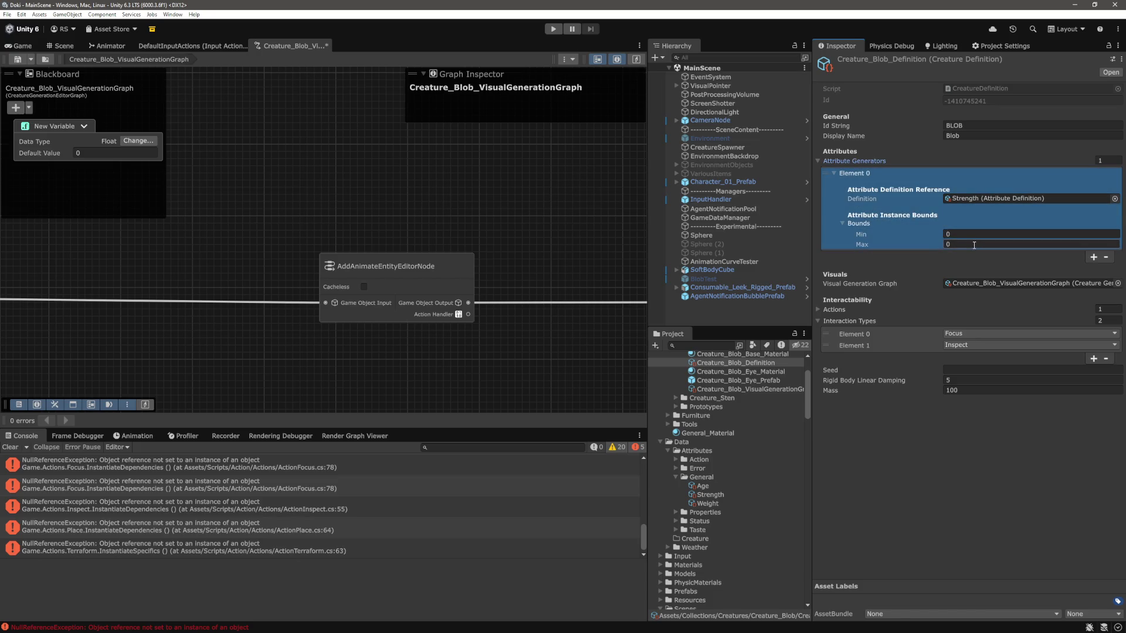
pyautogui.click(970, 232)
pyautogui.write('-')
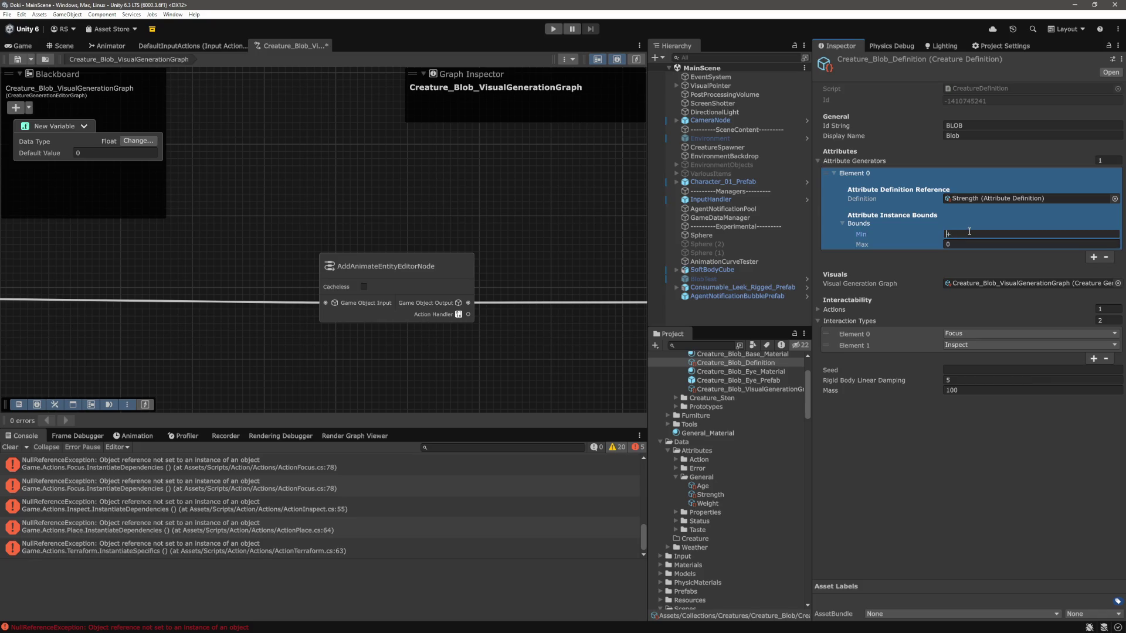
pyautogui.press('BackSpace')
pyautogui.write('0.5')
pyautogui.press('Tab')
pyautogui.write('0.5')
pyautogui.click(967, 490)
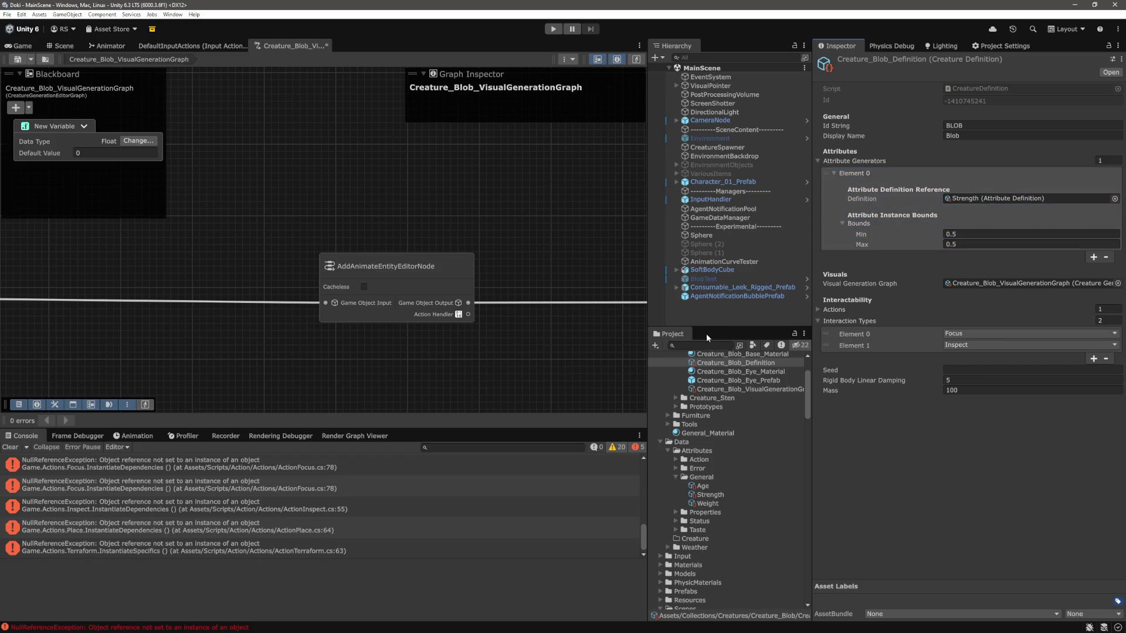
pyautogui.hotkey('ctrl', 's')
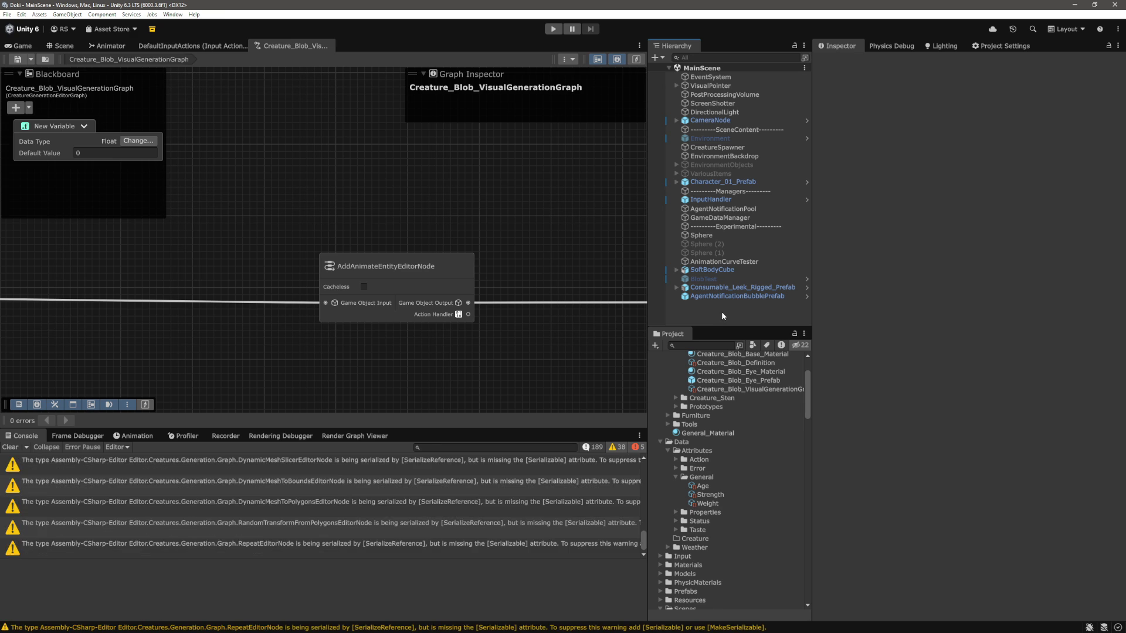
# Step: Clear the console, play the scene in Game view, and open the NullReferenceException at ActionMoveRigidbody.cs line 228
pyautogui.click(11, 447)
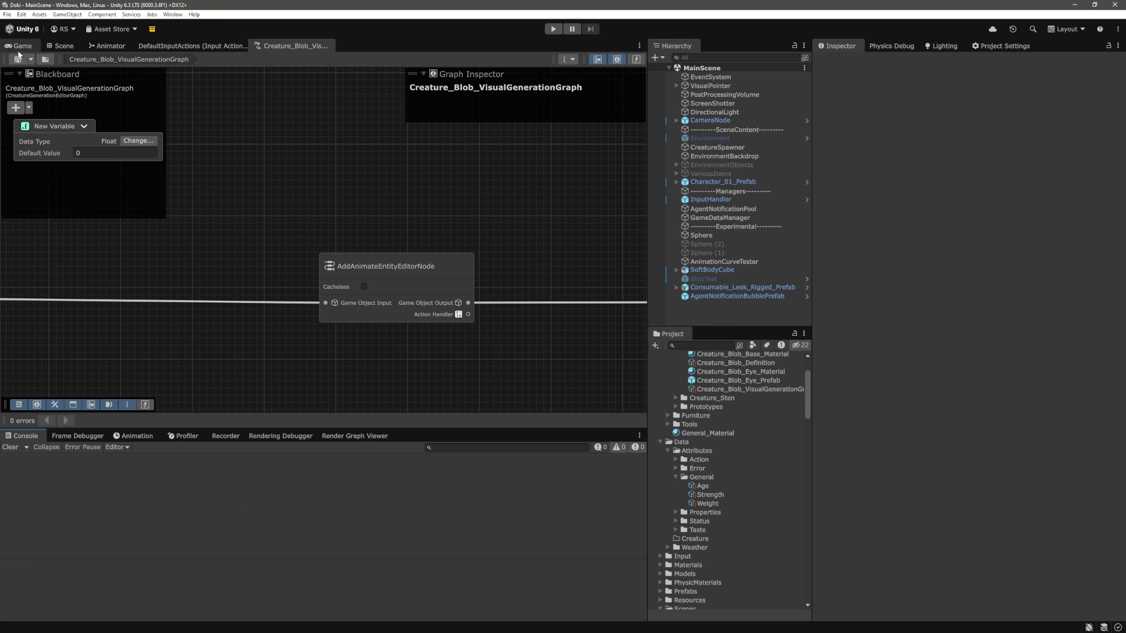
pyautogui.click(19, 50)
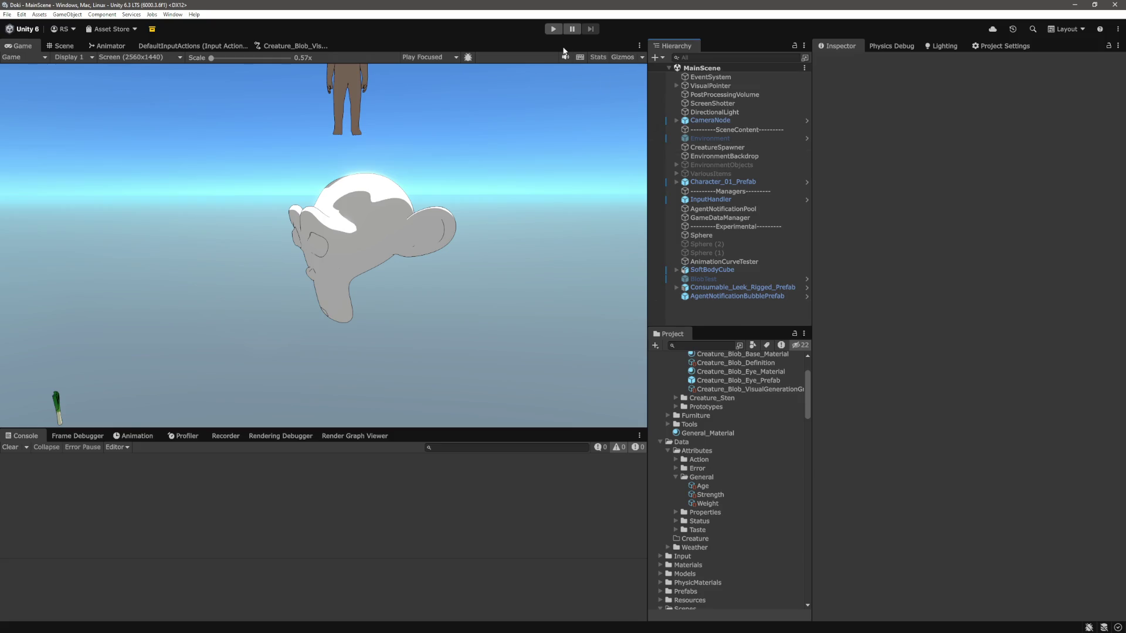
pyautogui.click(554, 31)
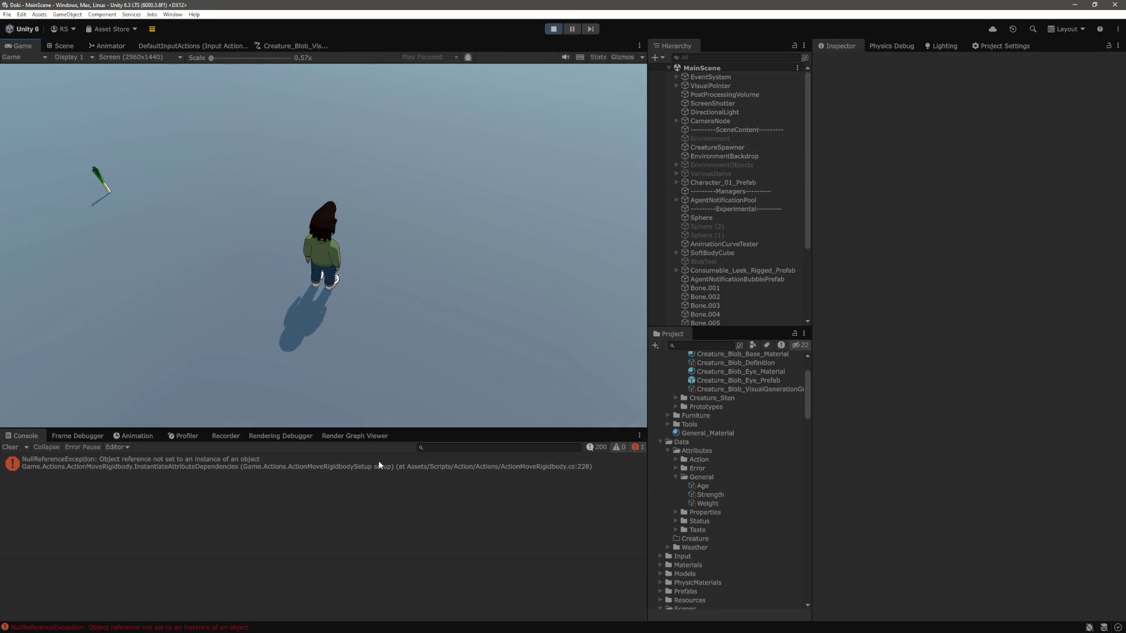
pyautogui.doubleClick(377, 463)
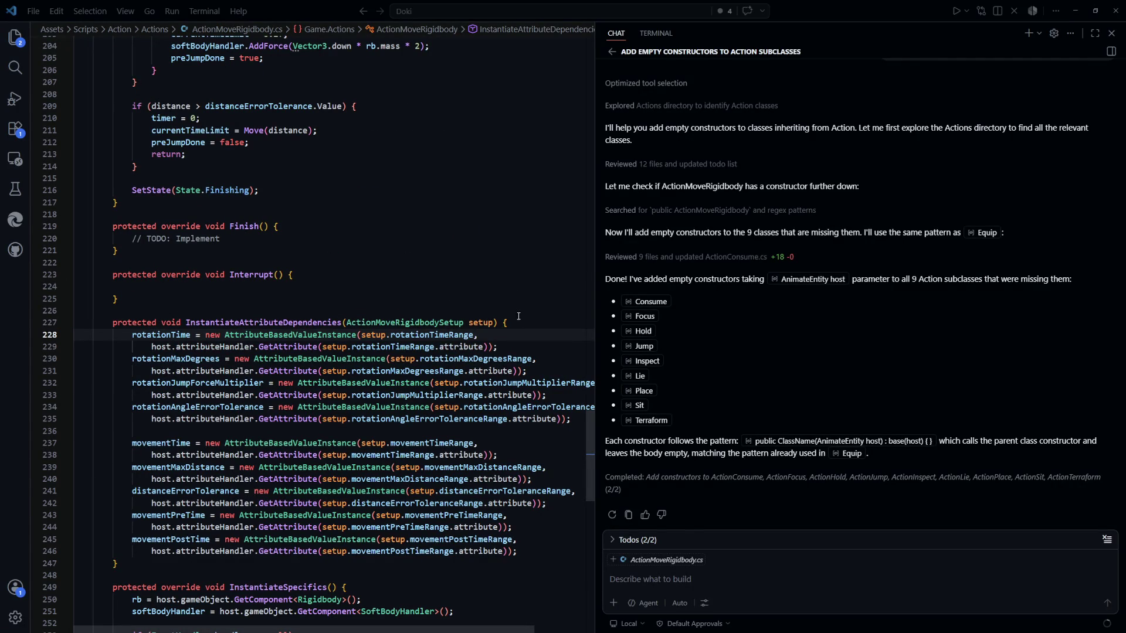
pyautogui.hotkey('alt', 'Tab')
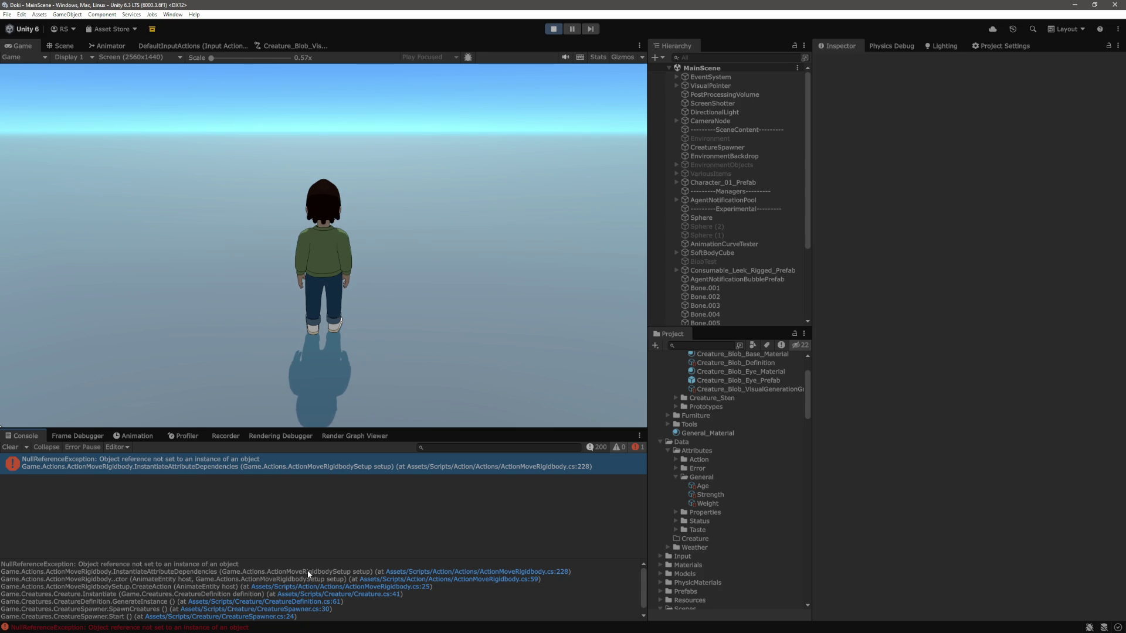
pyautogui.click(455, 575)
pyautogui.click(486, 575)
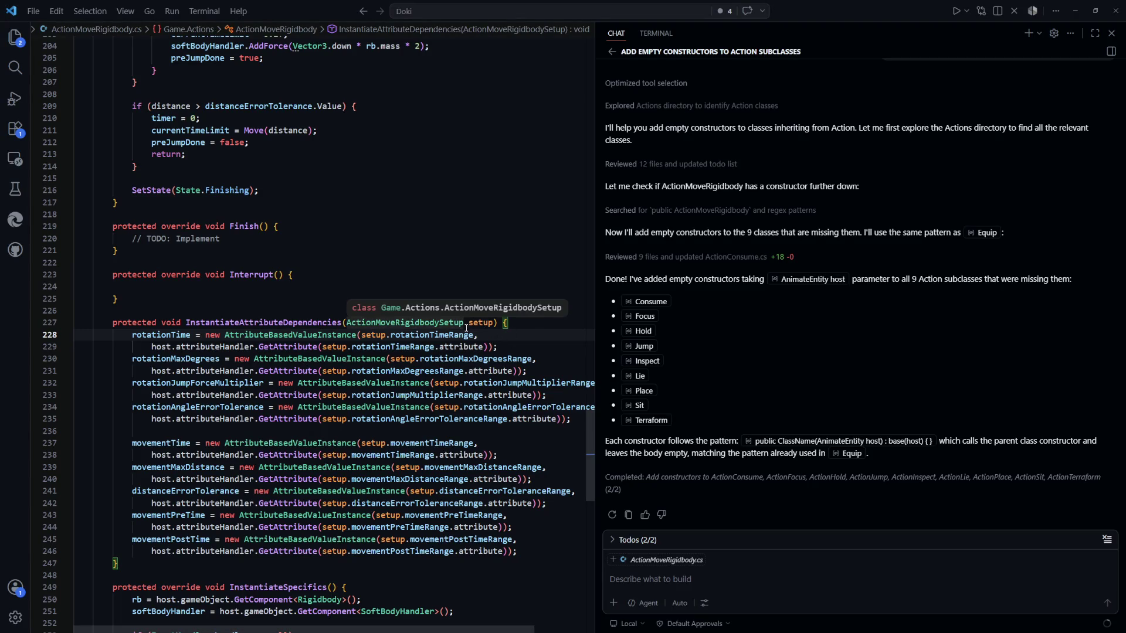
# Step: Review ActionMoveRigidbody's rotationTime lines and constructors calling InstantiateAttributeDependencies and ActionMoveRigidbodySetup
pyautogui.moveTo(497, 347)
pyautogui.mouseDown()
pyautogui.moveTo(73, 335)
pyautogui.moveTo(175, 336)
pyautogui.moveTo(133, 339)
pyautogui.mouseUp()
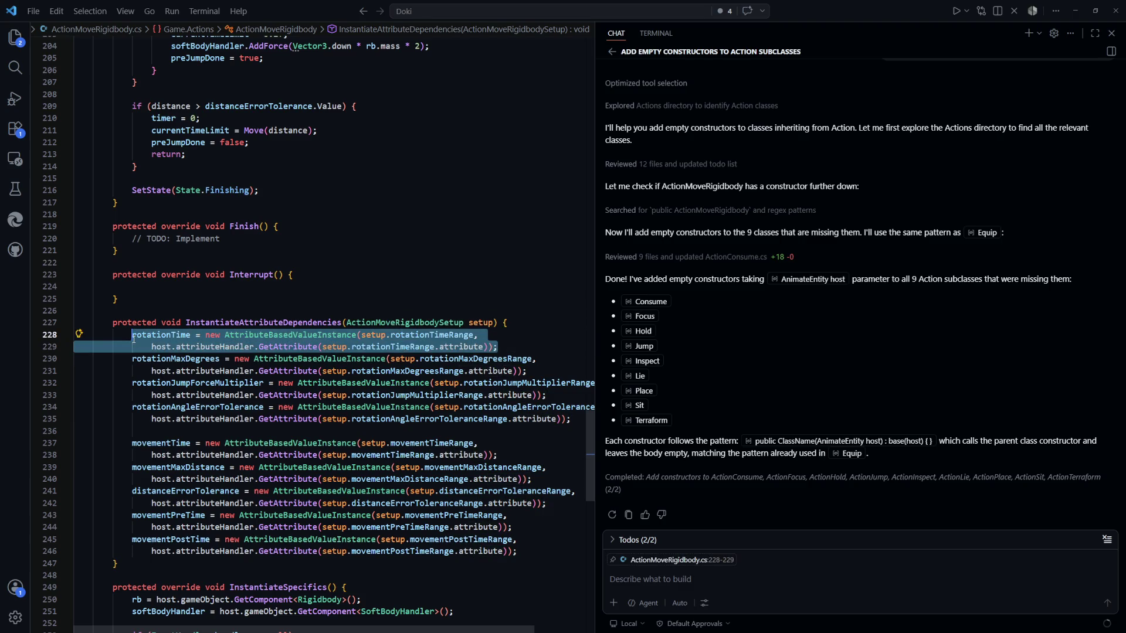
pyautogui.press('Up')
pyautogui.press('Up')
pyautogui.press('Up')
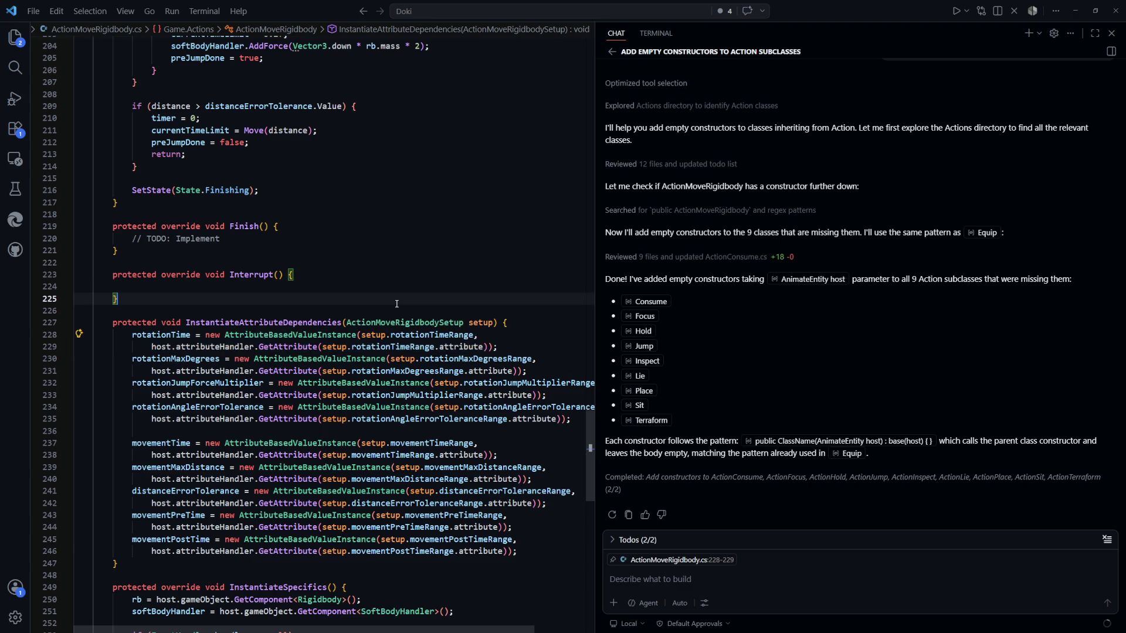
pyautogui.scroll(20, 462, 385)
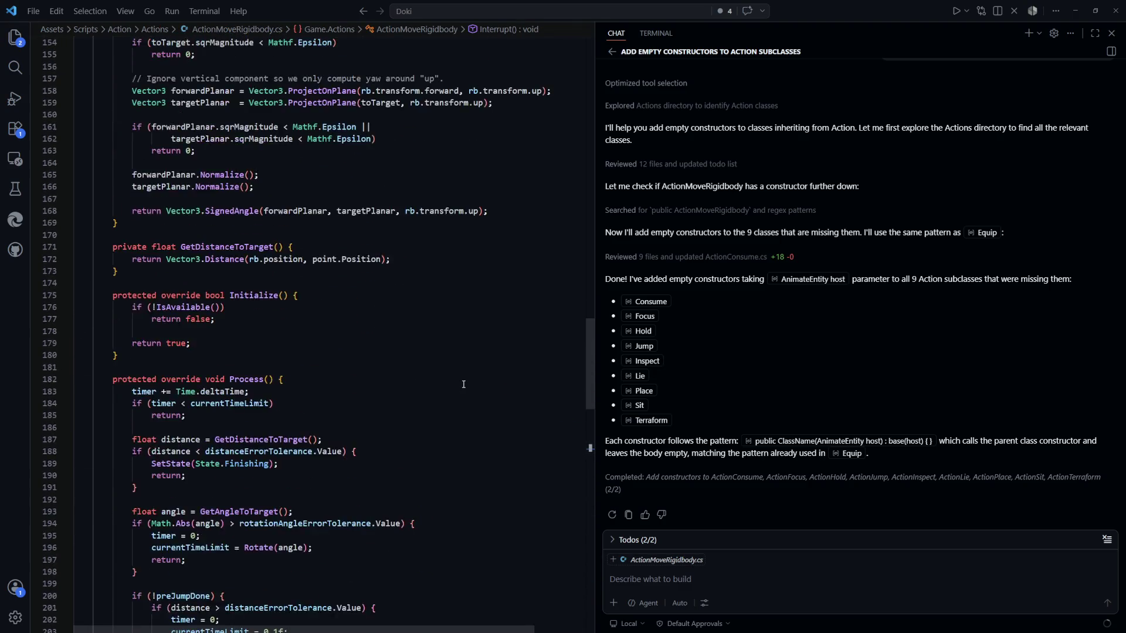
pyautogui.moveTo(587, 364)
pyautogui.mouseDown()
pyautogui.moveTo(600, 161)
pyautogui.moveTo(599, 197)
pyautogui.mouseUp()
pyautogui.click(274, 224)
pyautogui.scroll(4, 274, 224)
pyautogui.moveTo(330, 355); pyautogui.dragTo(130, 359)
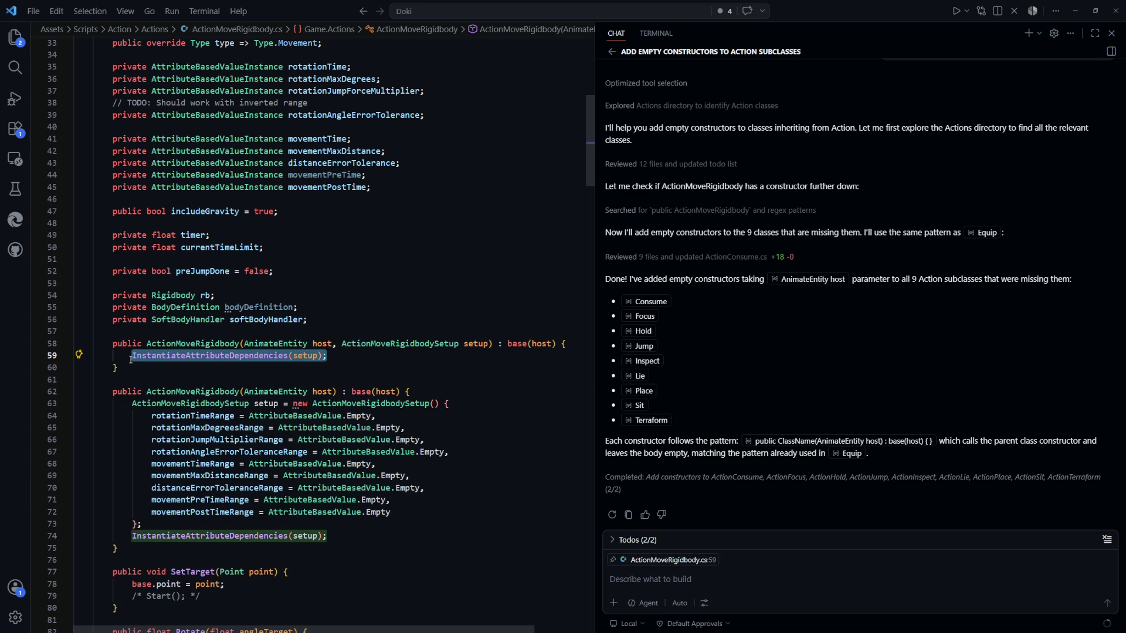
pyautogui.click(450, 343)
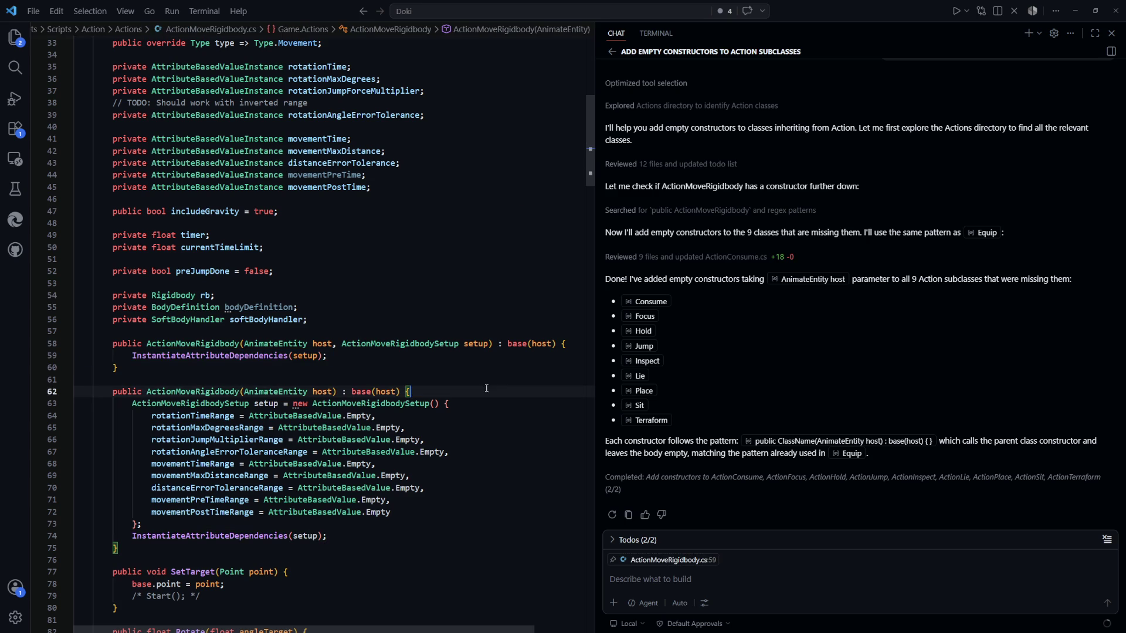
pyautogui.click(442, 359)
pyautogui.click(453, 288)
# Step: Look over Creature.cs's Instantiate method, then return to the Unity editor
pyautogui.hotkey('alt', 'Left')
pyautogui.scroll(1, 306, 333)
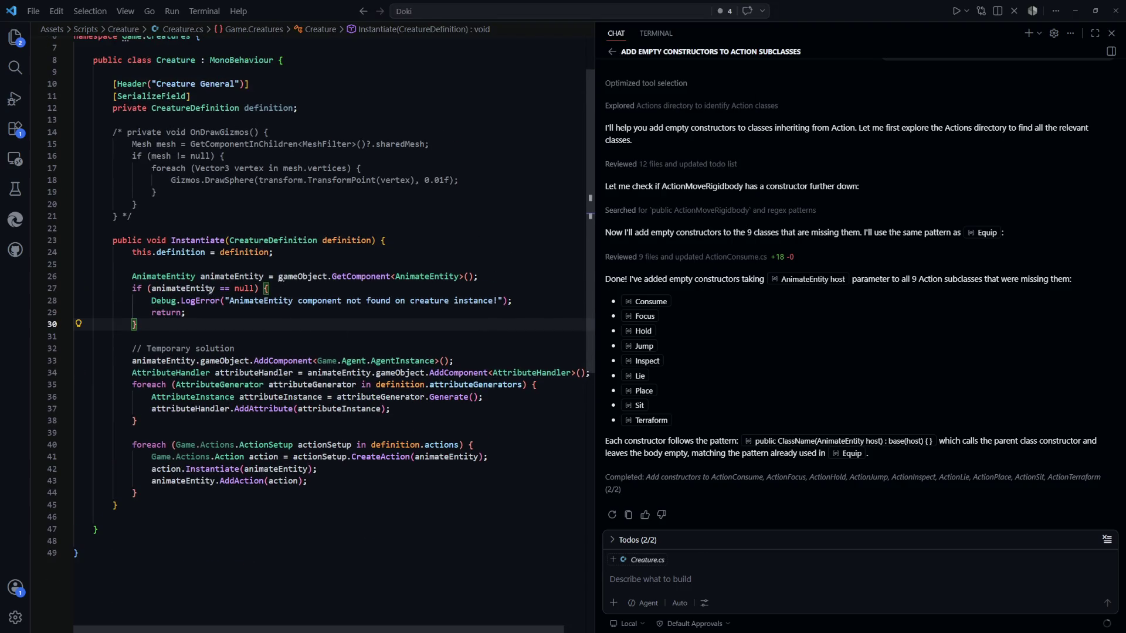
pyautogui.scroll(-1, 296, 348)
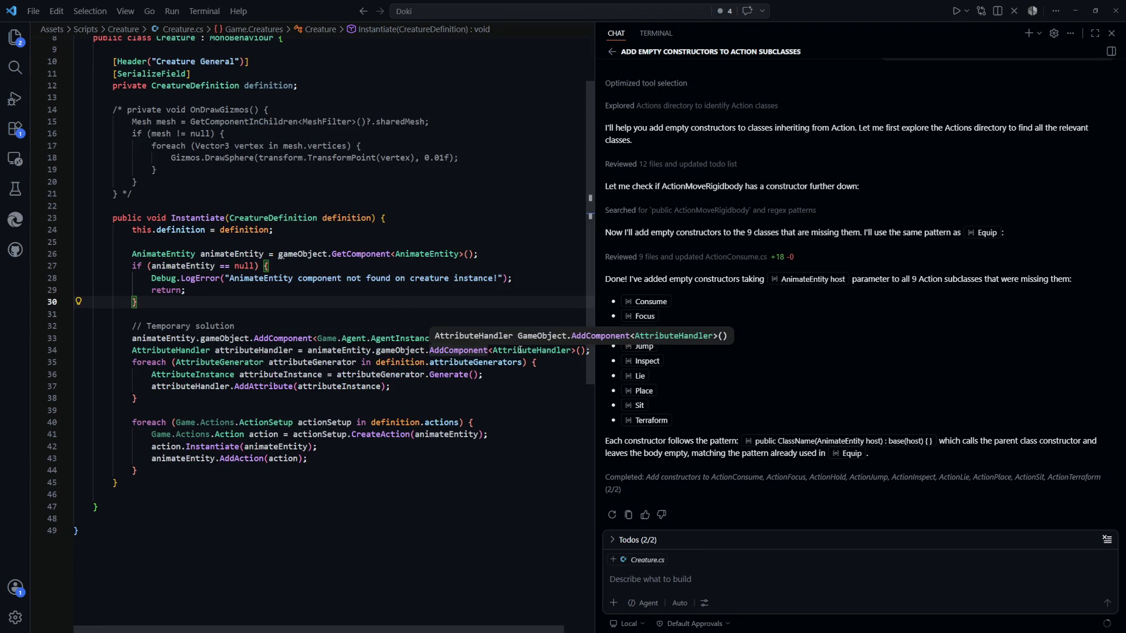
pyautogui.hotkey('alt', 'Tab')
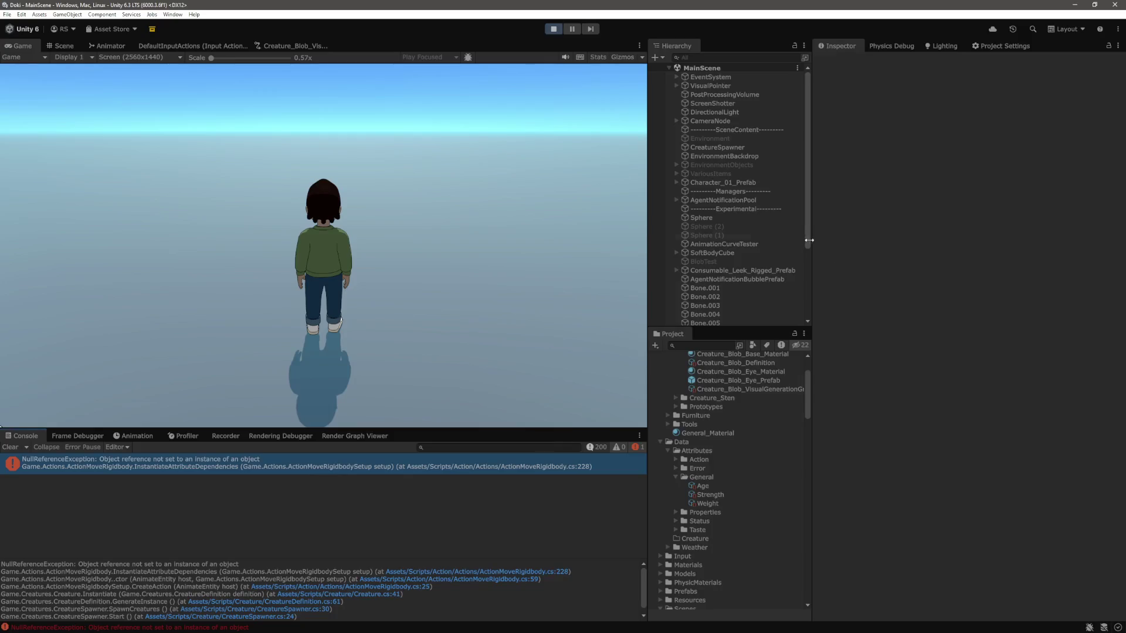
# Step: Select BLOB_0_542604608 and check that its Attribute Handler's Starting Attributes list is empty
pyautogui.click(727, 313)
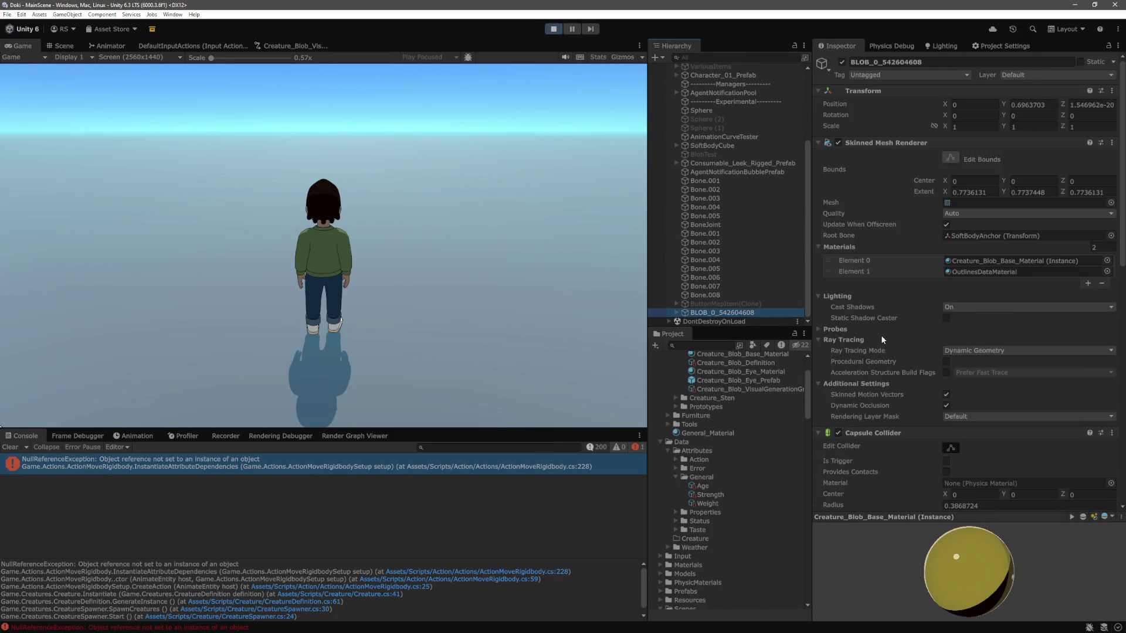
pyautogui.scroll(-5, 882, 336)
pyautogui.scroll(-5, 881, 335)
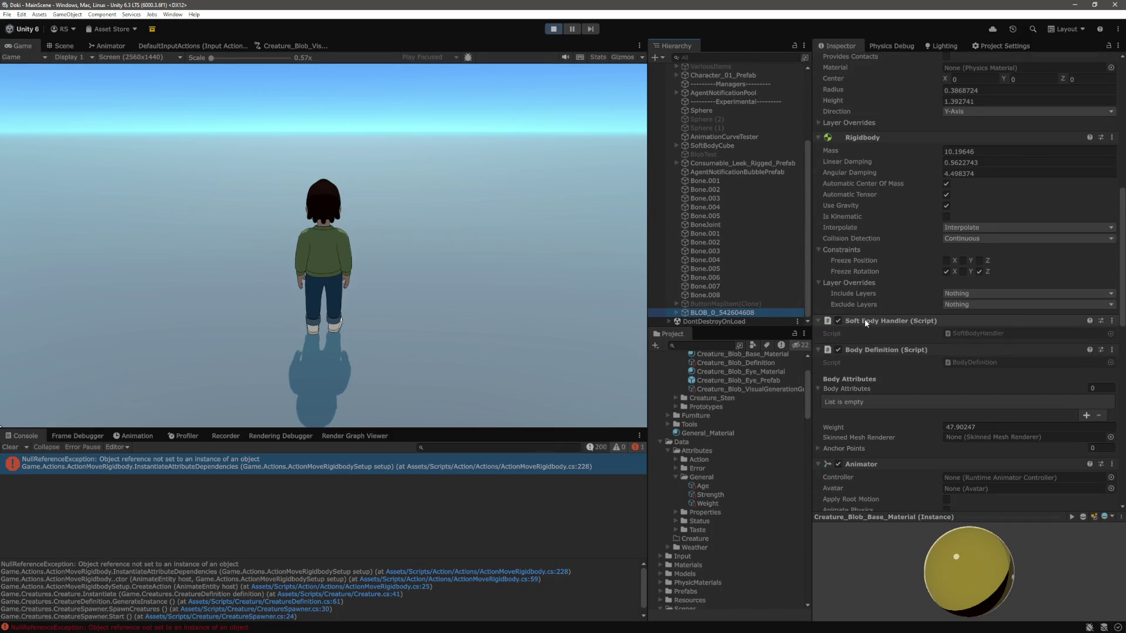
pyautogui.scroll(-3, 871, 350)
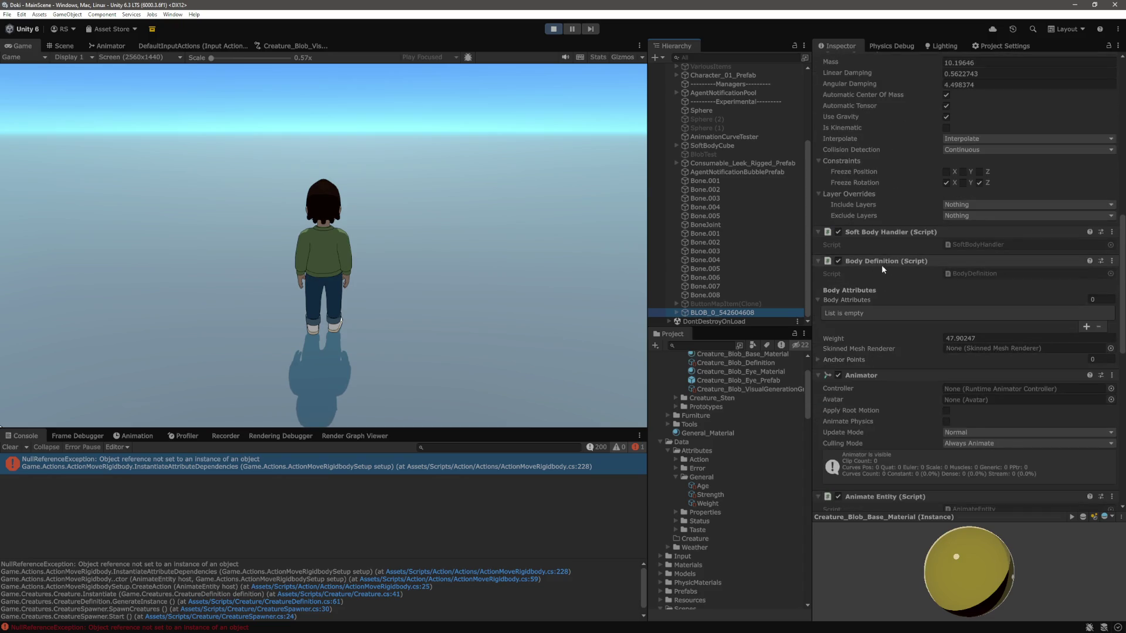
pyautogui.scroll(-1, 889, 271)
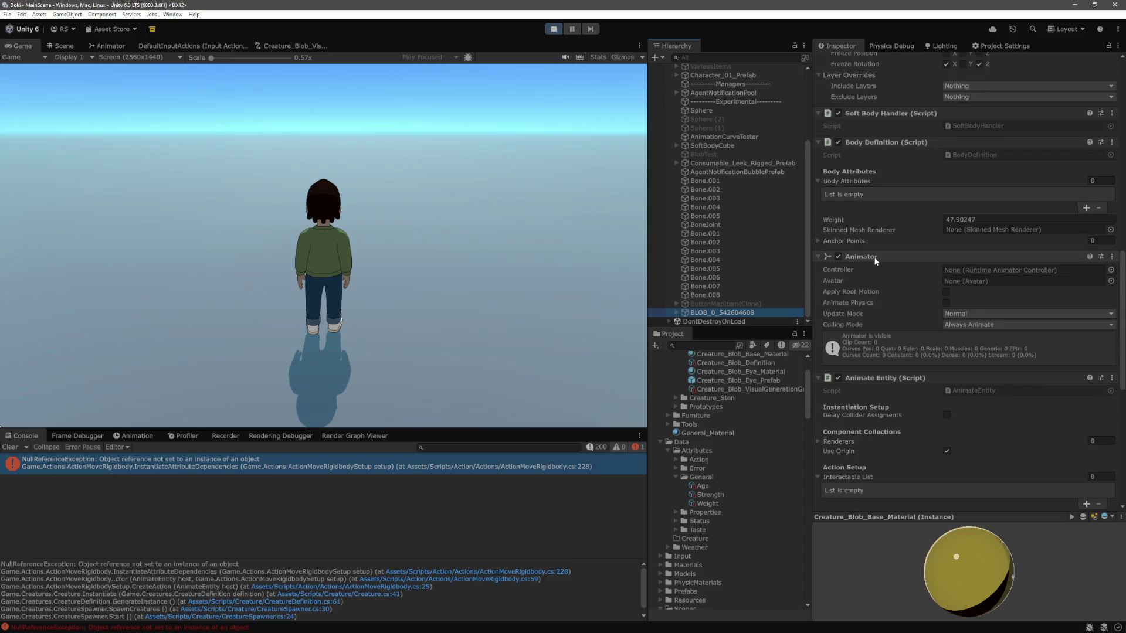
pyautogui.scroll(-2, 875, 261)
pyautogui.scroll(-4, 866, 260)
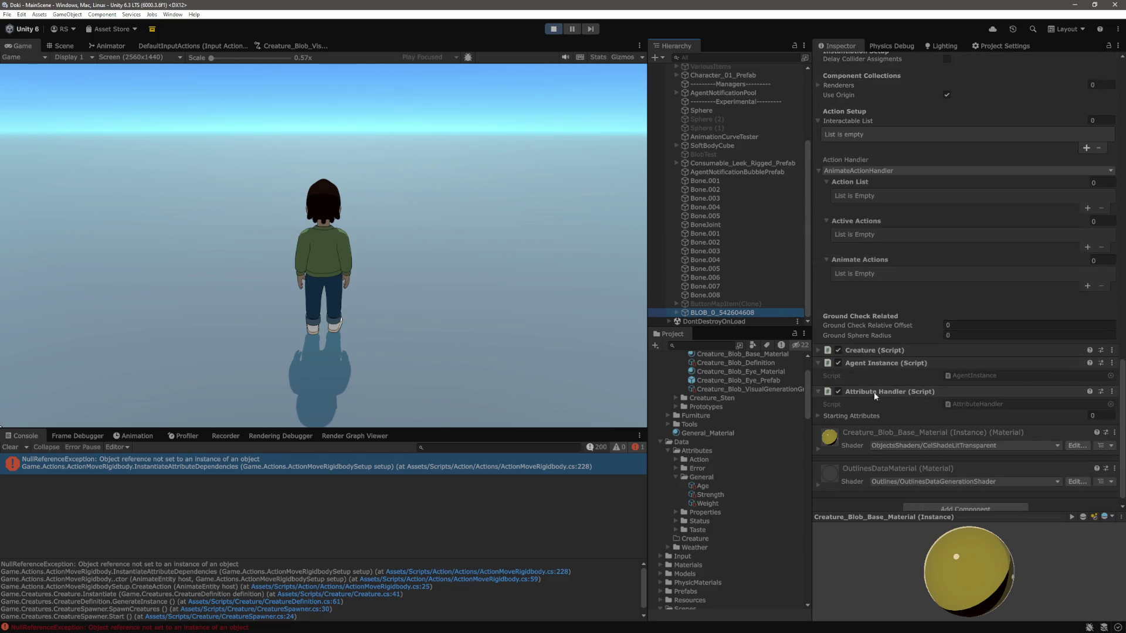
pyautogui.click(856, 417)
pyautogui.click(854, 417)
pyautogui.scroll(-1, 843, 389)
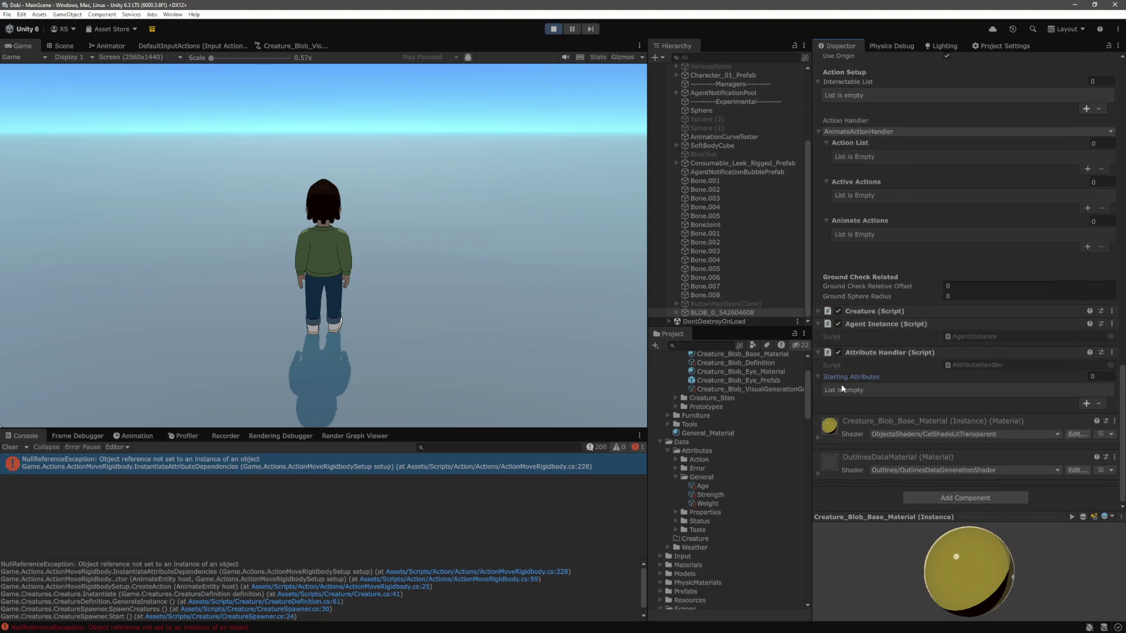
pyautogui.click(867, 377)
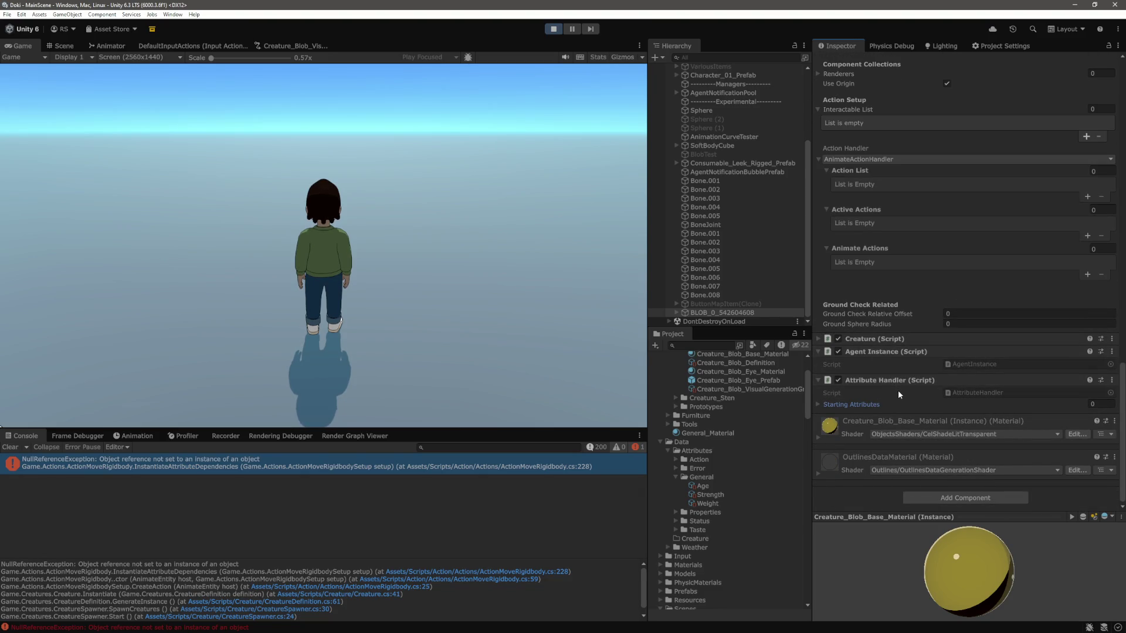
# Step: Enlarge the Console's stack trace pane and open its source line in VS Code
pyautogui.scroll(4, 897, 391)
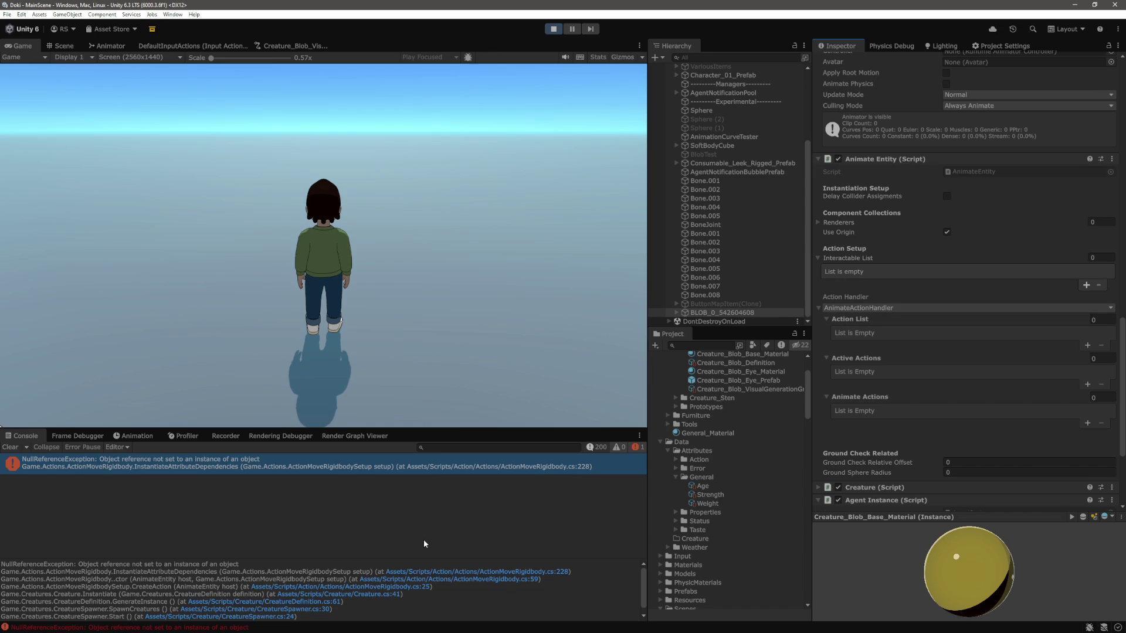
pyautogui.moveTo(422, 557); pyautogui.dragTo(433, 509)
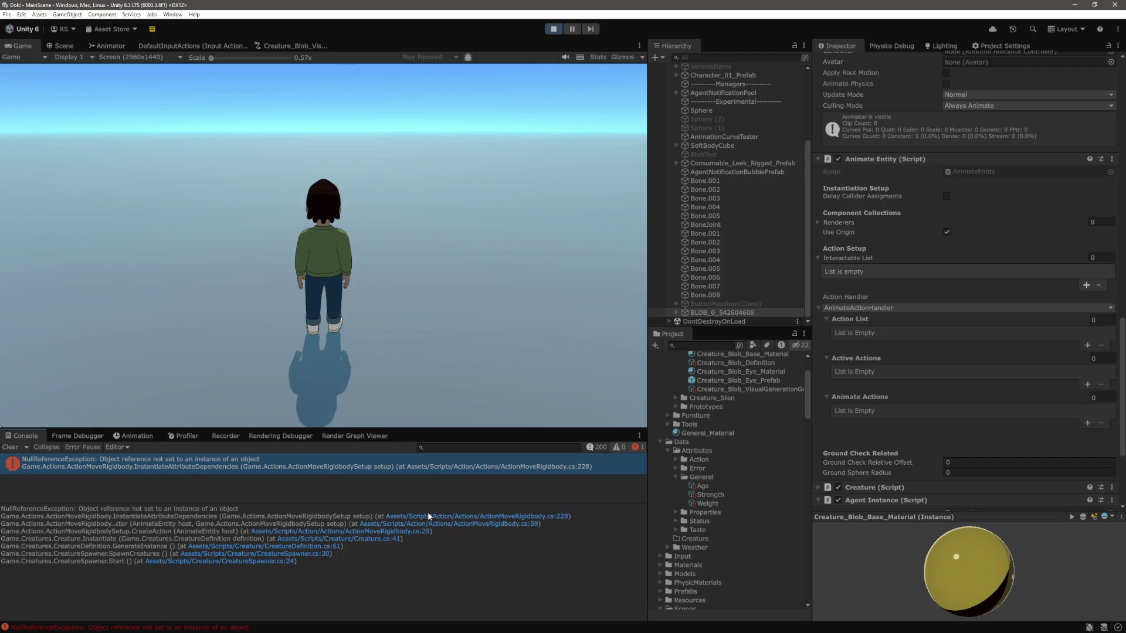
pyautogui.click(363, 535)
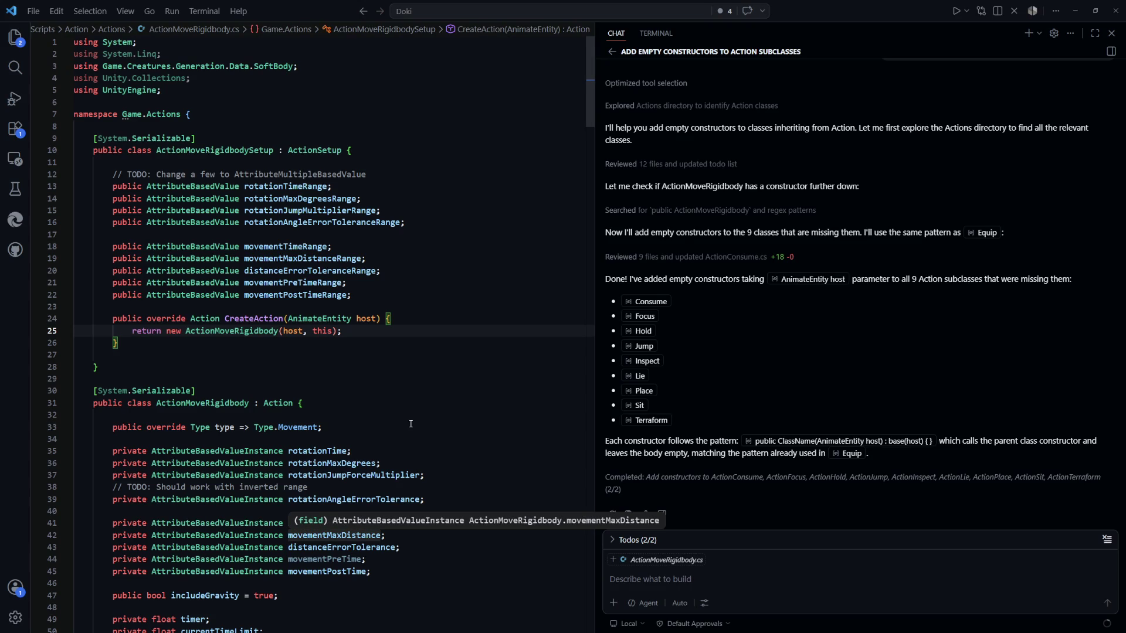
# Step: Select the CreateAction lines 23–26 in ActionMoveRigidbody.cs and scroll through the class
pyautogui.press('Down')
pyautogui.press('Down')
pyautogui.moveTo(94, 306); pyautogui.dragTo(94, 355)
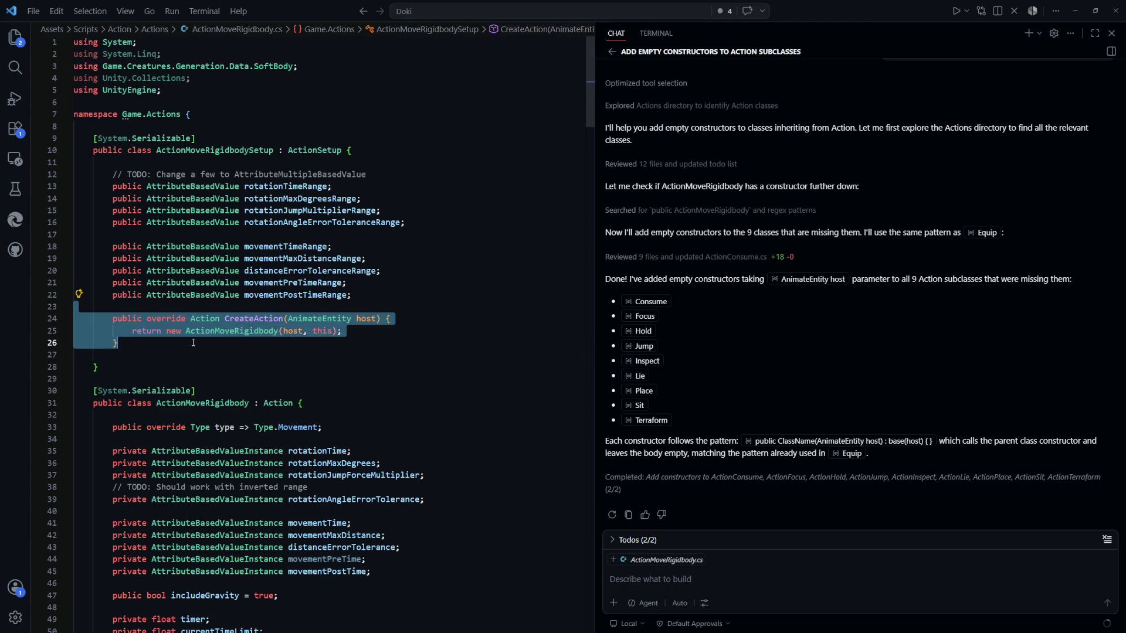
pyautogui.click(406, 367)
pyautogui.scroll(-3, 406, 423)
pyautogui.scroll(-20, 406, 423)
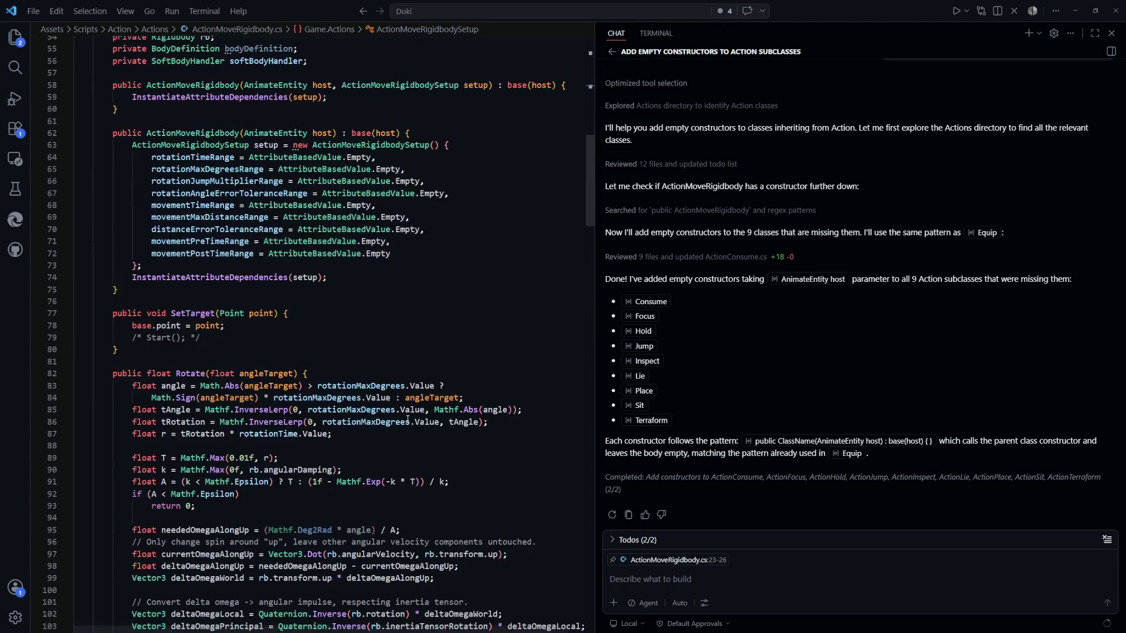
pyautogui.scroll(-19, 409, 416)
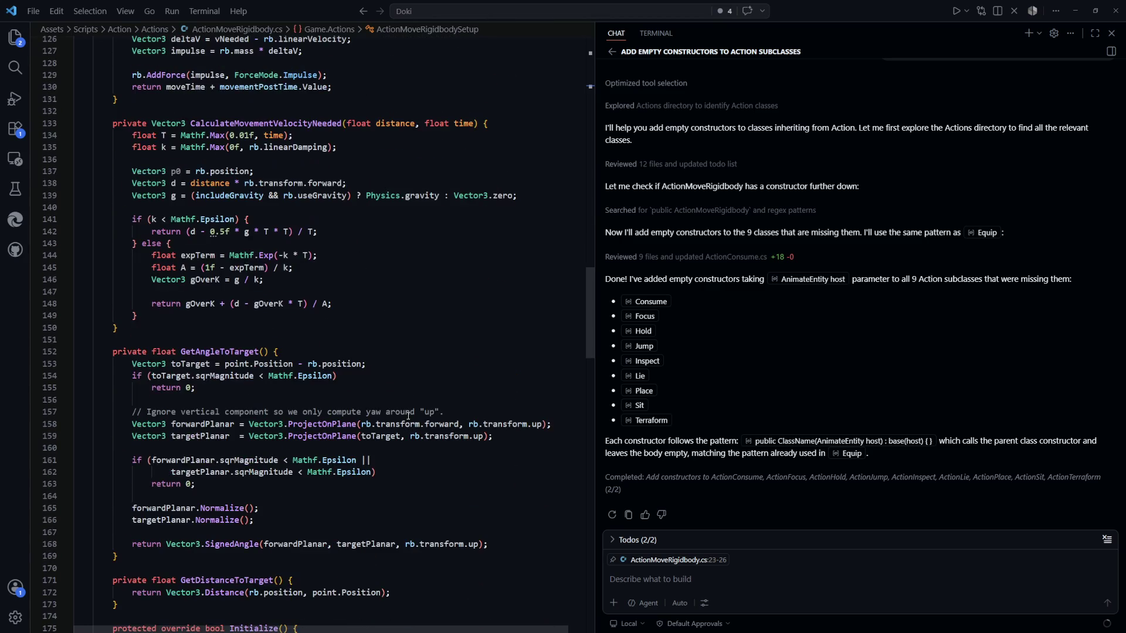
pyautogui.scroll(-3, 409, 415)
pyautogui.scroll(9, 573, 361)
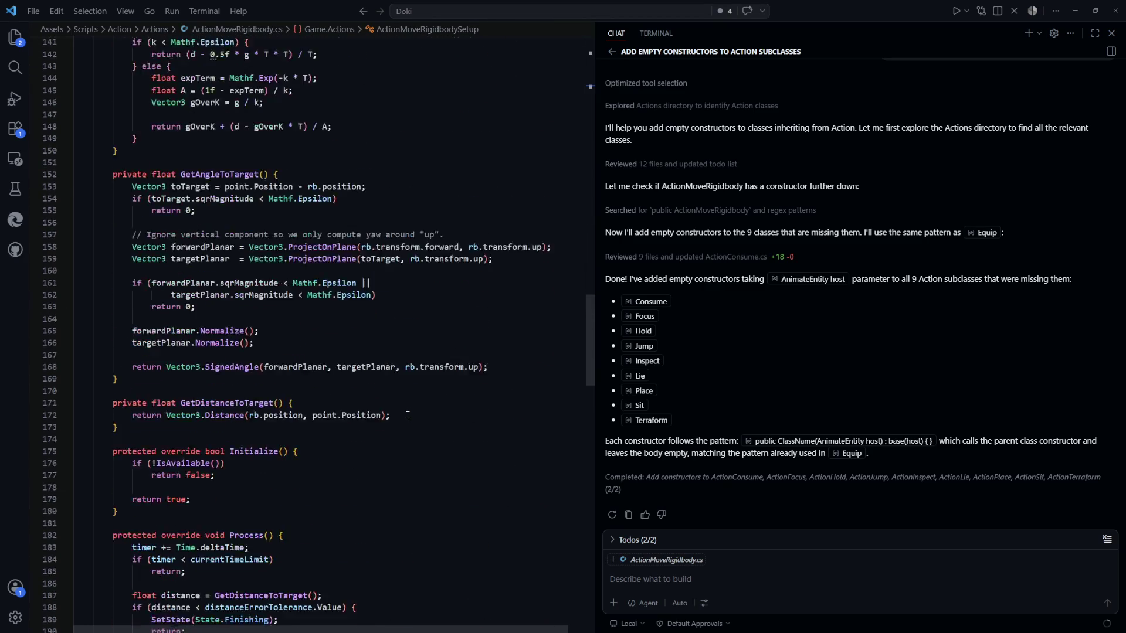
pyautogui.moveTo(588, 346)
pyautogui.mouseDown()
pyautogui.moveTo(592, 197)
pyautogui.moveTo(597, 515)
pyautogui.mouseUp()
# Step: Inspect line 229's attribute lookup, highlighting rotationTimeRange and every attributeHandler use
pyautogui.moveTo(516, 348); pyautogui.dragTo(322, 349)
pyautogui.doubleClick(406, 352)
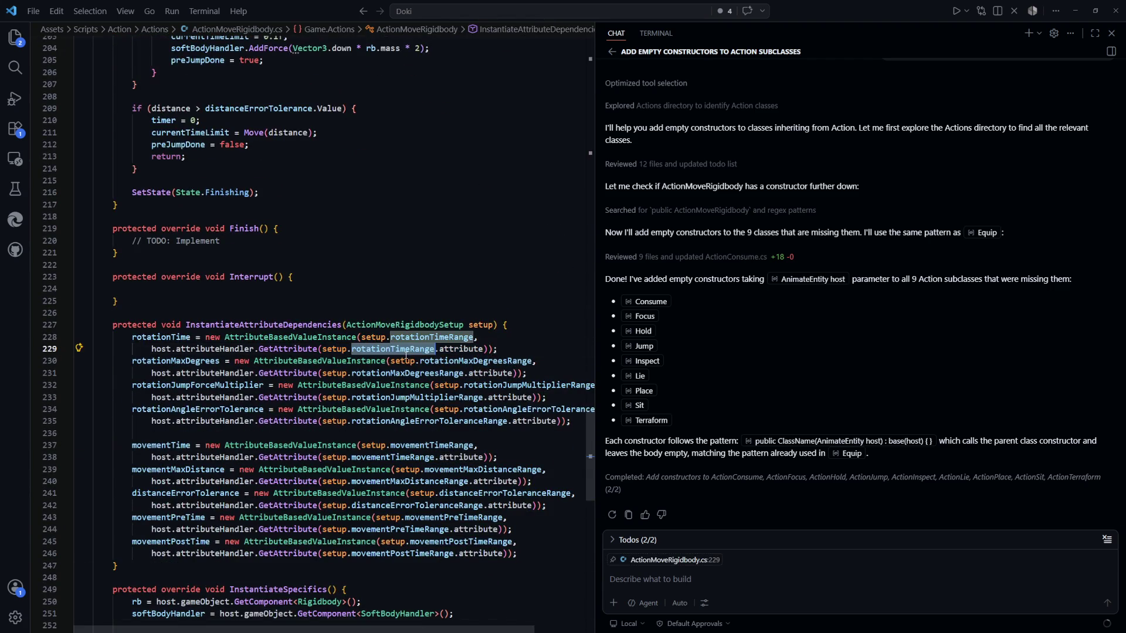
pyautogui.click(493, 290)
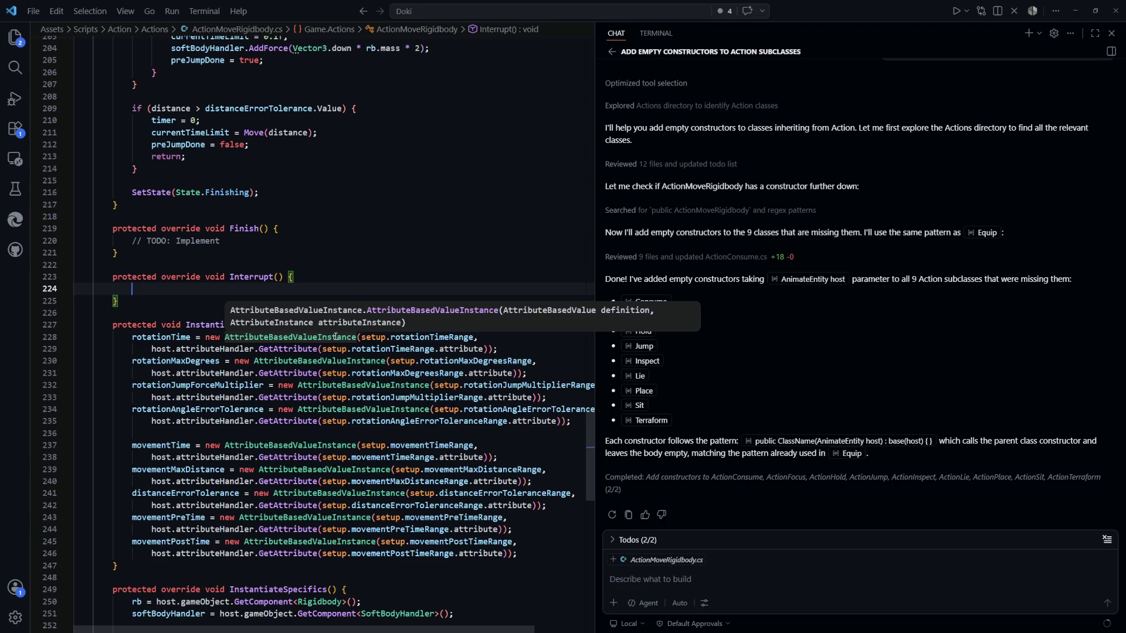
pyautogui.click(191, 297)
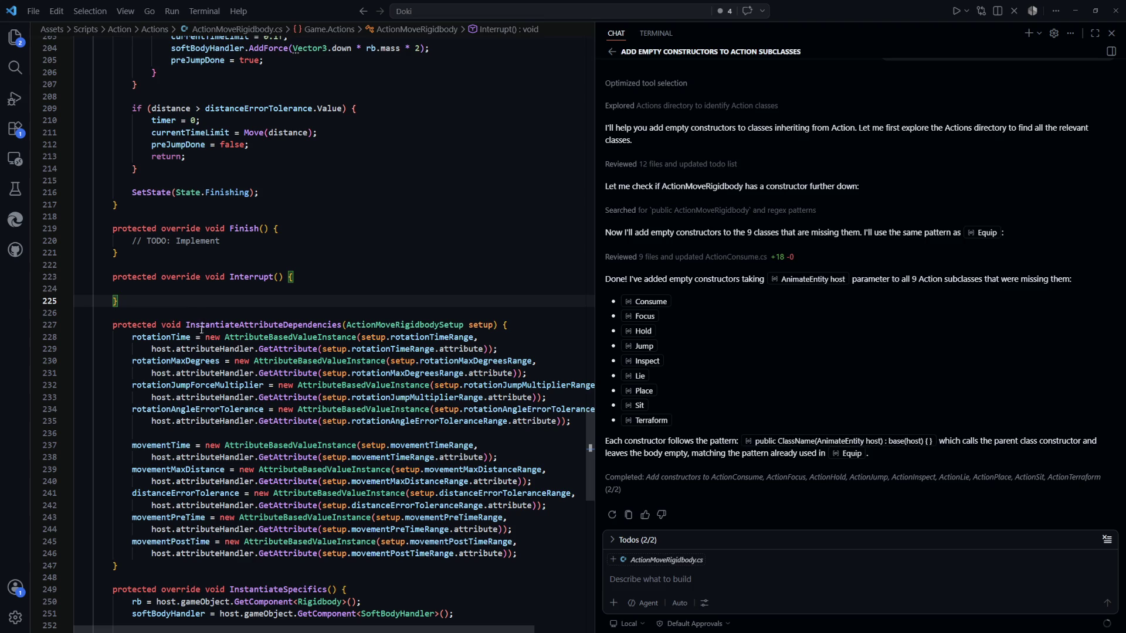
pyautogui.click(214, 349)
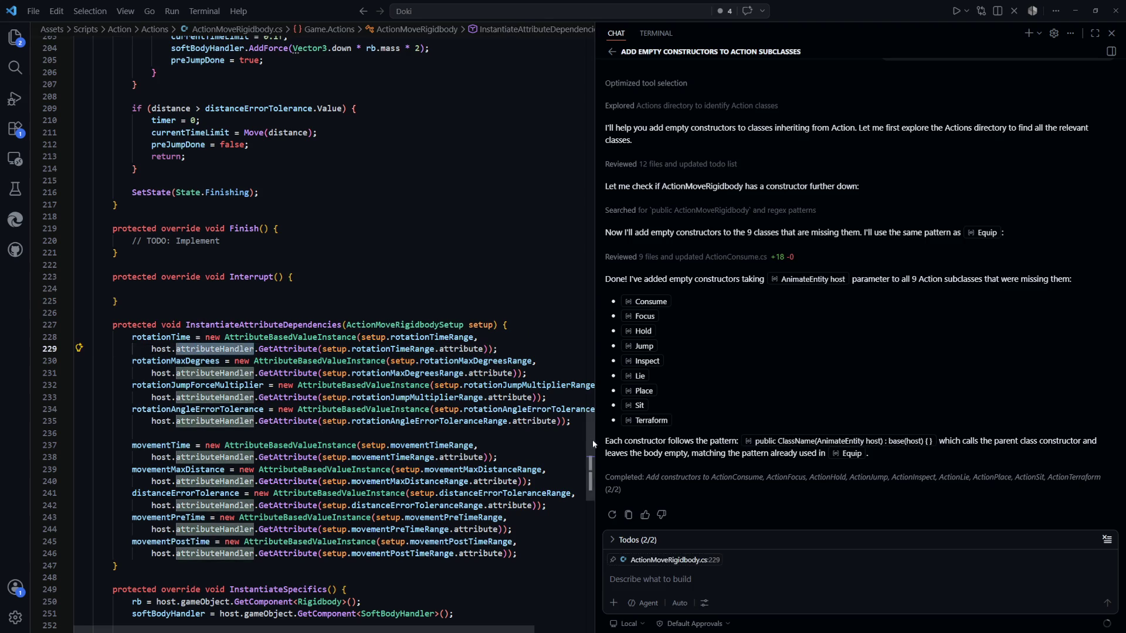
pyautogui.scroll(1, 590, 461)
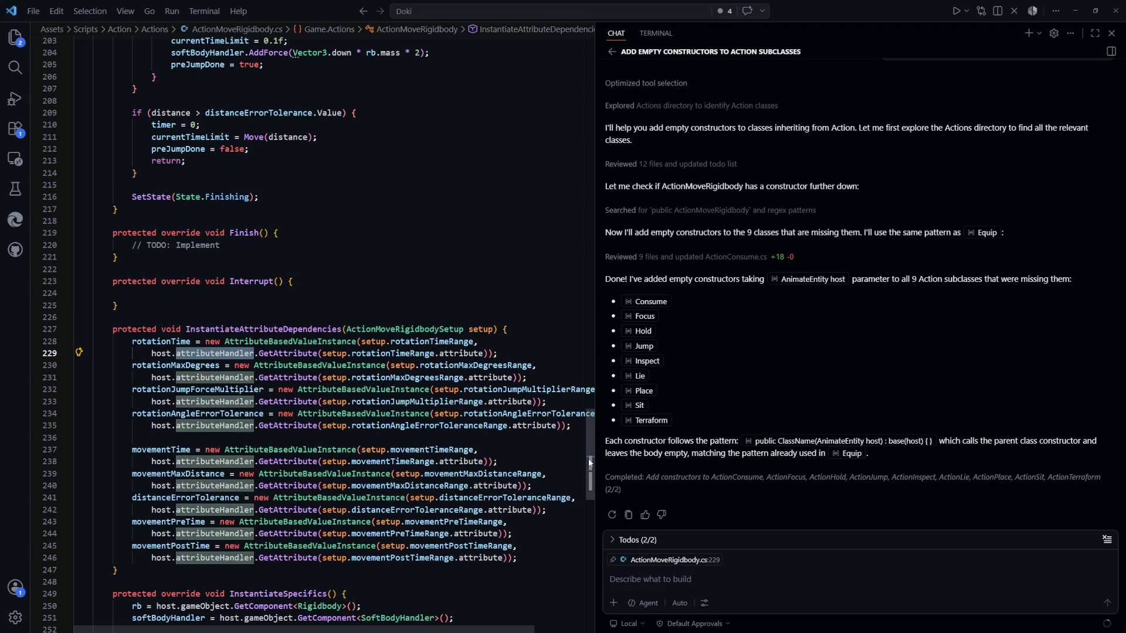
pyautogui.scroll(1, 589, 459)
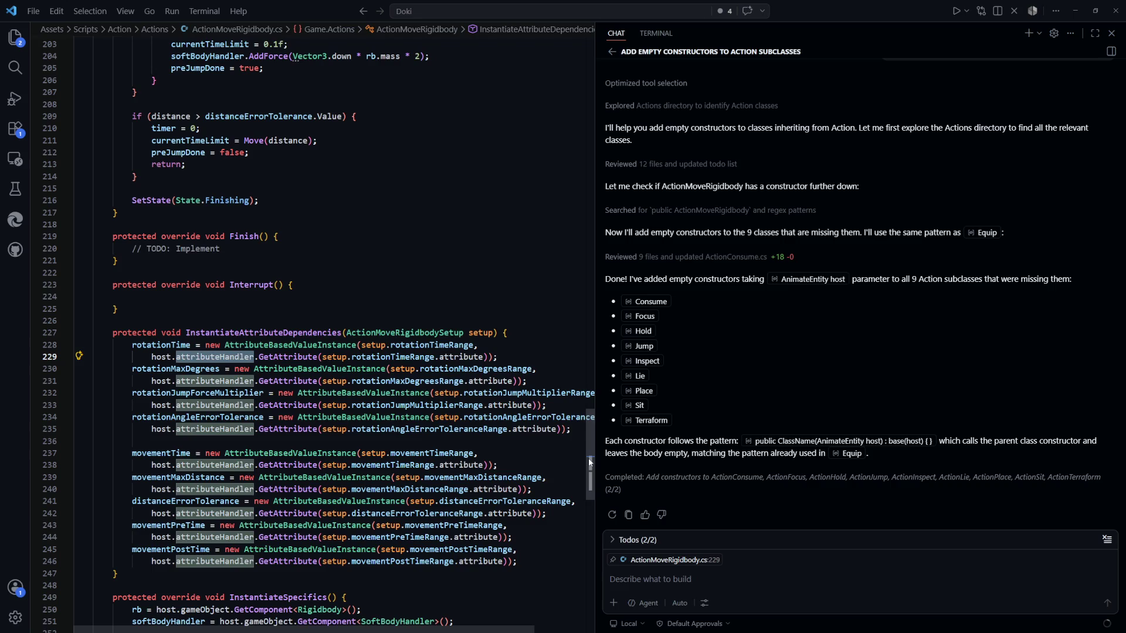
pyautogui.click(411, 248)
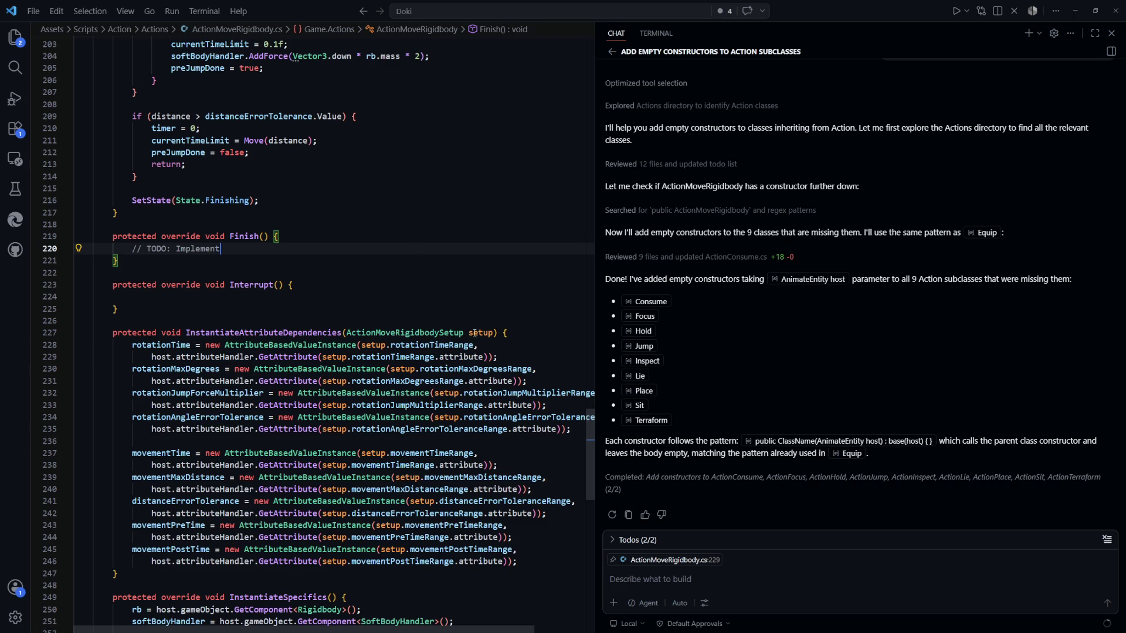
pyautogui.hotkey('ctrl', 'p')
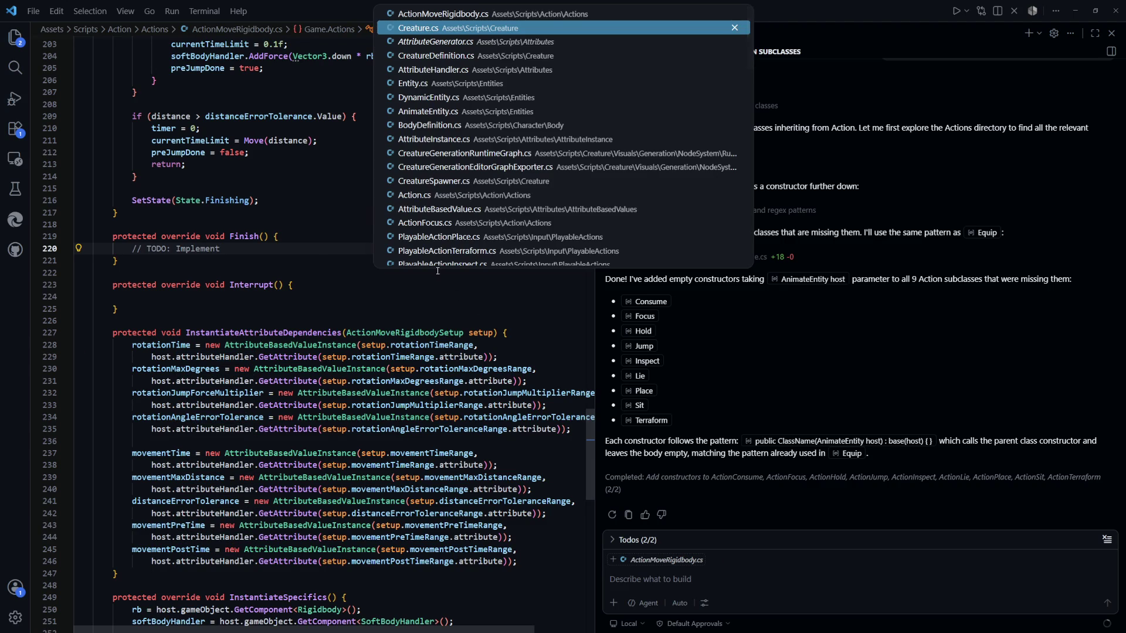
# Step: Open Creature.cs, then AnimateEntity.cs via 'anima', and search the file finder for 'dy'
pyautogui.press('Return')
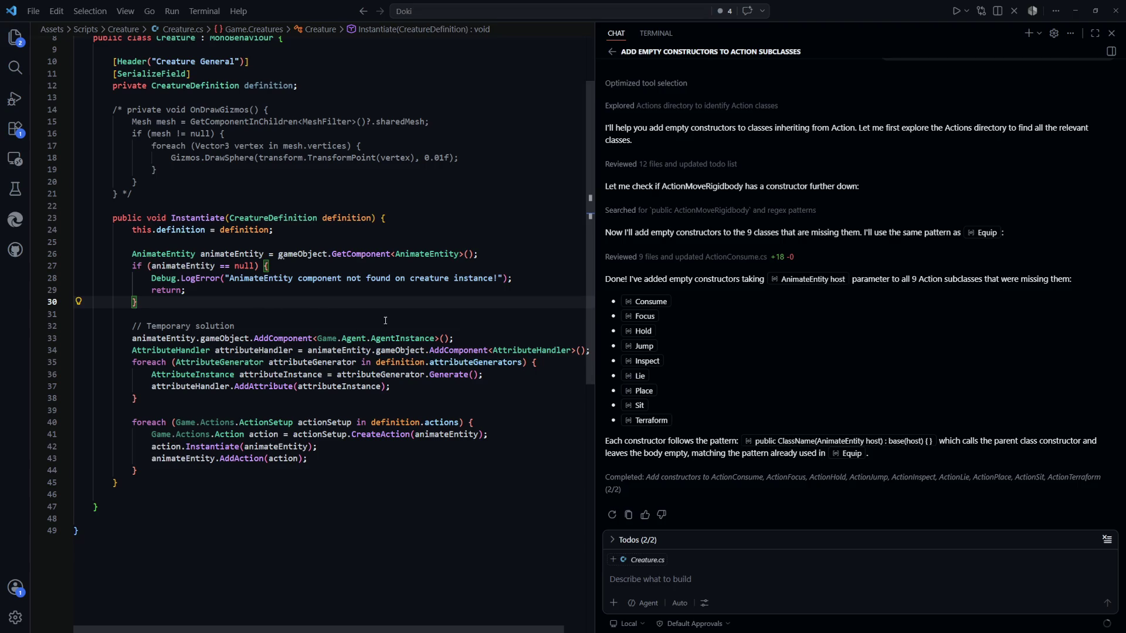
pyautogui.hotkey('ctrl', 'p')
pyautogui.write('anima')
pyautogui.press('Return')
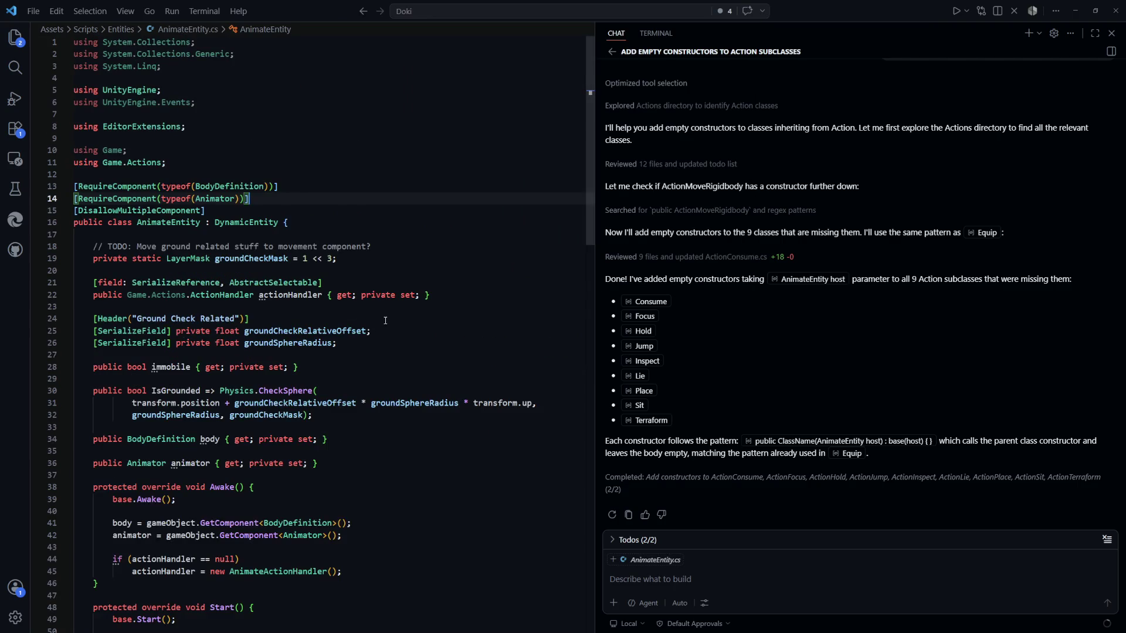
pyautogui.scroll(-3, 207, 295)
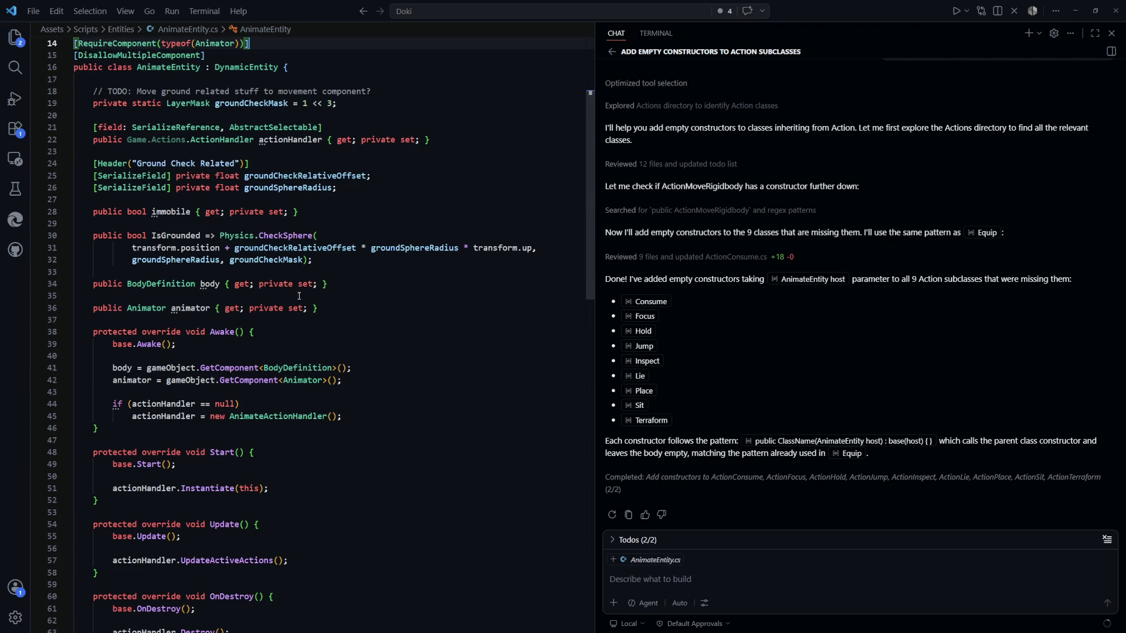
pyautogui.scroll(1, 380, 340)
pyautogui.scroll(1, 380, 340)
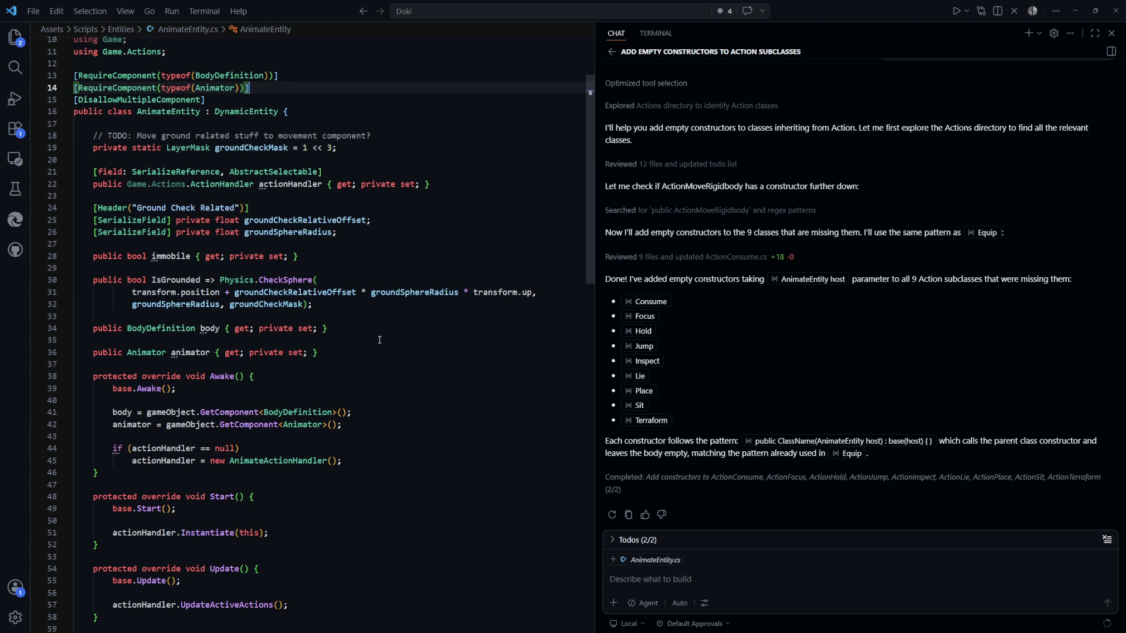
pyautogui.hotkey('ctrl', 'p')
pyautogui.write('d')
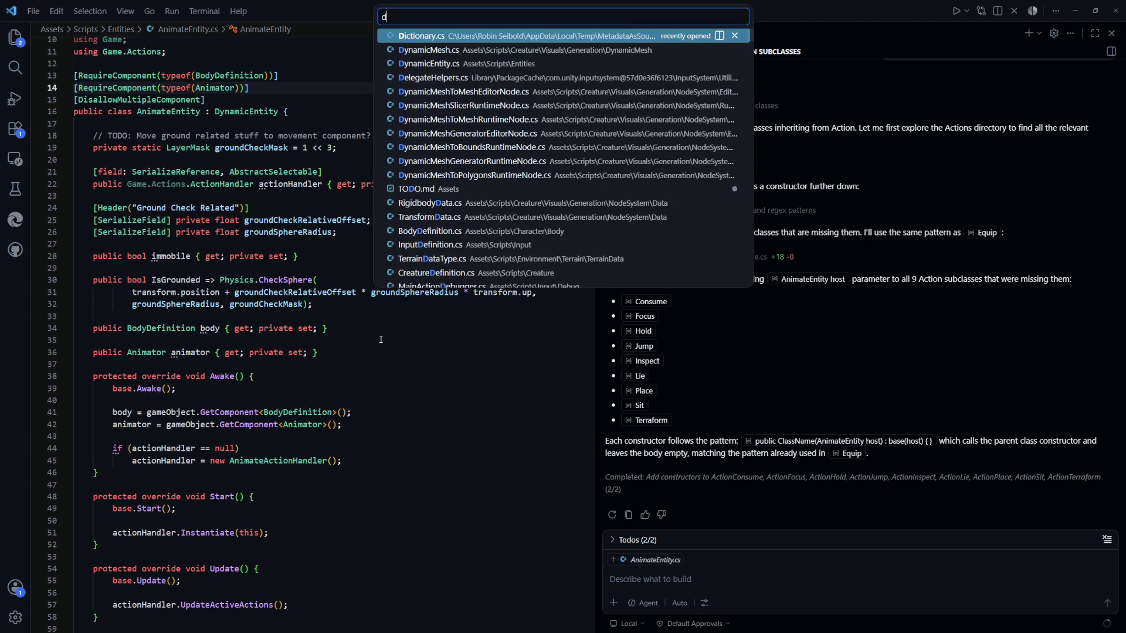
pyautogui.write('yn')
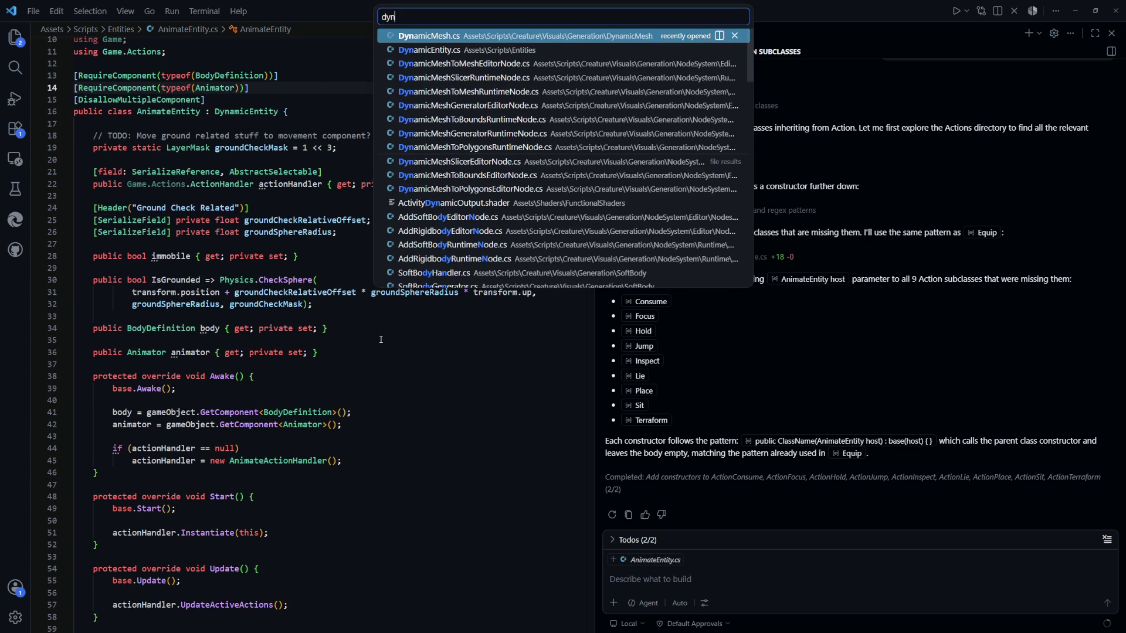
# Step: In DynamicEntity.cs, wrap Awake's GetComponent<AttributeHandler> line in 'if (attributeHandler == null)'
pyautogui.press('Down')
pyautogui.press('Return')
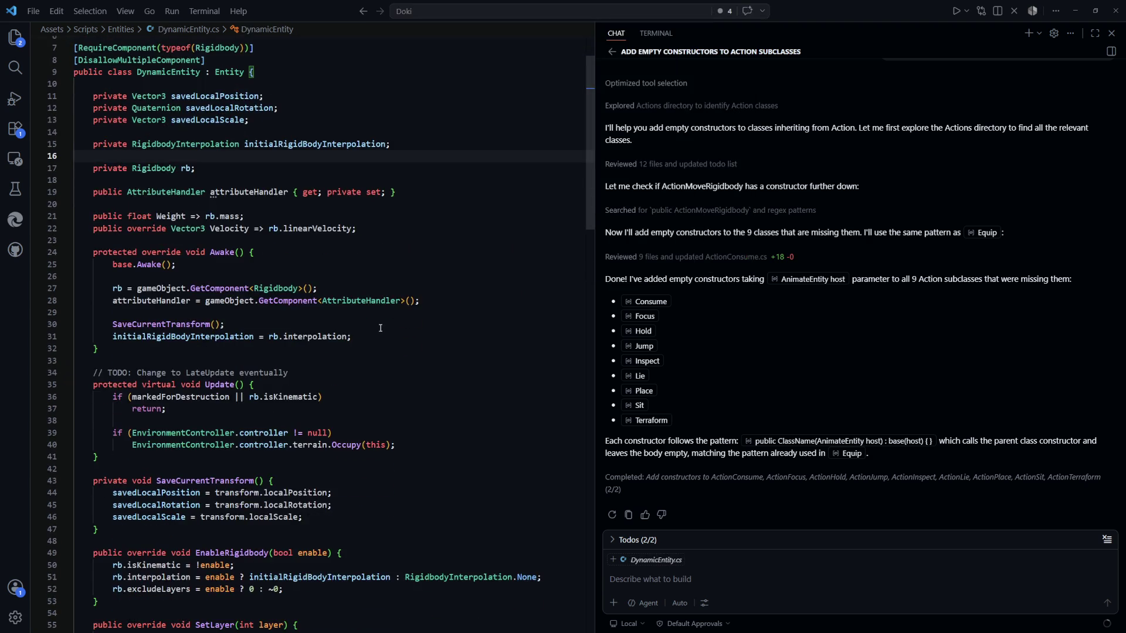
pyautogui.click(402, 336)
pyautogui.moveTo(438, 303); pyautogui.dragTo(112, 301)
pyautogui.press('Down')
pyautogui.press('Down')
pyautogui.press('End')
pyautogui.click(369, 289)
pyautogui.press('Return')
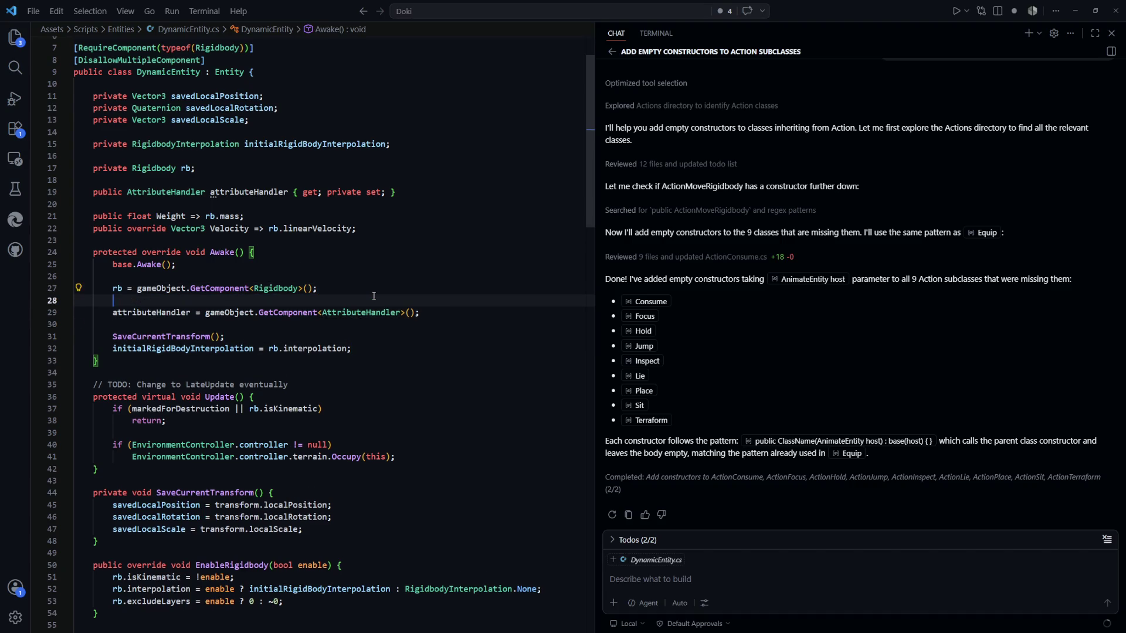
pyautogui.press('Return')
pyautogui.write('if (attribu')
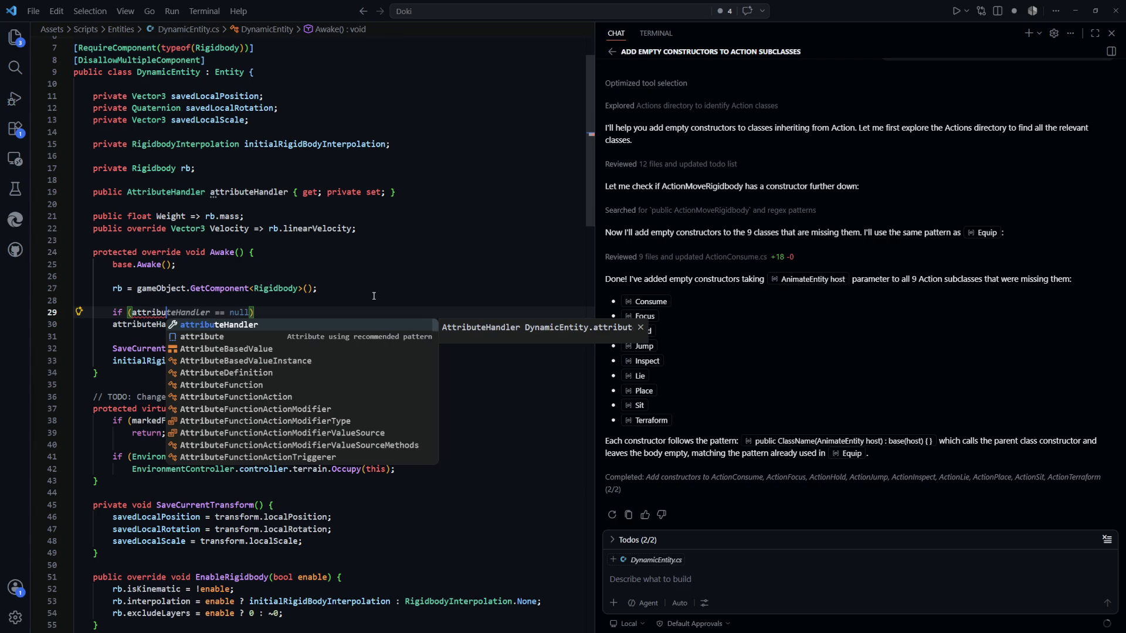
pyautogui.press('Tab')
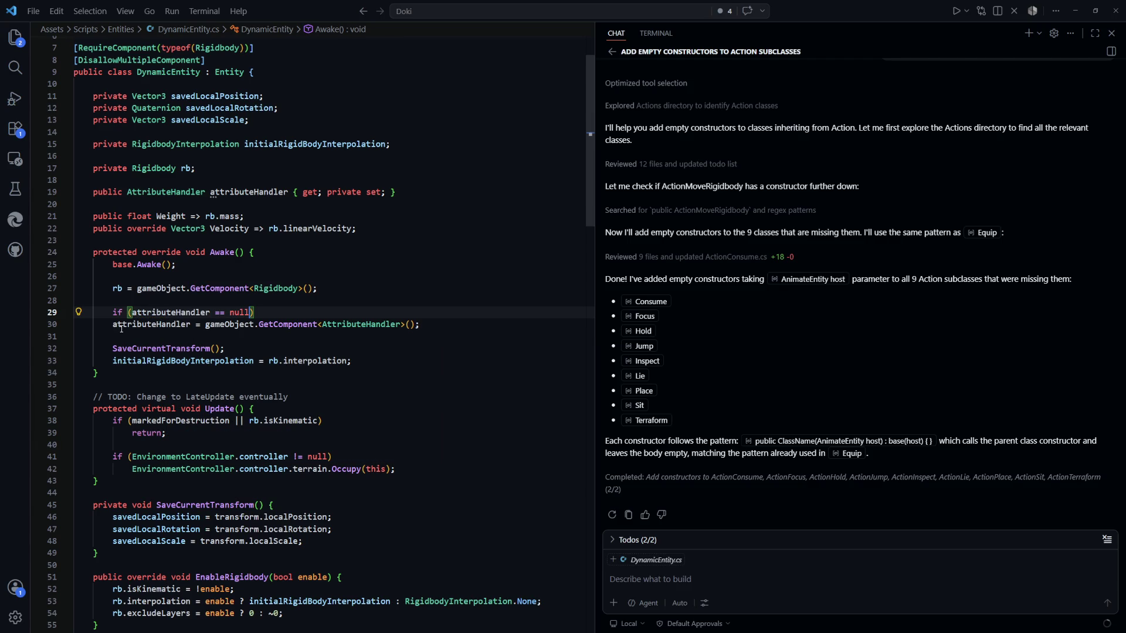
pyautogui.click(115, 324)
pyautogui.press('Tab')
# Step: Replace attributeHandler's '{ get; private set; }' with ';' to make it a public field
pyautogui.click(364, 276)
pyautogui.scroll(2, 364, 240)
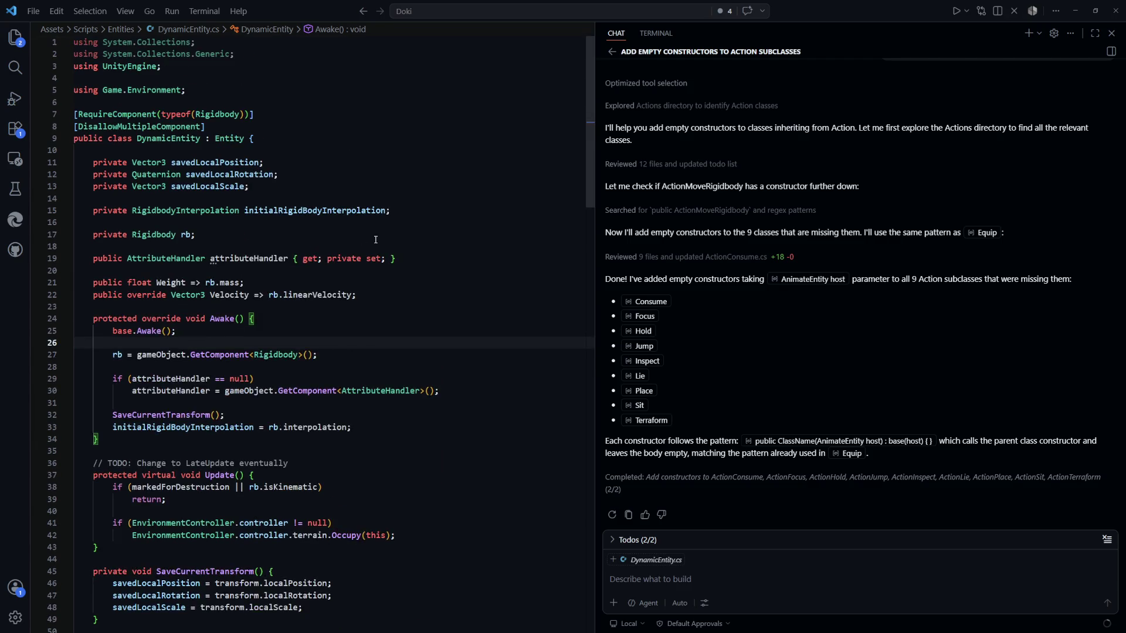
pyautogui.moveTo(427, 262); pyautogui.dragTo(288, 267)
pyautogui.click(304, 271)
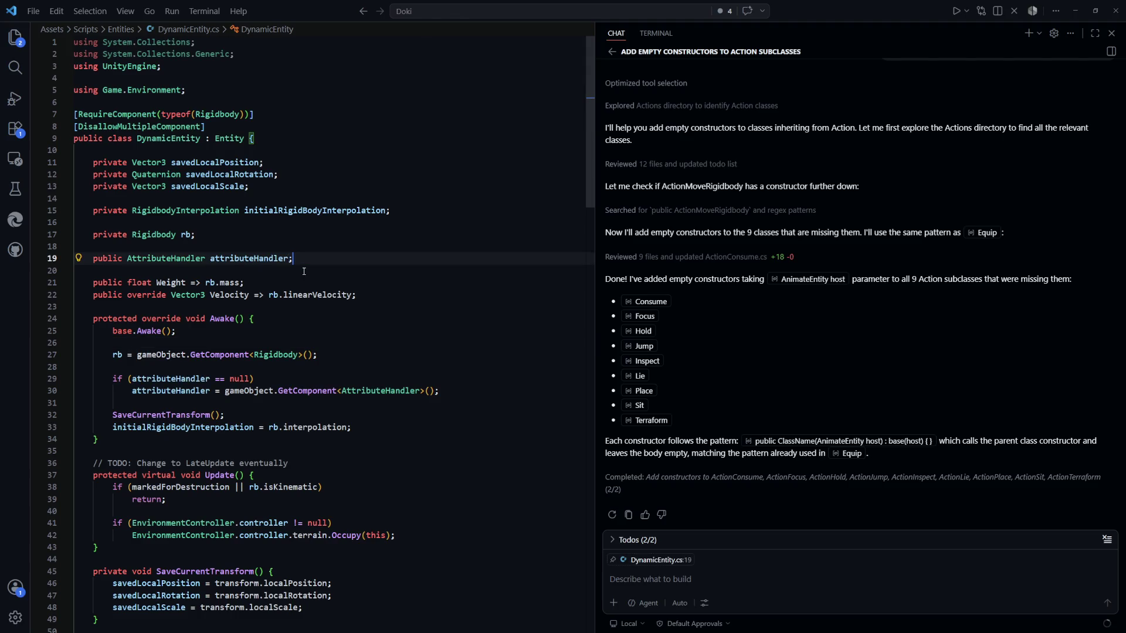
pyautogui.hotkey('ctrl', 'Tab')
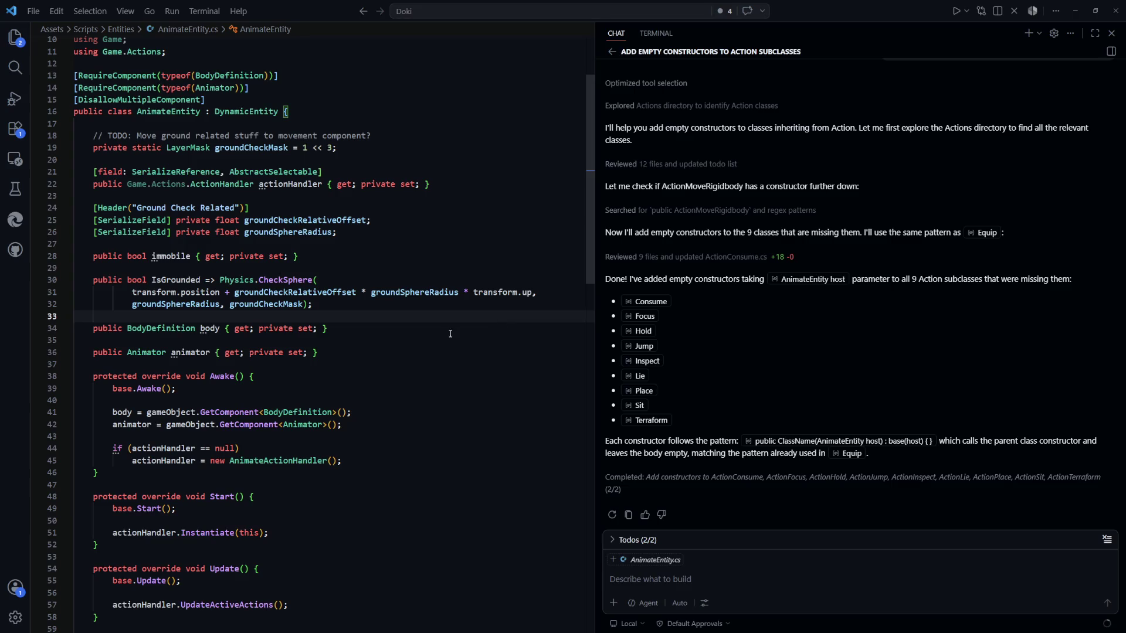
# Step: Open Creature.cs from the recently used files list
pyautogui.hotkey('ctrl', 'Tab')
pyautogui.hotkey('ctrl', 'Tab')
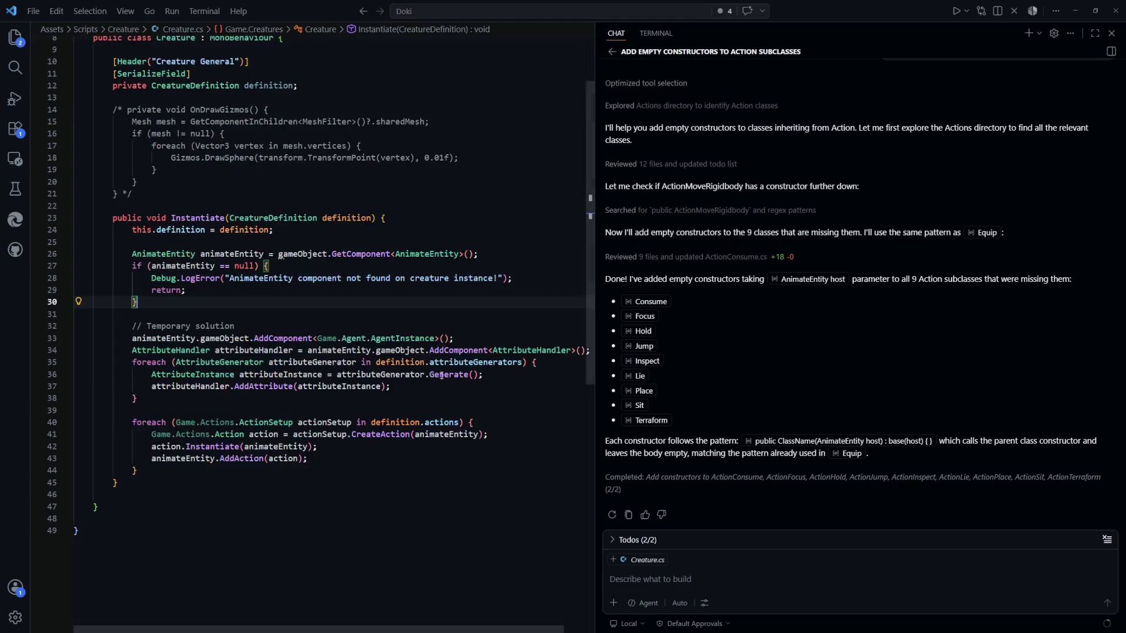
pyautogui.scroll(-3, 273, 299)
pyautogui.click(235, 392)
pyautogui.scroll(1, 273, 299)
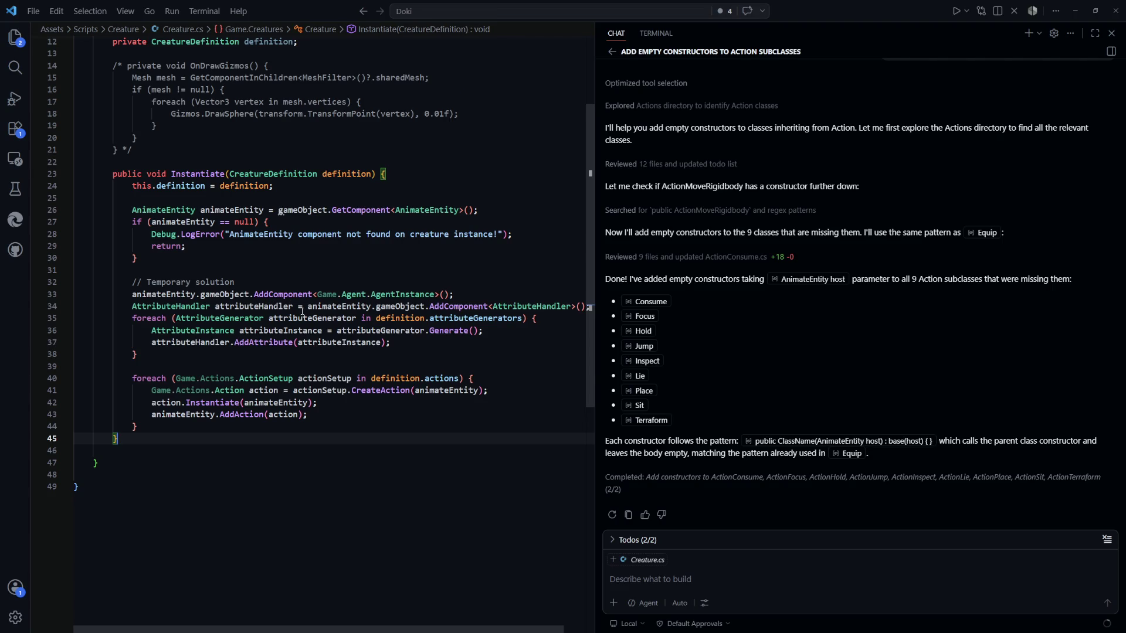
# Step: Add 'animateEntity.attributeHandler = attributeHandler;' after the attribute loop, then return to Unity
pyautogui.click(201, 357)
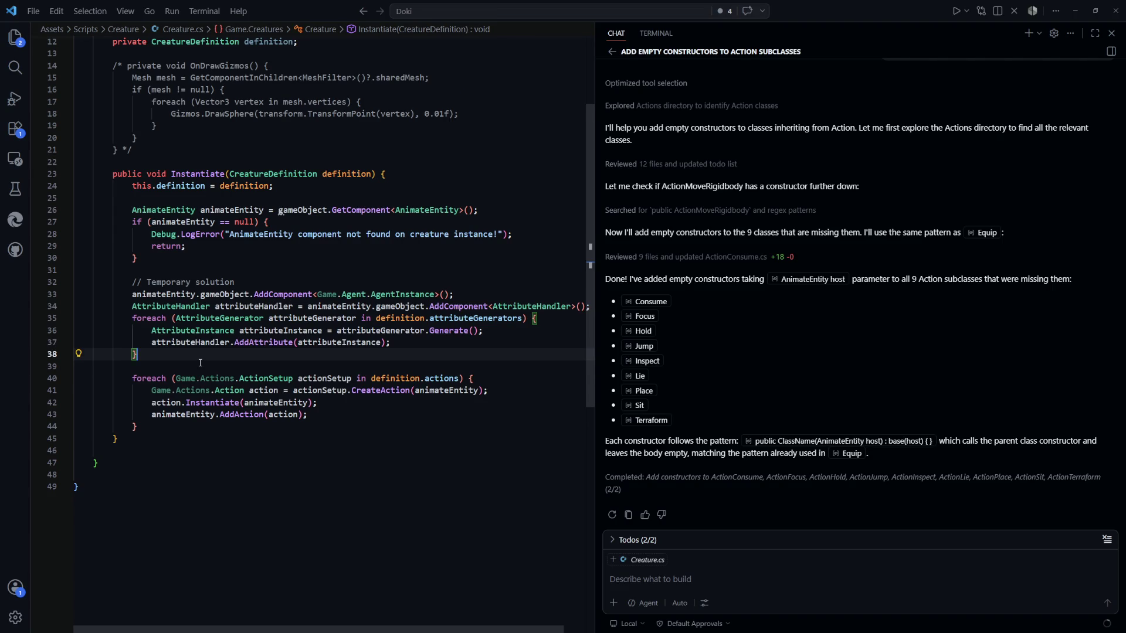
pyautogui.press('Return')
pyautogui.write('anima')
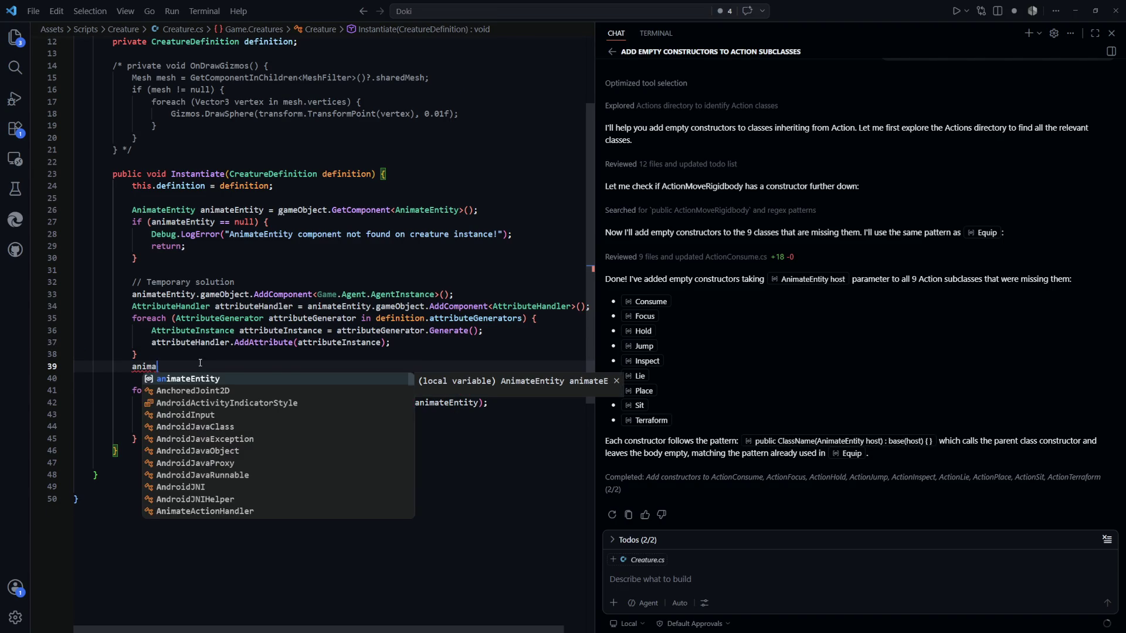
pyautogui.write('t')
pyautogui.press('Tab')
pyautogui.write('.')
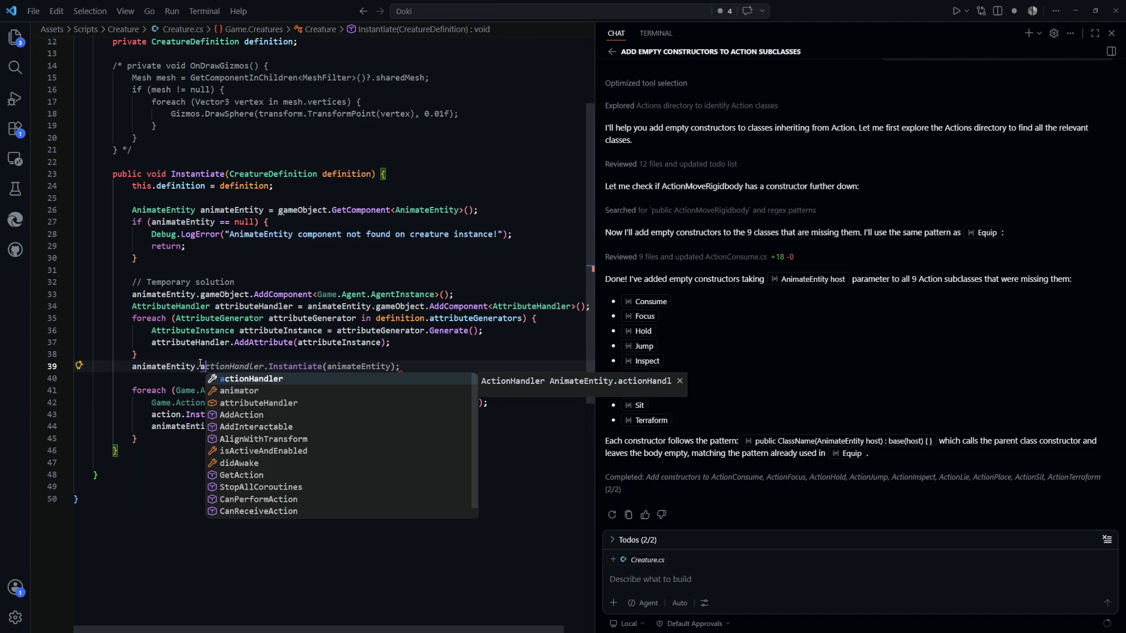
pyautogui.write('att')
pyautogui.press('Tab')
pyautogui.write('= a')
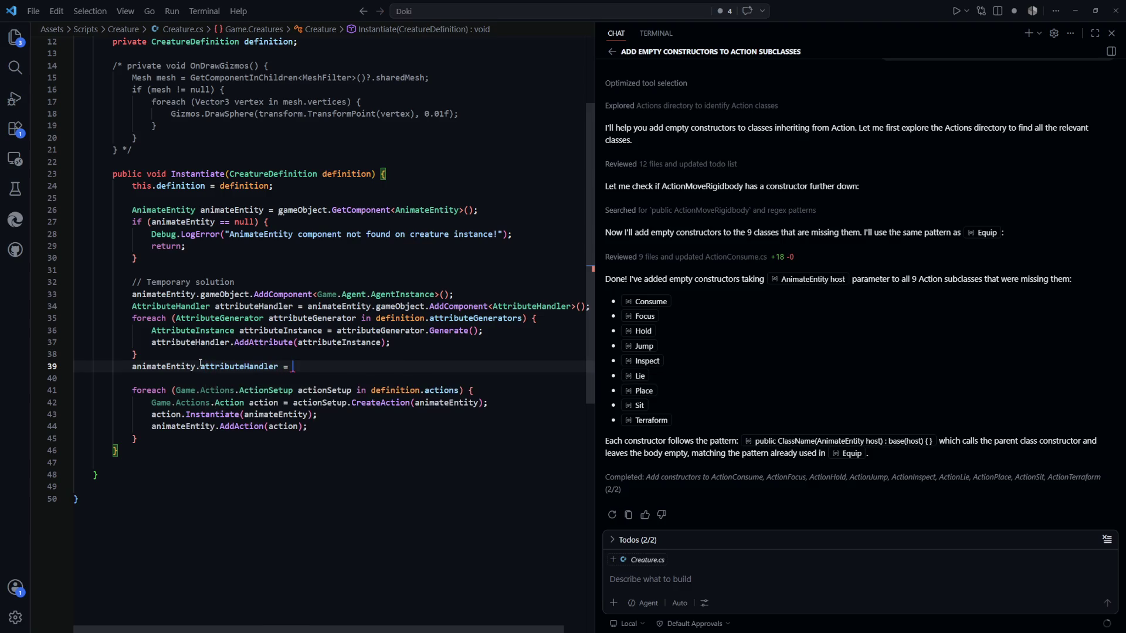
pyautogui.press('Tab')
pyautogui.write(';')
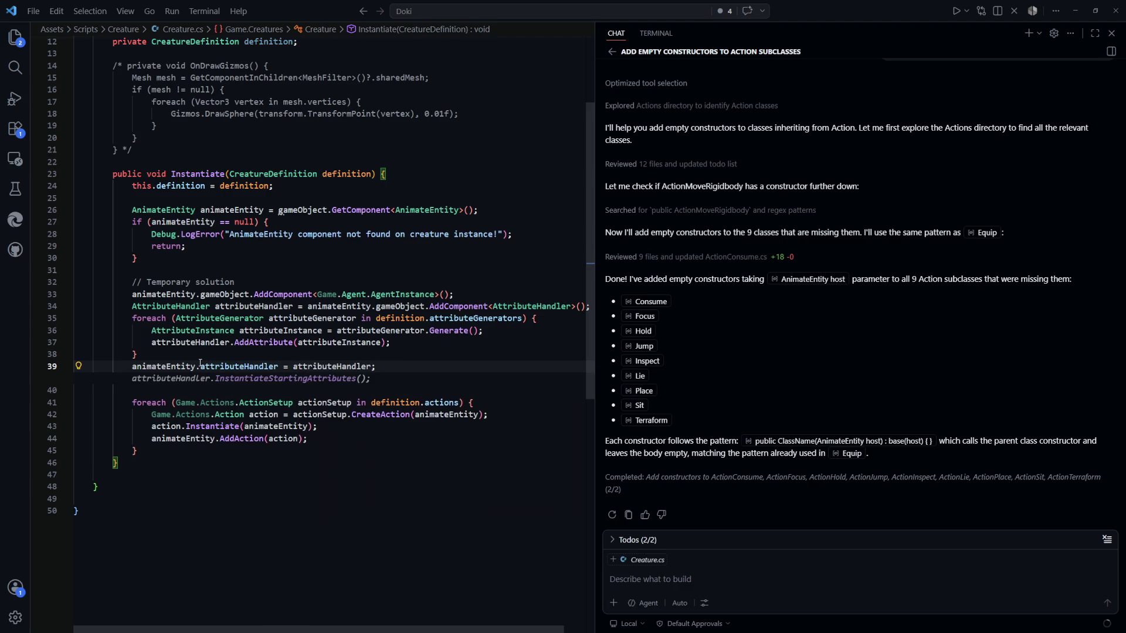
pyautogui.press('Escape')
pyautogui.click(403, 484)
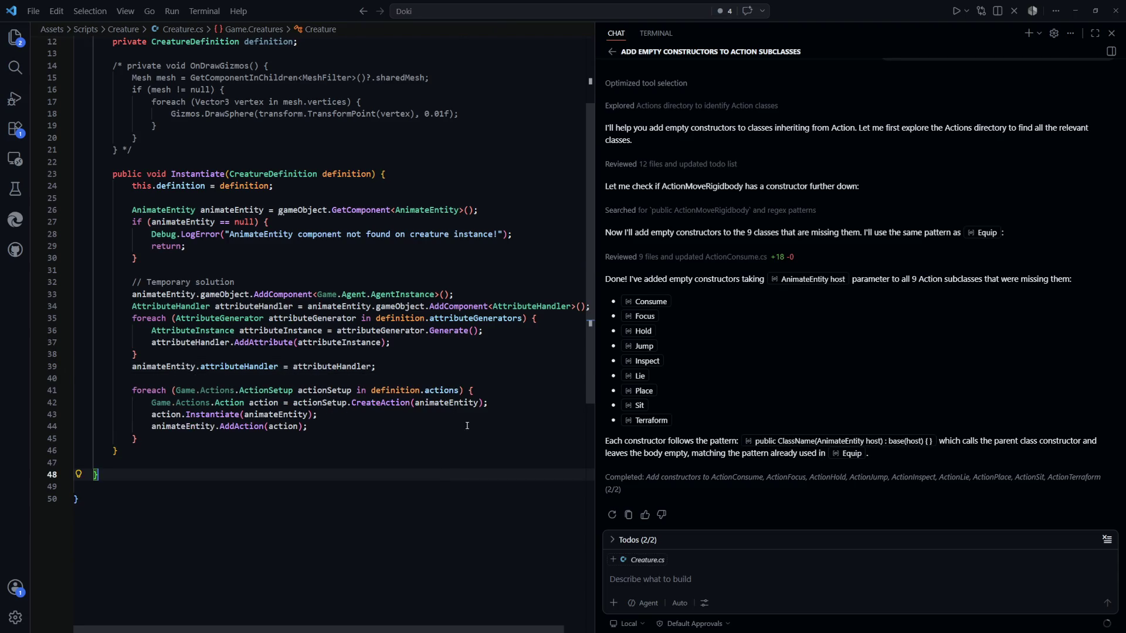
pyautogui.hotkey('alt', 'Tab')
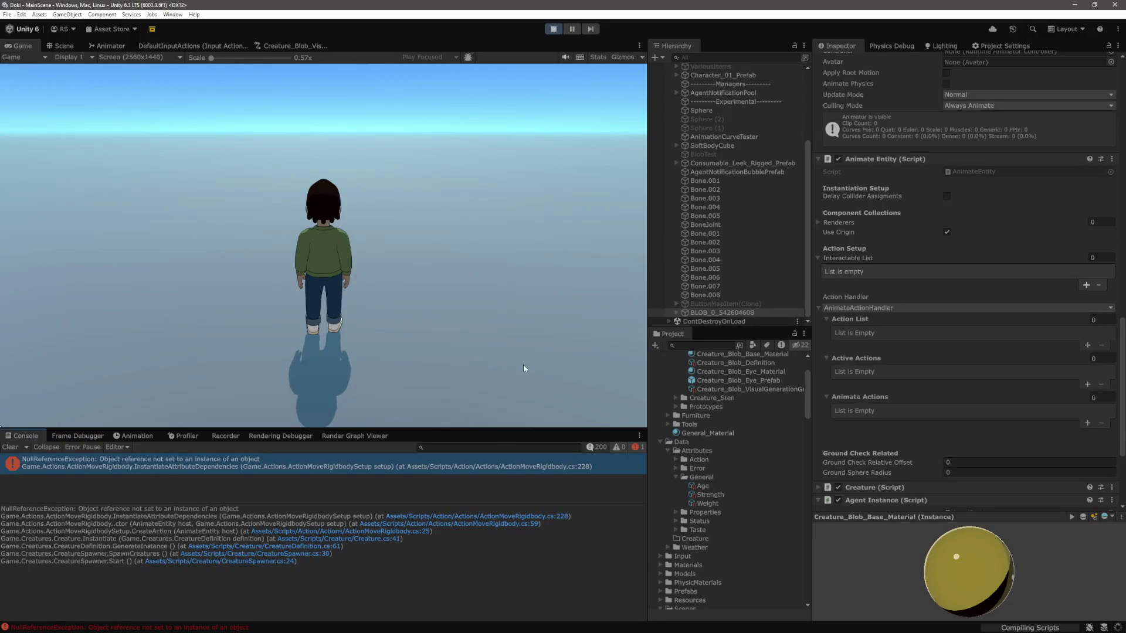
# Step: Stop Play mode, clear the NullReferenceException errors from the Console, and play again
pyautogui.click(552, 33)
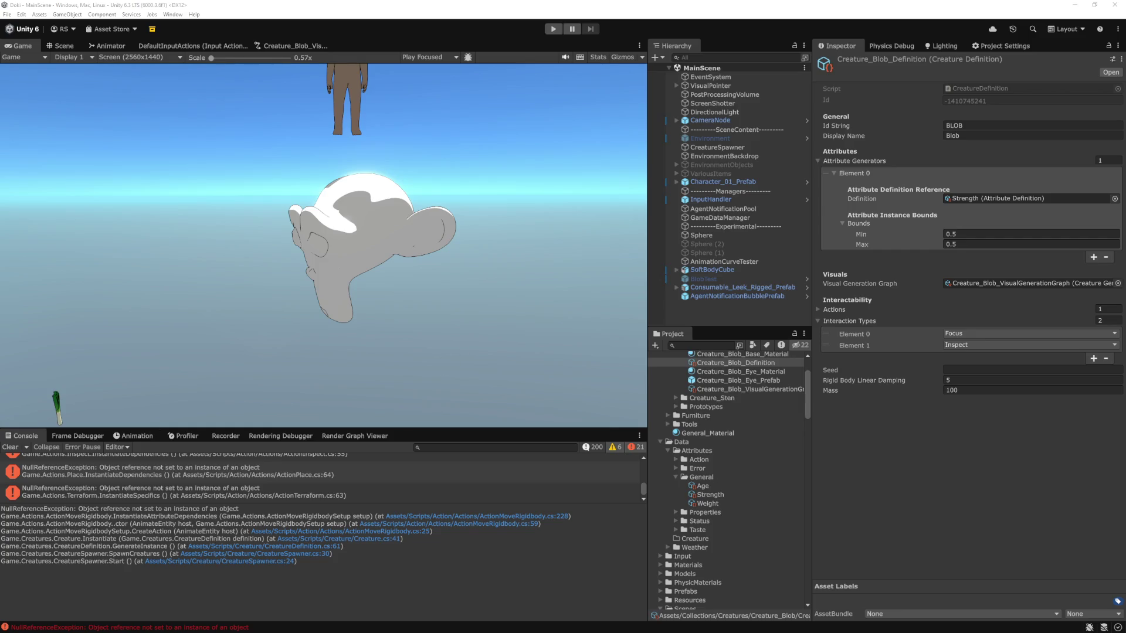
pyautogui.scroll(-1, 81, 464)
pyautogui.click(9, 449)
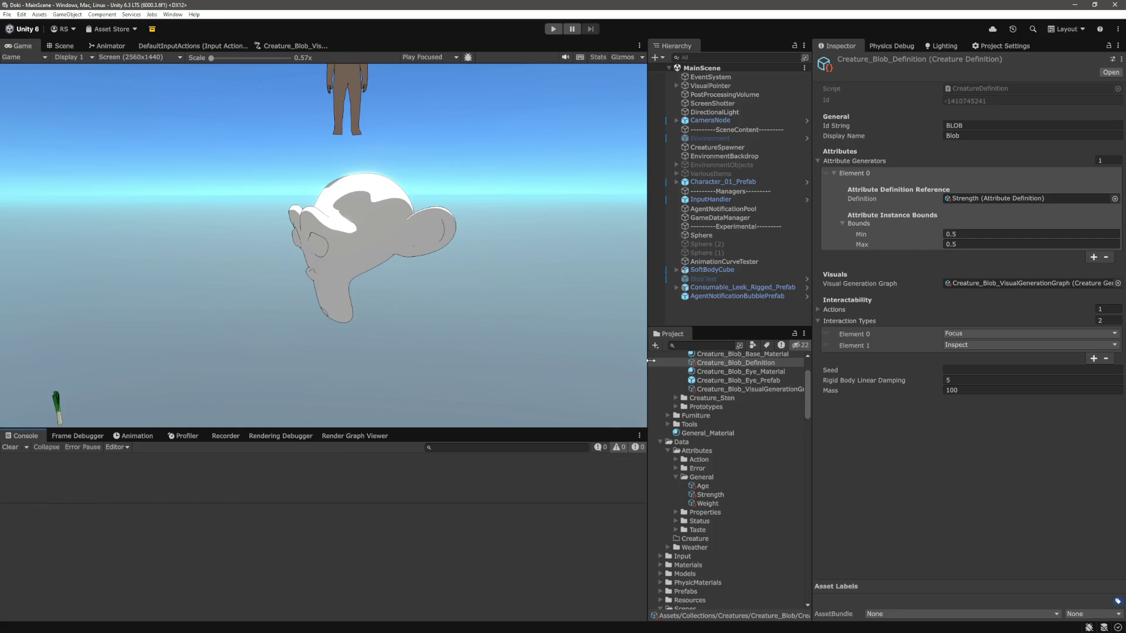
pyautogui.click(546, 28)
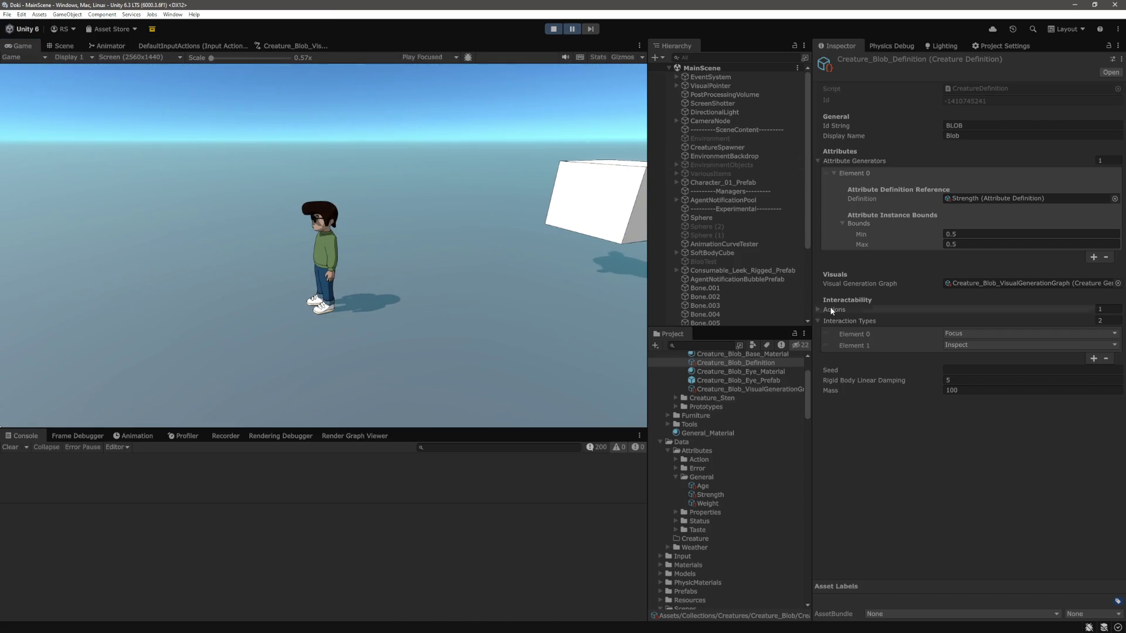
# Step: Select the spawned Blob, switch the Inspector to Debug mode, and review its Animate Entity action list
pyautogui.scroll(-4, 720, 249)
pyautogui.click(738, 312)
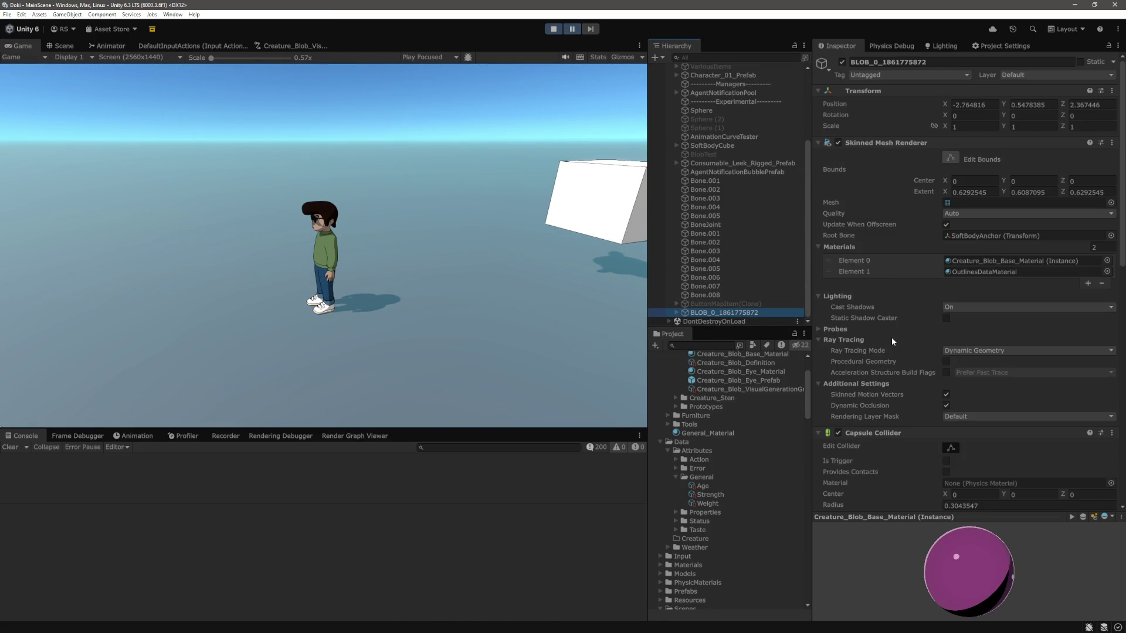
pyautogui.scroll(-15, 888, 341)
pyautogui.scroll(2, 919, 194)
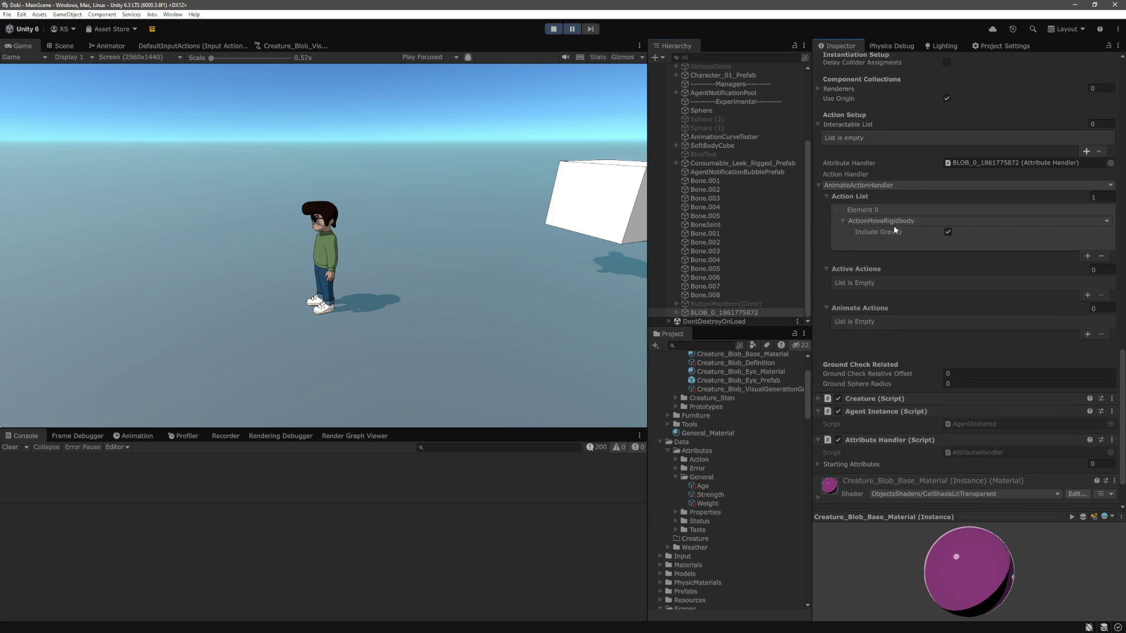
pyautogui.click(1118, 46)
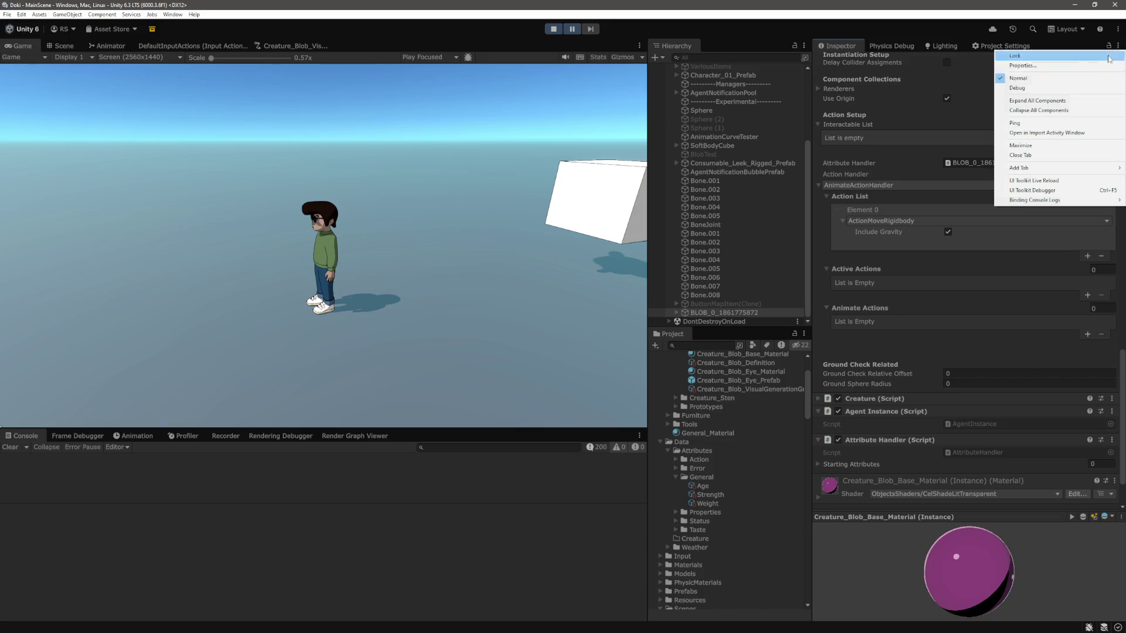
pyautogui.click(1079, 89)
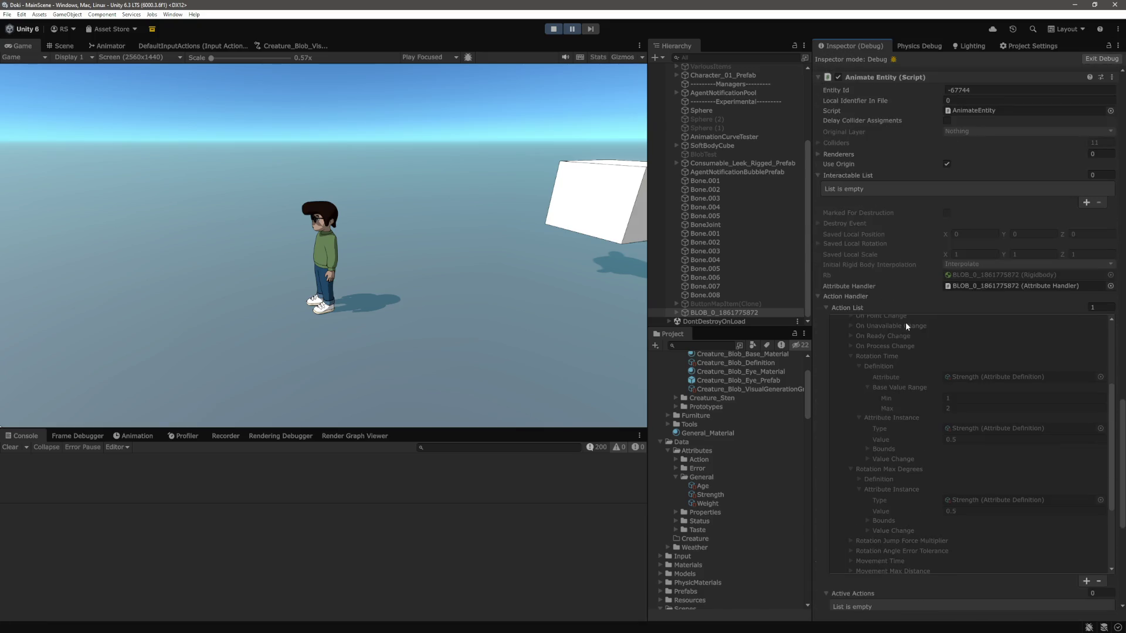
pyautogui.scroll(-5, 895, 355)
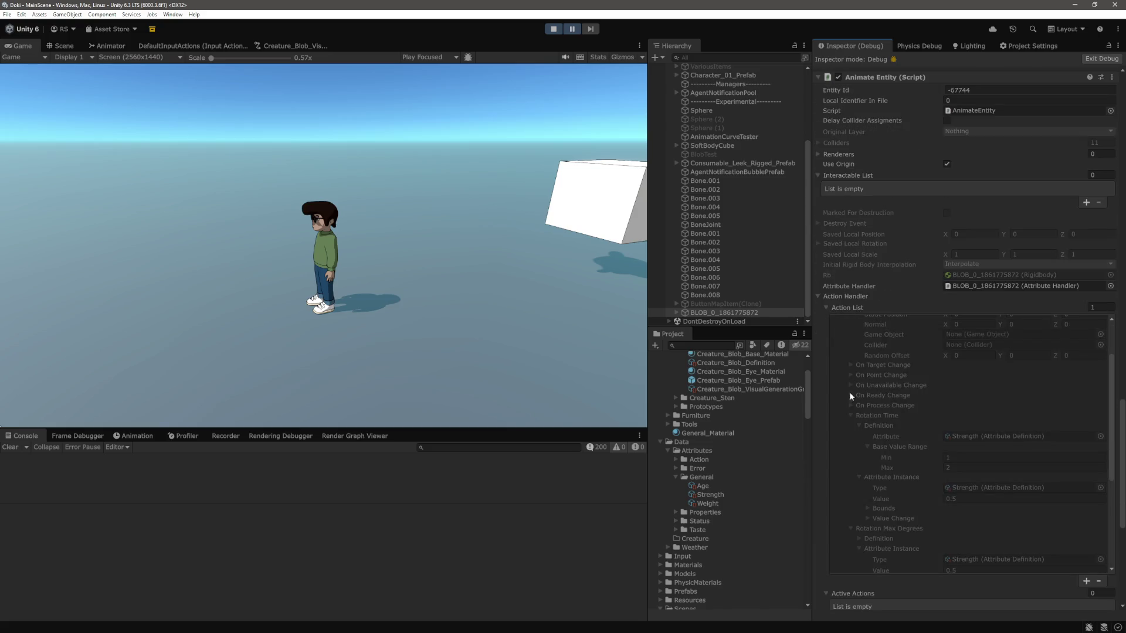
pyautogui.scroll(-2, 840, 424)
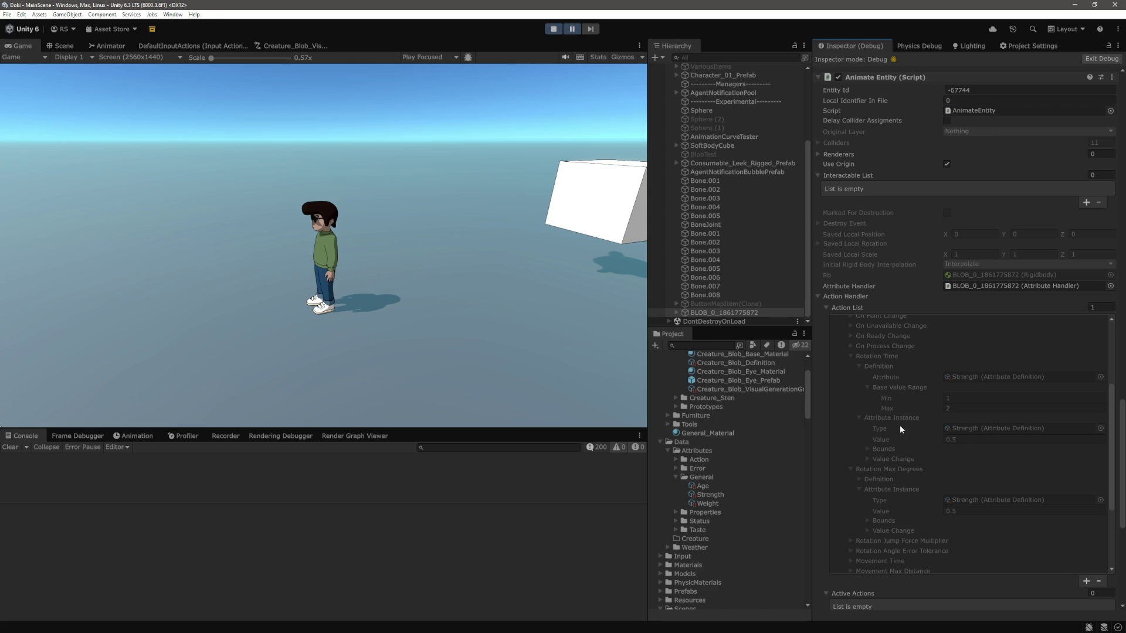
pyautogui.scroll(-8, 912, 429)
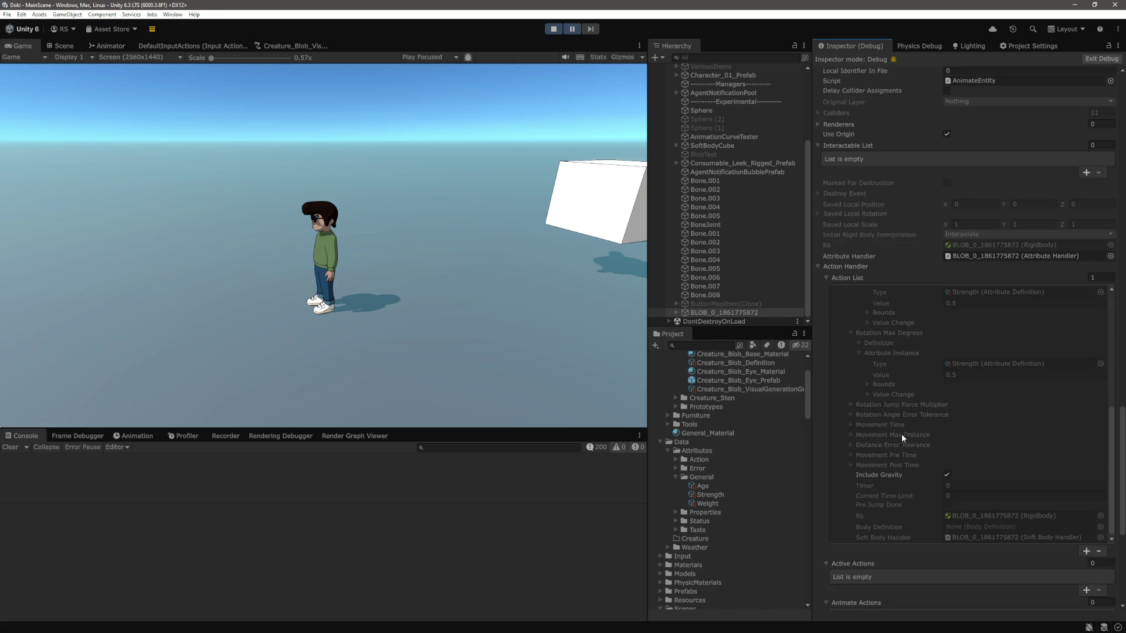
pyautogui.scroll(6, 895, 411)
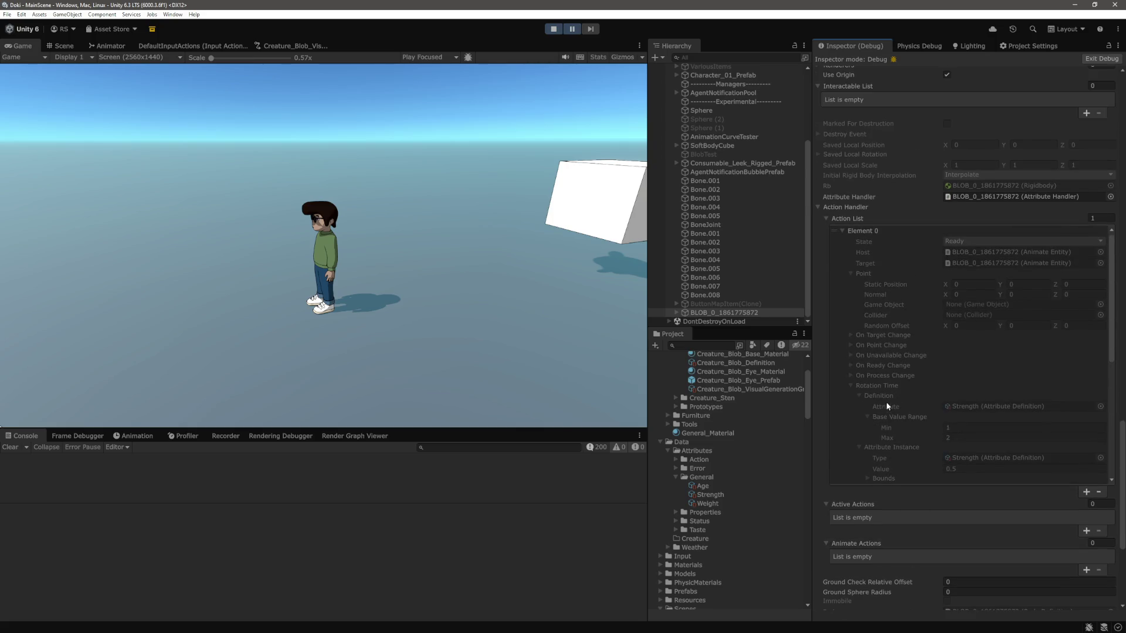
pyautogui.click(842, 230)
# Step: In the Game view, walk the character to the pink Blob, climb onto it, then pause the game
pyautogui.click(552, 78)
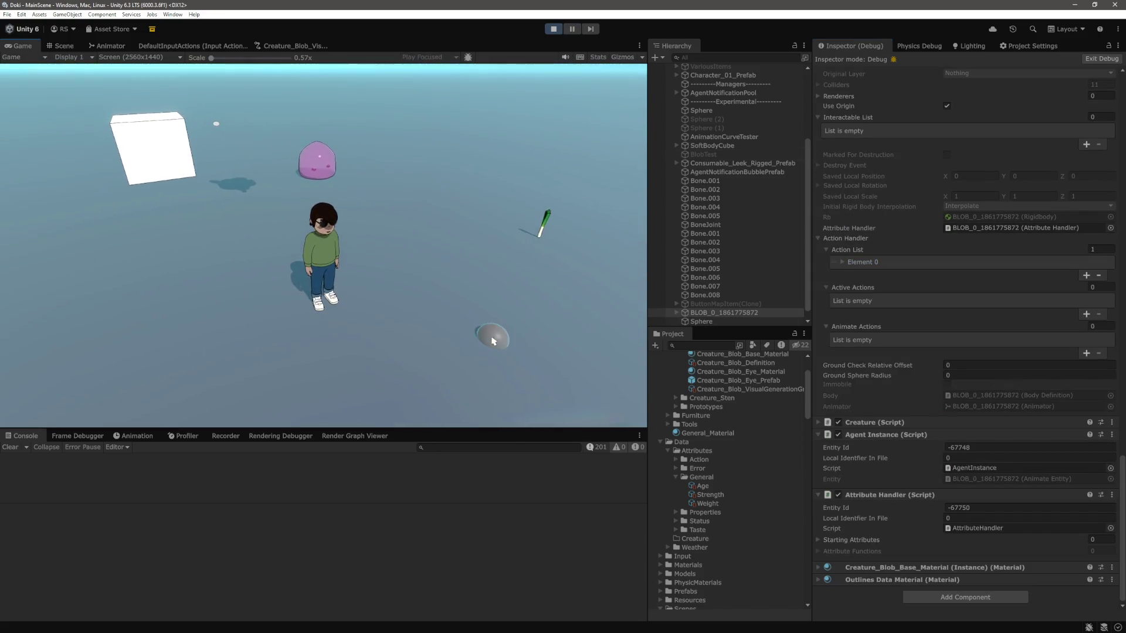
pyautogui.press('a')
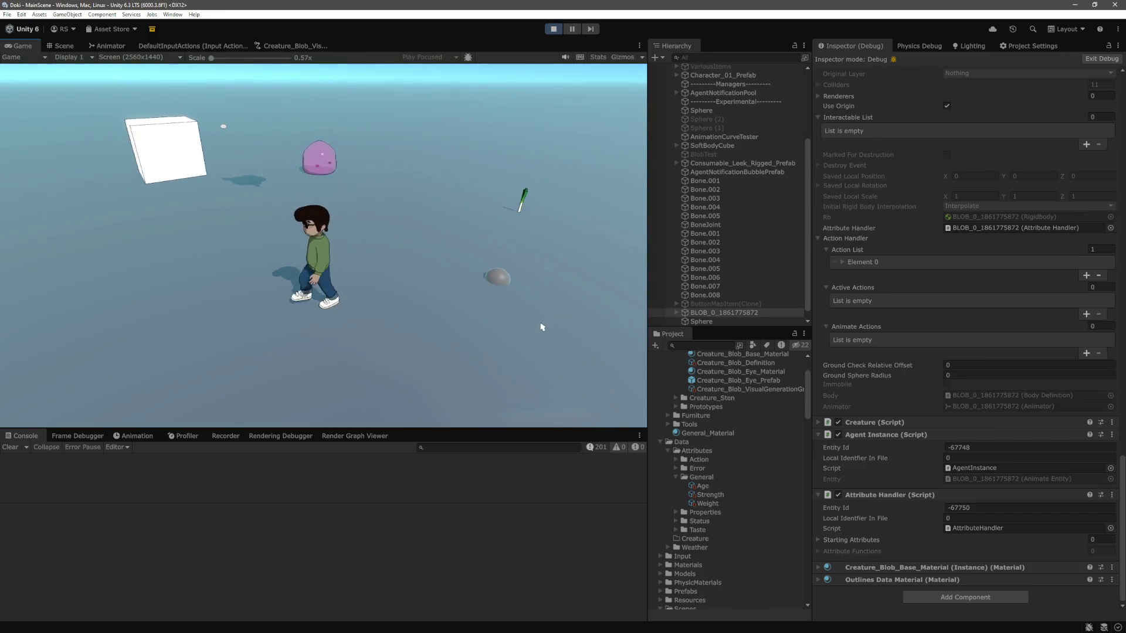
pyautogui.press('a')
pyautogui.press('a')
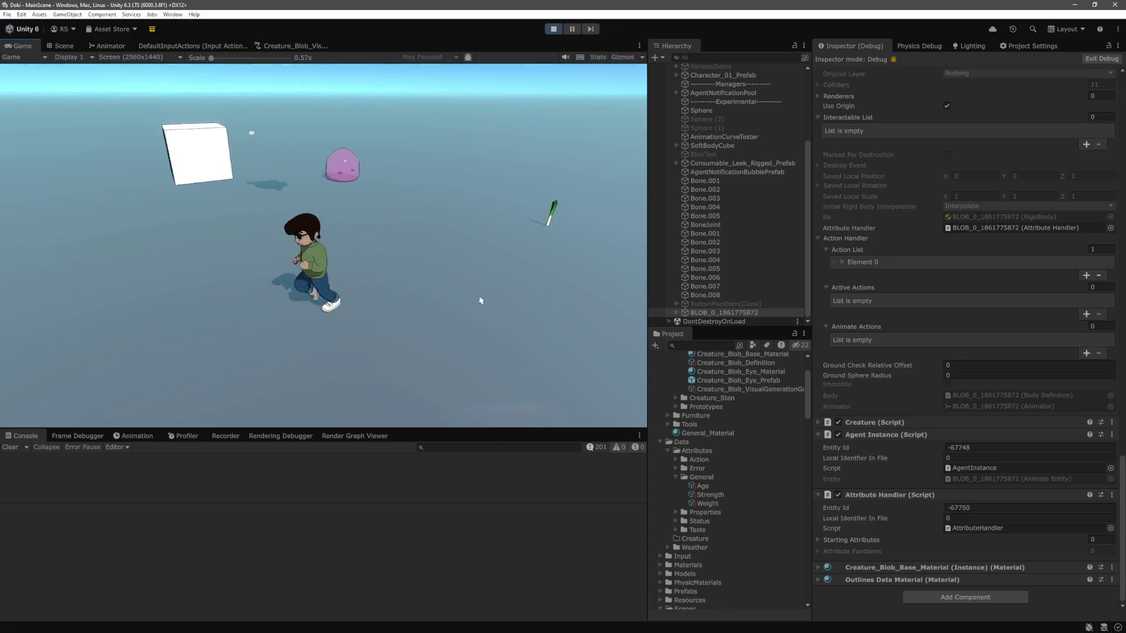
pyautogui.press('w')
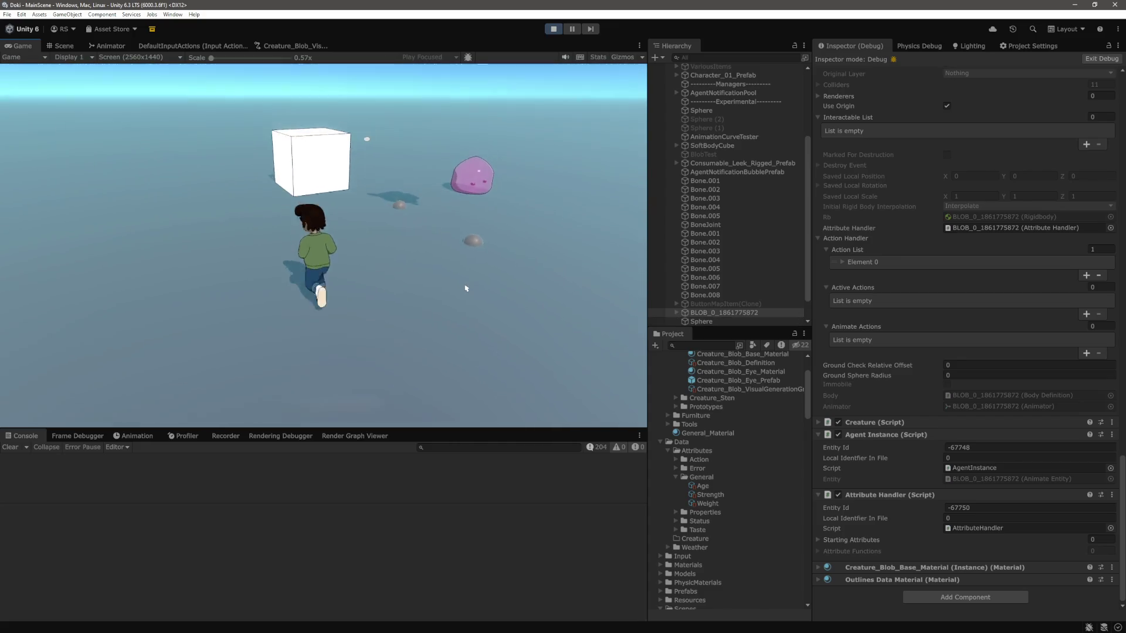
pyautogui.press('d')
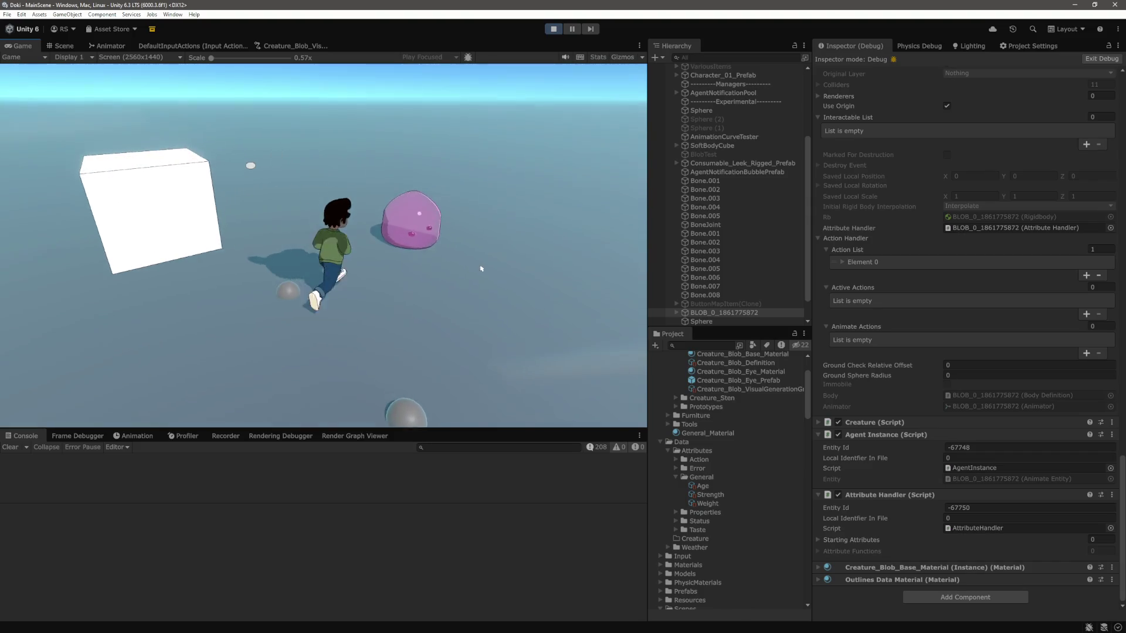
pyautogui.press('s')
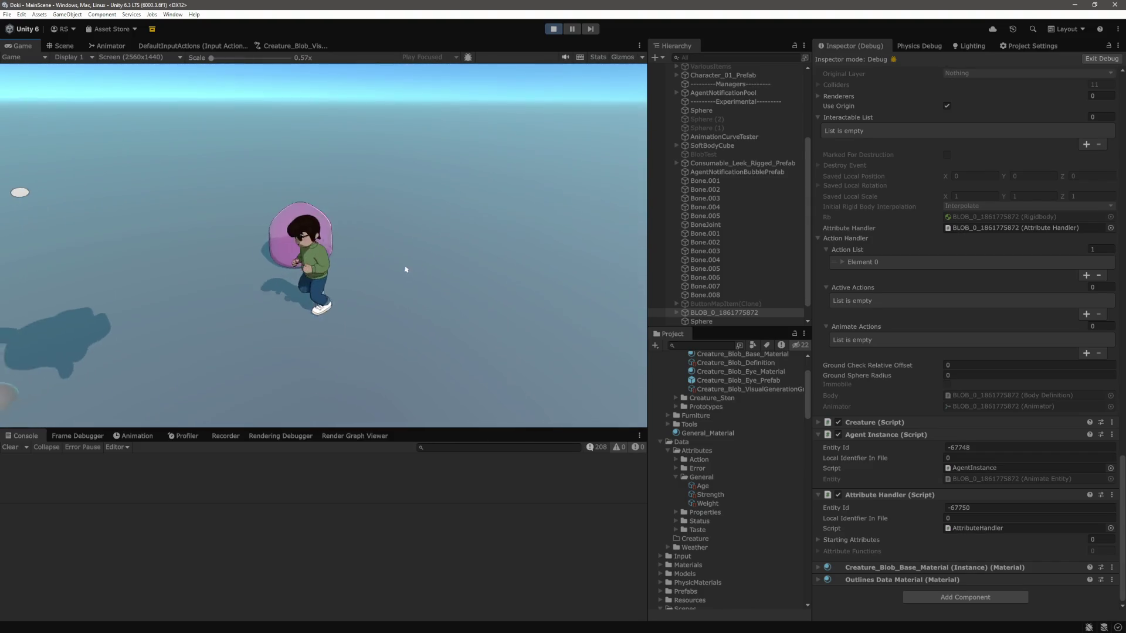
pyautogui.press('w')
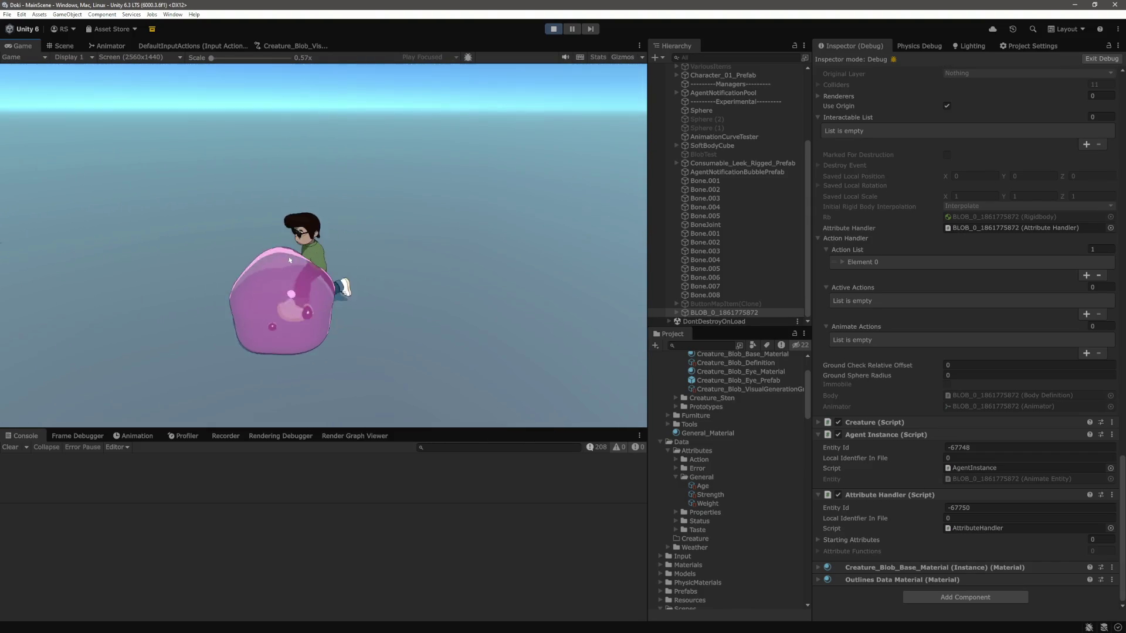
pyautogui.press('s')
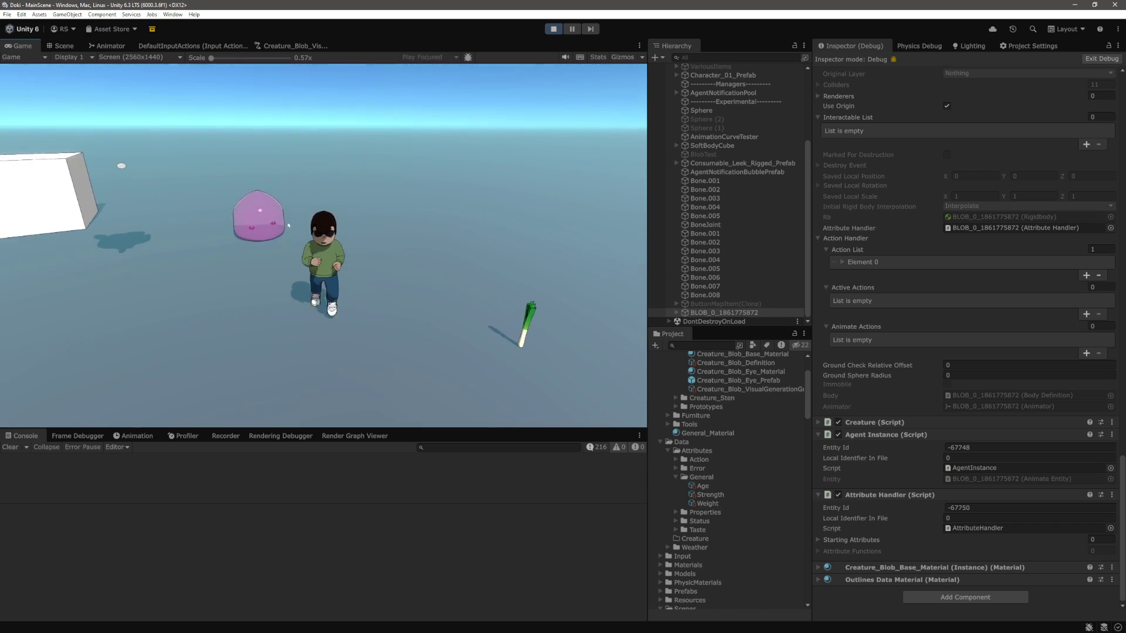
pyautogui.press('w')
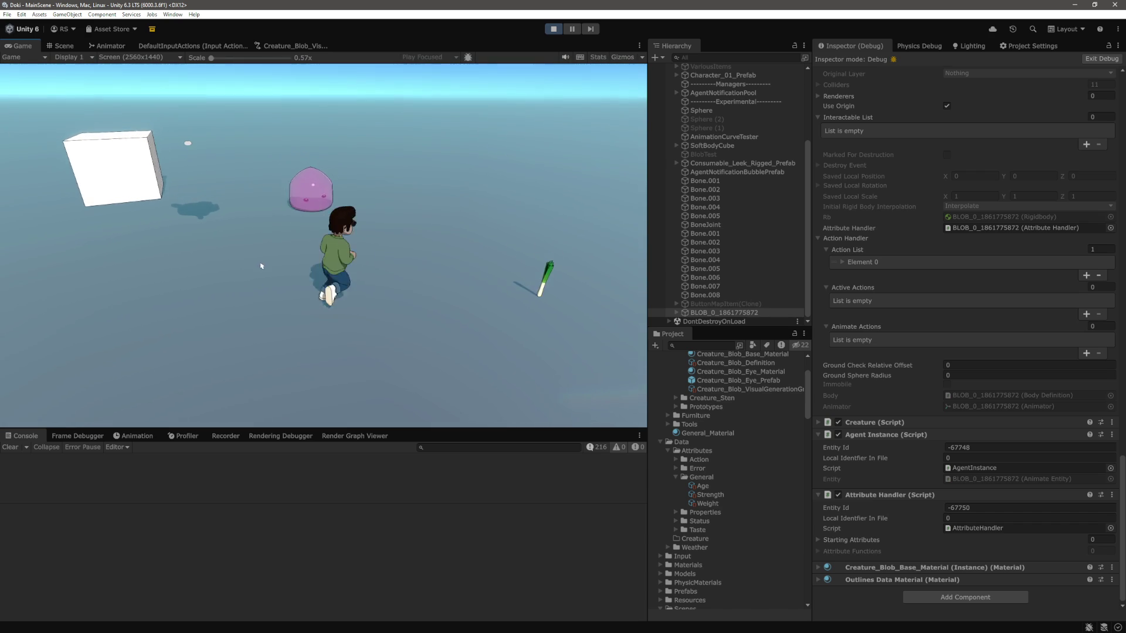
pyautogui.hotkey('ctrl', 'shift', 'p')
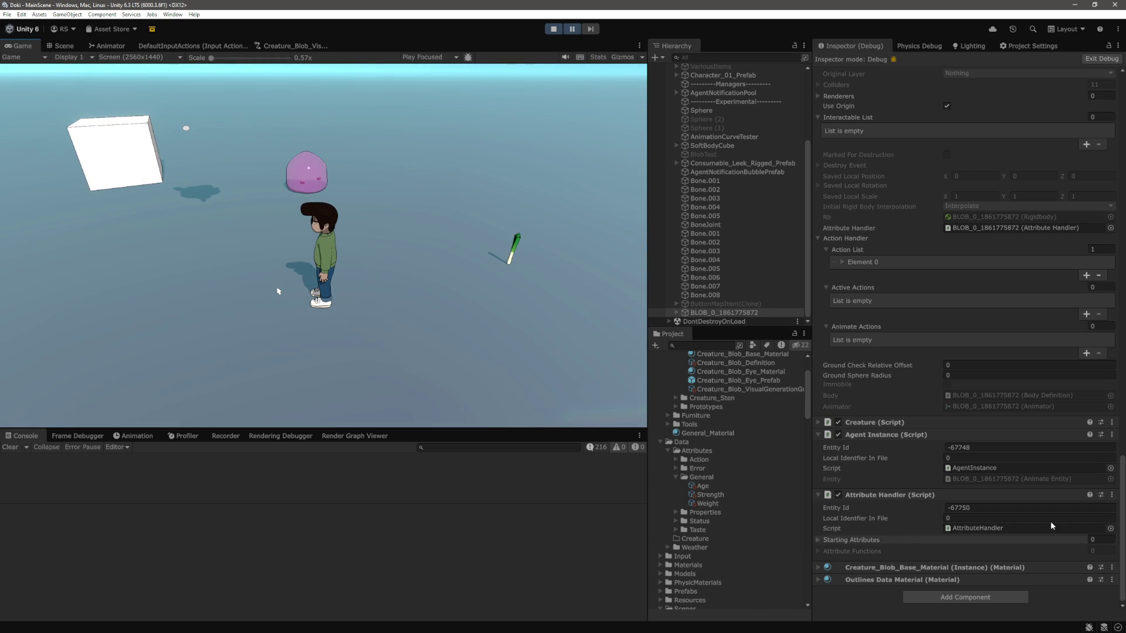
# Step: Expand Action List Element 0 to show its Rotation Time using the Strength attribute at 0.5
pyautogui.scroll(5, 899, 469)
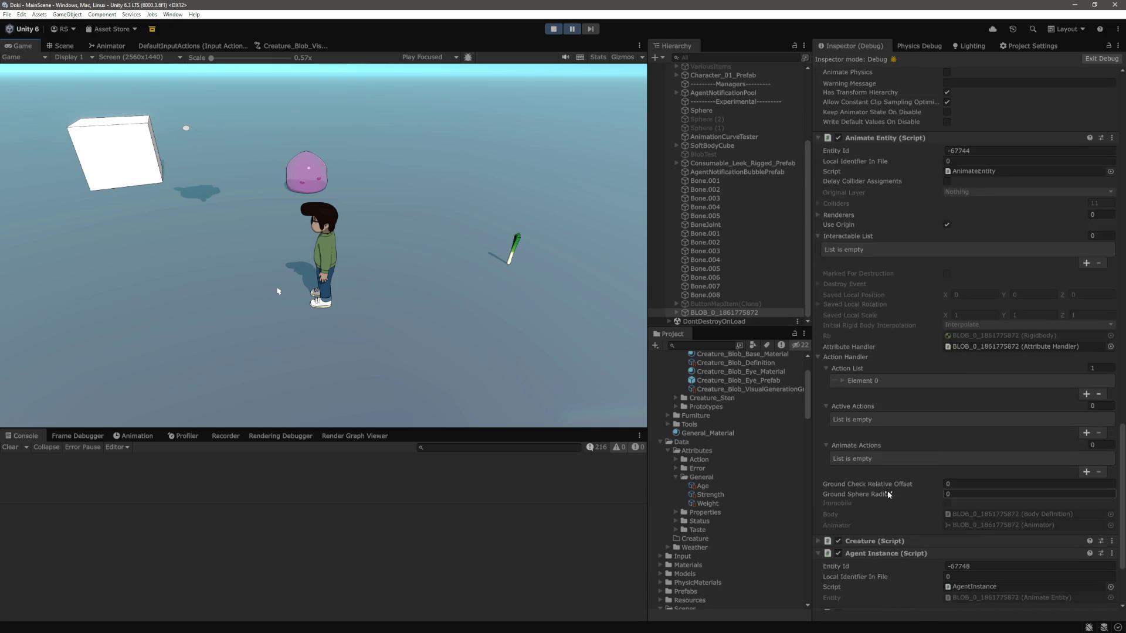
pyautogui.scroll(-3, 899, 441)
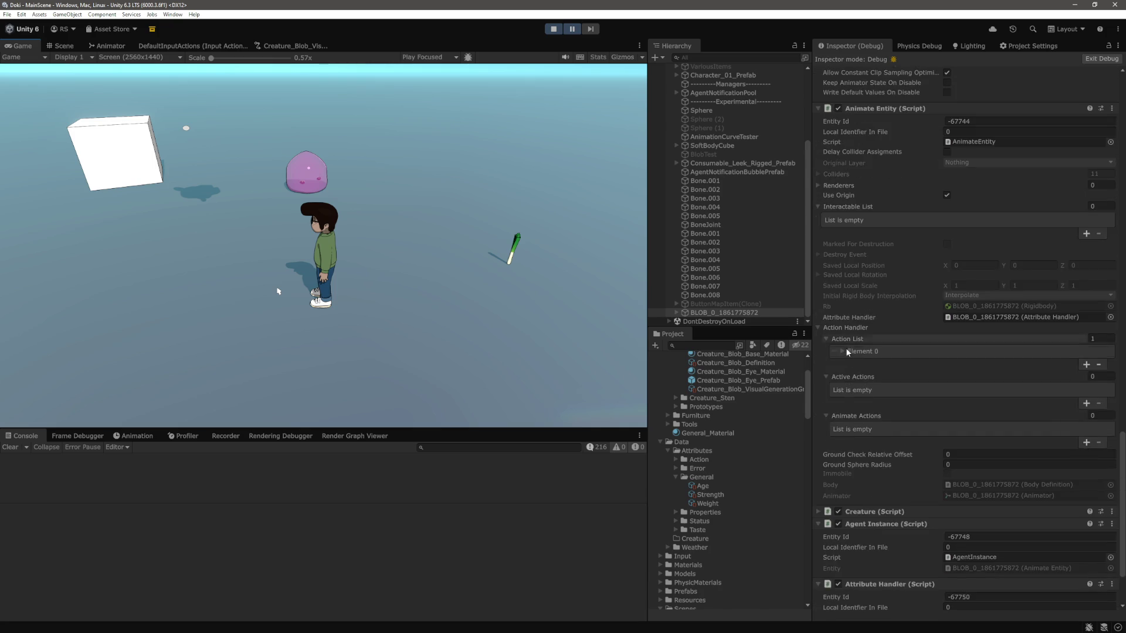
pyautogui.click(843, 351)
pyautogui.scroll(-5, 882, 312)
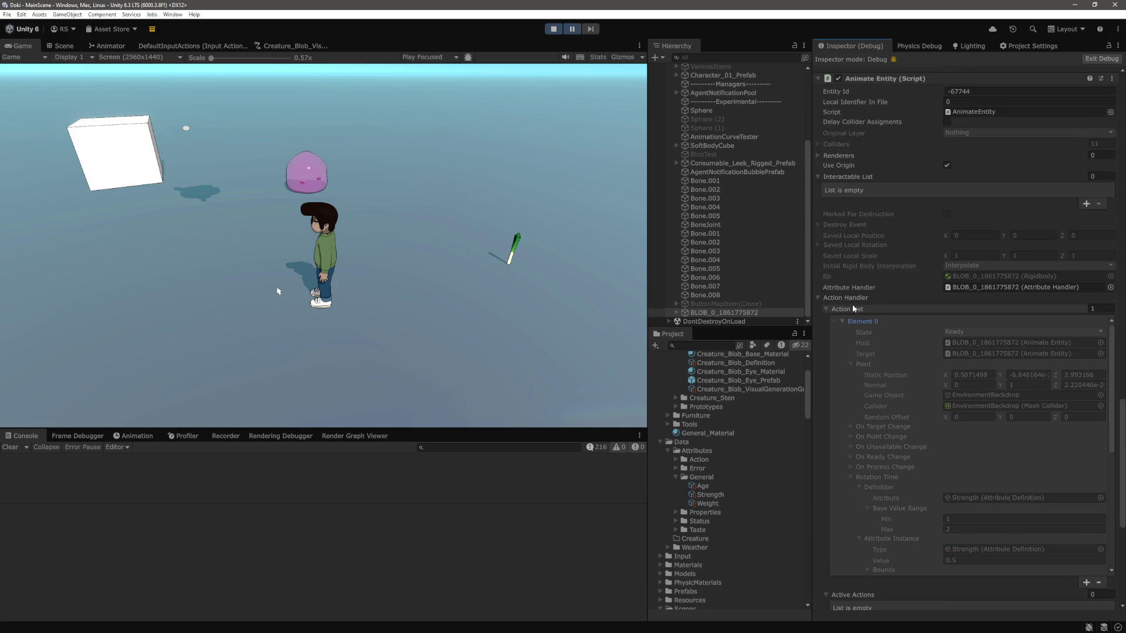
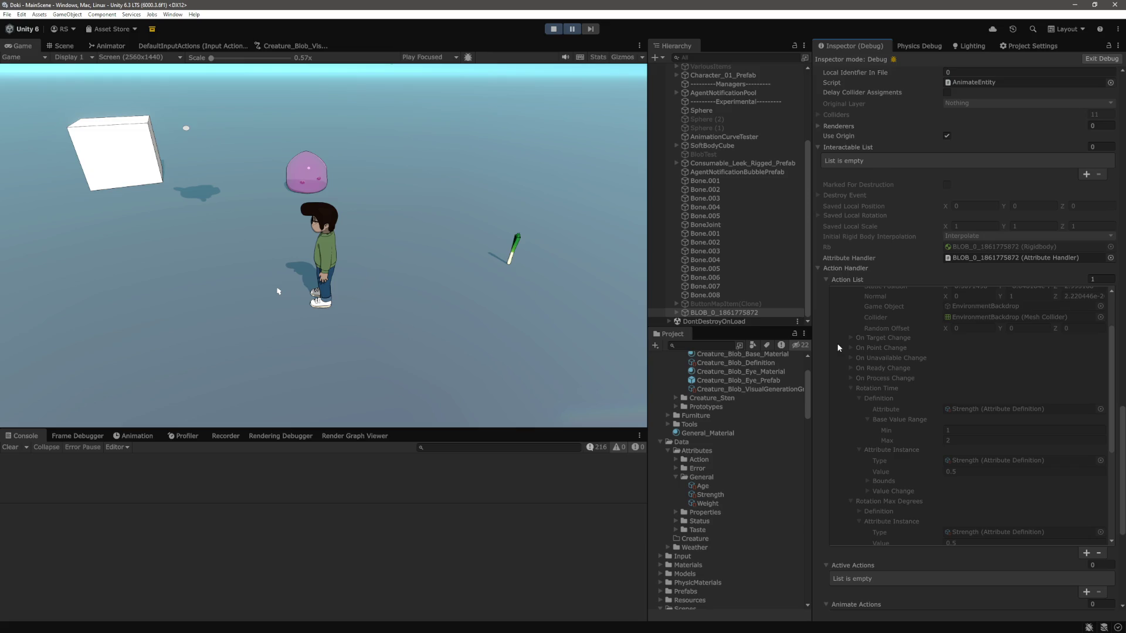
# Step: Expand the Definition and base value range of Rotation Max Degrees, Jump Force Multiplier and Angle Error Tolerance
pyautogui.scroll(5, 939, 430)
pyautogui.scroll(-4, 887, 388)
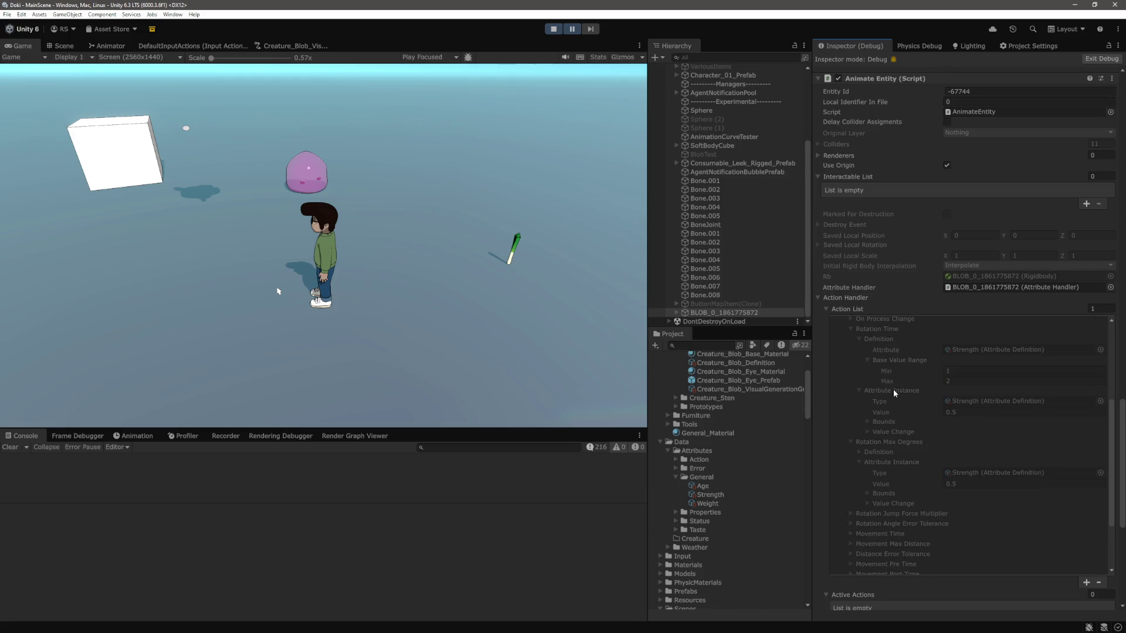
pyautogui.scroll(-2, 896, 391)
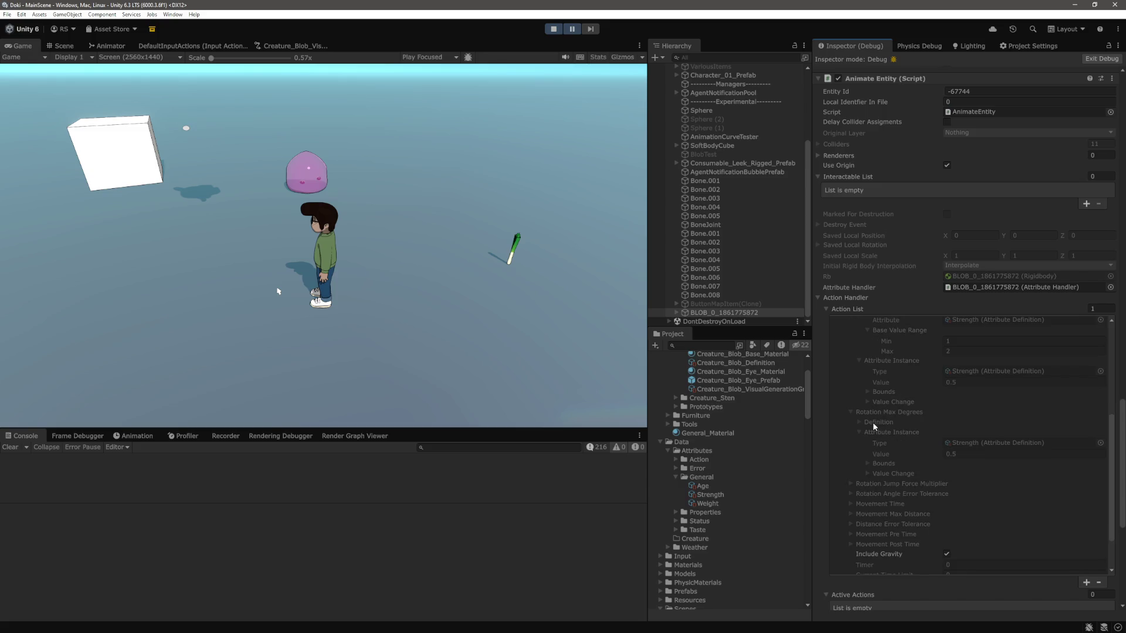
pyautogui.click(873, 422)
pyautogui.scroll(-1, 885, 407)
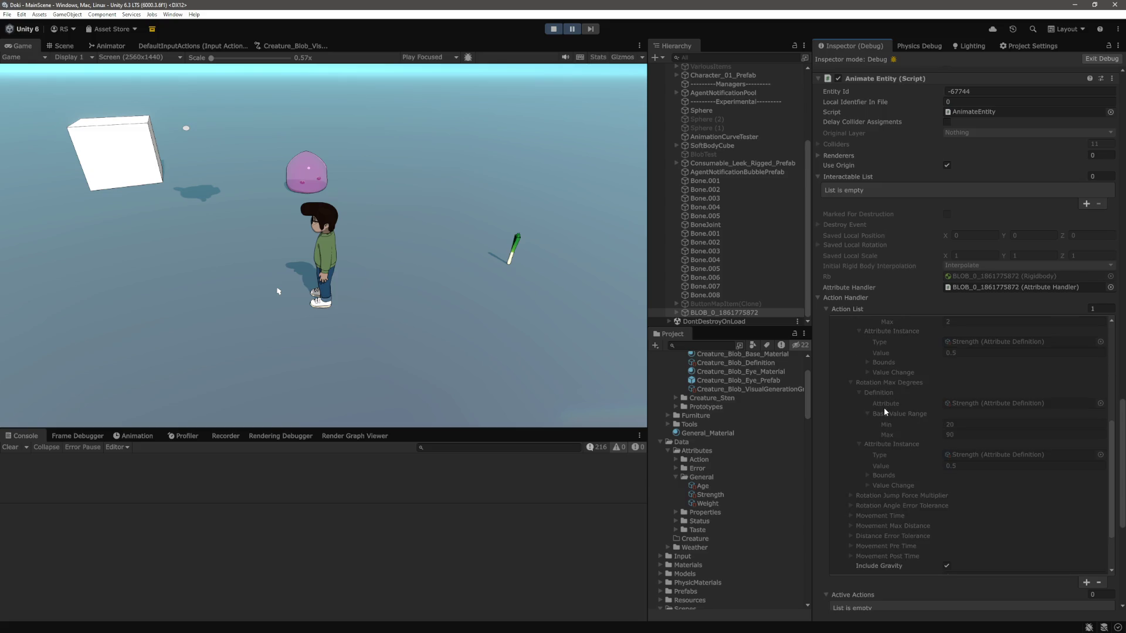
pyautogui.scroll(-4, 885, 411)
pyautogui.click(888, 406)
pyautogui.scroll(-2, 883, 387)
pyautogui.click(877, 366)
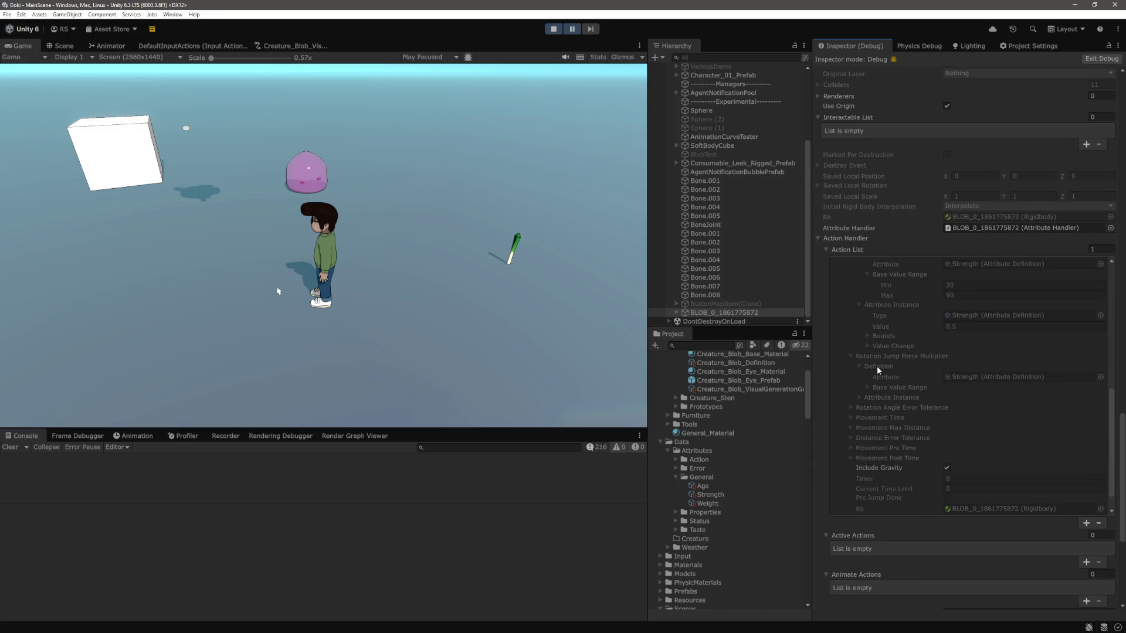
pyautogui.click(888, 398)
pyautogui.scroll(-2, 885, 375)
pyautogui.scroll(-1, 898, 373)
pyautogui.click(883, 387)
pyautogui.click(878, 398)
pyautogui.scroll(-3, 880, 387)
pyautogui.click(894, 347)
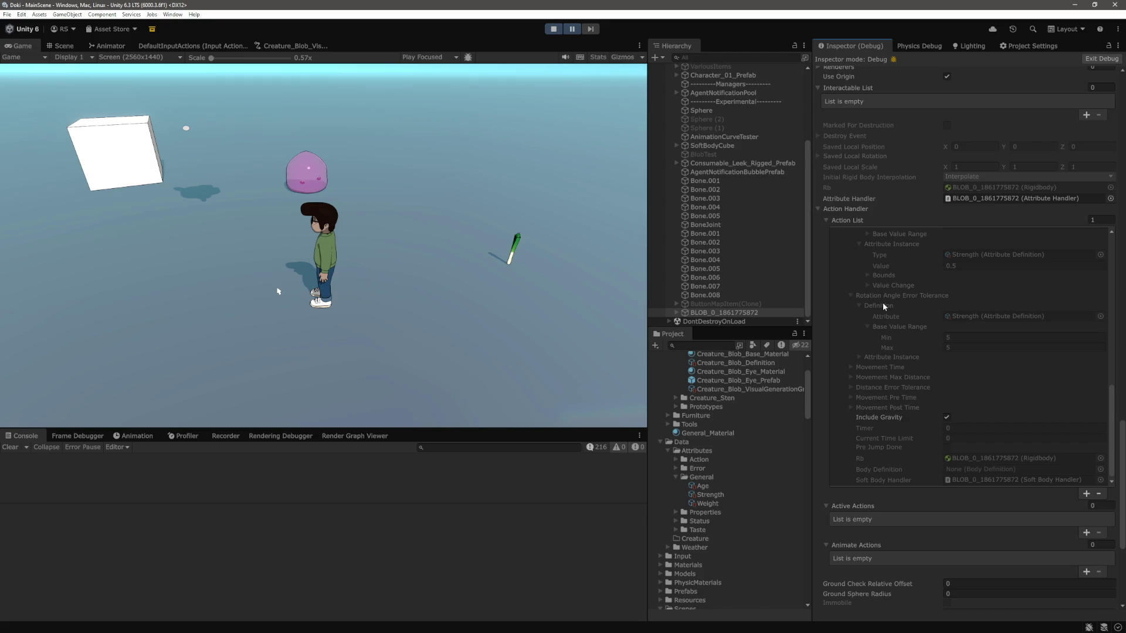
# Step: Reveal the base value ranges of Movement Time and Movement Max Distance, briefly checking its Bounds and Value Change
pyautogui.click(881, 366)
pyautogui.scroll(-3, 886, 348)
pyautogui.click(878, 346)
pyautogui.click(882, 327)
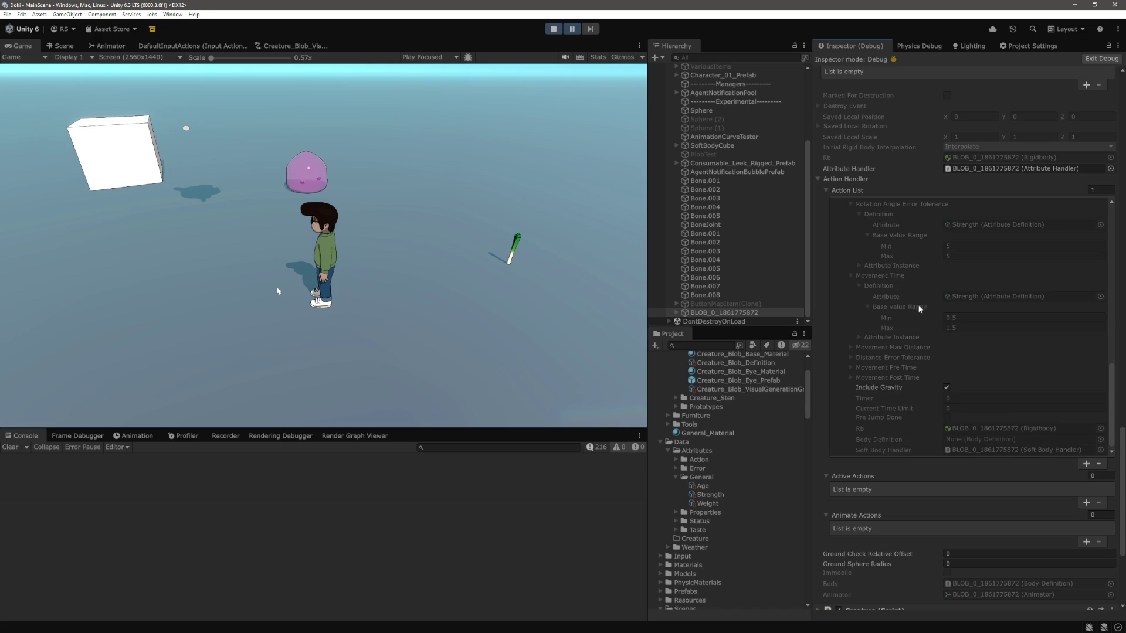
pyautogui.scroll(-2, 886, 348)
pyautogui.click(900, 316)
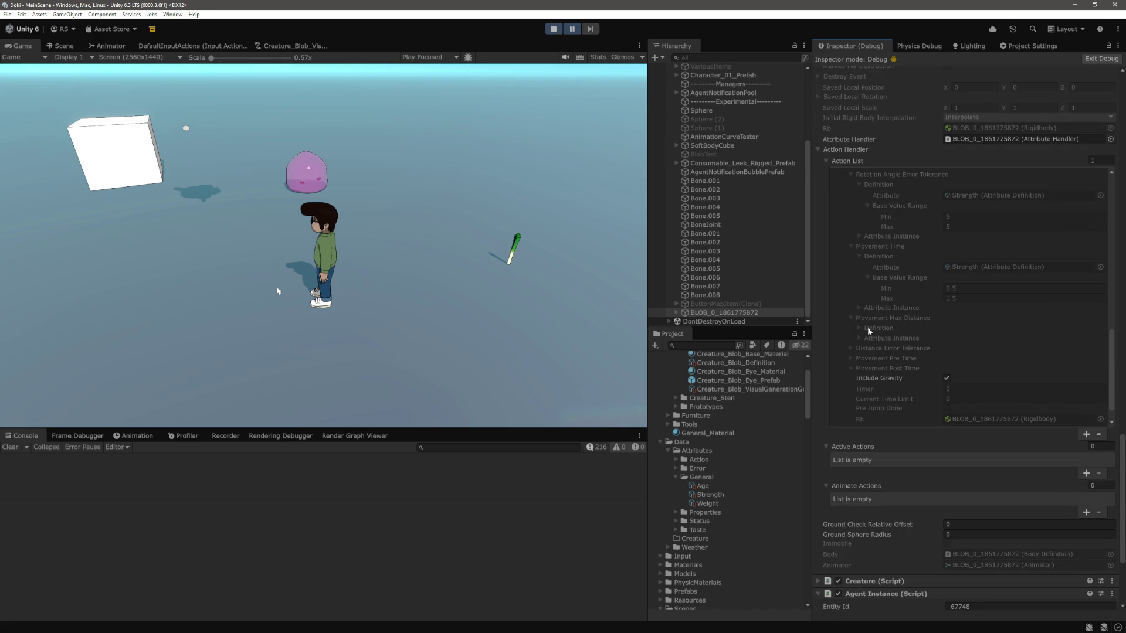
pyautogui.click(876, 328)
pyautogui.click(885, 350)
pyautogui.scroll(-3, 888, 343)
pyautogui.click(888, 320)
pyautogui.scroll(-2, 905, 289)
pyautogui.click(884, 309)
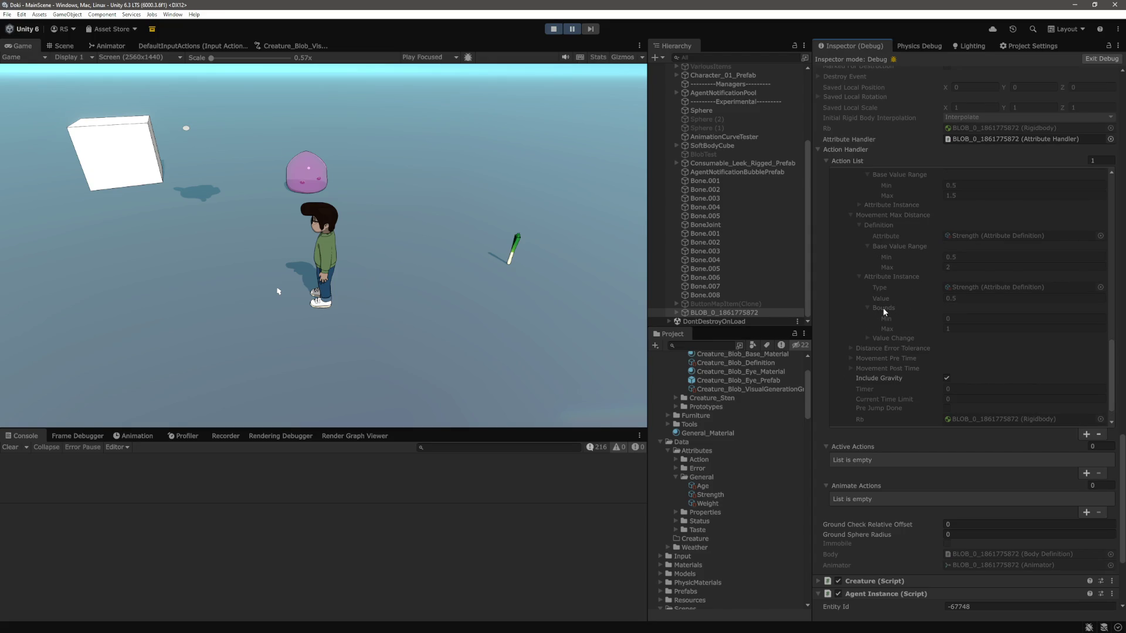
pyautogui.click(888, 339)
pyautogui.click(886, 337)
pyautogui.click(884, 310)
pyautogui.scroll(-1, 874, 322)
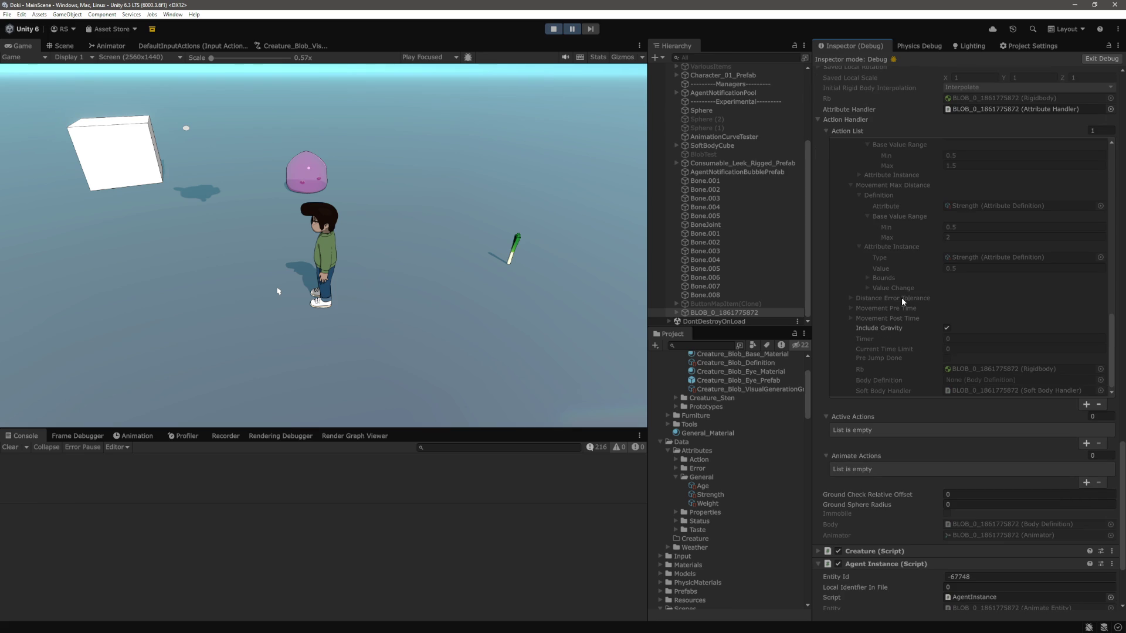
# Step: Reveal the base value ranges of Distance Error Tolerance and Movement Pre Time, then collapse Movement Pre Time
pyautogui.click(880, 298)
pyautogui.click(879, 309)
pyautogui.click(879, 328)
pyautogui.scroll(-2, 885, 308)
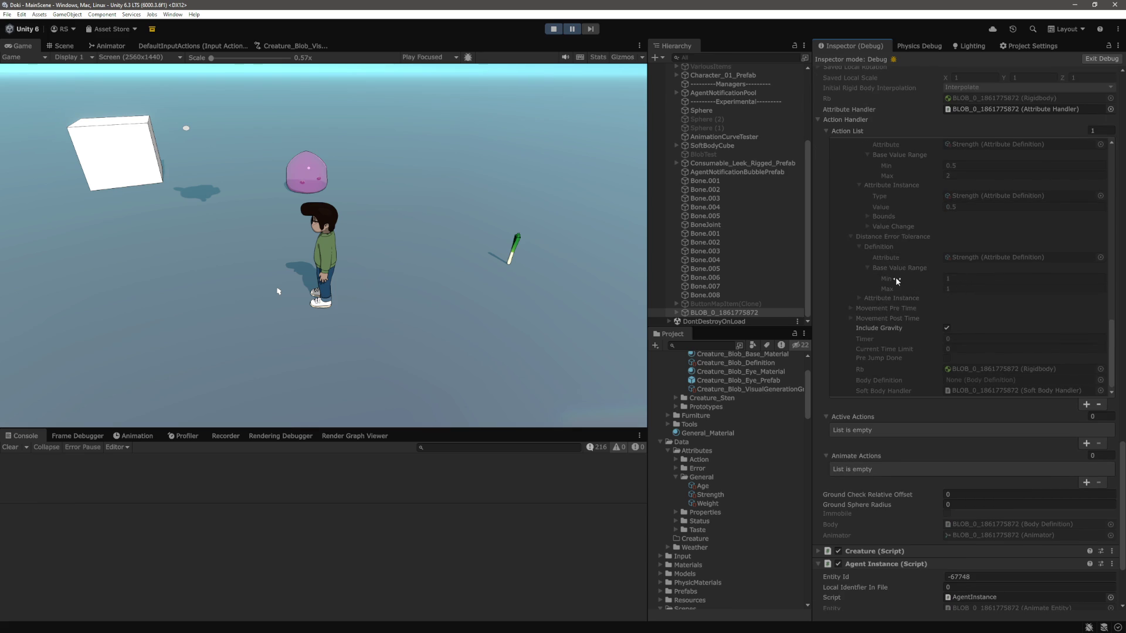
pyautogui.scroll(-1, 896, 280)
pyautogui.click(854, 280)
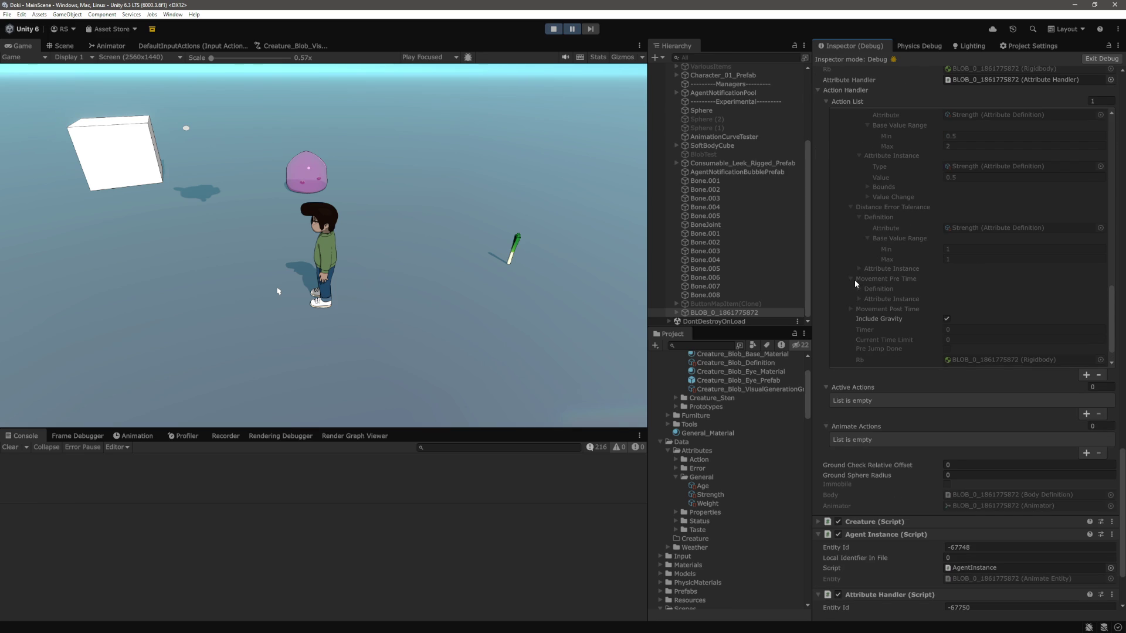
pyautogui.click(874, 289)
pyautogui.click(882, 311)
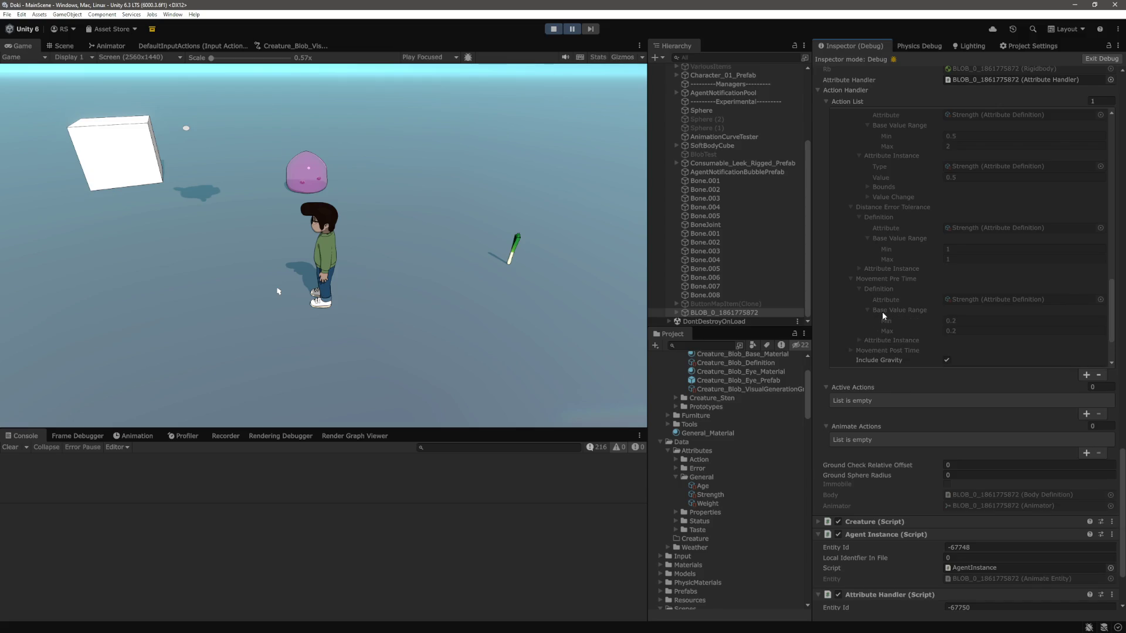
pyautogui.click(884, 279)
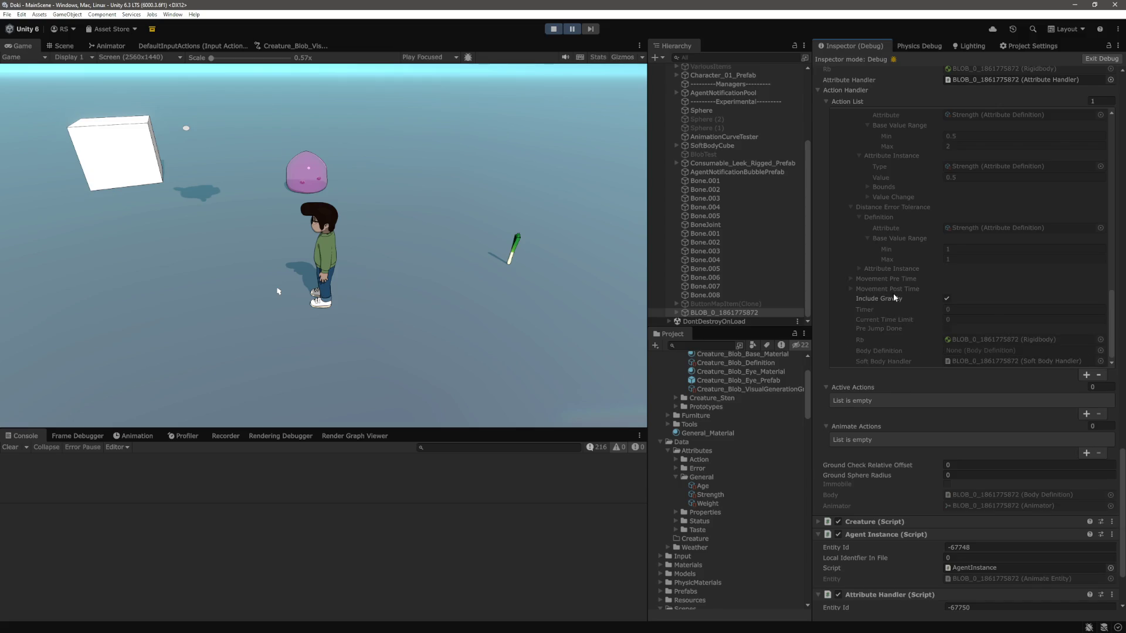
pyautogui.scroll(-2, 893, 293)
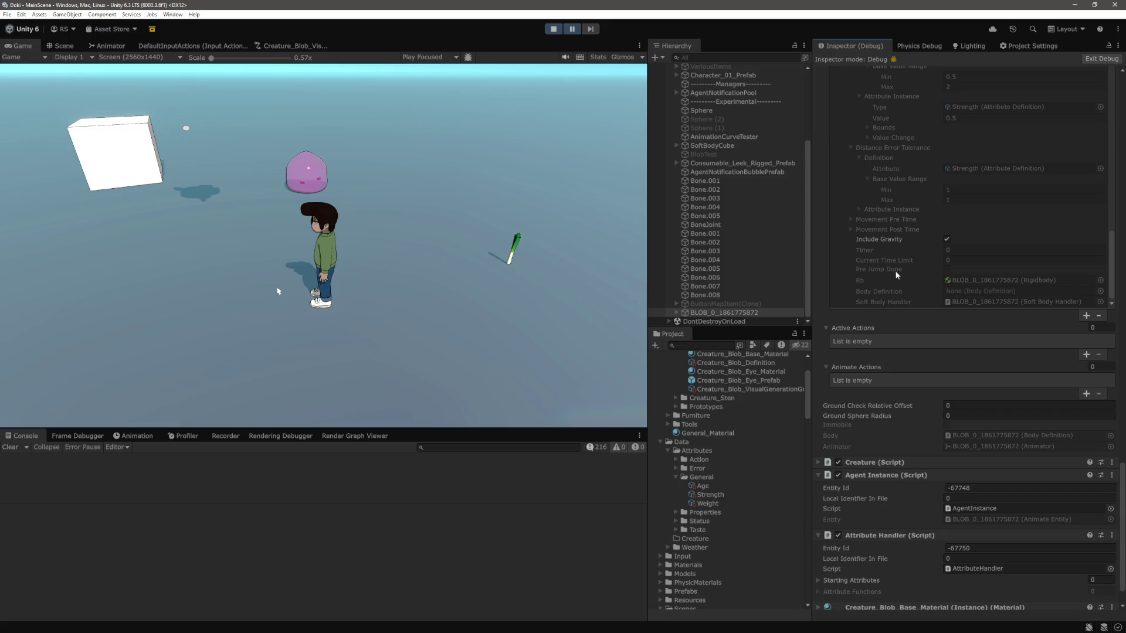
# Step: Briefly view the Creature (Script) component's fields, then exit Play mode
pyautogui.scroll(10, 896, 282)
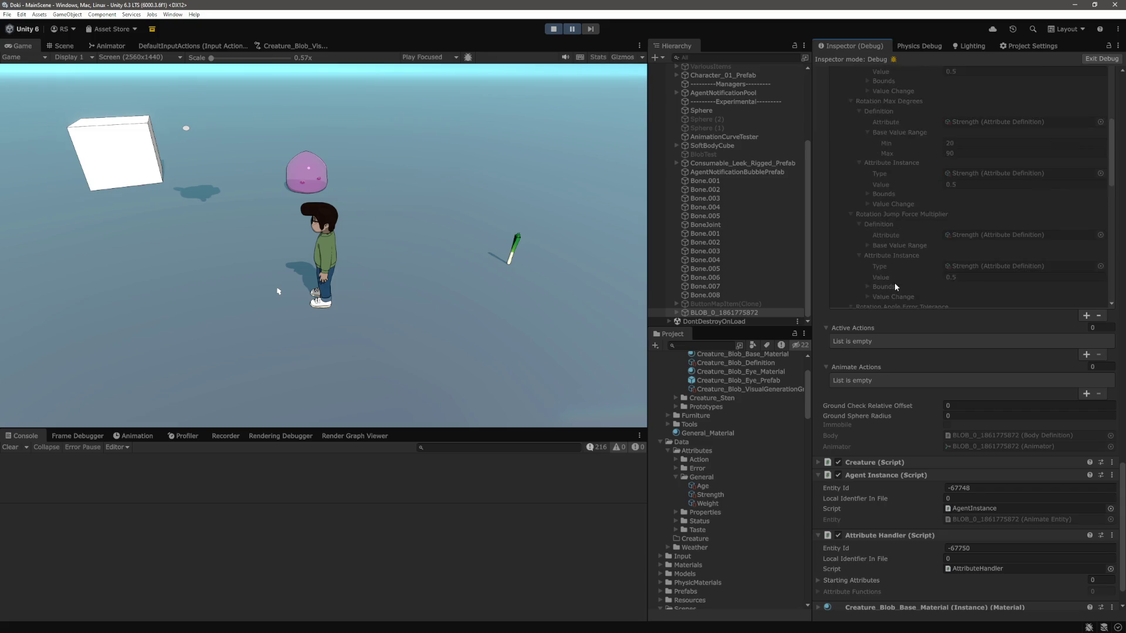
pyautogui.scroll(8, 895, 281)
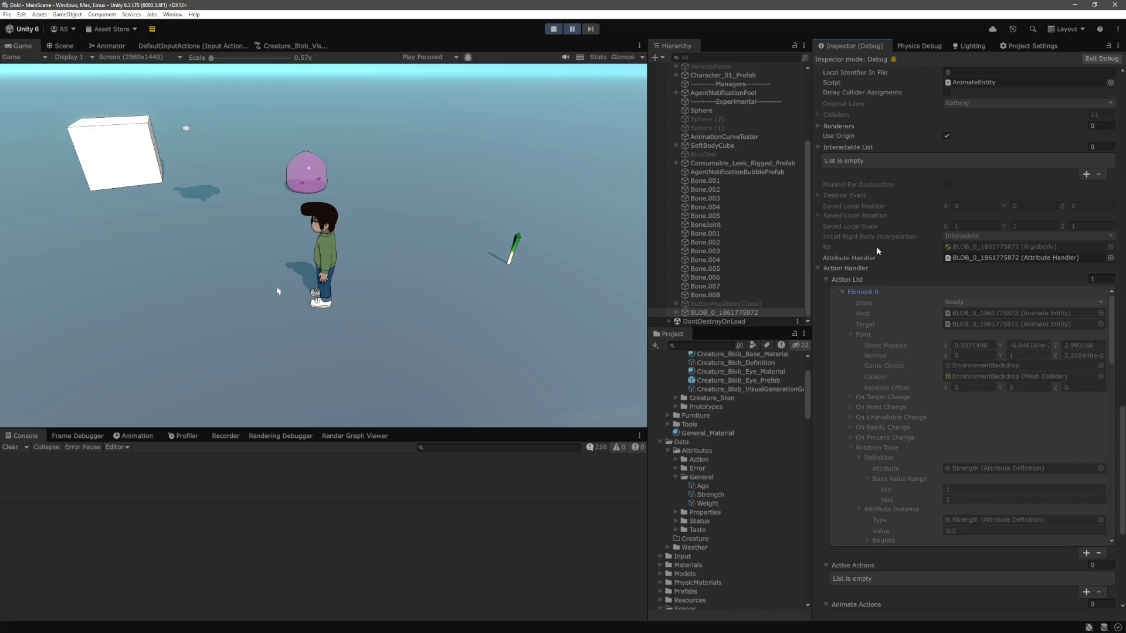
pyautogui.scroll(-5, 822, 227)
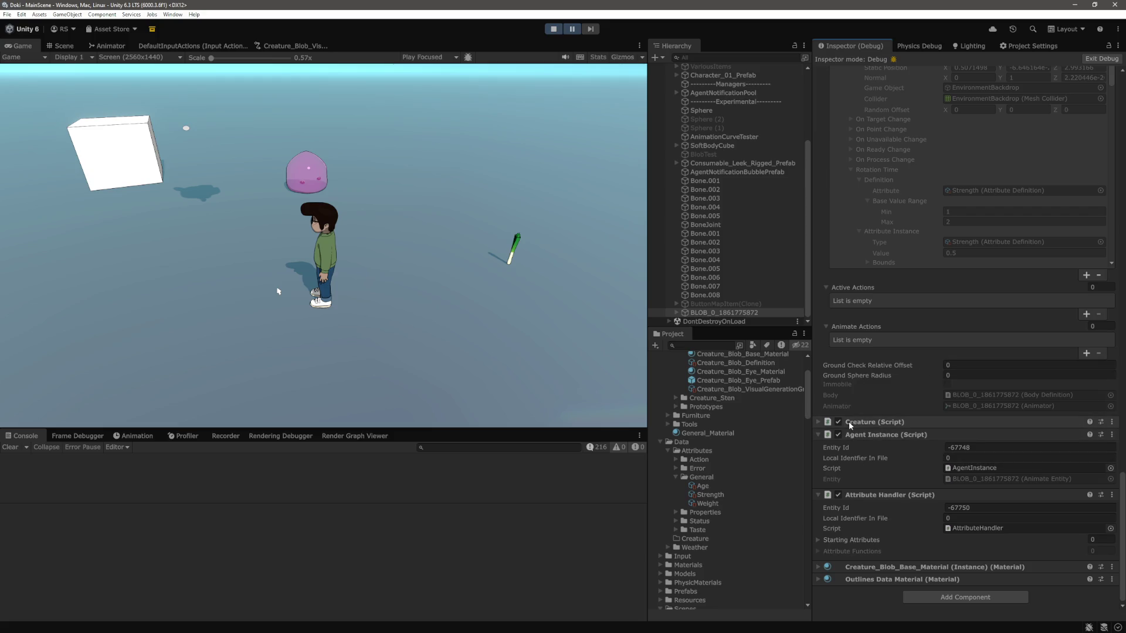
pyautogui.click(822, 422)
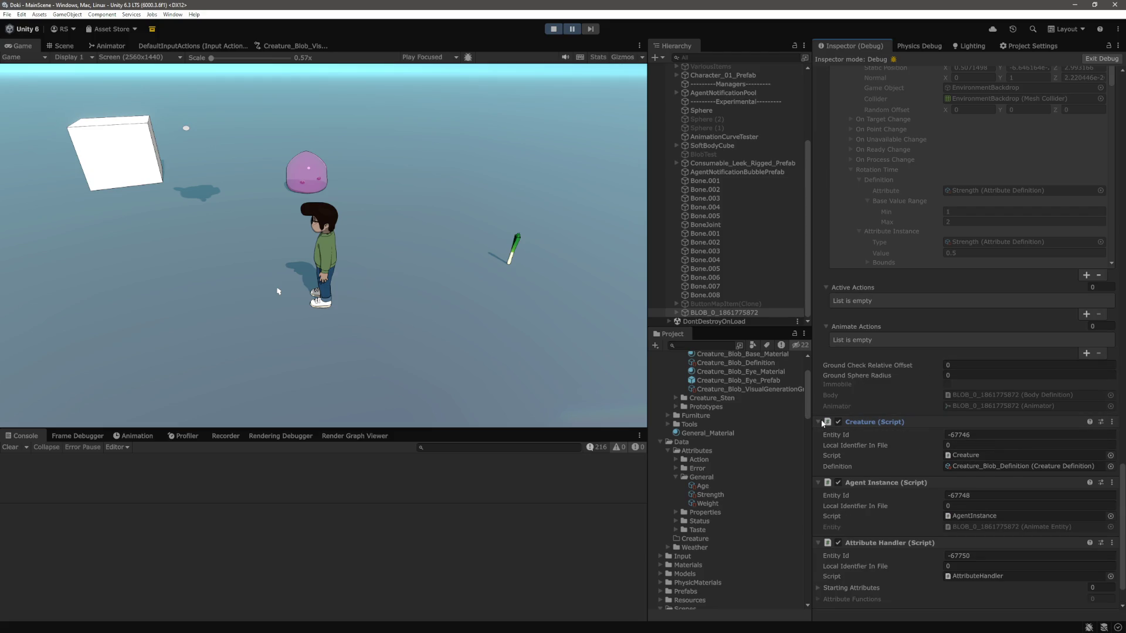
pyautogui.click(823, 422)
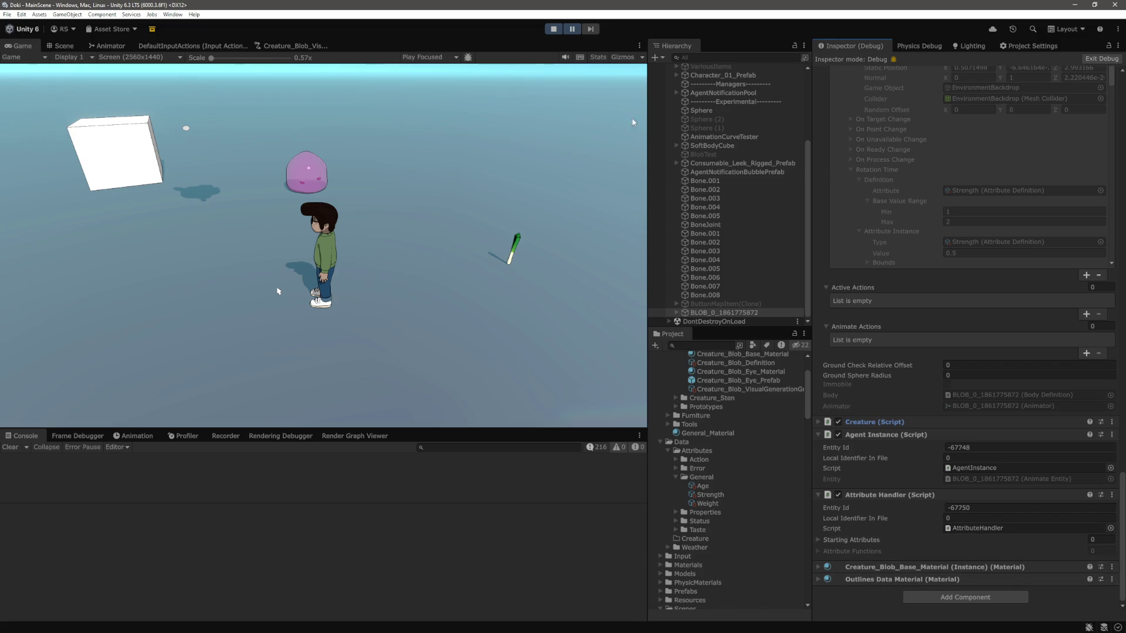
pyautogui.click(555, 31)
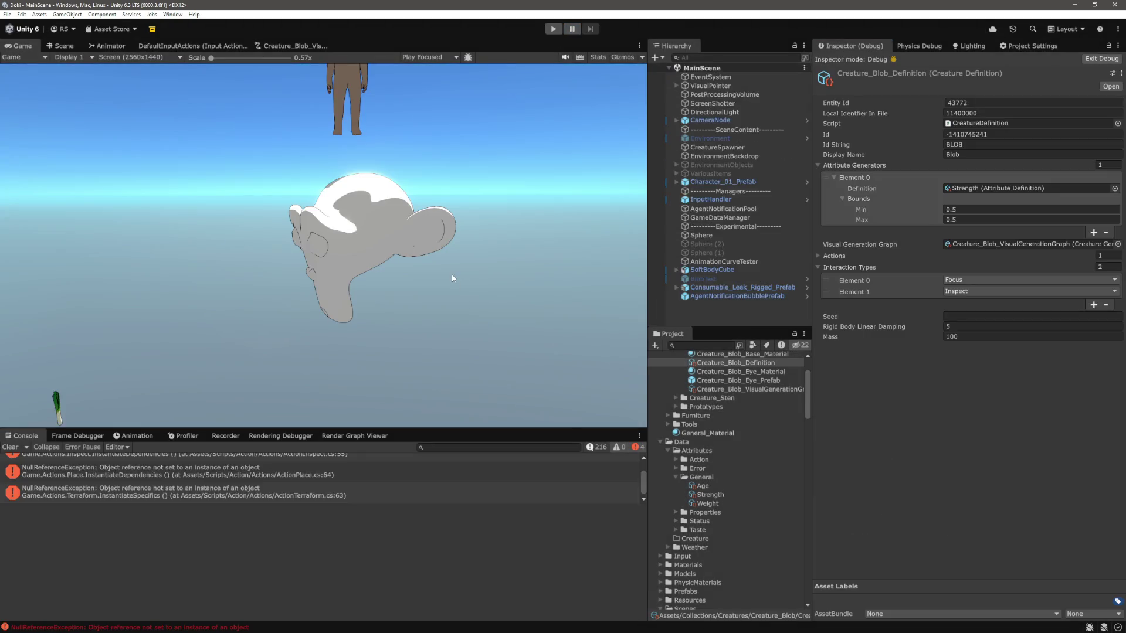
# Step: Clear the Unity Console errors and open ActionMoveRigidbody.cs in VS Code via quick search 'rigi'
pyautogui.click(13, 449)
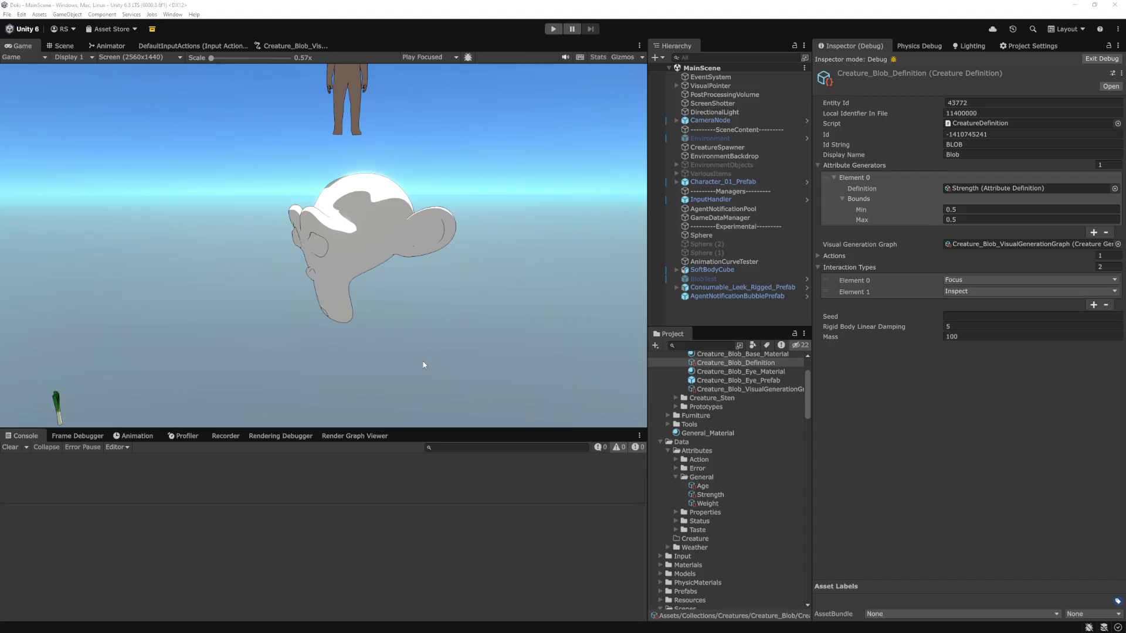
pyautogui.hotkey('alt', 'Tab')
pyautogui.click(479, 360)
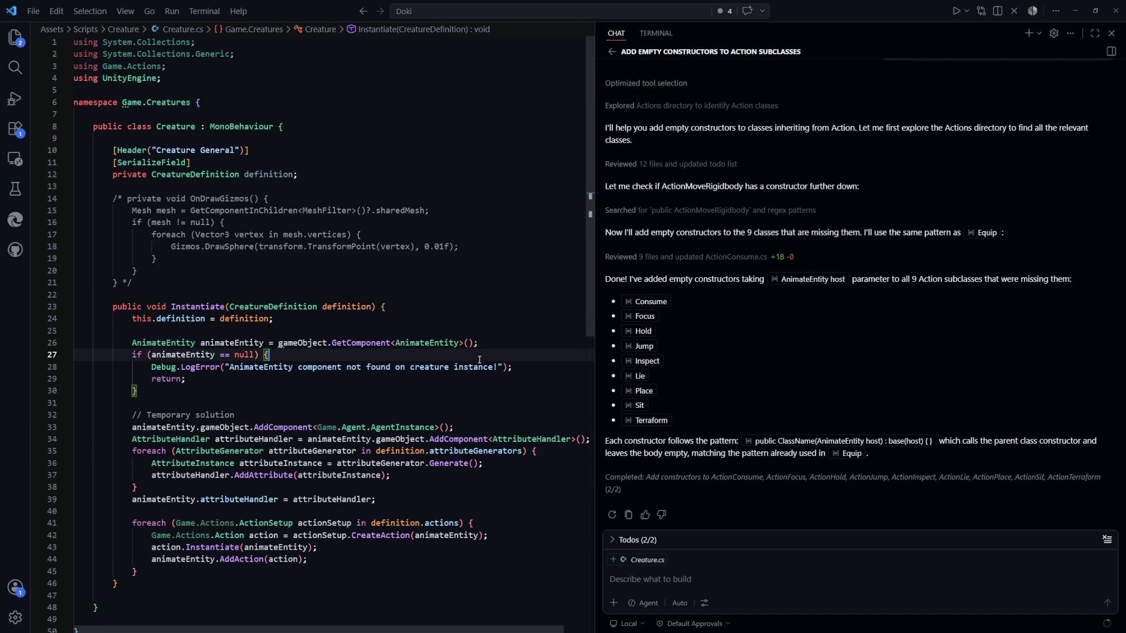
pyautogui.hotkey('ctrl', 'p')
pyautogui.write('rigi')
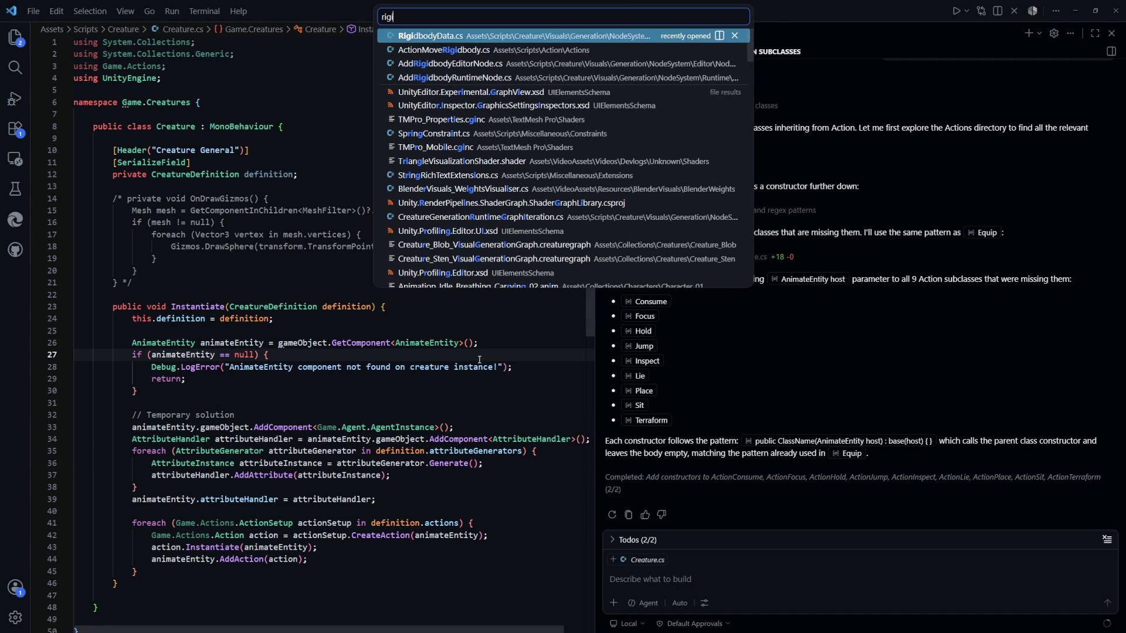
pyautogui.press('Down')
pyautogui.press('Return')
# Step: Follow the AddListener call on line 256 to SetTarget and uncomment its Start() call on line 79
pyautogui.scroll(-10, 463, 341)
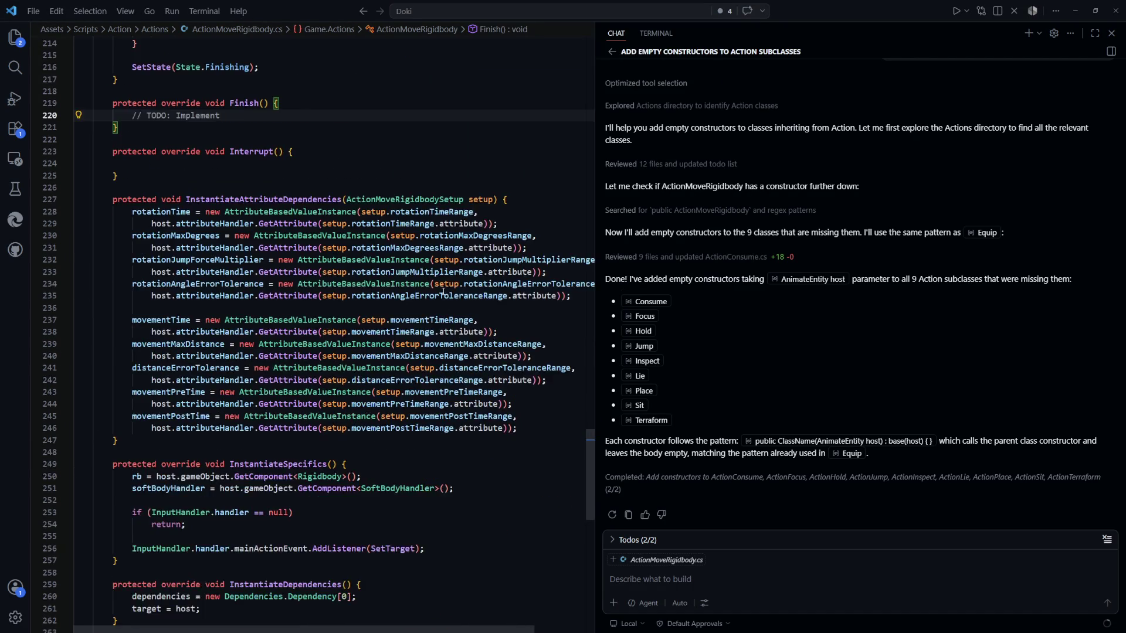
pyautogui.moveTo(450, 324); pyautogui.dragTo(132, 327)
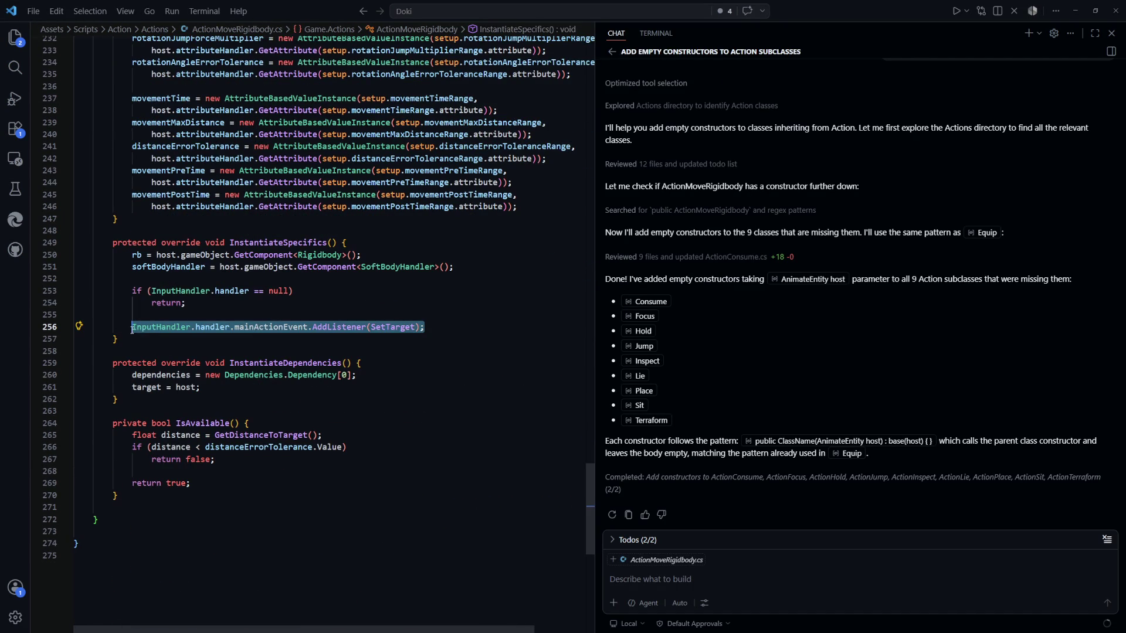
pyautogui.click(451, 375)
pyautogui.click(340, 326)
pyautogui.click(394, 333)
pyautogui.doubleClick(395, 326)
pyautogui.moveTo(592, 528); pyautogui.dragTo(620, 189)
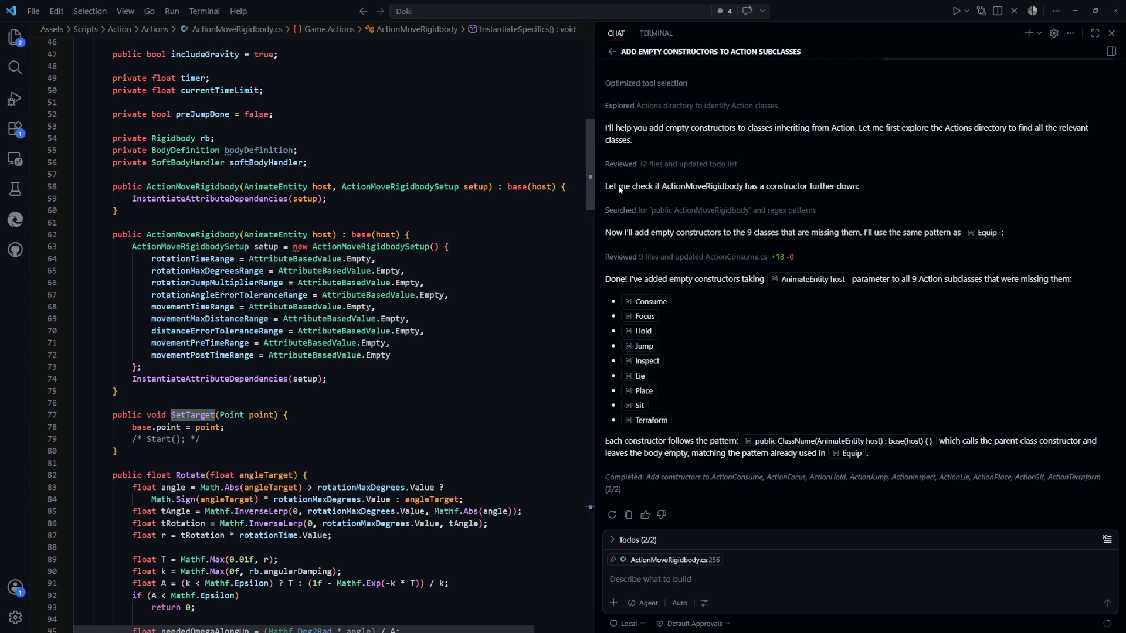
pyautogui.moveTo(200, 439); pyautogui.dragTo(131, 439)
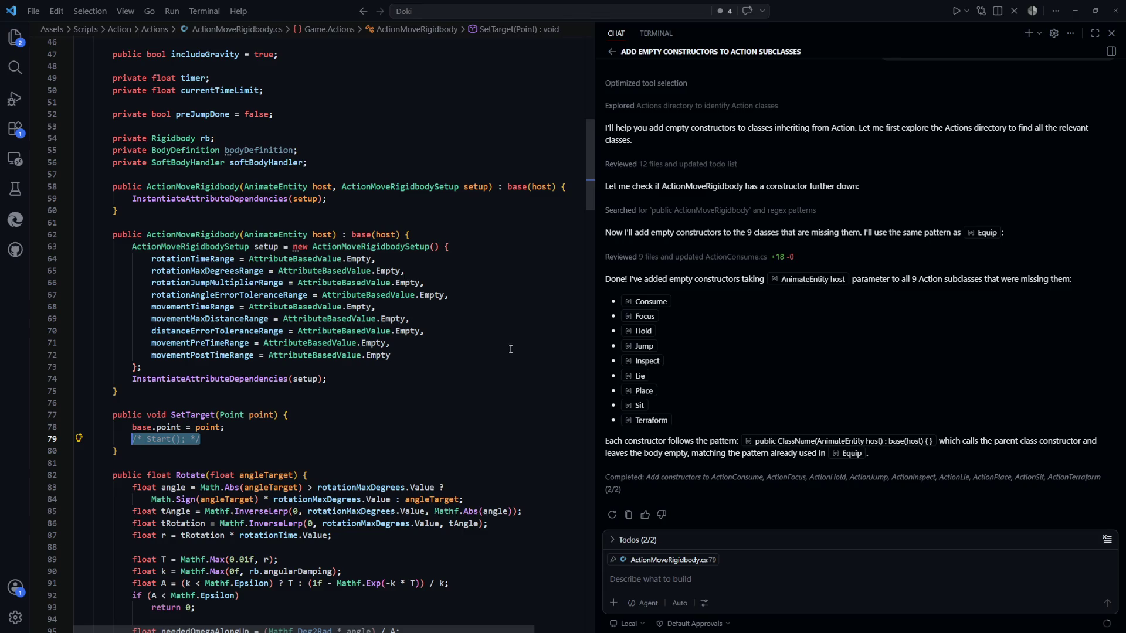
pyautogui.hotkey('shift', 'alt', 'a')
# Step: Inspect the Start call and scroll through the rest of ActionMoveRigidbody.cs
pyautogui.click(469, 429)
pyautogui.scroll(-2, 469, 429)
pyautogui.doubleClick(144, 373)
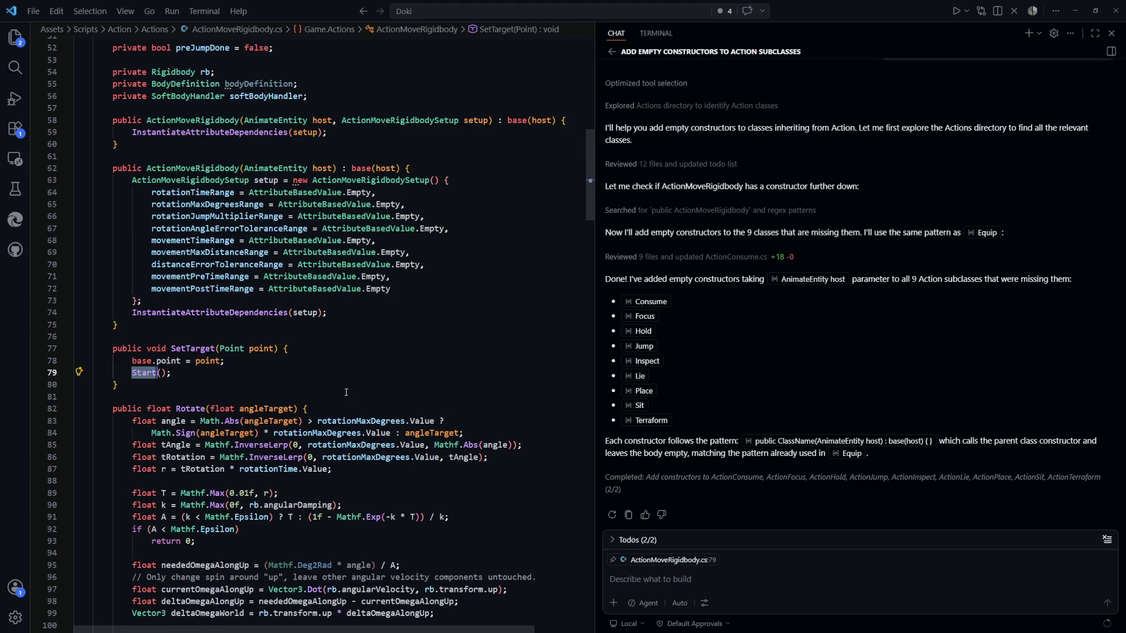
pyautogui.scroll(-20, 346, 389)
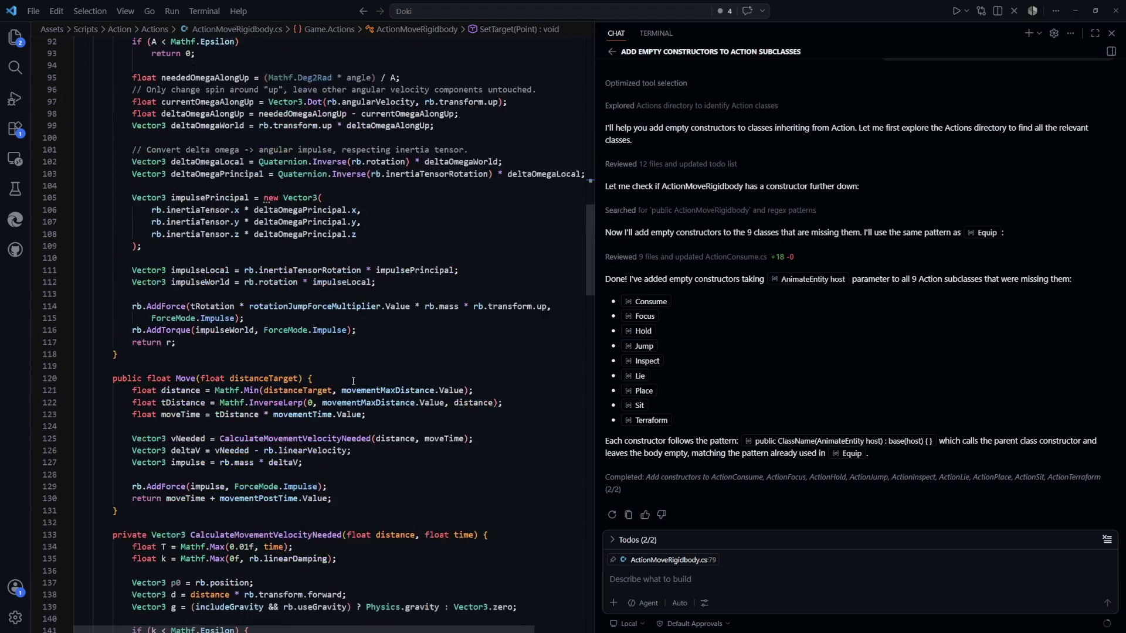
pyautogui.scroll(-13, 354, 382)
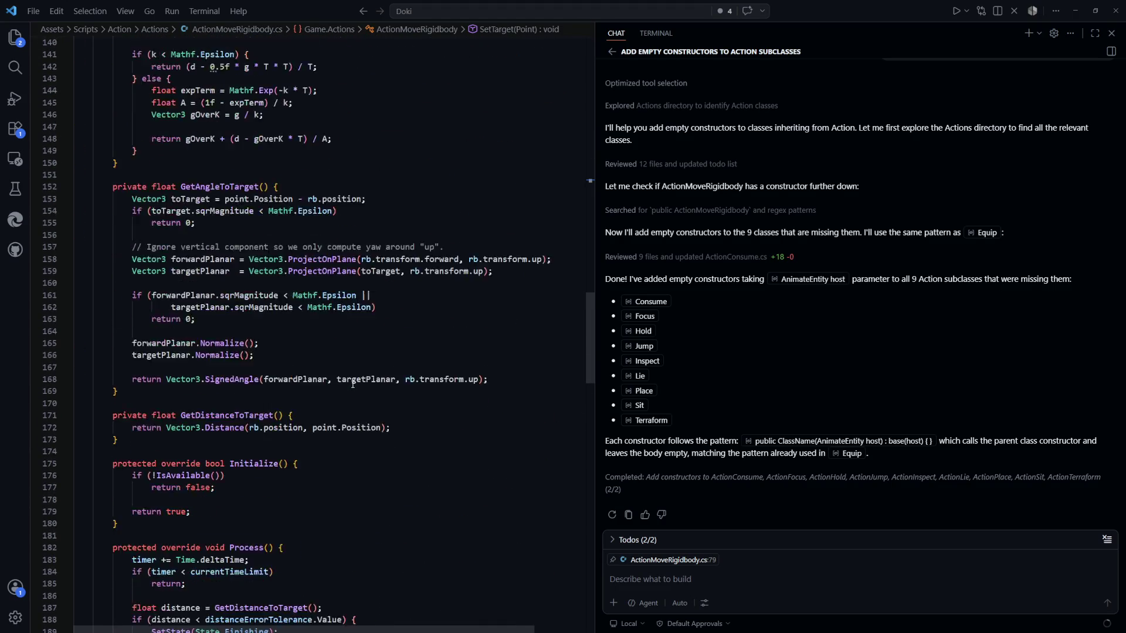
pyautogui.scroll(-5, 353, 386)
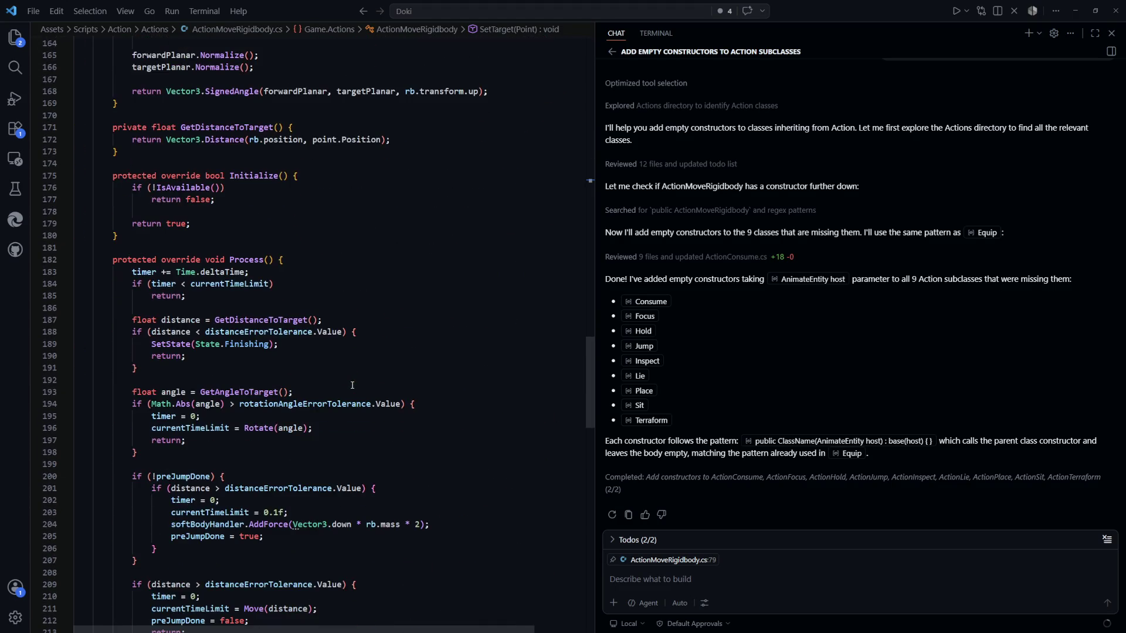
pyautogui.scroll(-4, 351, 387)
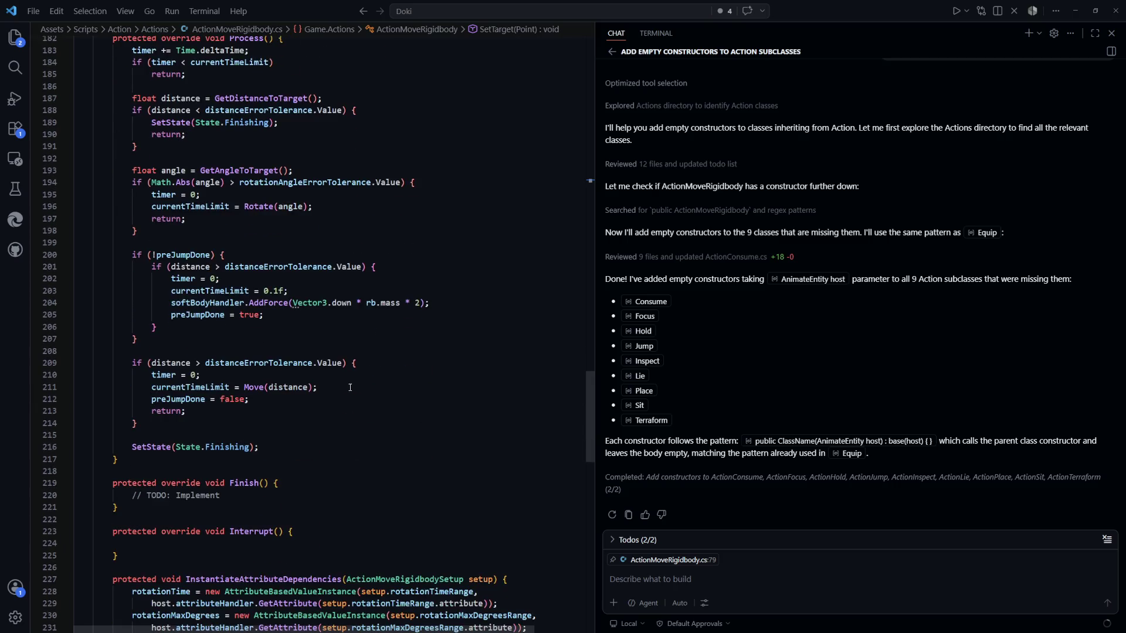
pyautogui.scroll(8, 349, 389)
pyautogui.scroll(-12, 349, 393)
pyautogui.scroll(-9, 352, 393)
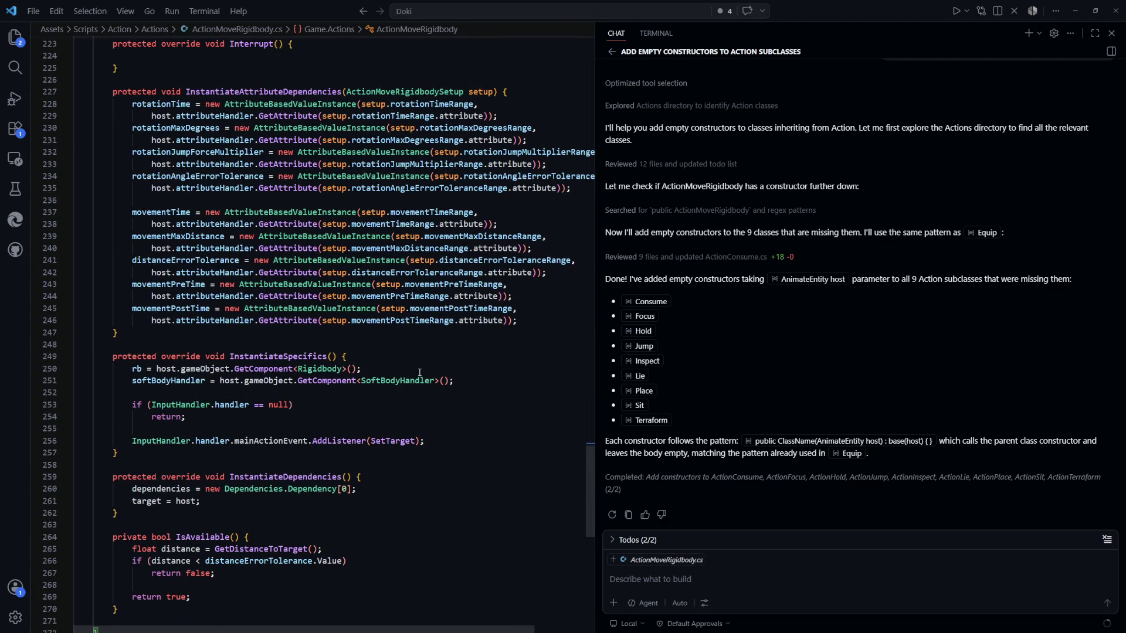
pyautogui.moveTo(590, 508); pyautogui.dragTo(593, 195)
# Step: Delete the leftover text after Start(); on line 79 of SetTarget and return to Unity to recompile
pyautogui.moveTo(172, 357); pyautogui.dragTo(133, 345)
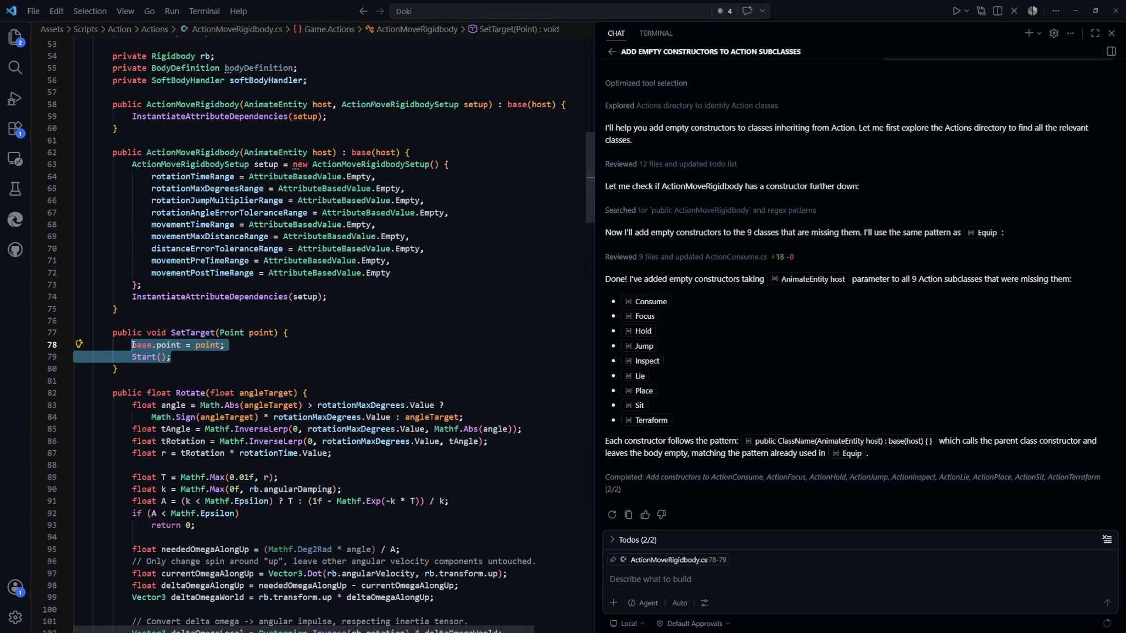
pyautogui.click(133, 359)
pyautogui.hotkey('shift', 'End')
pyautogui.press('Delete')
pyautogui.hotkey('alt', 'Tab')
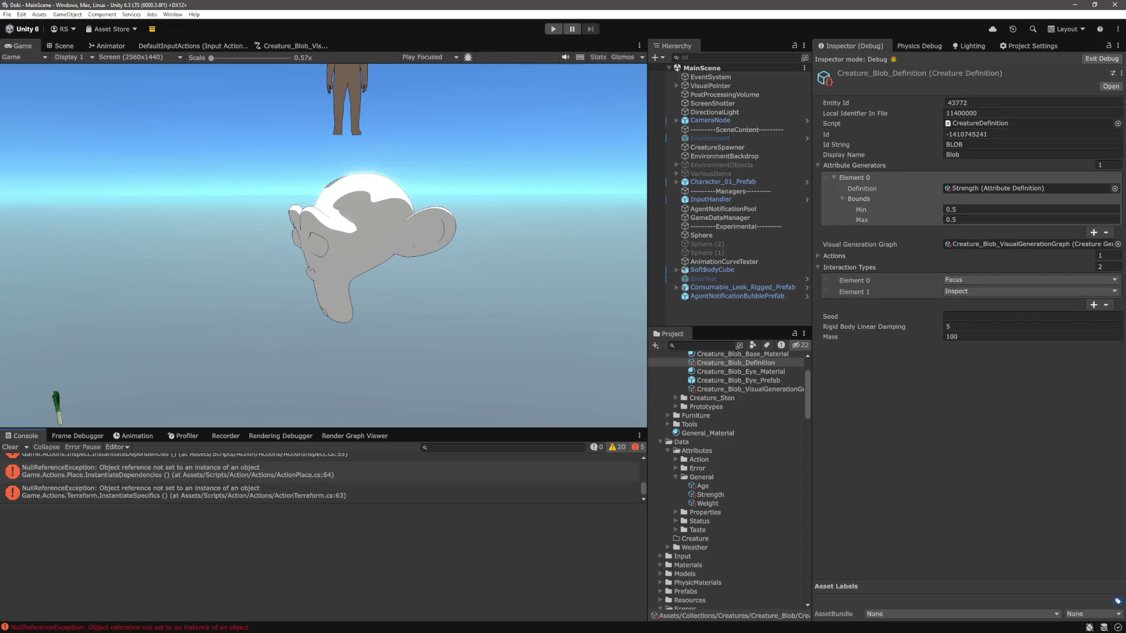
# Step: Clear the old console errors and enter Play mode
pyautogui.click(11, 447)
pyautogui.click(554, 29)
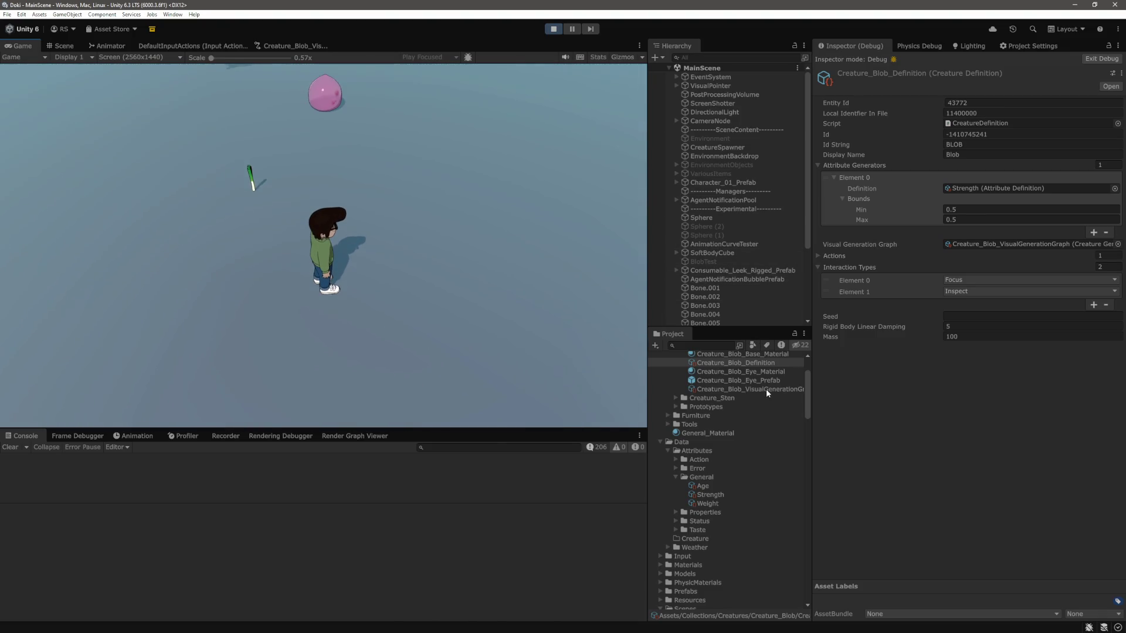
# Step: Select the spawned blob BLOB_0_260369184 and scroll to its Action Handler attribute values
pyautogui.scroll(-4, 730, 292)
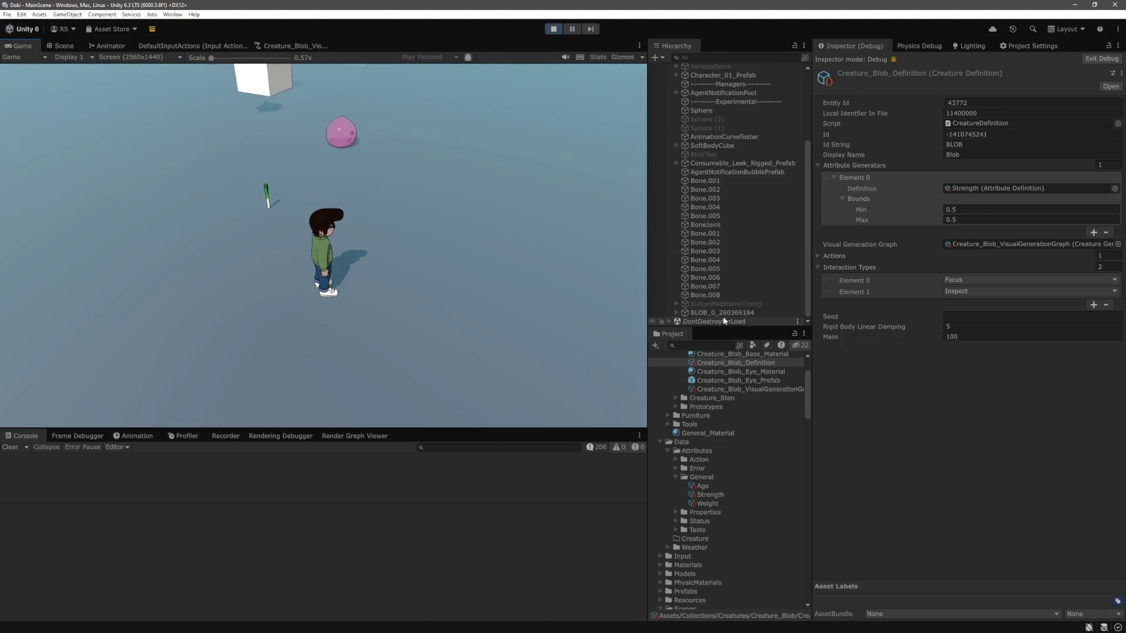
pyautogui.click(724, 313)
pyautogui.scroll(-10, 938, 376)
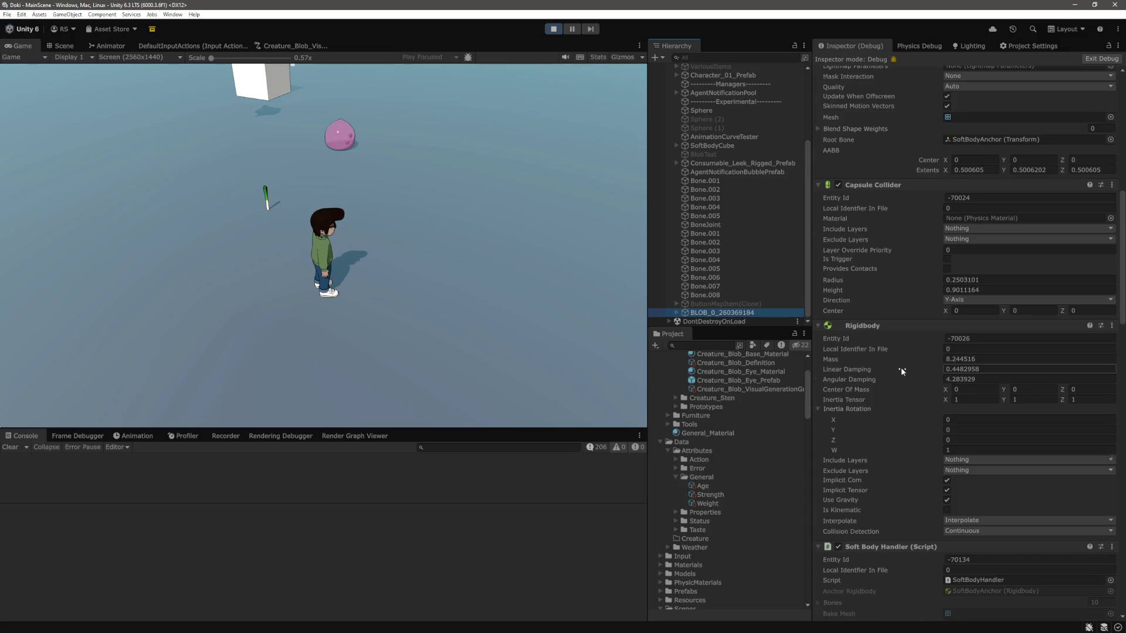
pyautogui.scroll(-15, 901, 371)
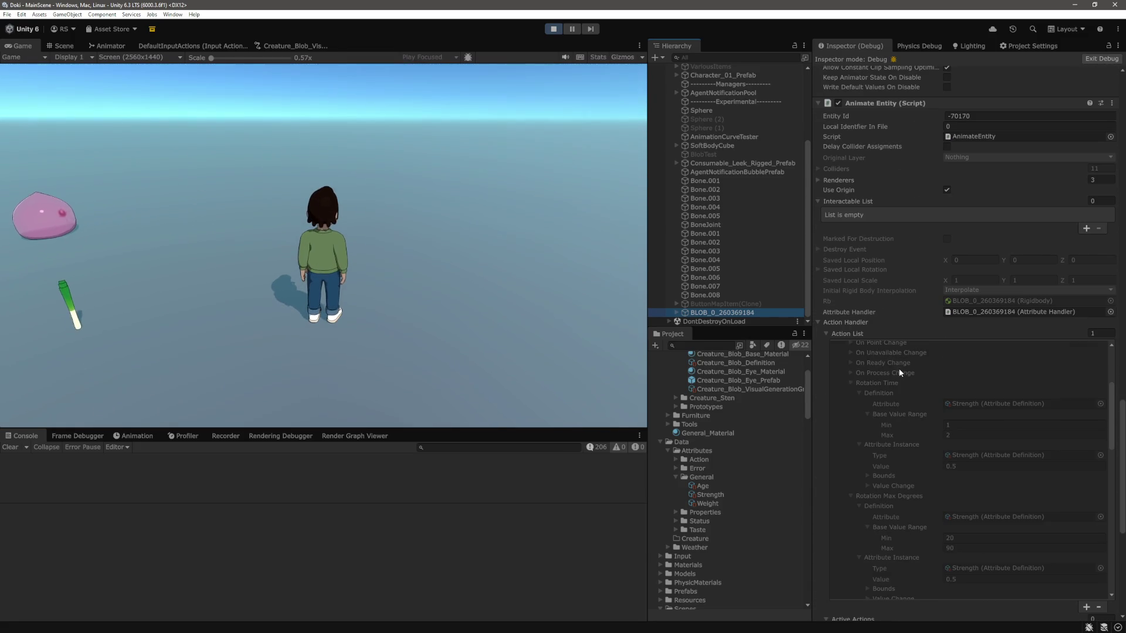
pyautogui.scroll(3, 907, 413)
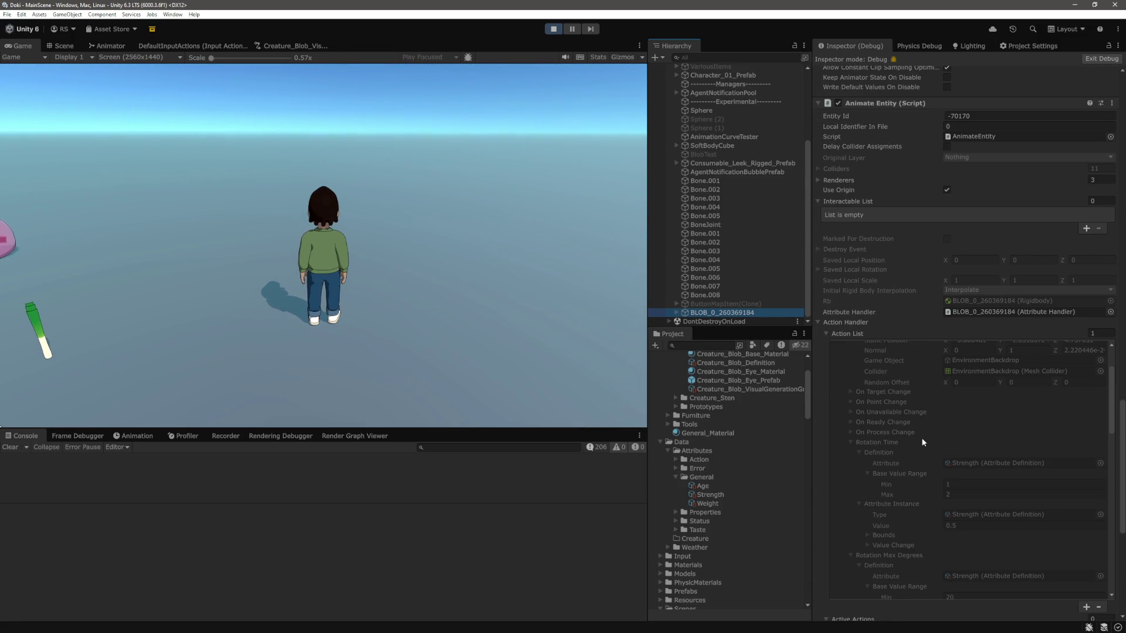
pyautogui.scroll(-3, 853, 443)
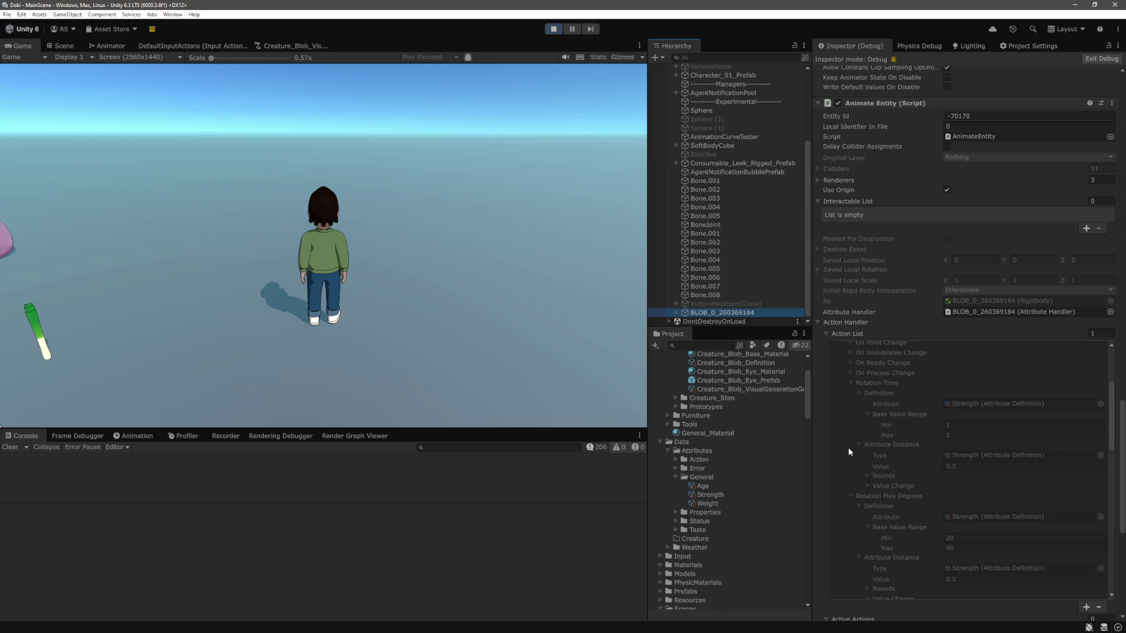
pyautogui.scroll(-2, 848, 448)
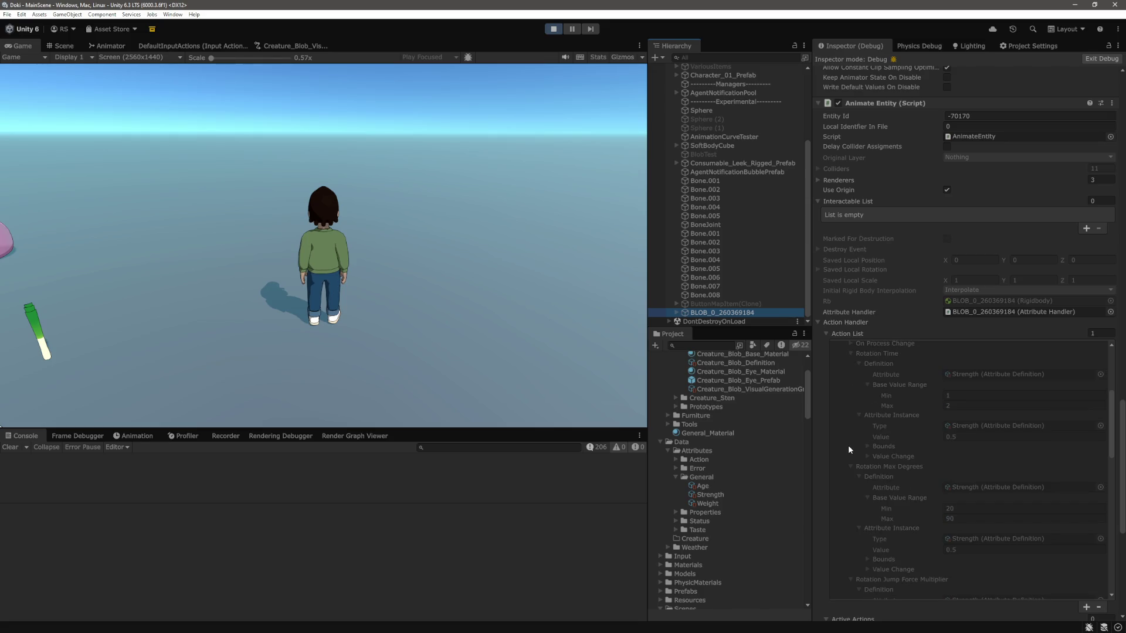
# Step: Move the character in the Game view, then stop Play mode and return to ActionMoveRigidbody.cs
pyautogui.click(265, 276)
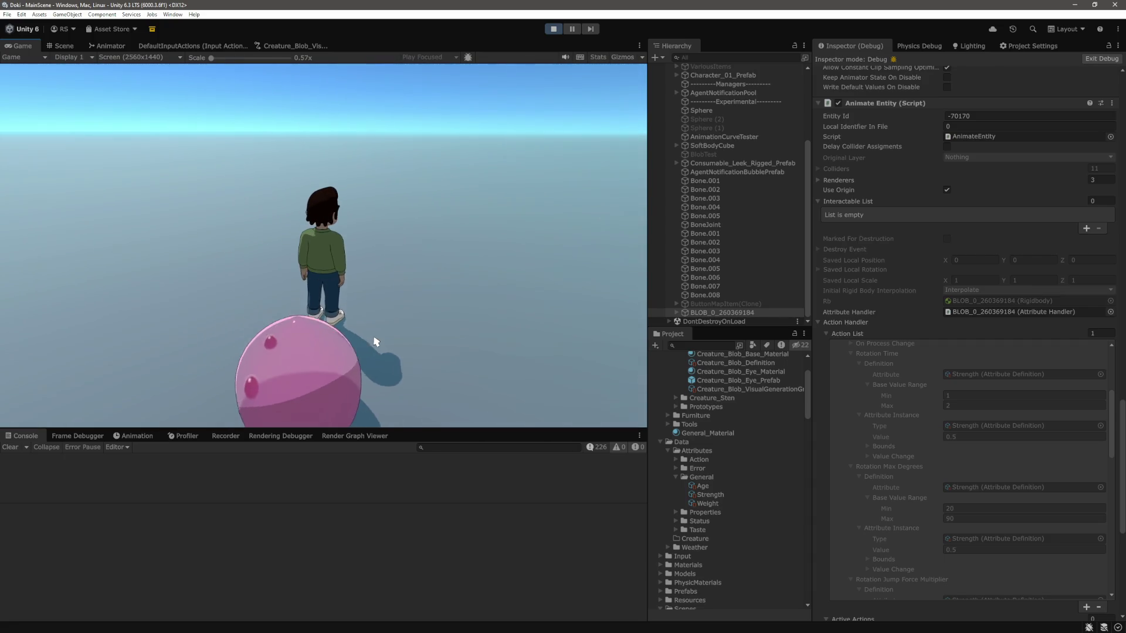
pyautogui.hotkey('ctrl', 'p')
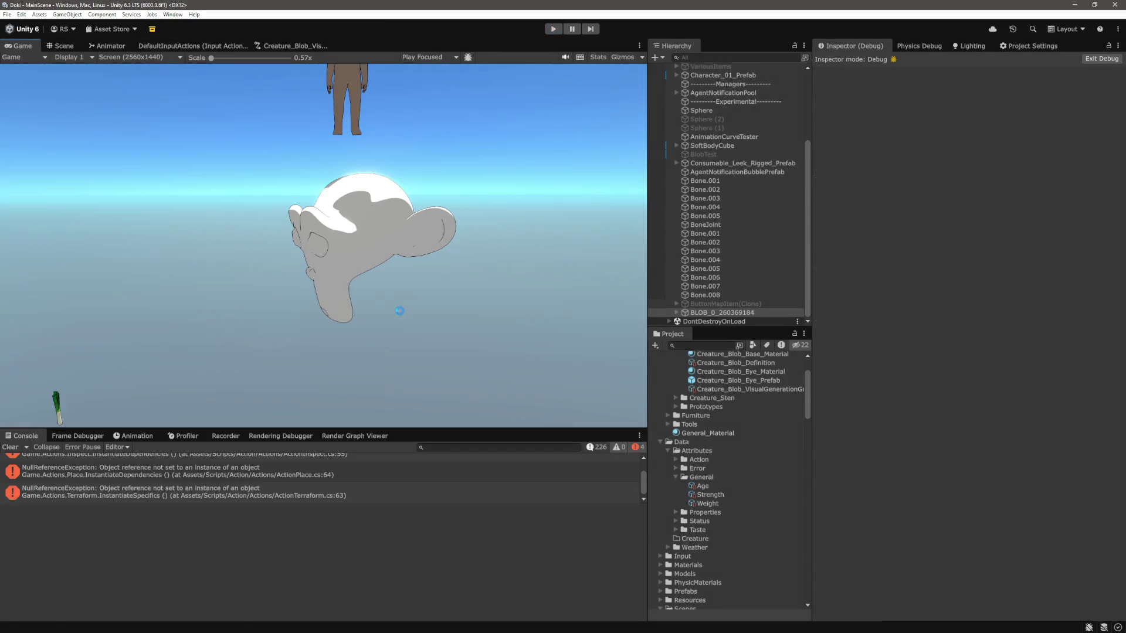
pyautogui.hotkey('alt', 'Tab')
pyautogui.click(406, 297)
# Step: Read through Process() in ActionMoveRigidbody.cs, highlighting its timer and distance checks
pyautogui.scroll(-20, 407, 293)
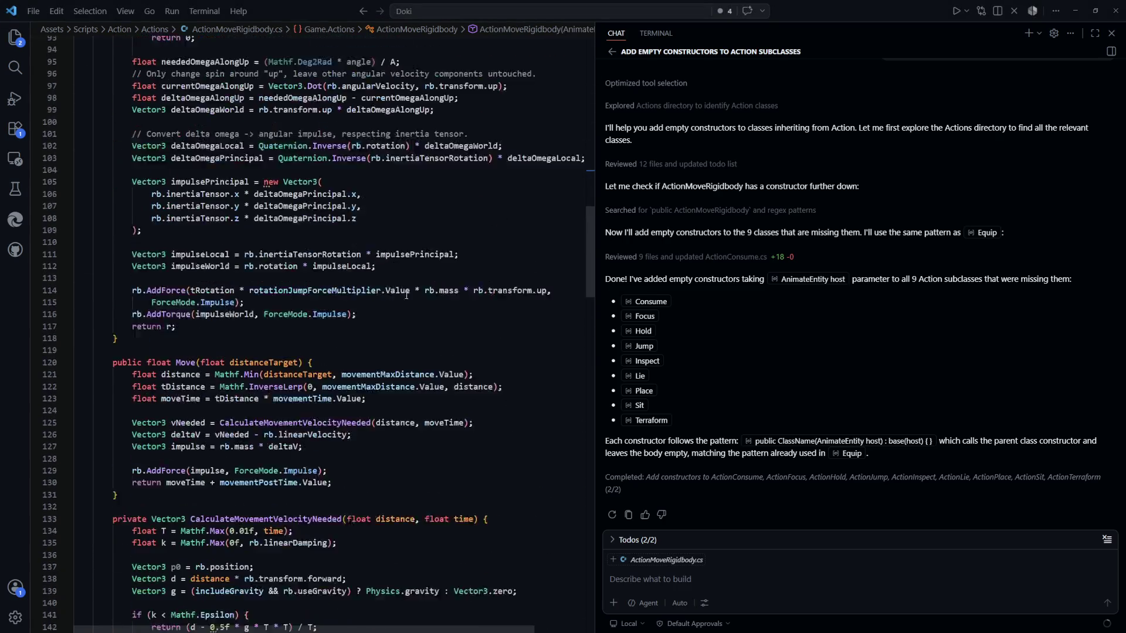
pyautogui.scroll(-5, 408, 281)
pyautogui.scroll(-9, 398, 264)
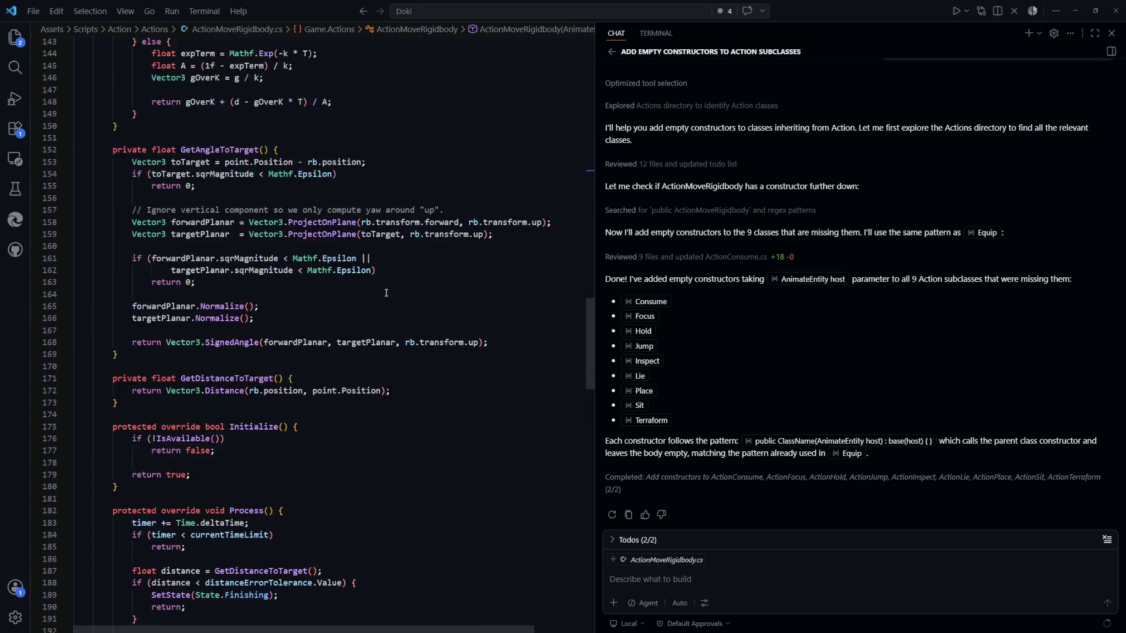
pyautogui.click(416, 222)
pyautogui.scroll(-1, 254, 281)
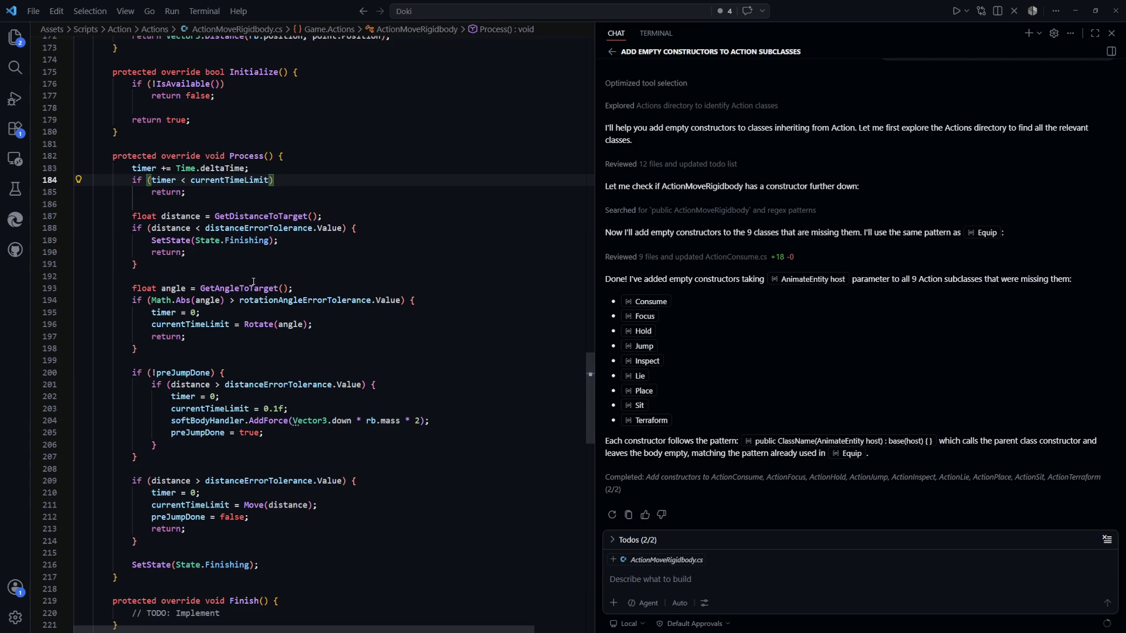
pyautogui.moveTo(126, 169)
pyautogui.mouseDown()
pyautogui.moveTo(76, 204)
pyautogui.moveTo(342, 219)
pyautogui.moveTo(336, 263)
pyautogui.mouseUp()
pyautogui.click(76, 204)
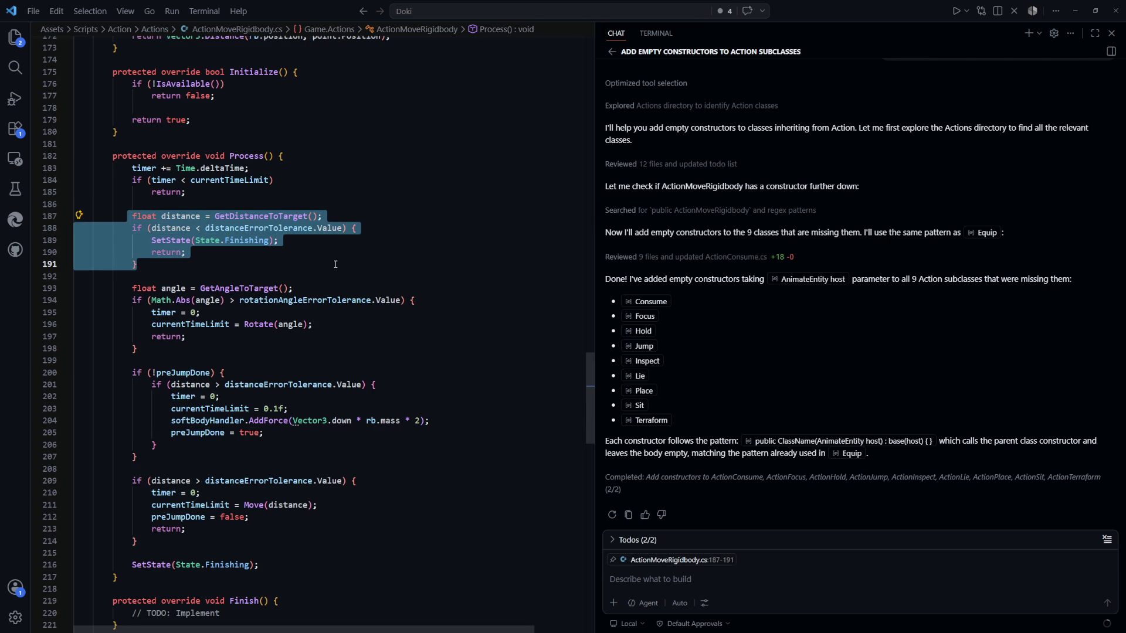
pyautogui.click(232, 269)
pyautogui.scroll(-2, 145, 258)
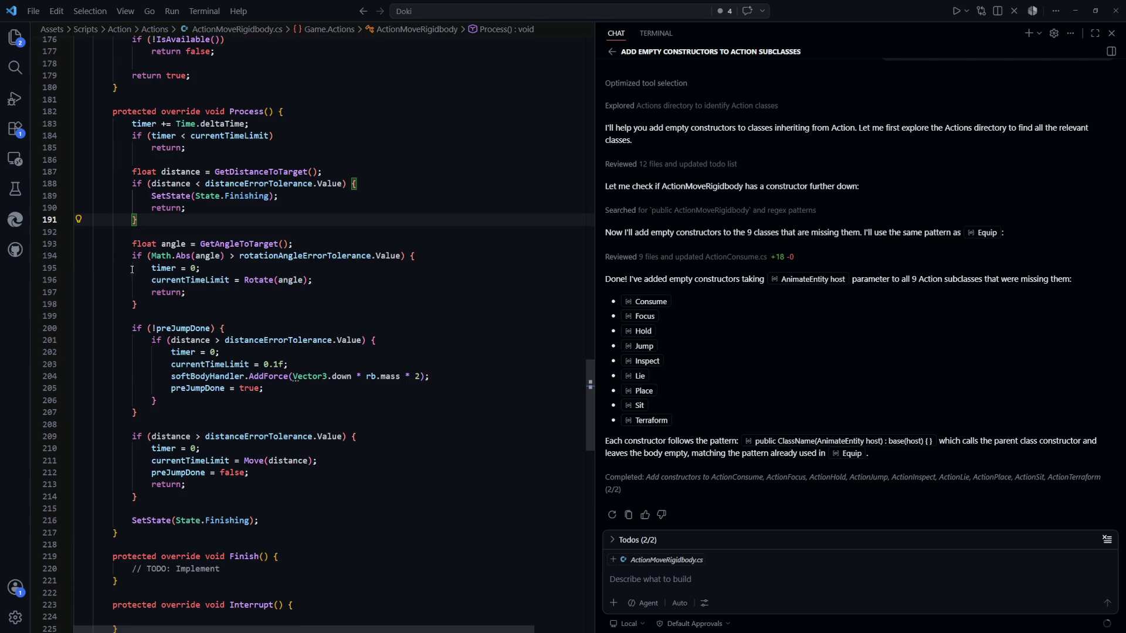
# Step: Jump to the GetAngleToTarget definition and review the surrounding distance-check code
pyautogui.doubleClick(267, 244)
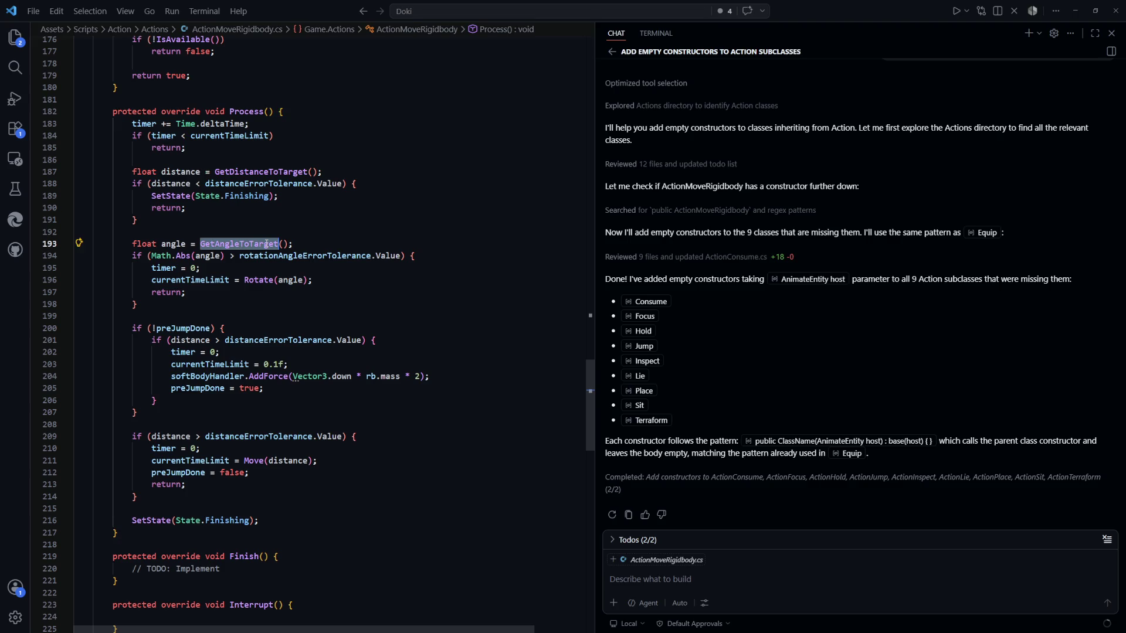
pyautogui.press('F12')
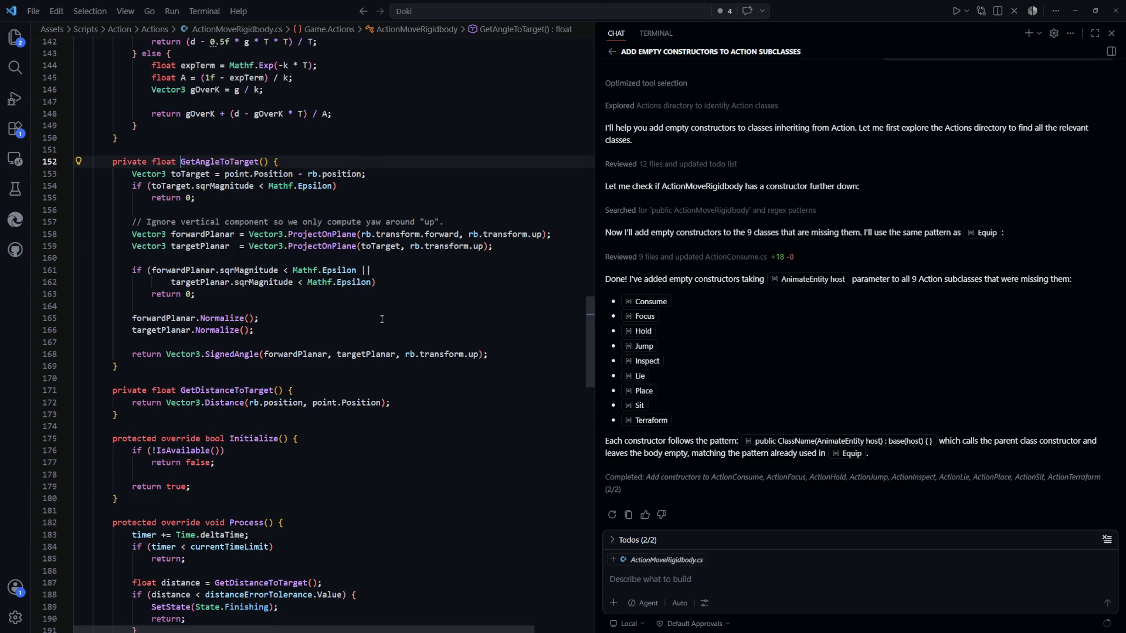
pyautogui.scroll(-20, 382, 319)
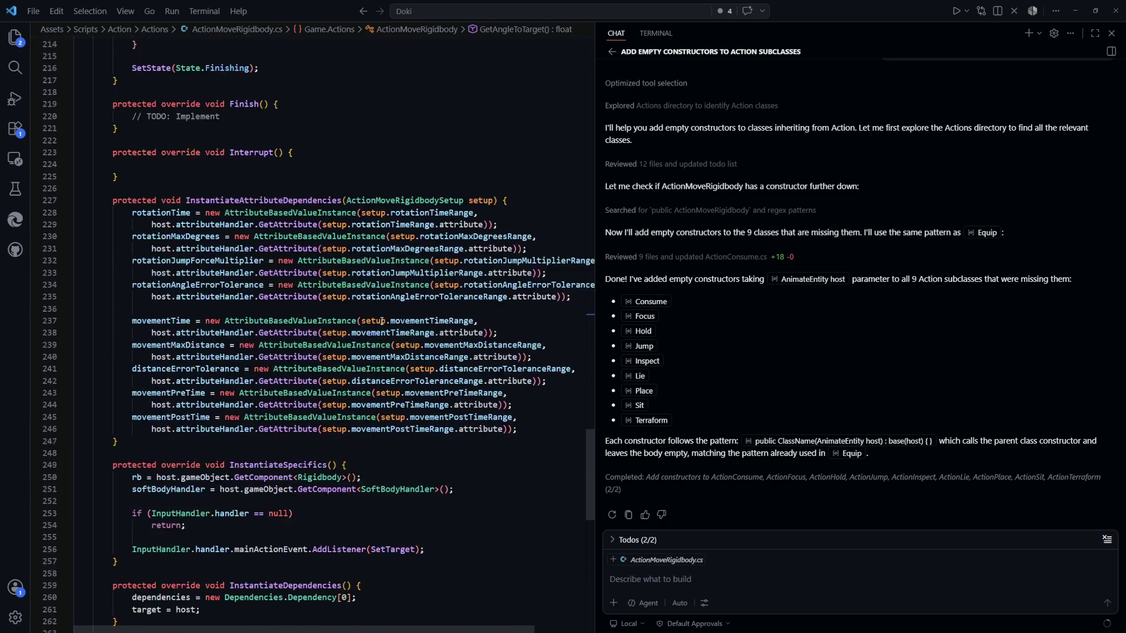
pyautogui.scroll(20, 382, 321)
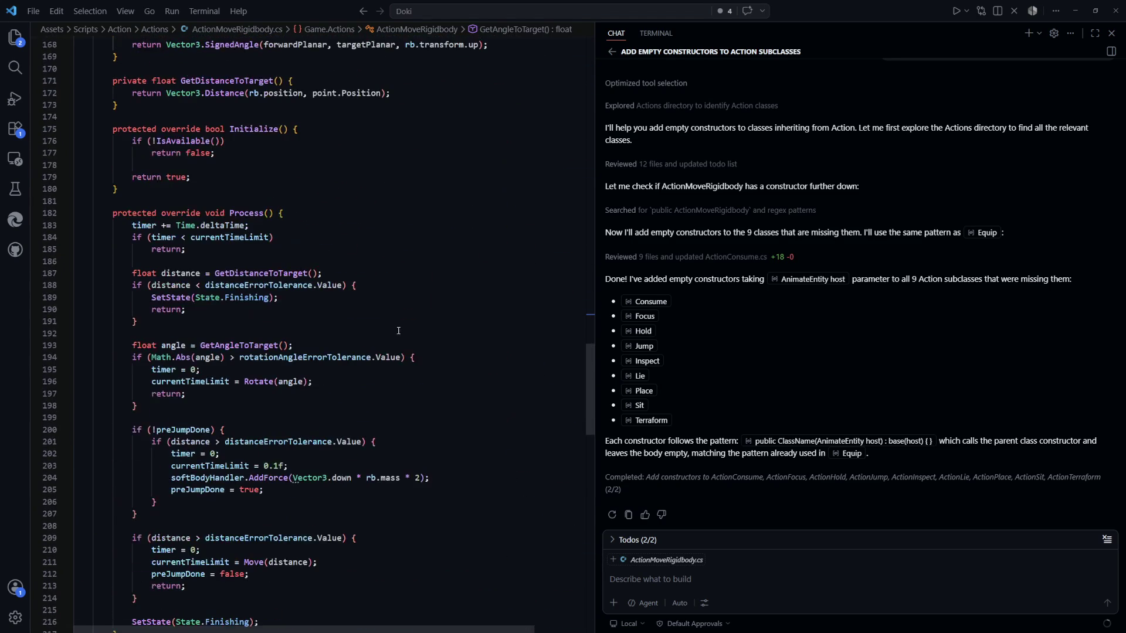
pyautogui.click(382, 314)
pyautogui.scroll(1, 352, 305)
pyautogui.scroll(-2, 280, 287)
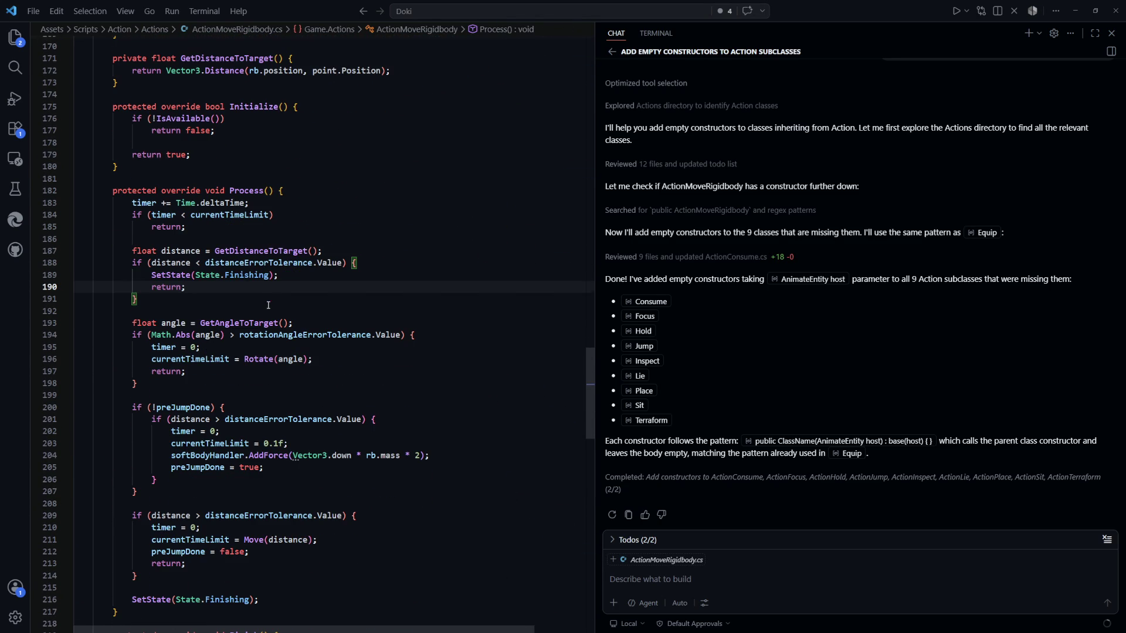
pyautogui.click(304, 307)
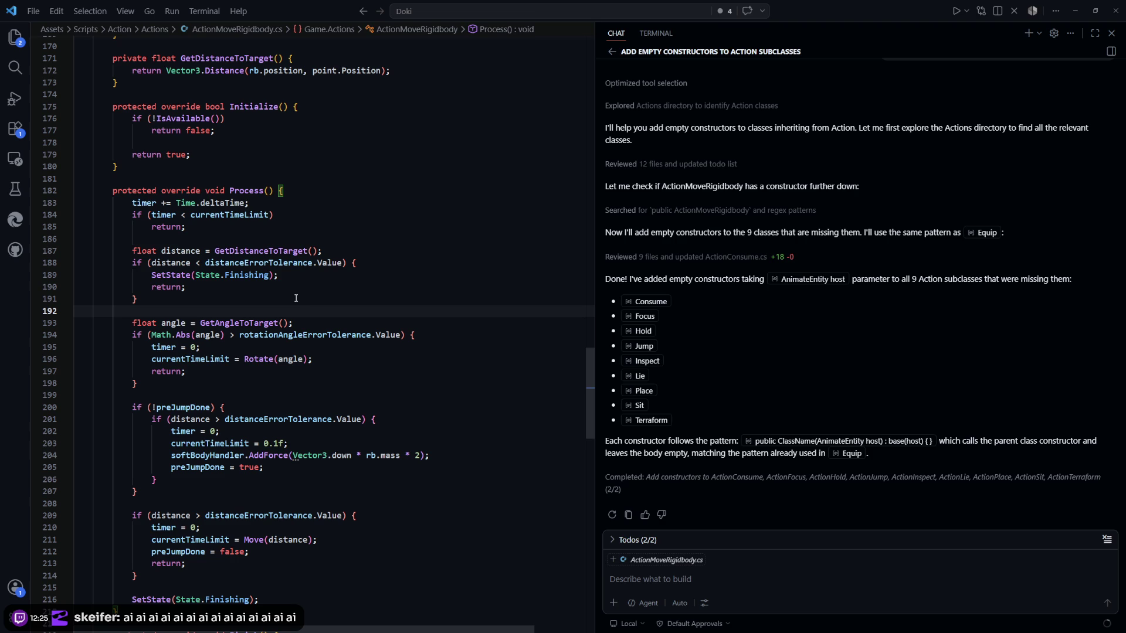
pyautogui.scroll(-2, 296, 298)
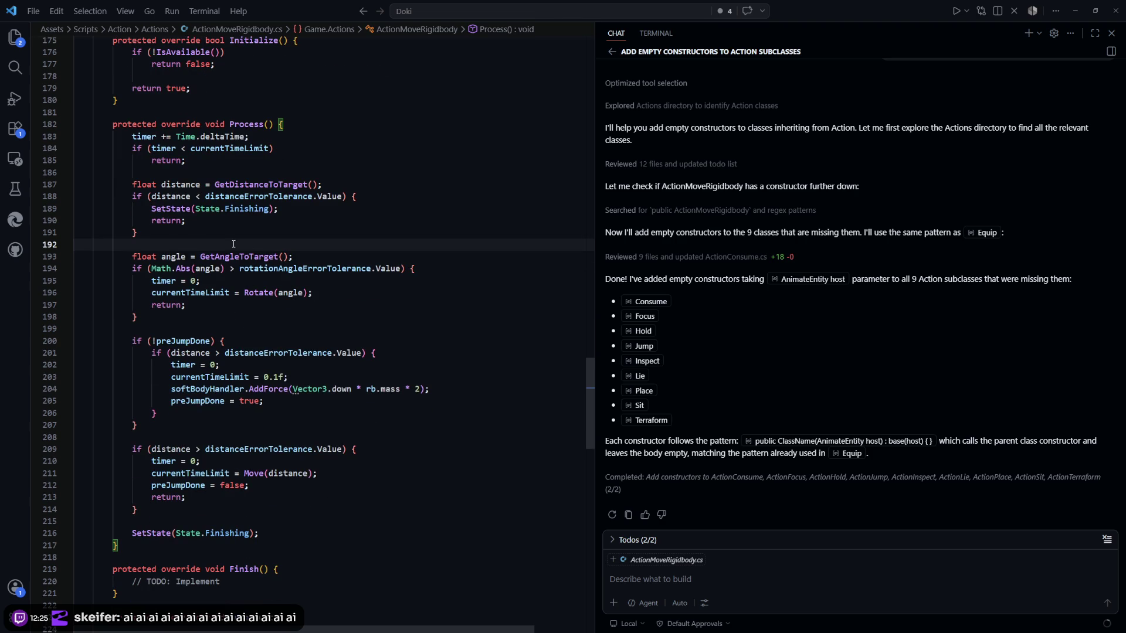
# Step: Examine the rotationAngleErrorTolerance angle-check block on lines 194–198, then return to Unity
pyautogui.moveTo(238, 268); pyautogui.dragTo(156, 269)
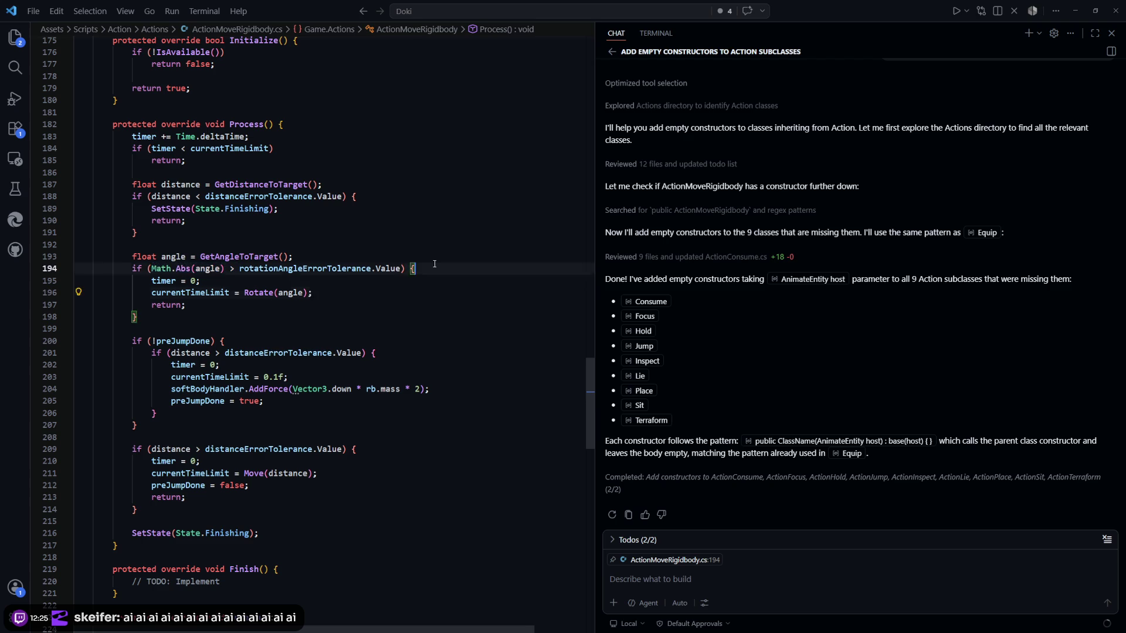
pyautogui.doubleClick(305, 269)
pyautogui.moveTo(142, 317); pyautogui.dragTo(128, 269)
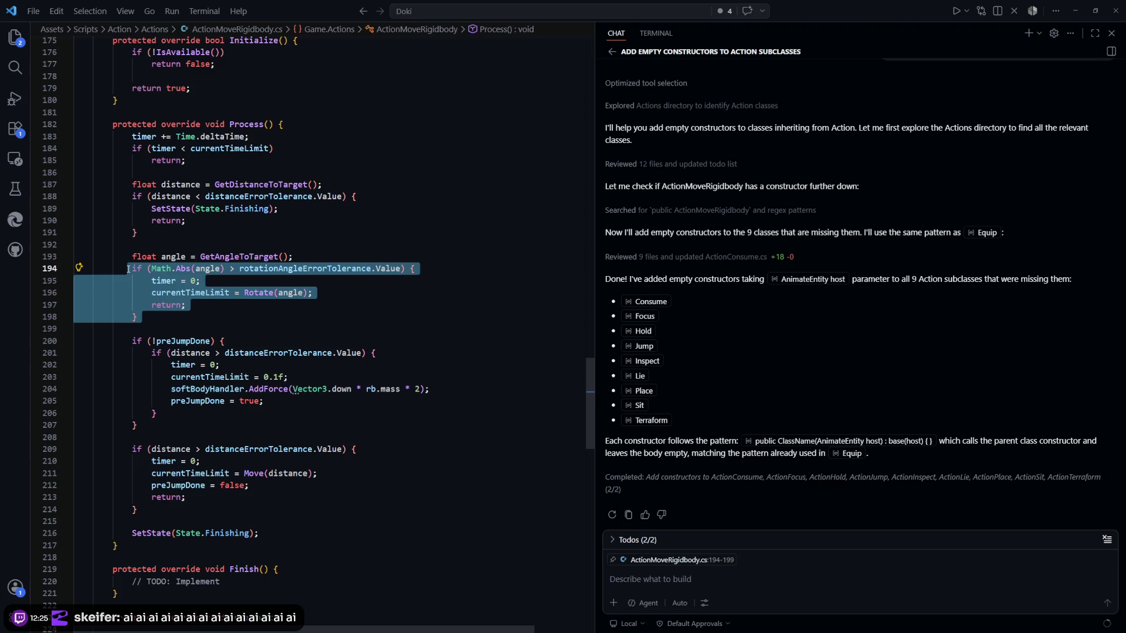
pyautogui.click(176, 328)
pyautogui.doubleClick(258, 292)
pyautogui.scroll(10, 445, 354)
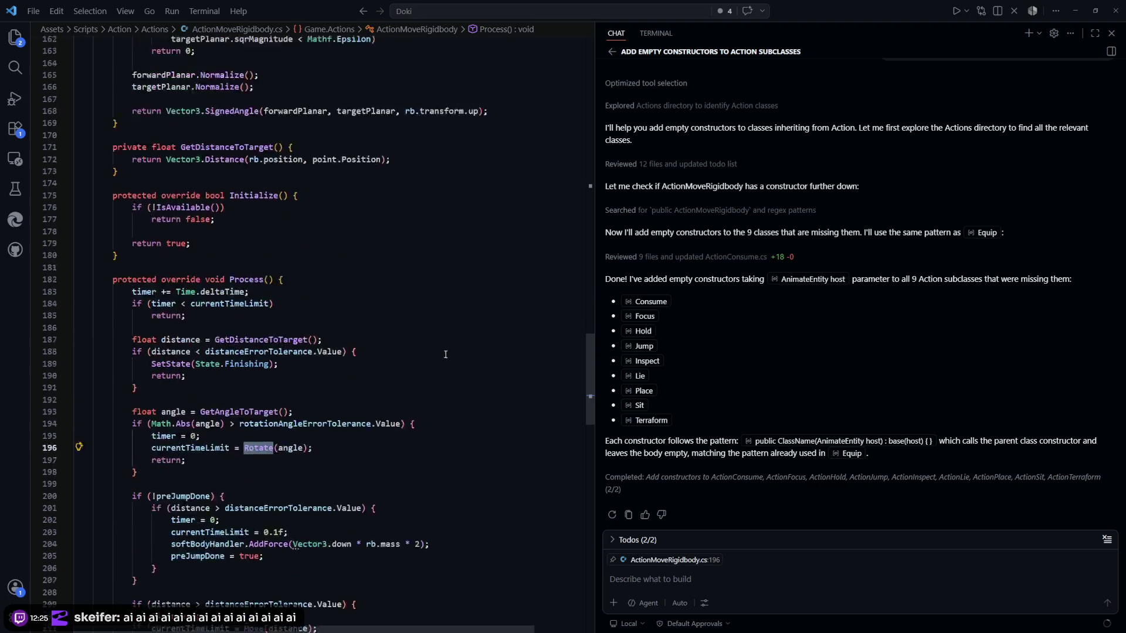
pyautogui.scroll(14, 444, 354)
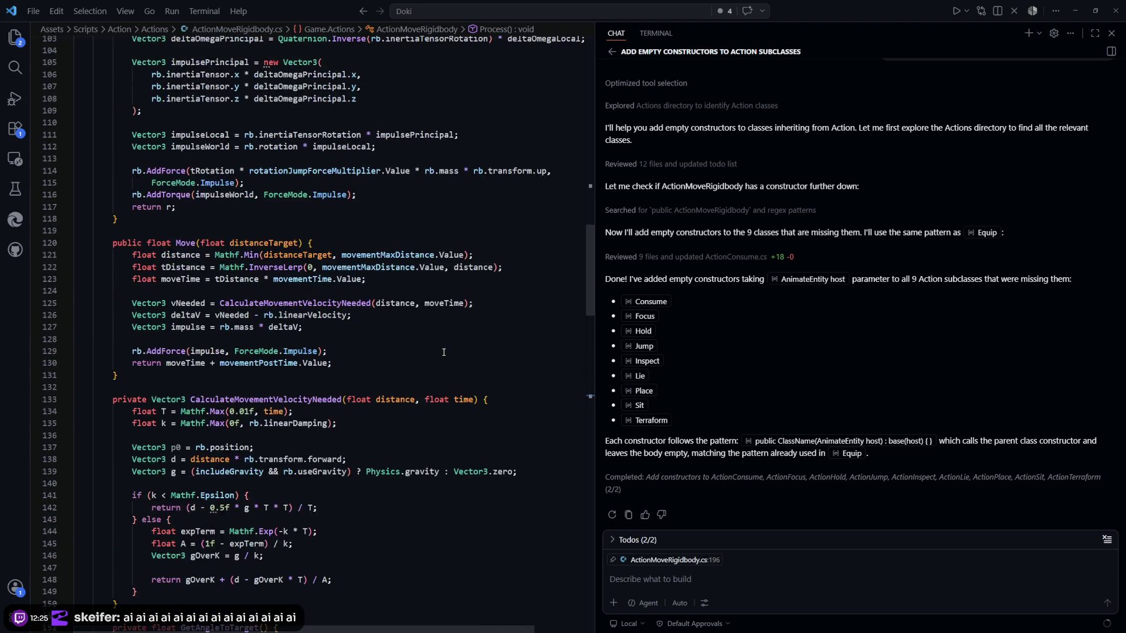
pyautogui.scroll(8, 444, 352)
pyautogui.scroll(-13, 444, 352)
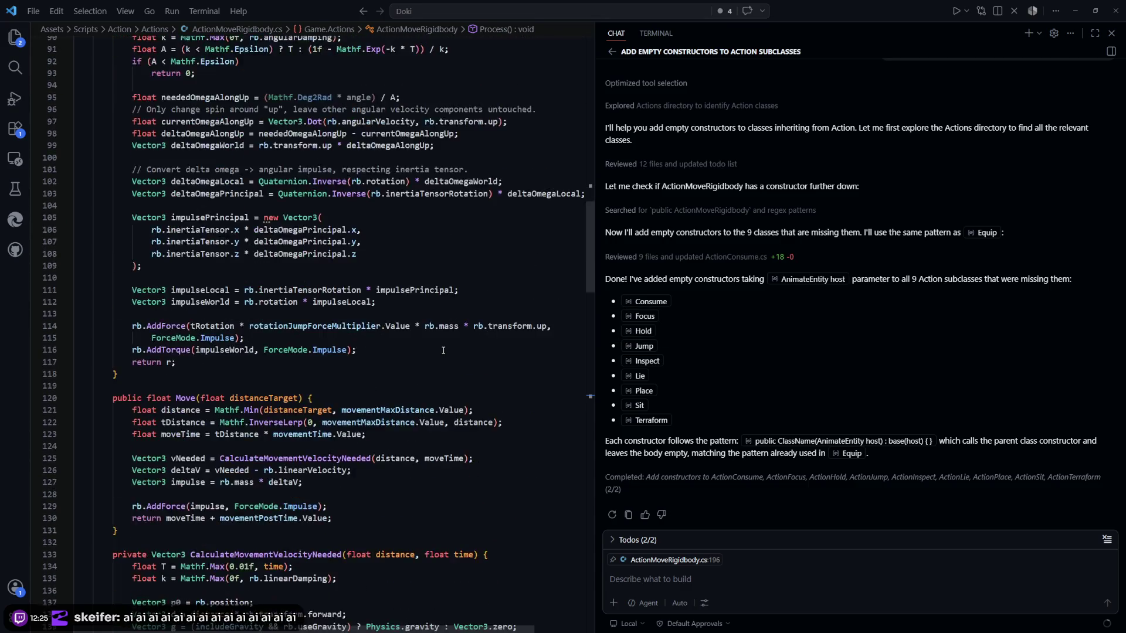
pyautogui.scroll(-17, 444, 350)
pyautogui.click(442, 387)
pyautogui.click(347, 315)
pyautogui.doubleClick(347, 315)
pyautogui.hotkey('alt', 'Tab')
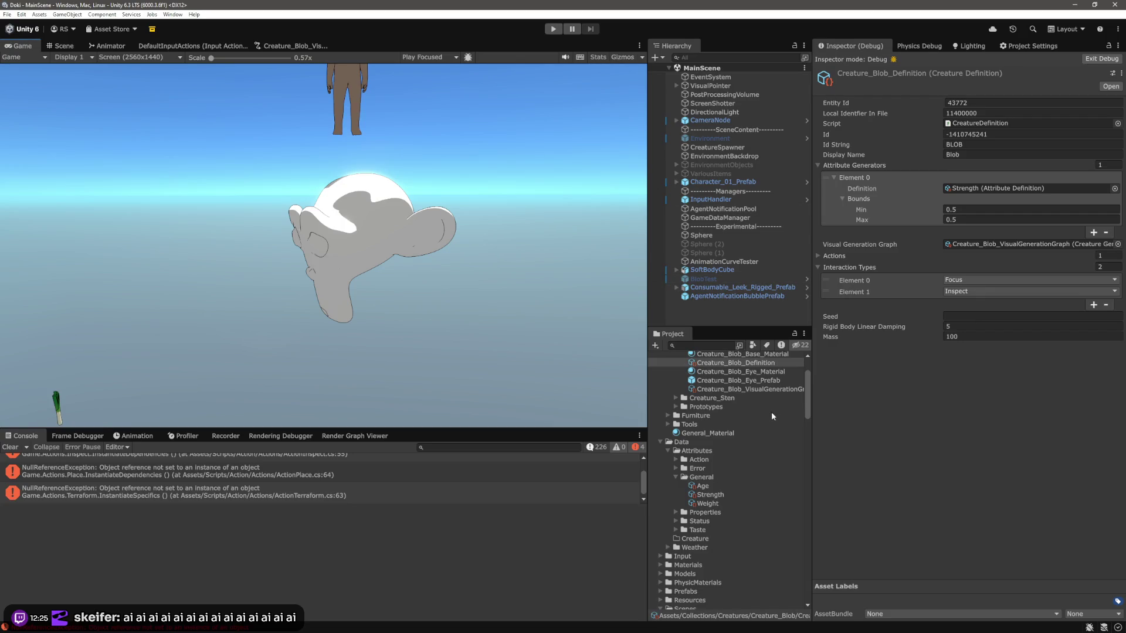
# Step: Expand the Blob definition's Actions list and scroll through its range values
pyautogui.scroll(4, 773, 415)
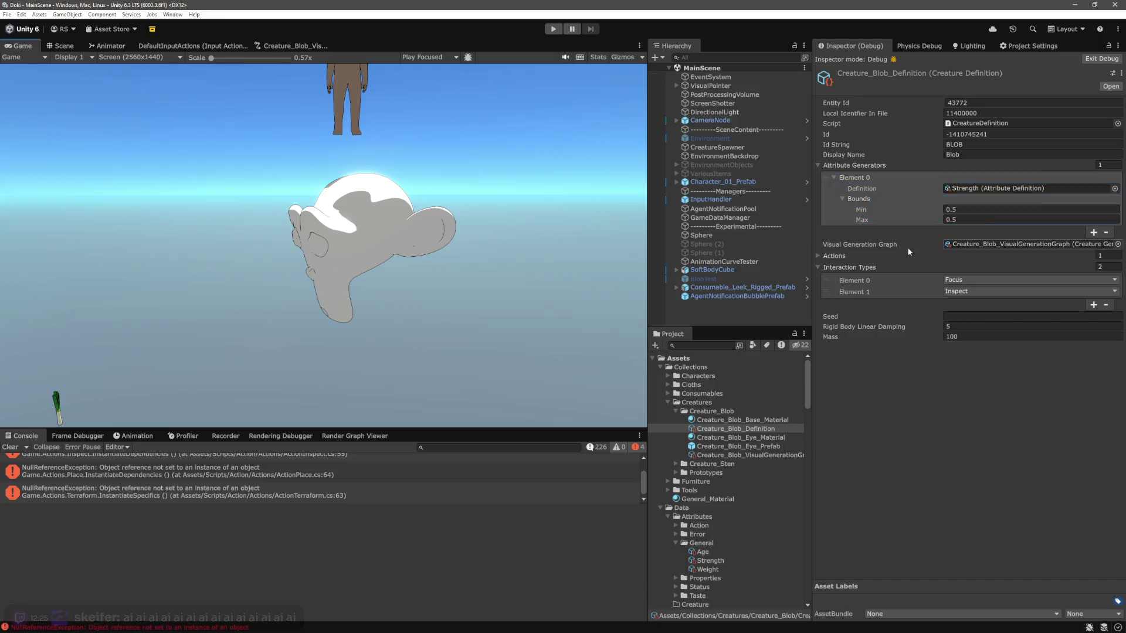
pyautogui.click(842, 256)
pyautogui.scroll(-1, 895, 232)
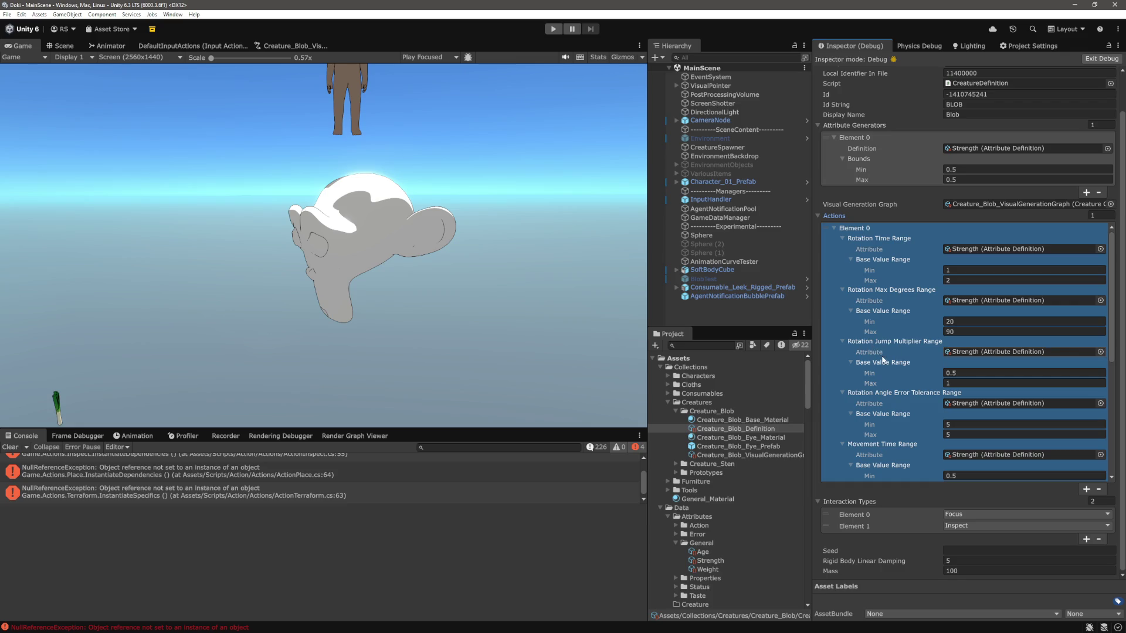
pyautogui.scroll(-1, 921, 363)
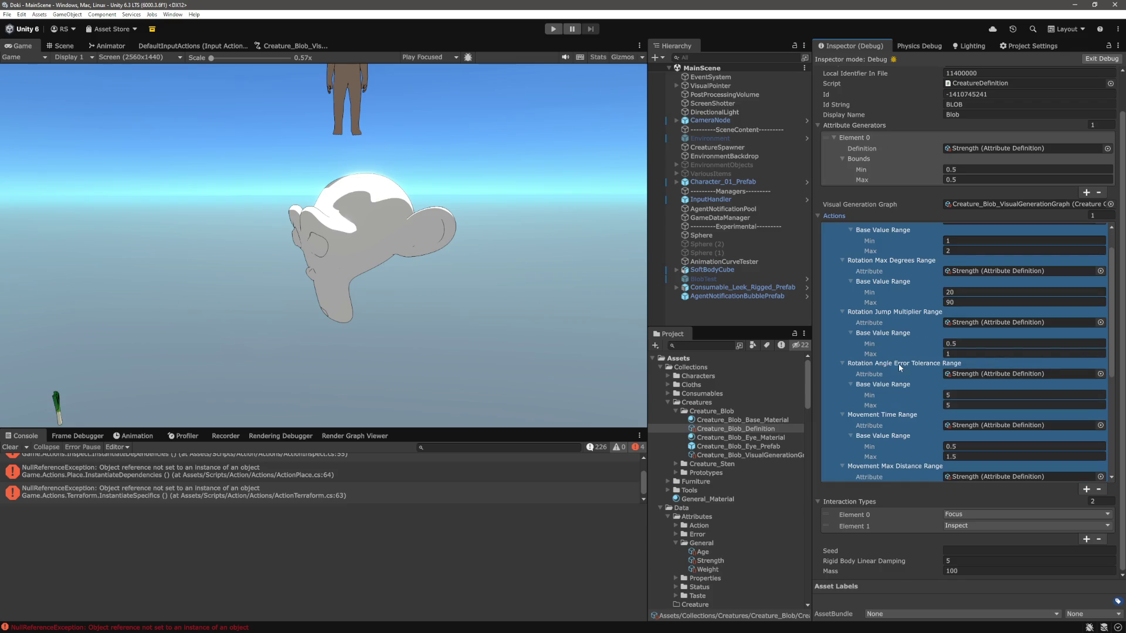
pyautogui.scroll(-1, 885, 363)
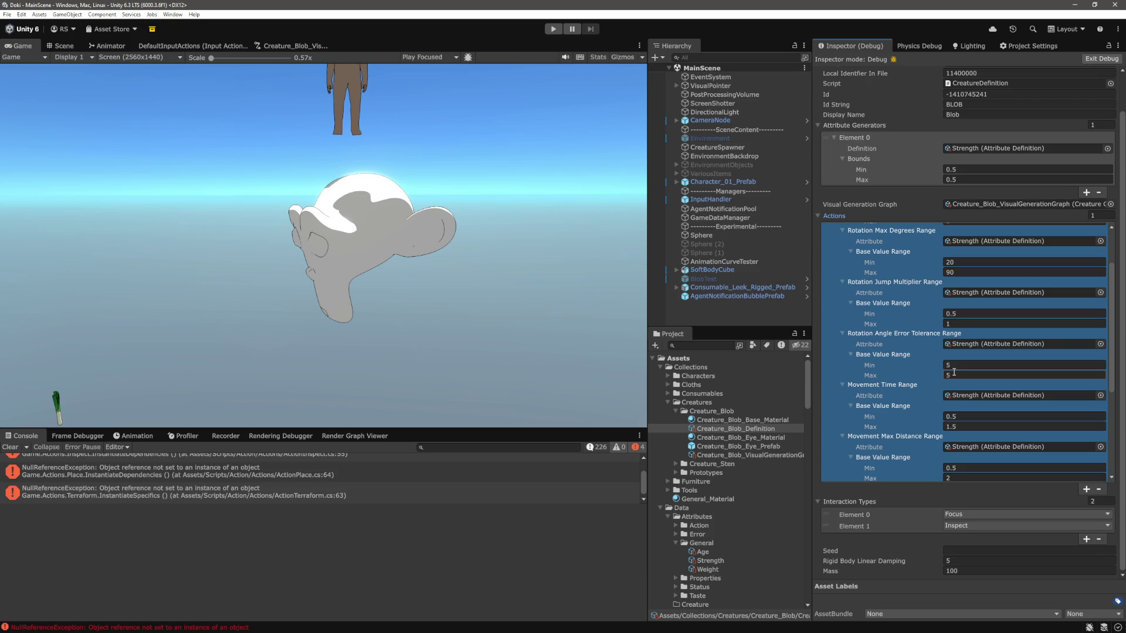
# Step: Back in VS Code, highlight rotationAngleErrorTolerance.Value on line 194, then move to line 195
pyautogui.hotkey('alt', 'Tab')
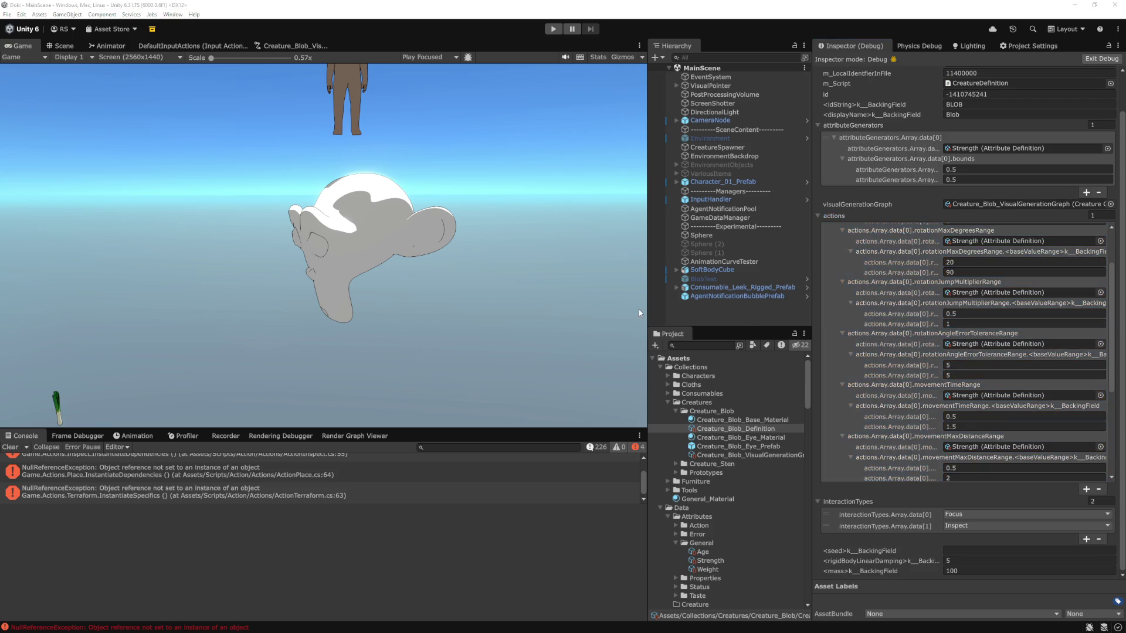
pyautogui.moveTo(397, 311); pyautogui.dragTo(244, 318)
pyautogui.click(241, 322)
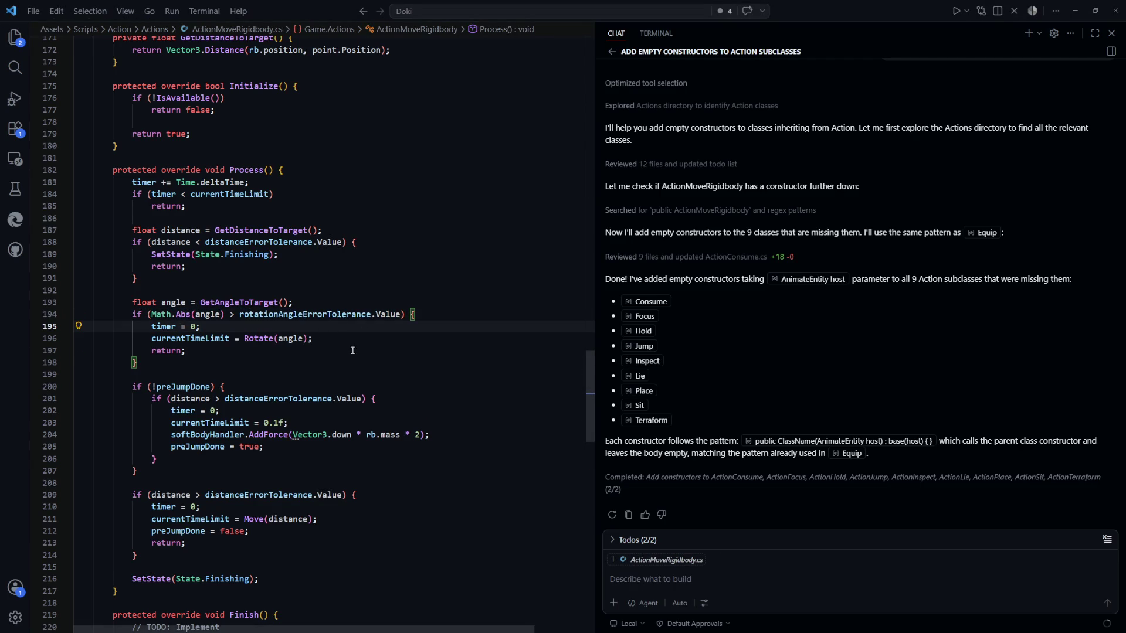
# Step: Jump to the Rotate method's definition and inspect the Abs(angleTarget) code on line 83
pyautogui.click(309, 368)
pyautogui.click(258, 366)
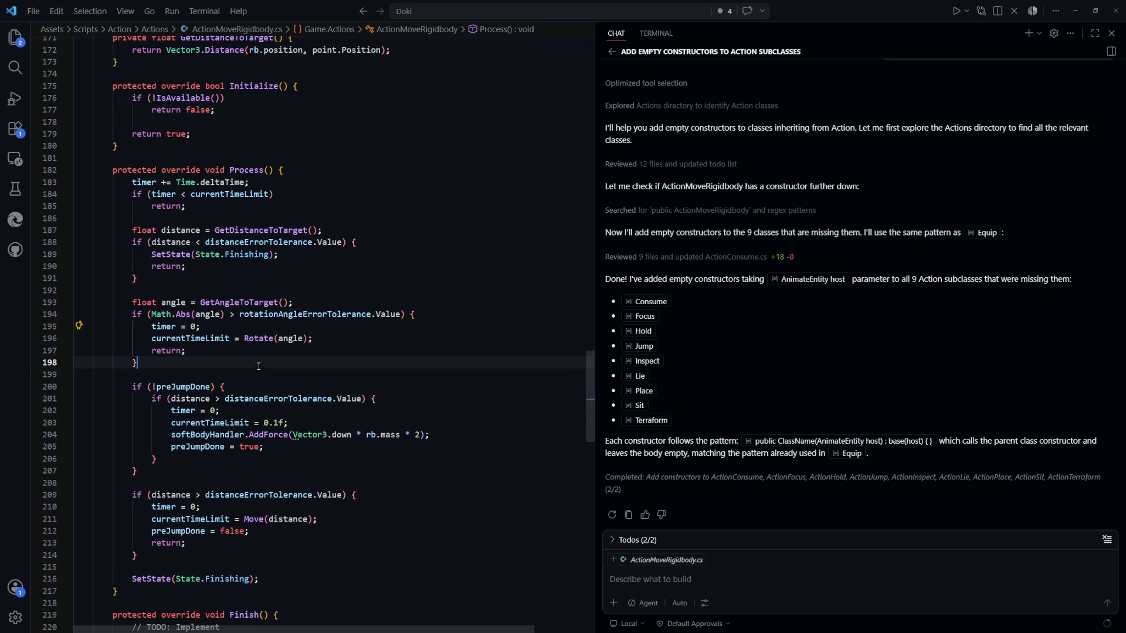
pyautogui.keyDown('ctrl'); pyautogui.click(267, 339); pyautogui.keyUp('ctrl')
pyautogui.click(410, 258)
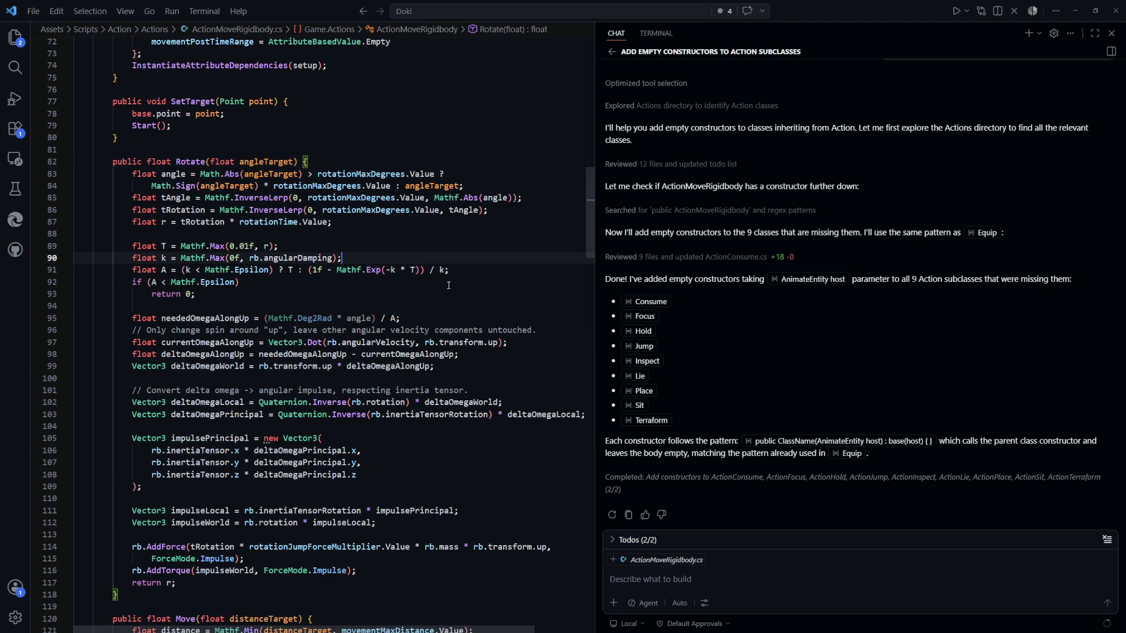
pyautogui.scroll(2, 449, 285)
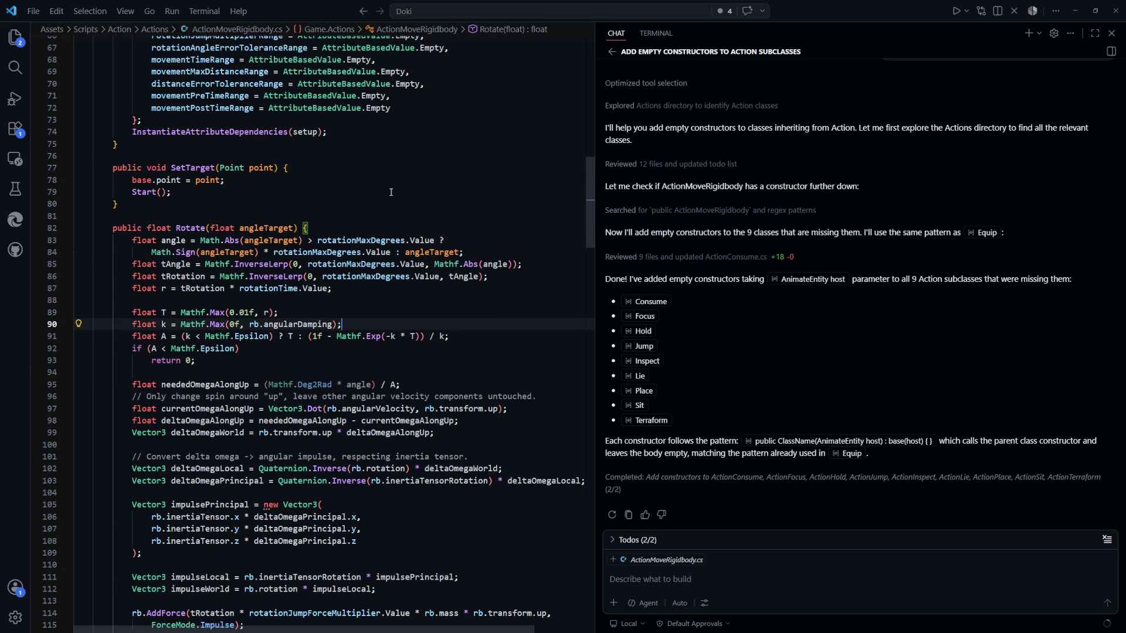
pyautogui.click(193, 192)
pyautogui.scroll(1, 243, 286)
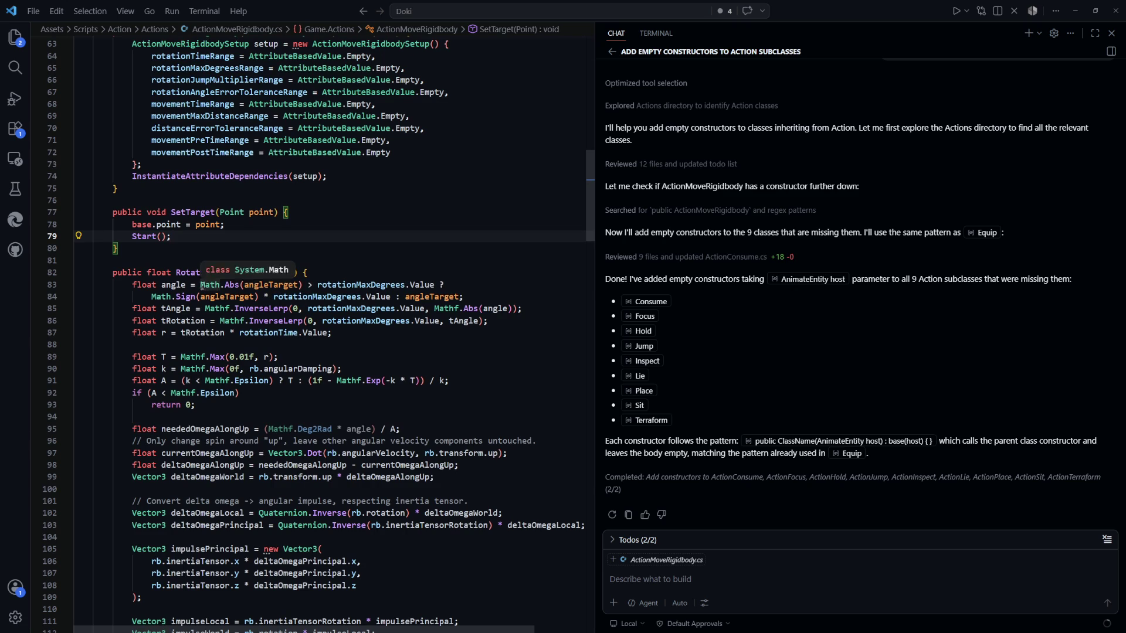
pyautogui.moveTo(220, 286); pyautogui.dragTo(302, 286)
pyautogui.click(368, 265)
# Step: Highlight the rotationMaxDegrees and Value usages in Rotate, then return to Unity
pyautogui.moveTo(587, 235)
pyautogui.mouseDown()
pyautogui.moveTo(596, 473)
pyautogui.moveTo(589, 424)
pyautogui.mouseUp()
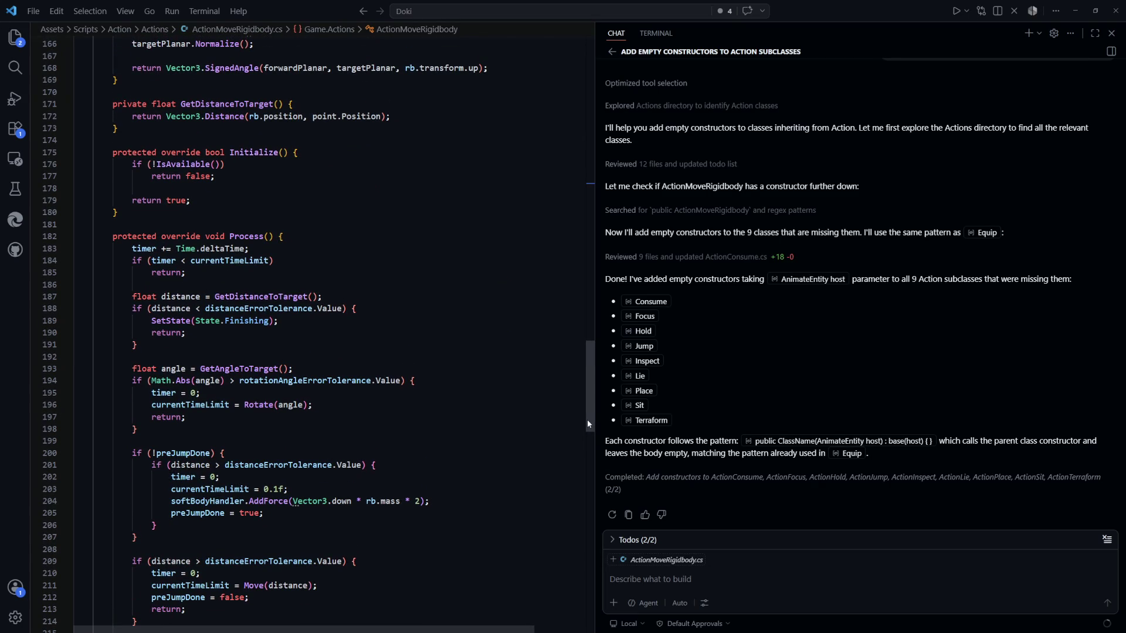
pyautogui.click(557, 356)
pyautogui.moveTo(590, 407); pyautogui.dragTo(616, 235)
pyautogui.click(462, 252)
pyautogui.click(386, 184)
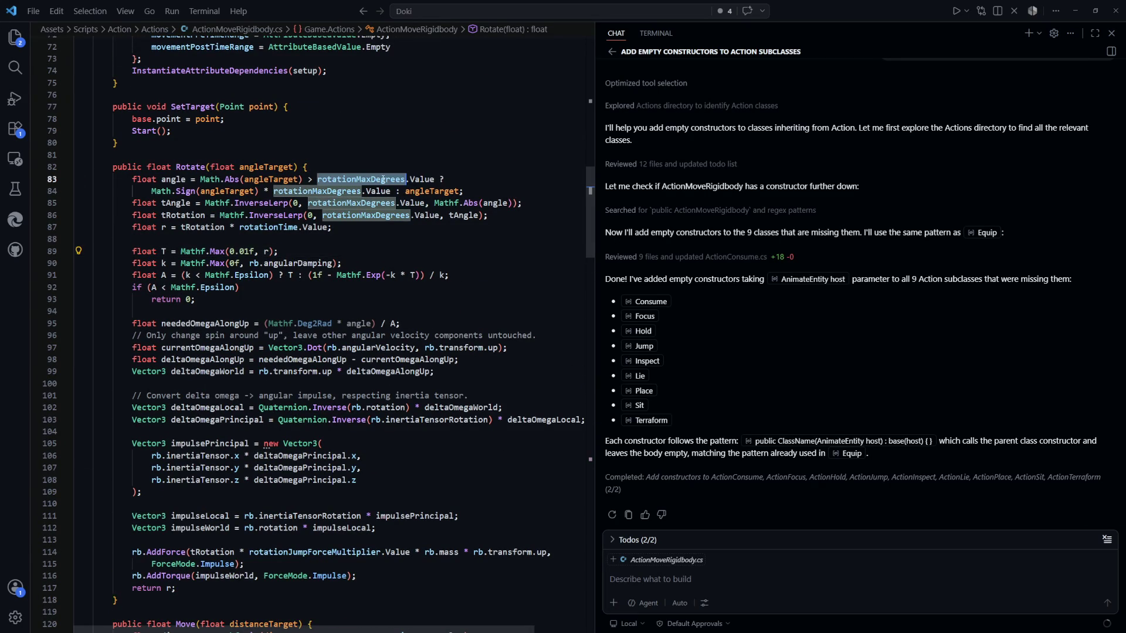
pyautogui.scroll(3, 363, 264)
pyautogui.press('Up')
pyautogui.press('Up')
pyautogui.press('Up')
pyautogui.scroll(-1, 359, 283)
pyautogui.click(436, 245)
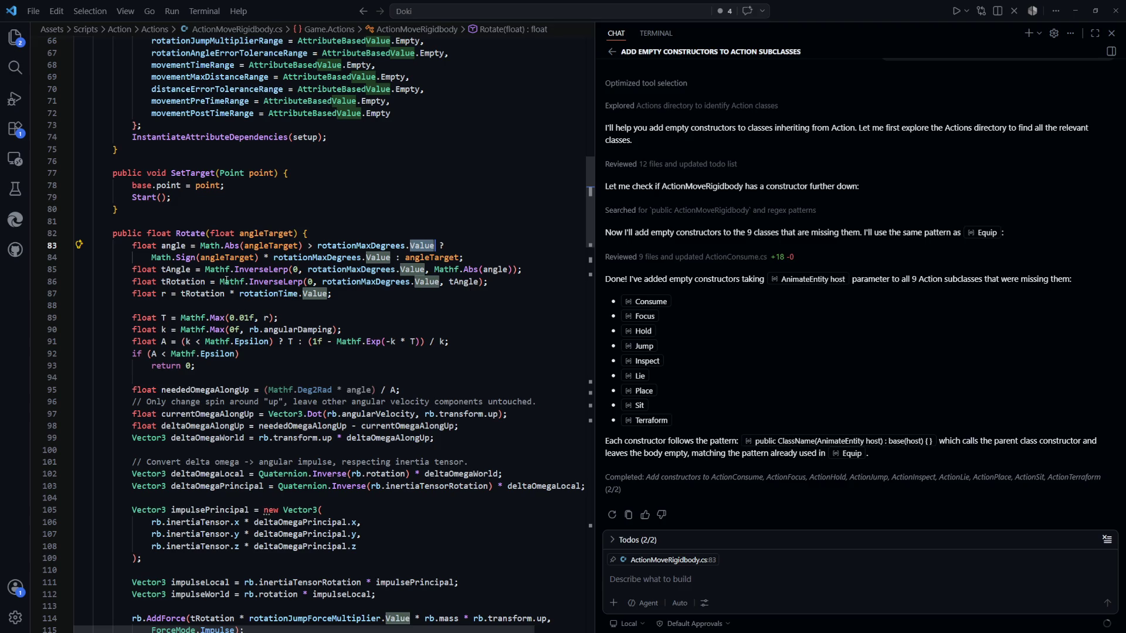
pyautogui.hotkey('alt', 'Tab')
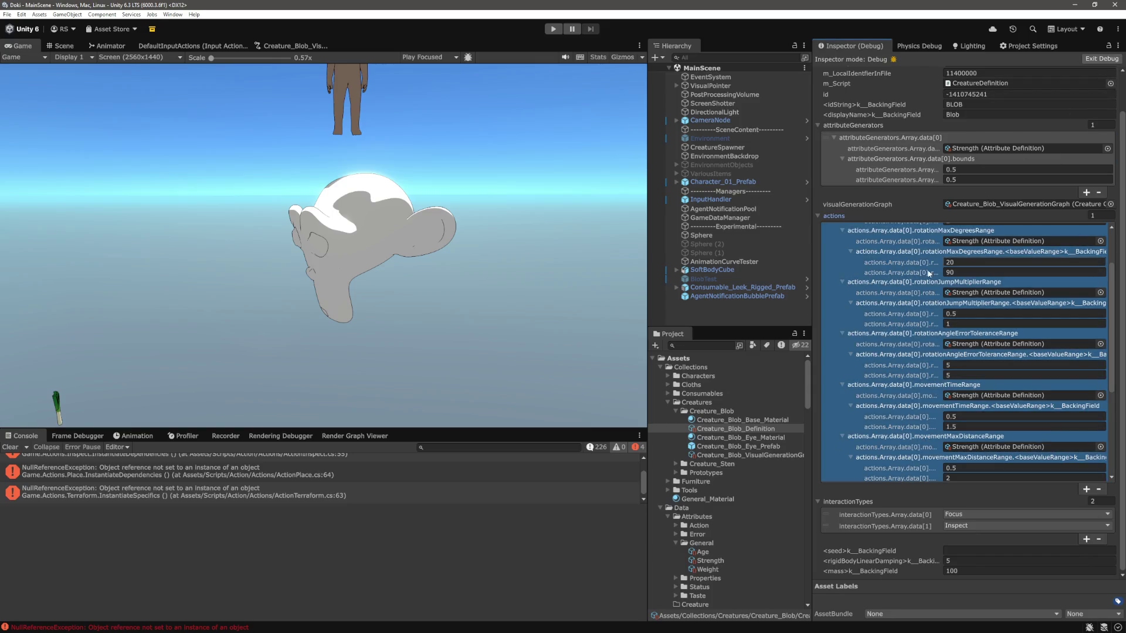
# Step: Switch the Blob definition's Inspector from Debug to Normal view, scroll up, and return to VS Code
pyautogui.click(904, 196)
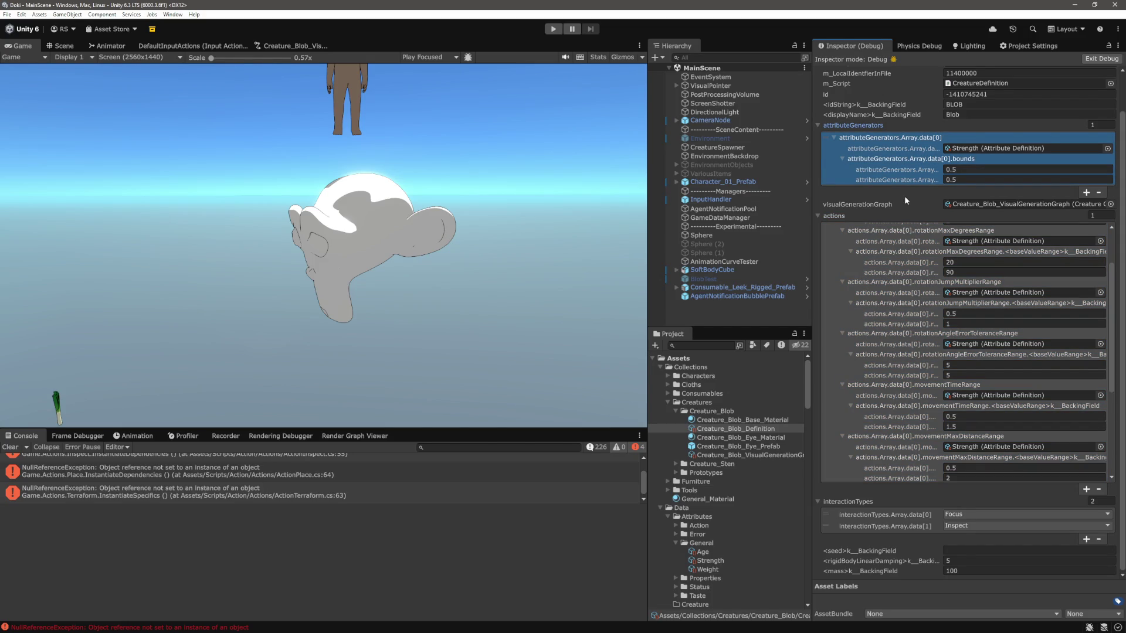
pyautogui.click(1118, 46)
pyautogui.click(1023, 78)
pyautogui.scroll(4, 917, 382)
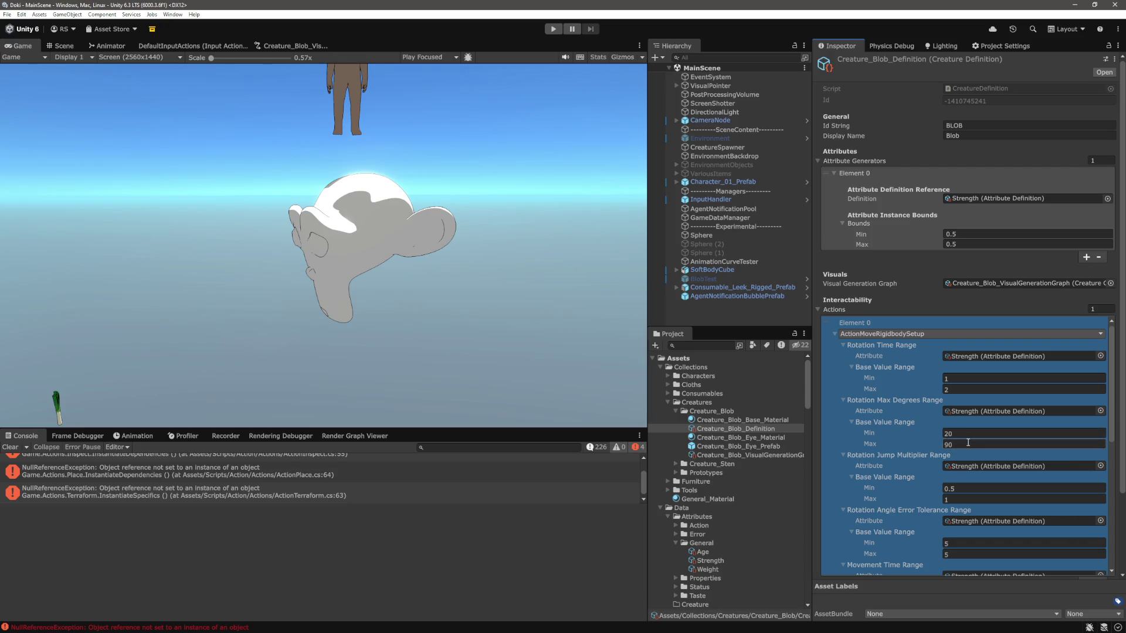
pyautogui.hotkey('alt', 'Tab')
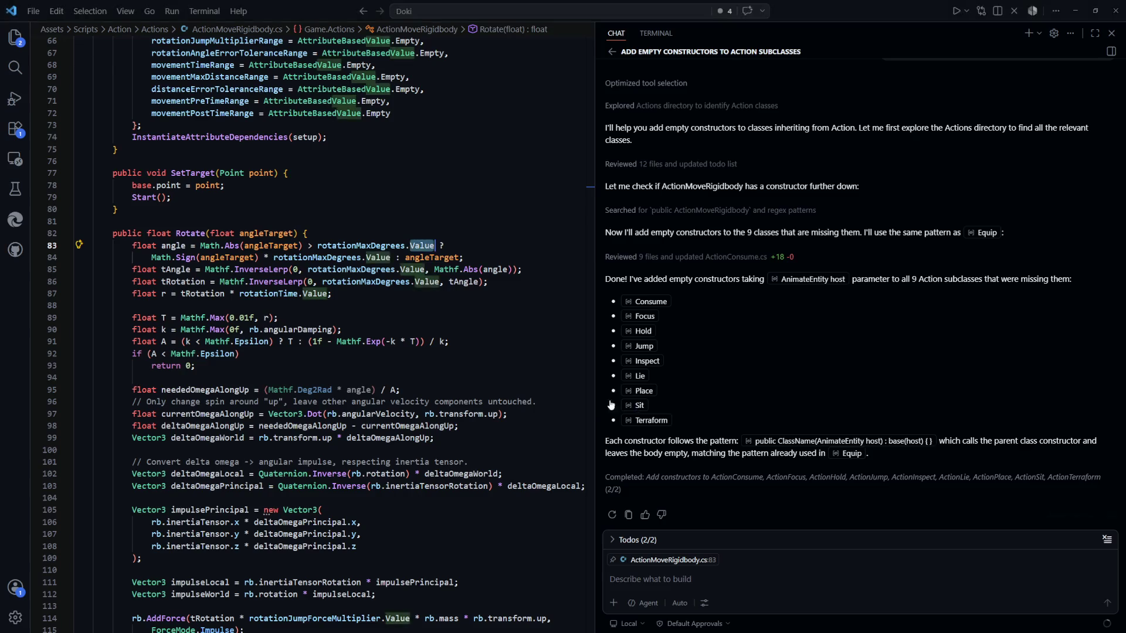
# Step: Trace angleTarget and the Mathf.Abs(angle) clamping against rotationMaxDegrees on lines 83–85
pyautogui.click(266, 245)
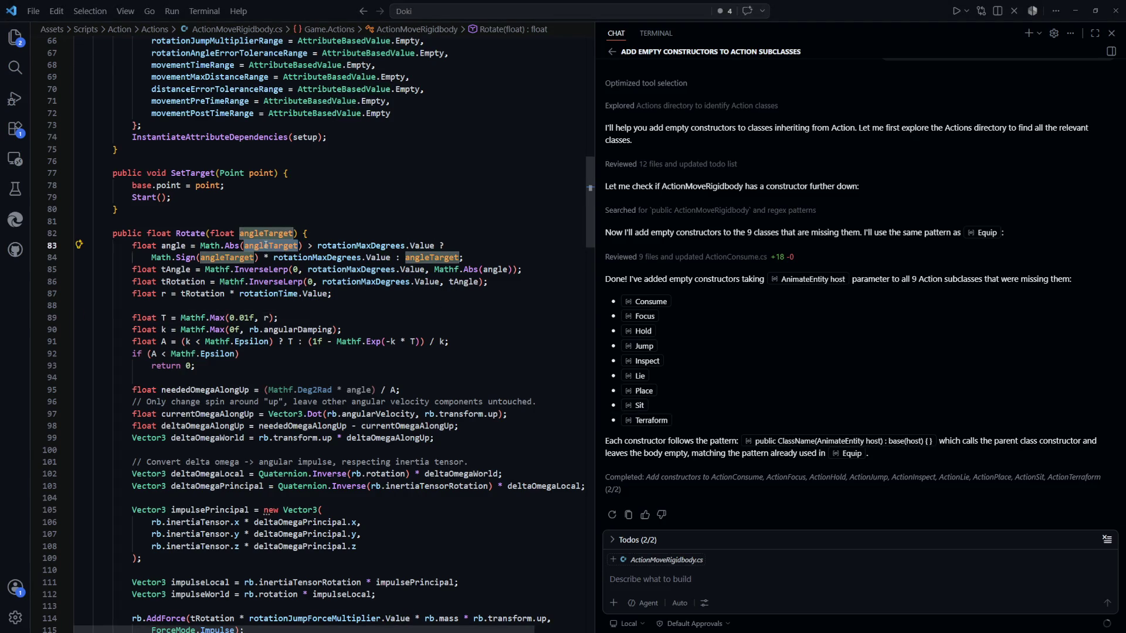
pyautogui.click(381, 322)
pyautogui.press('Up')
pyautogui.press('Up')
pyautogui.press('Up')
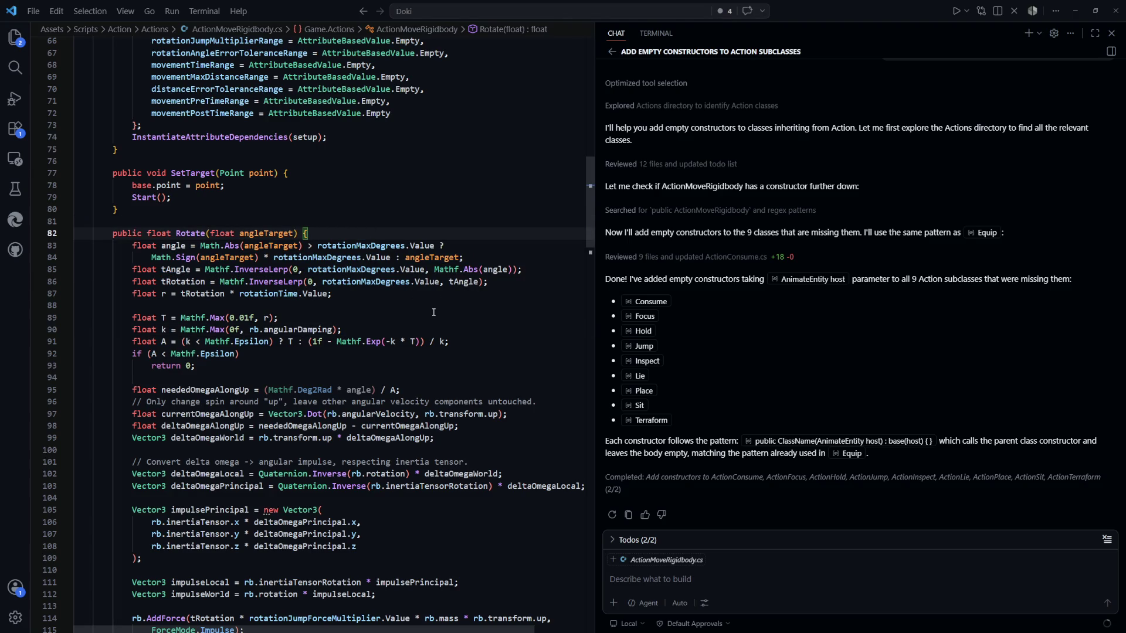
pyautogui.click(429, 320)
pyautogui.press('Up')
pyautogui.press('Up')
pyautogui.press('Up')
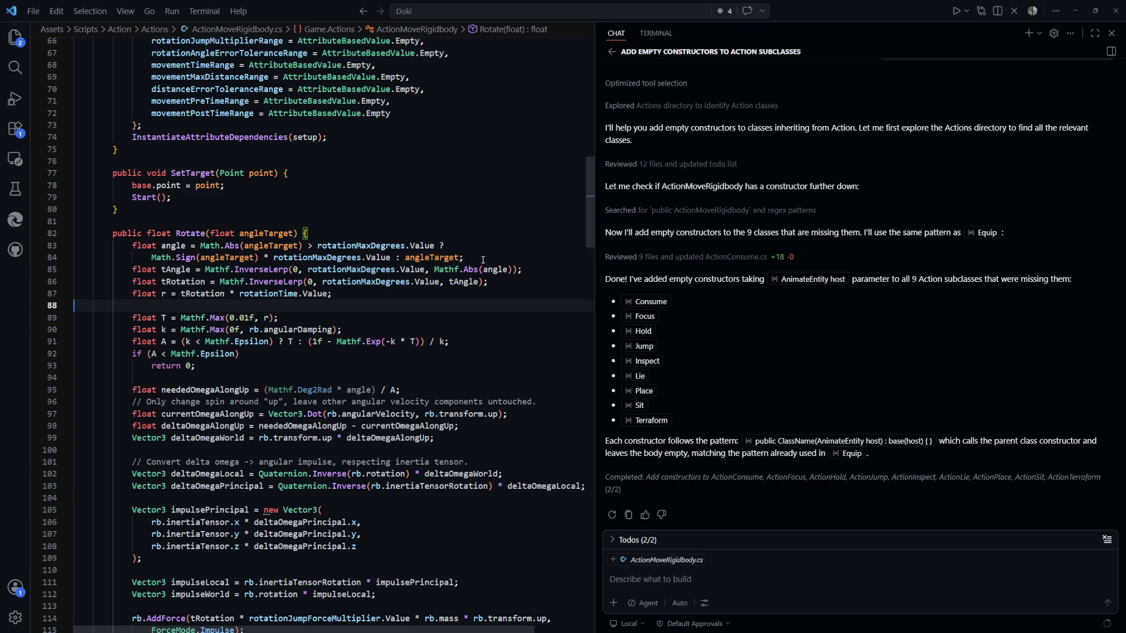
pyautogui.moveTo(465, 257); pyautogui.dragTo(180, 258)
pyautogui.click(270, 318)
pyautogui.moveTo(522, 270); pyautogui.dragTo(454, 270)
pyautogui.click(434, 318)
pyautogui.click(352, 270)
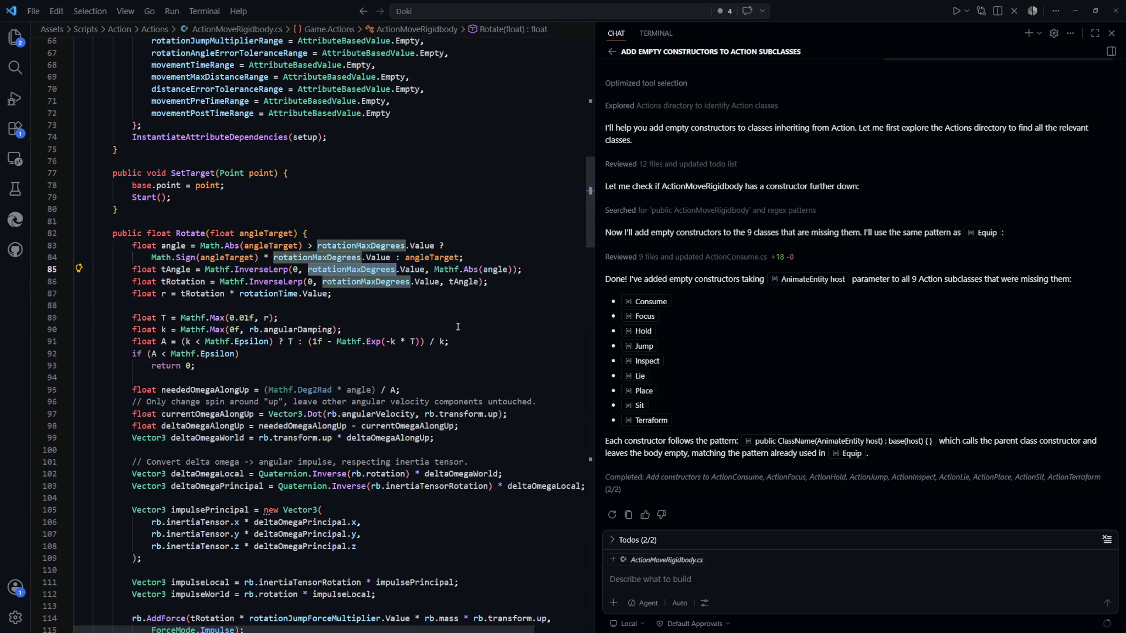
pyautogui.click(438, 317)
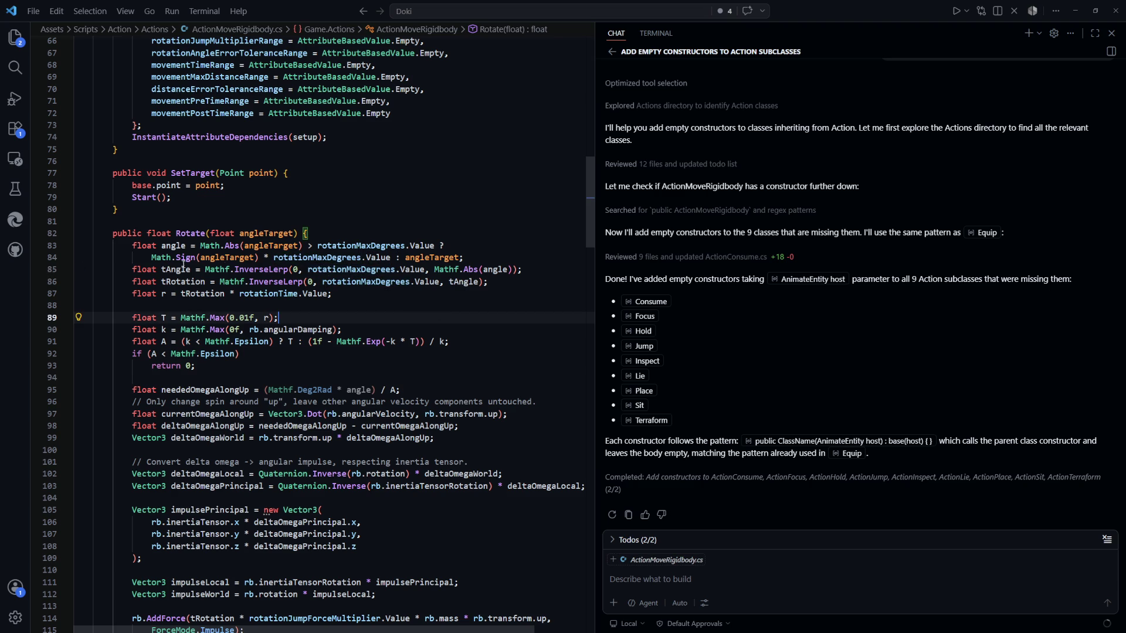
pyautogui.moveTo(517, 270); pyautogui.dragTo(415, 269)
pyautogui.click(352, 317)
# Step: Examine the tRotation and tRotation * rotationTime.Value calculations on lines 86–87, then return to Unity
pyautogui.moveTo(499, 285); pyautogui.dragTo(160, 282)
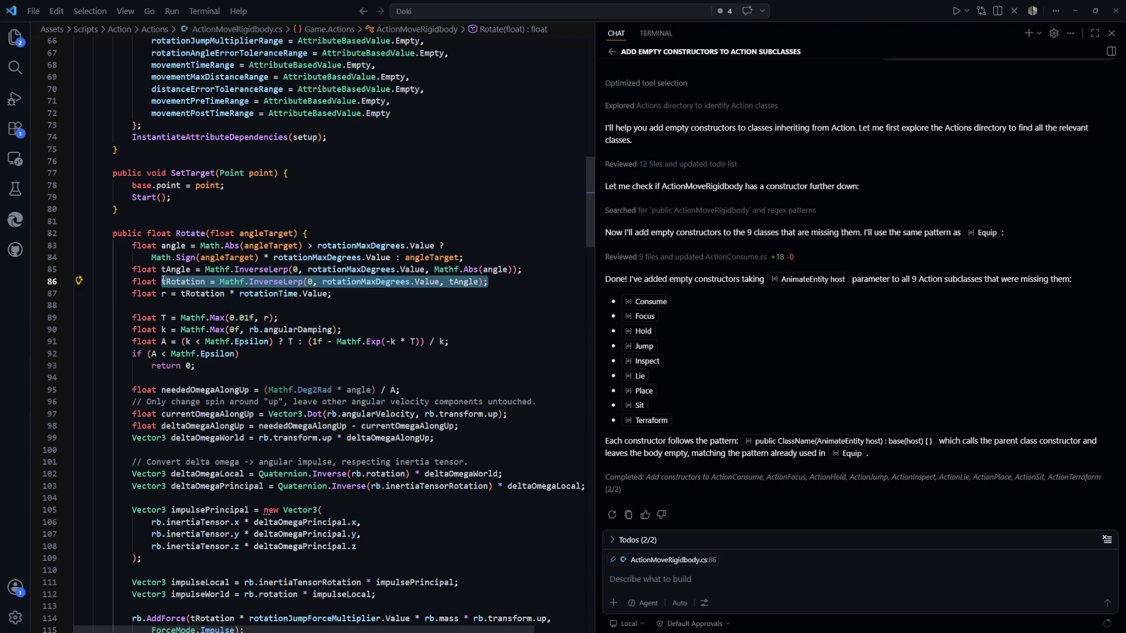
pyautogui.press('Down')
pyautogui.press('Down')
pyautogui.doubleClick(400, 284)
pyautogui.doubleClick(479, 282)
pyautogui.press('Down')
pyautogui.press('Down')
pyautogui.press('Down')
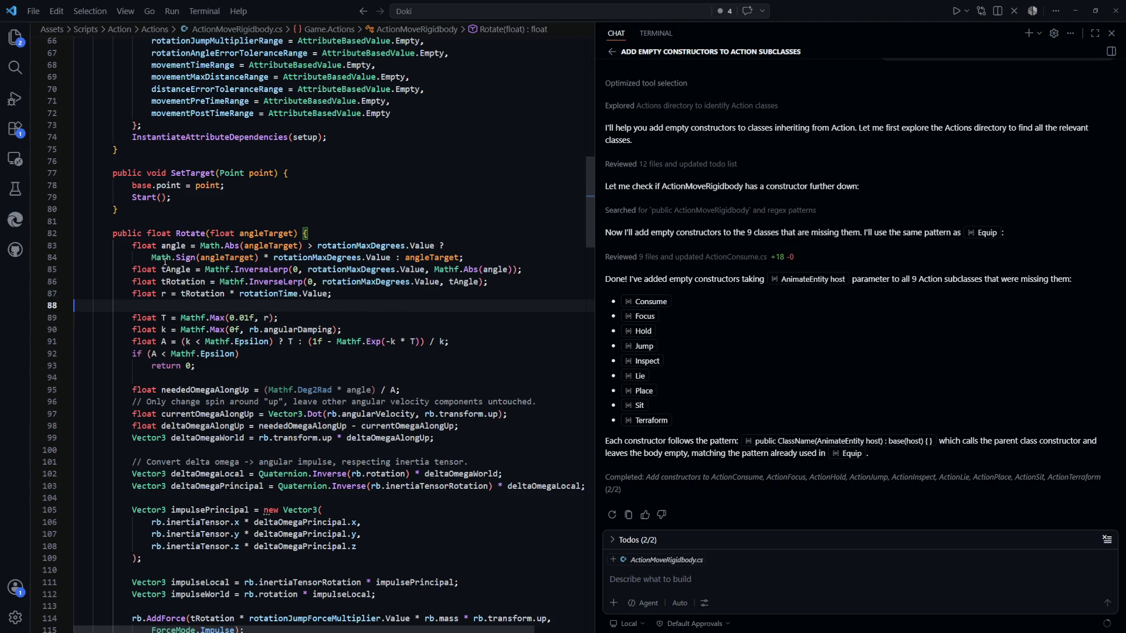
pyautogui.moveTo(498, 281); pyautogui.dragTo(214, 282)
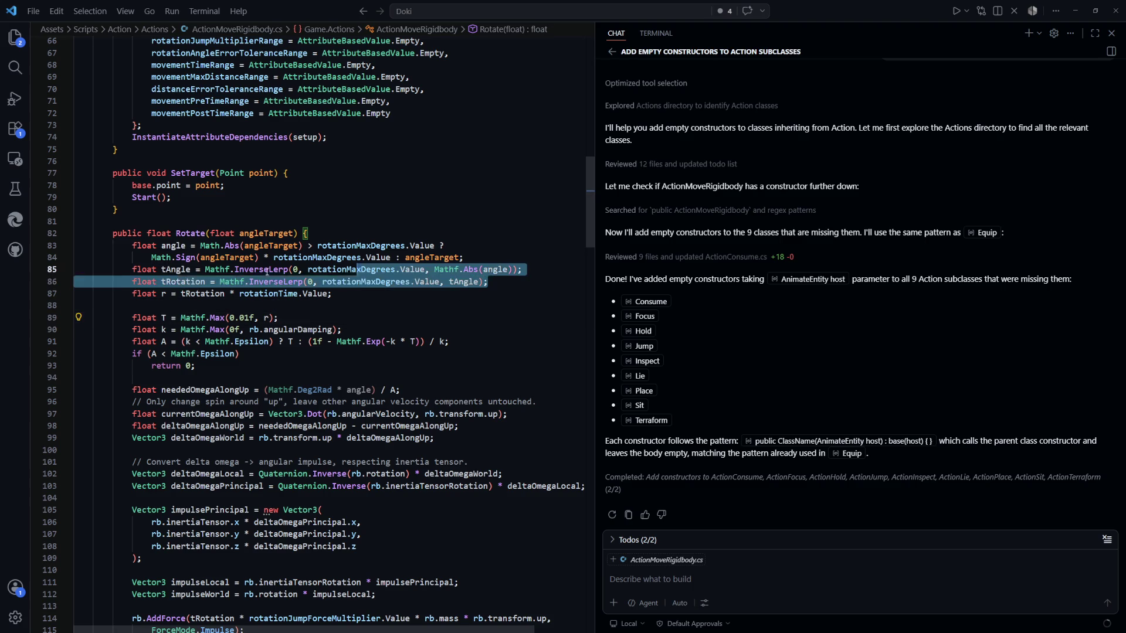
pyautogui.moveTo(332, 294); pyautogui.dragTo(187, 293)
pyautogui.click(188, 293)
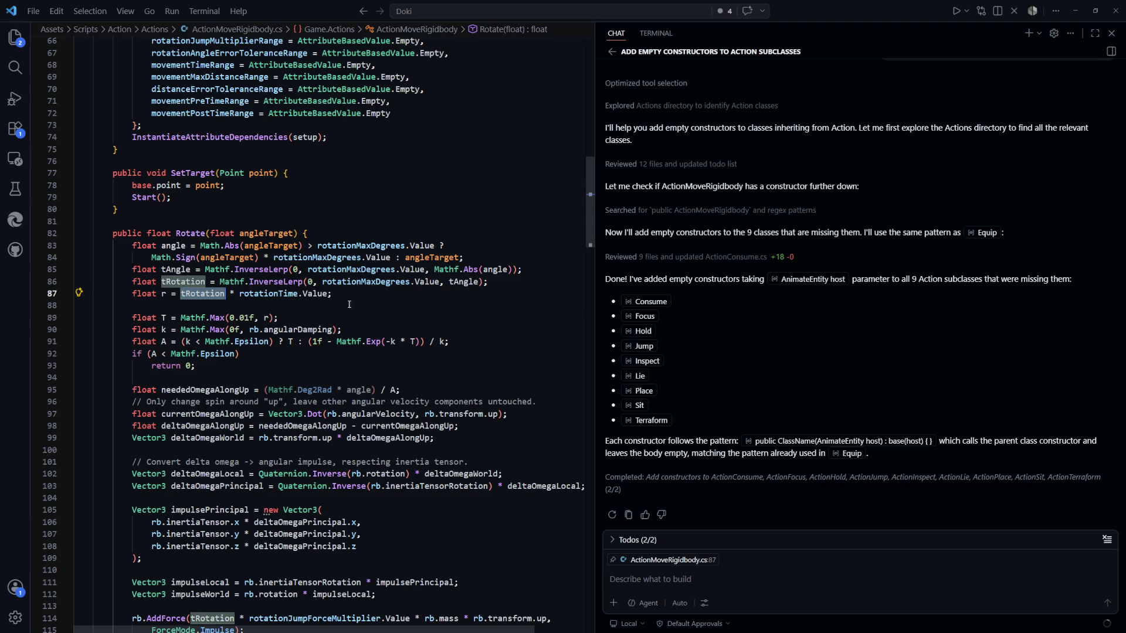
pyautogui.hotkey('ctrl', 'Right')
pyautogui.hotkey('ctrl', 'Right')
pyautogui.hotkey('alt', 'Tab')
pyautogui.scroll(-2, 960, 396)
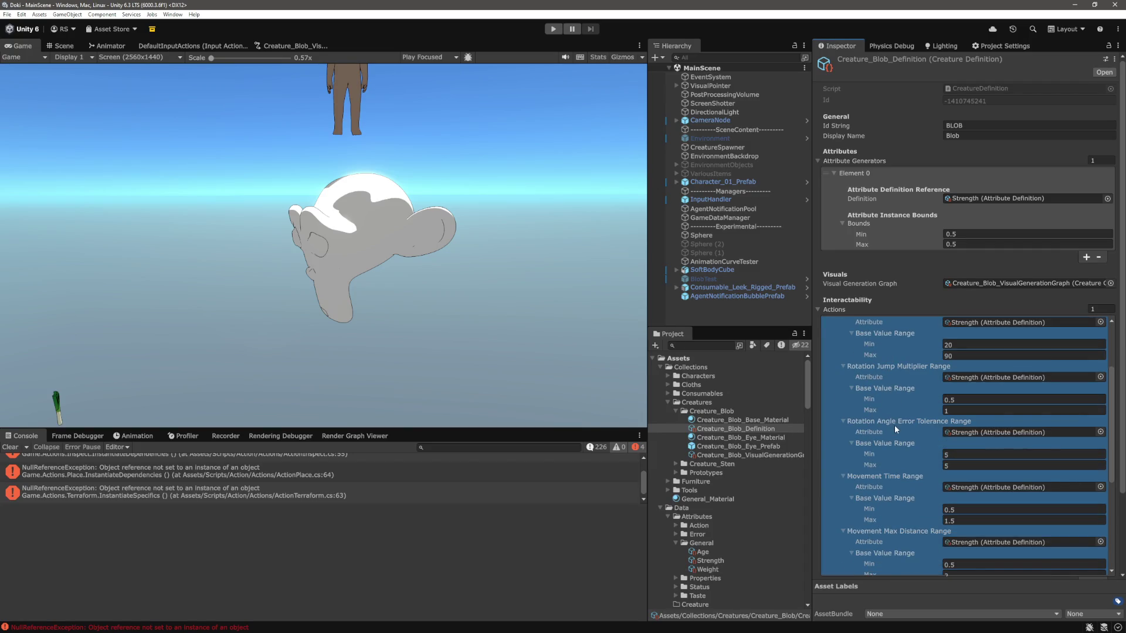
# Step: Scroll back up the Blob's action ranges in the Inspector, then return to ActionMoveRigidbody.cs
pyautogui.scroll(1, 895, 424)
pyautogui.scroll(2, 895, 431)
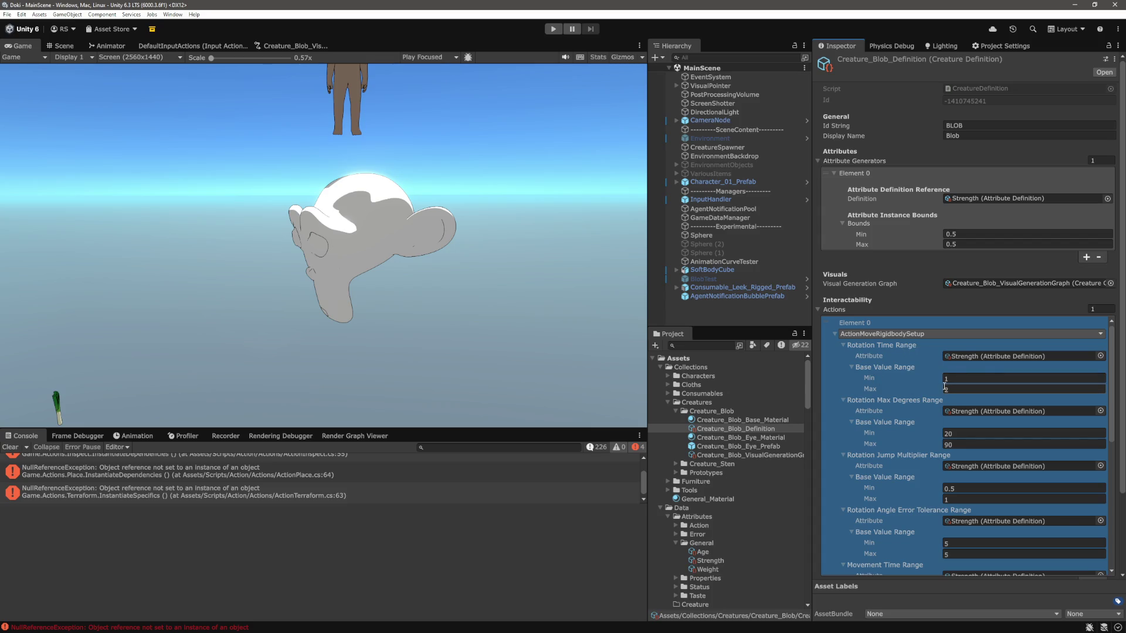
pyautogui.hotkey('alt', 'Tab')
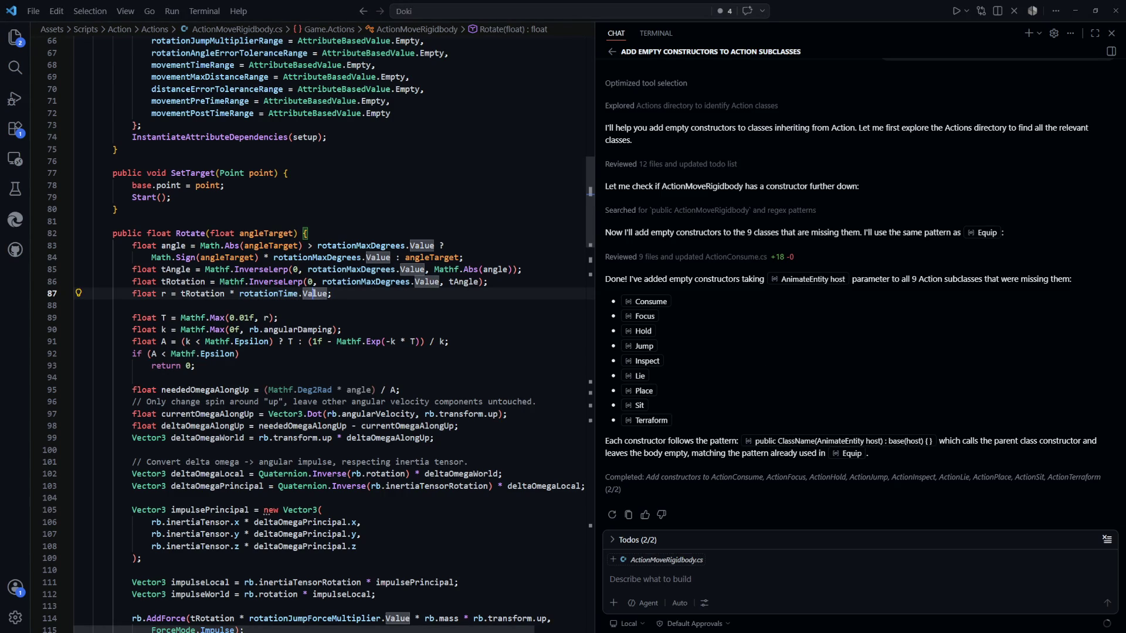
# Step: Follow Value to CalculateValue, Range.cs's Lerp, and the LocalNormalizedValue definition in AttributeInstance.cs
pyautogui.keyDown('ctrl'); pyautogui.click(316, 293); pyautogui.keyUp('ctrl')
pyautogui.doubleClick(233, 256)
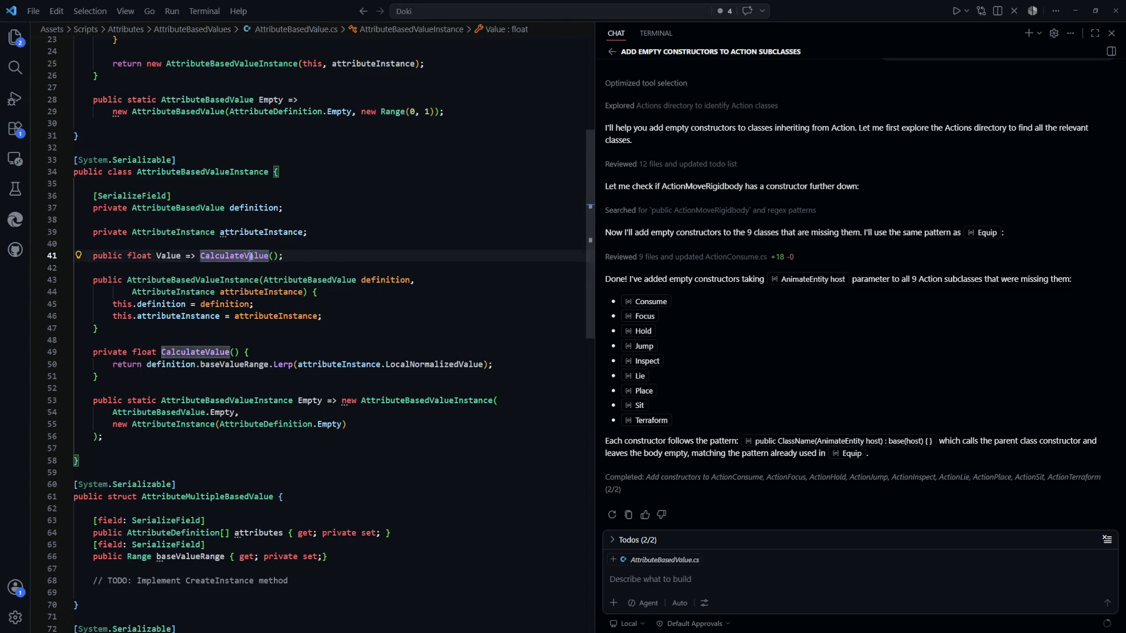
pyautogui.keyDown('ctrl'); pyautogui.click(284, 365); pyautogui.keyUp('ctrl')
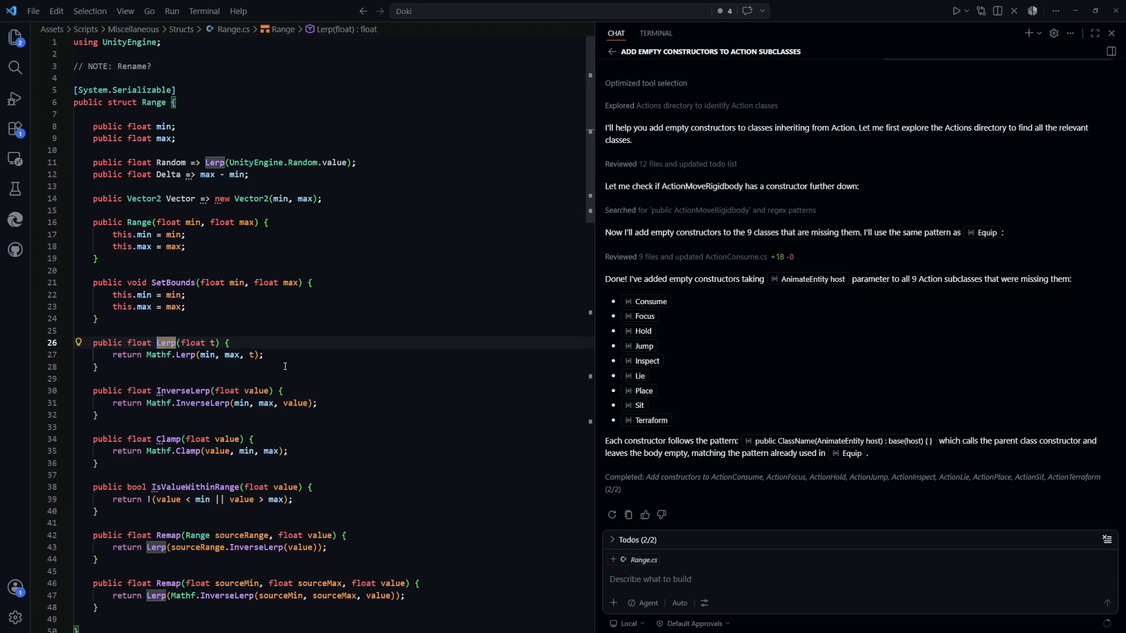
pyautogui.hotkey('ctrl', 'Tab')
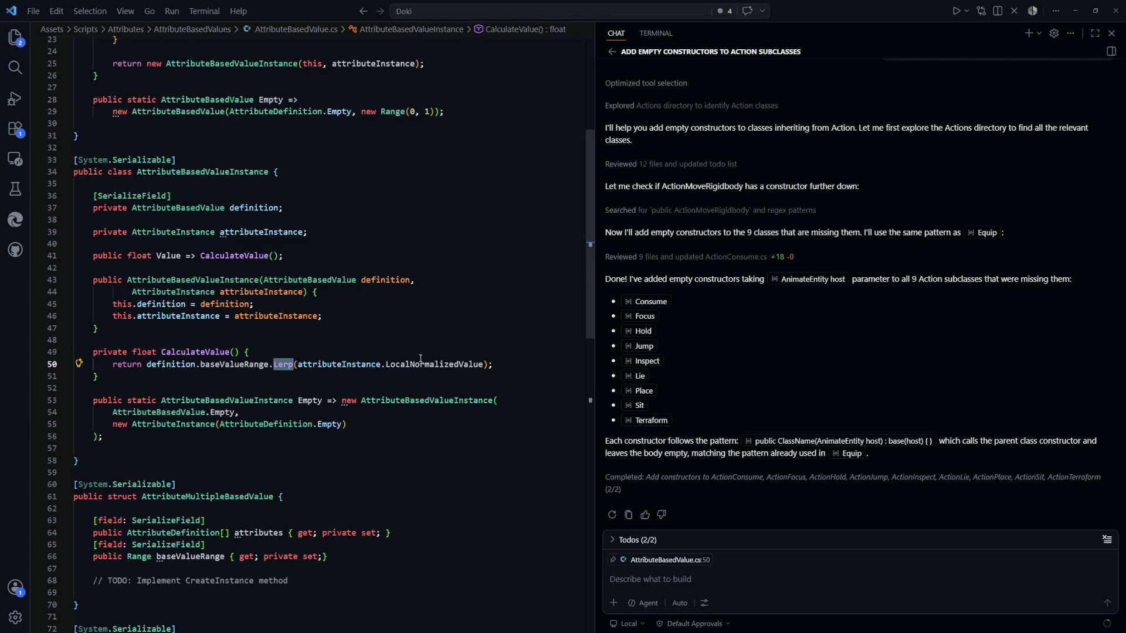
pyautogui.hotkey('shift', 'alt', 'Right')
pyautogui.hotkey('shift', 'alt', 'Right')
pyautogui.hotkey('shift', 'alt', 'Right')
pyautogui.keyDown('ctrl'); pyautogui.click(416, 365); pyautogui.keyUp('ctrl')
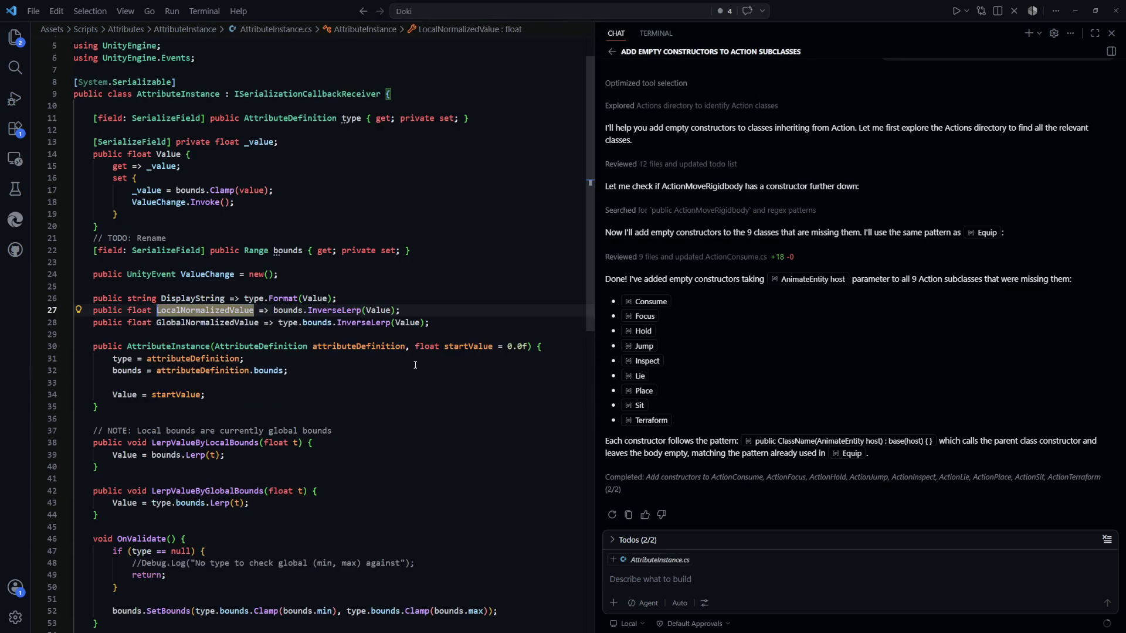
pyautogui.click(423, 304)
# Step: Inspect bounds.InverseLerp(Value) on line 27 and find LocalNormalizedValue's usages, then switch to ActionMoveRigidbody.cs
pyautogui.moveTo(403, 310); pyautogui.dragTo(272, 311)
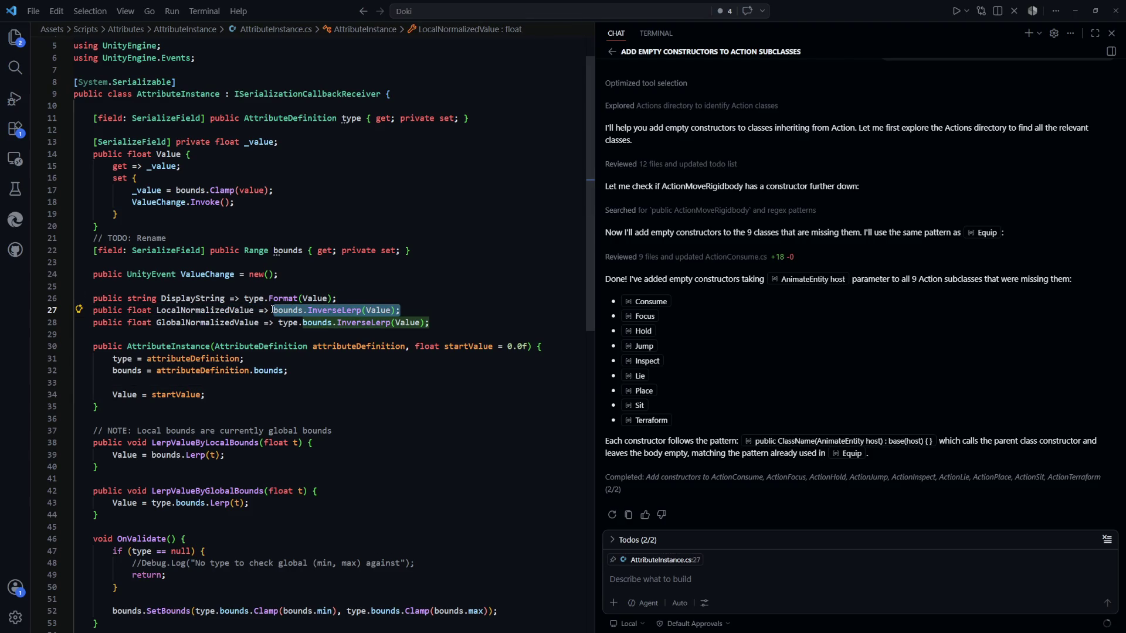
pyautogui.doubleClick(334, 310)
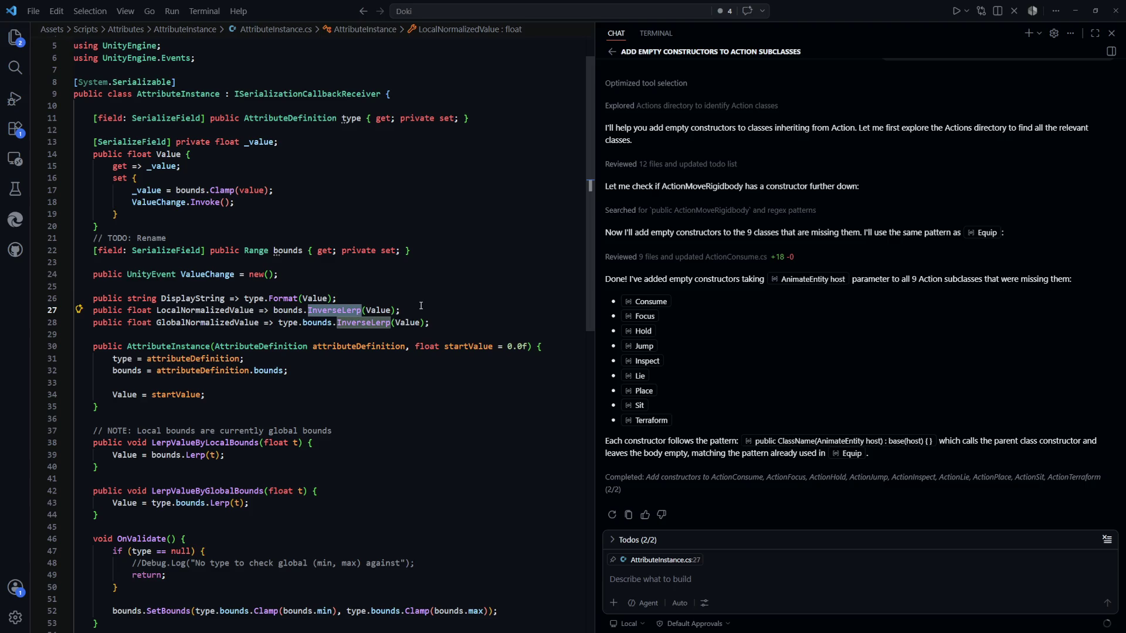
pyautogui.scroll(-5, 422, 305)
pyautogui.scroll(4, 421, 306)
pyautogui.click(427, 292)
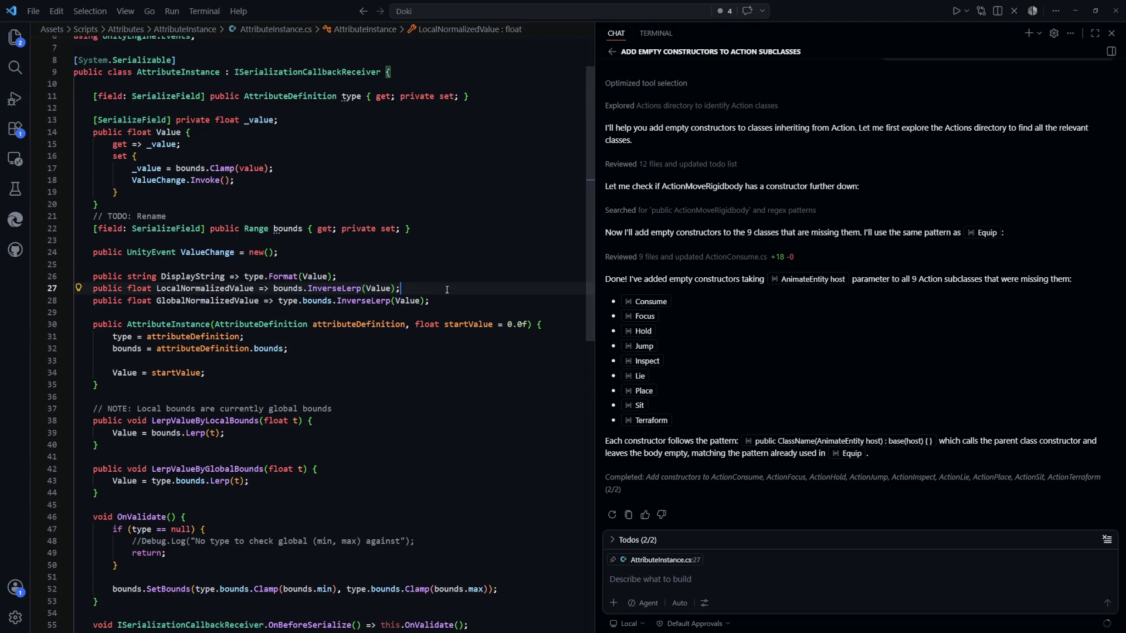
pyautogui.keyDown('ctrl'); pyautogui.click(204, 288); pyautogui.keyUp('ctrl')
pyautogui.click(461, 325)
pyautogui.hotkey('ctrl', 'Tab')
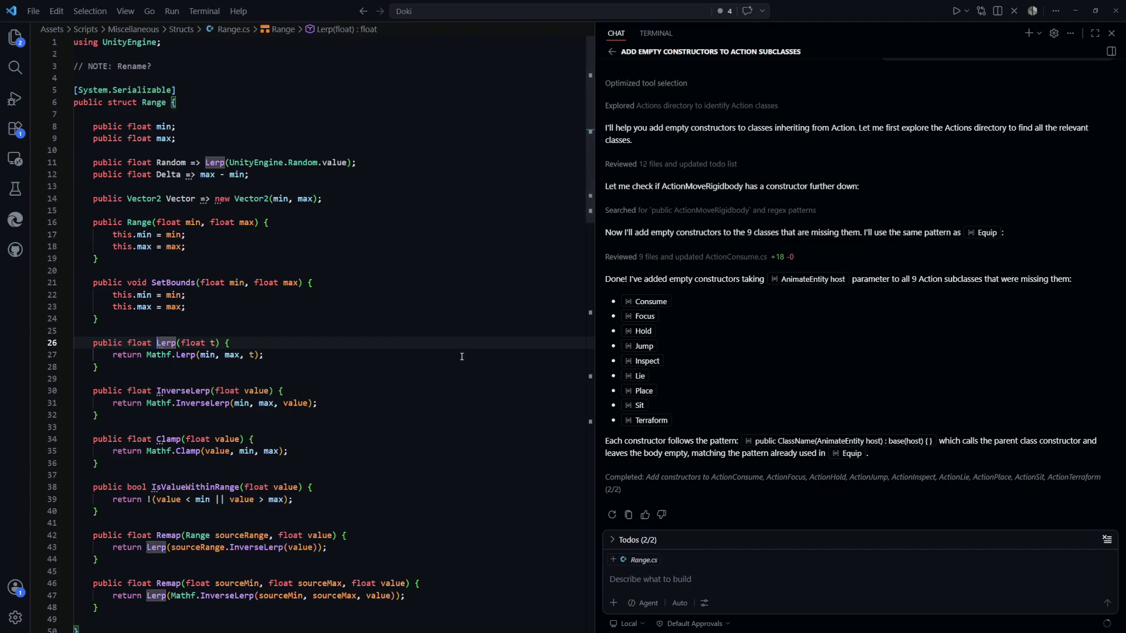
pyautogui.hotkey('ctrl', 'Tab')
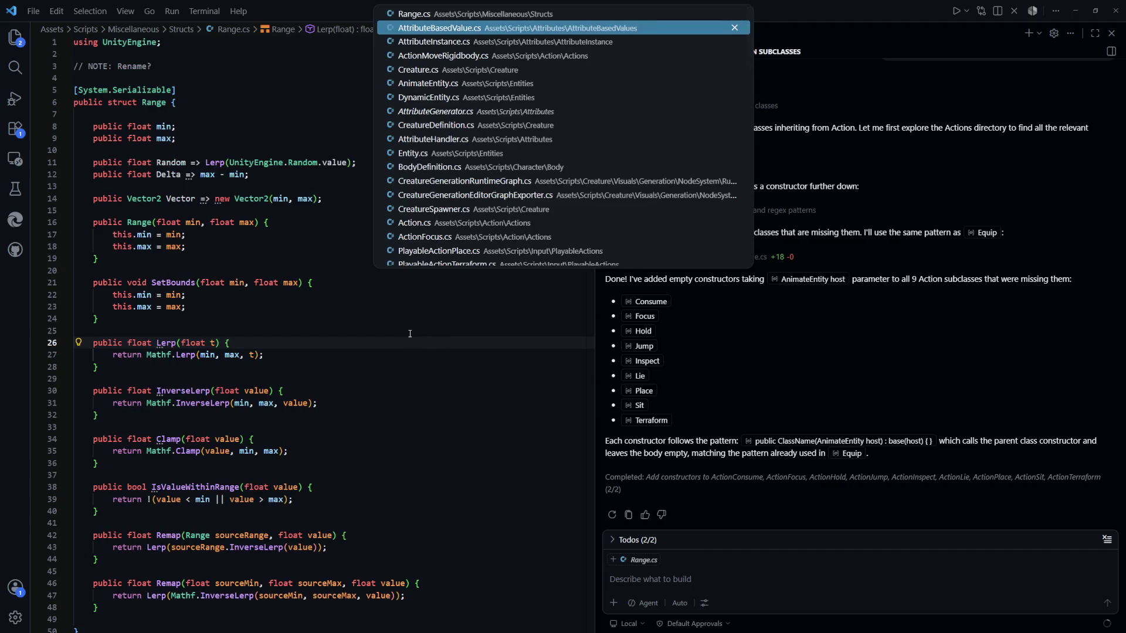
pyautogui.click(410, 334)
pyautogui.hotkey('ctrl', 'Tab')
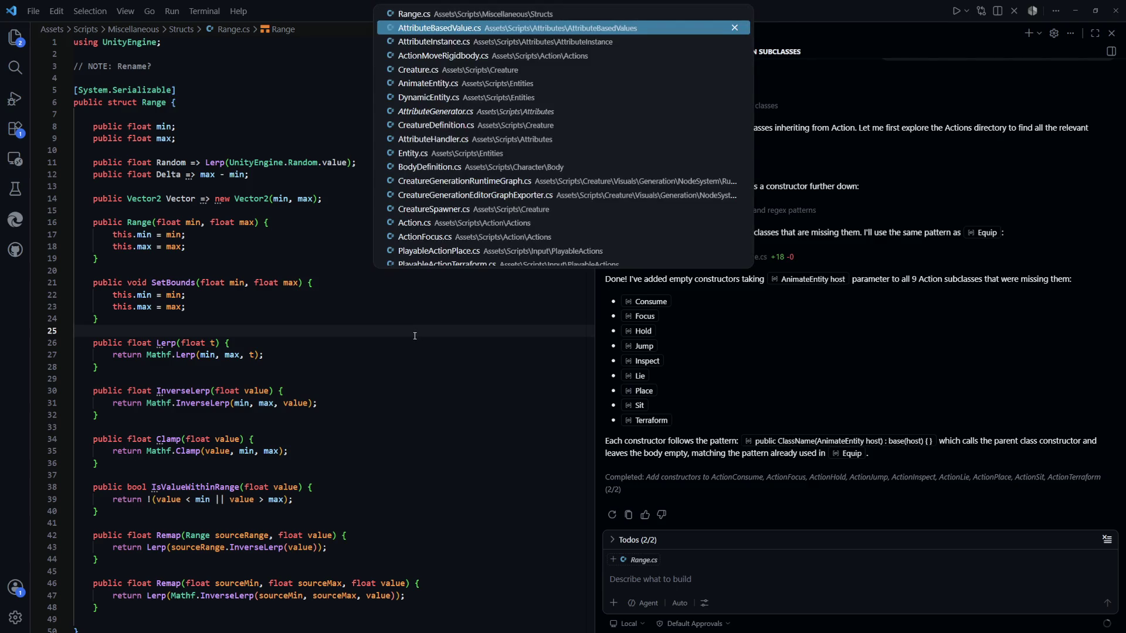
pyautogui.hotkey('ctrl', 'Tab')
pyautogui.hotkey('ctrl', 'Tab')
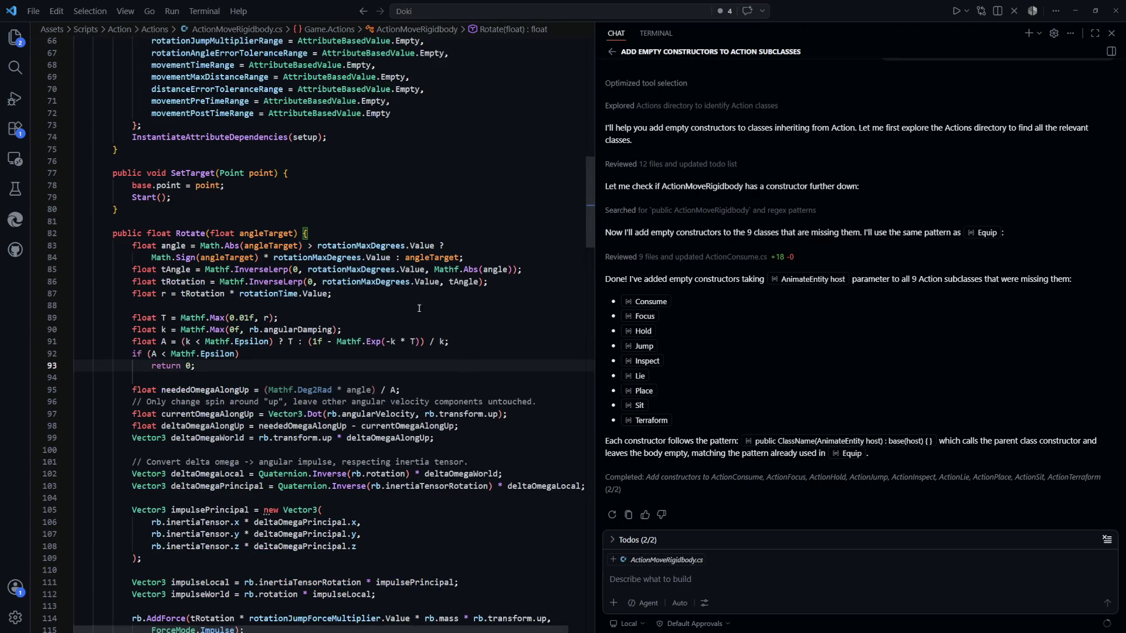
# Step: From Value in Rotate, use F12 to retrace CalculateValue and LocalNormalizedValue's InverseLerp on line 27
pyautogui.scroll(1, 404, 308)
pyautogui.click(435, 309)
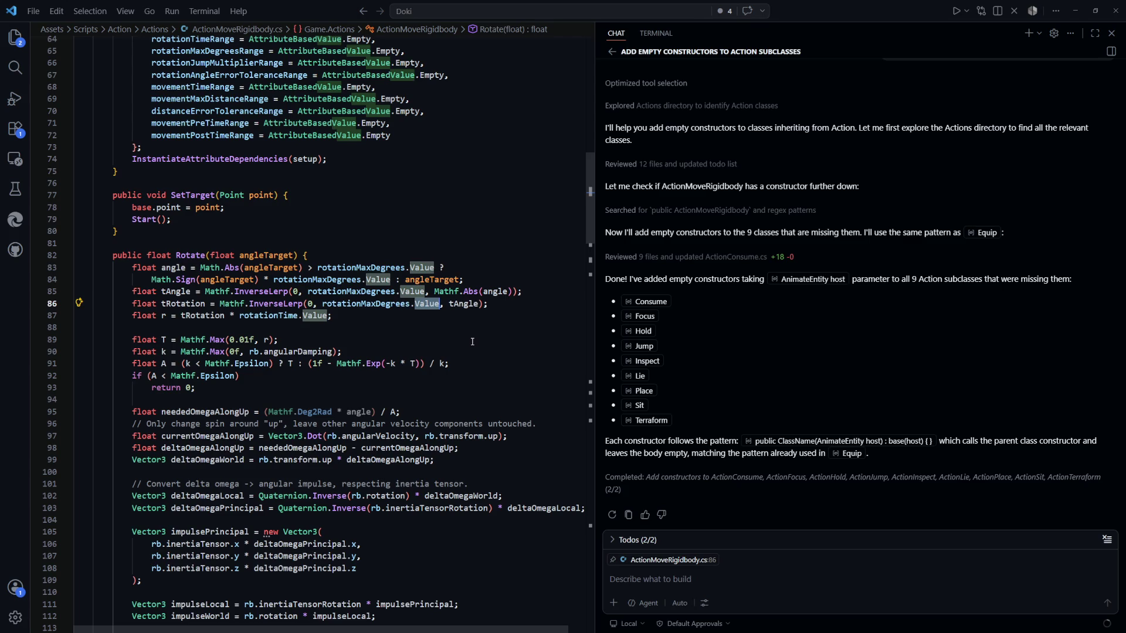
pyautogui.press('F12')
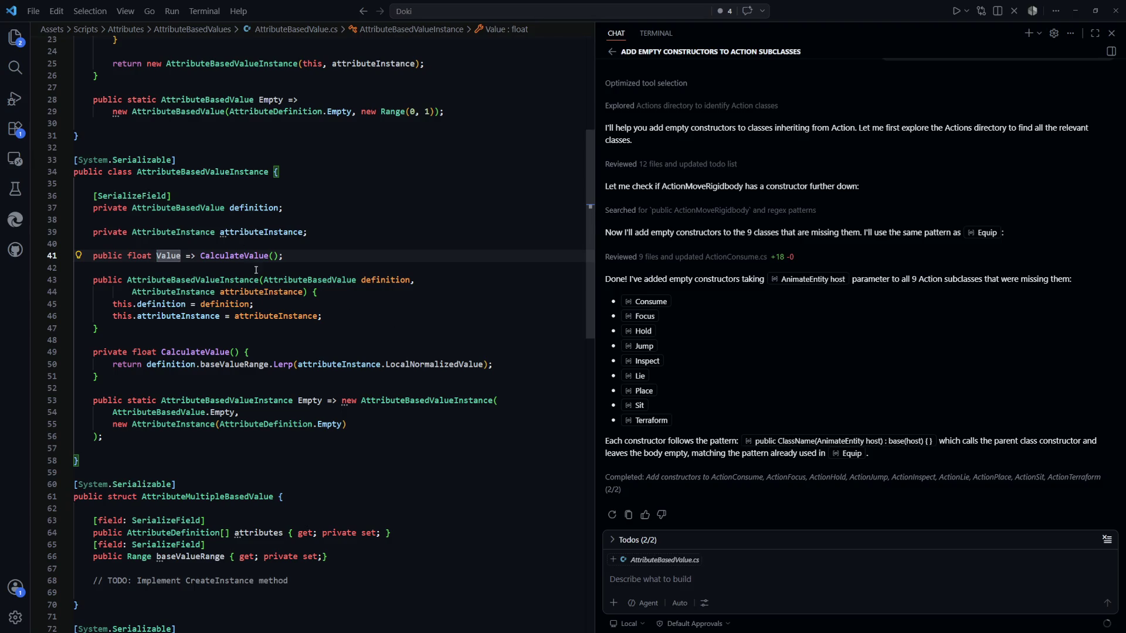
pyautogui.doubleClick(234, 255)
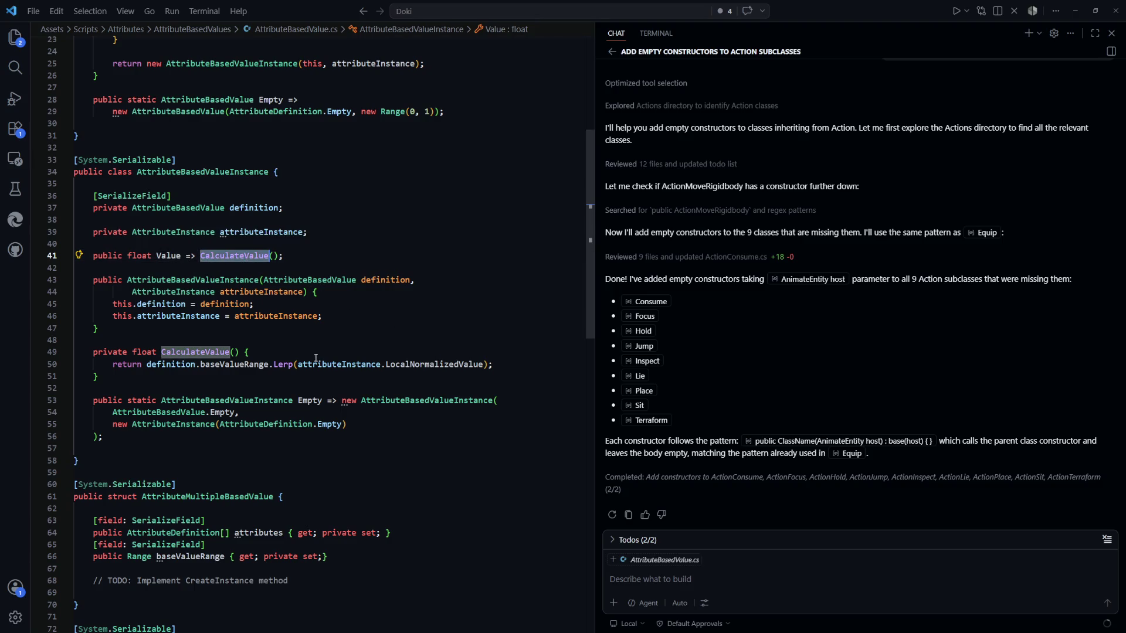
pyautogui.moveTo(511, 365); pyautogui.dragTo(200, 364)
pyautogui.doubleClick(427, 364)
pyautogui.press('F12')
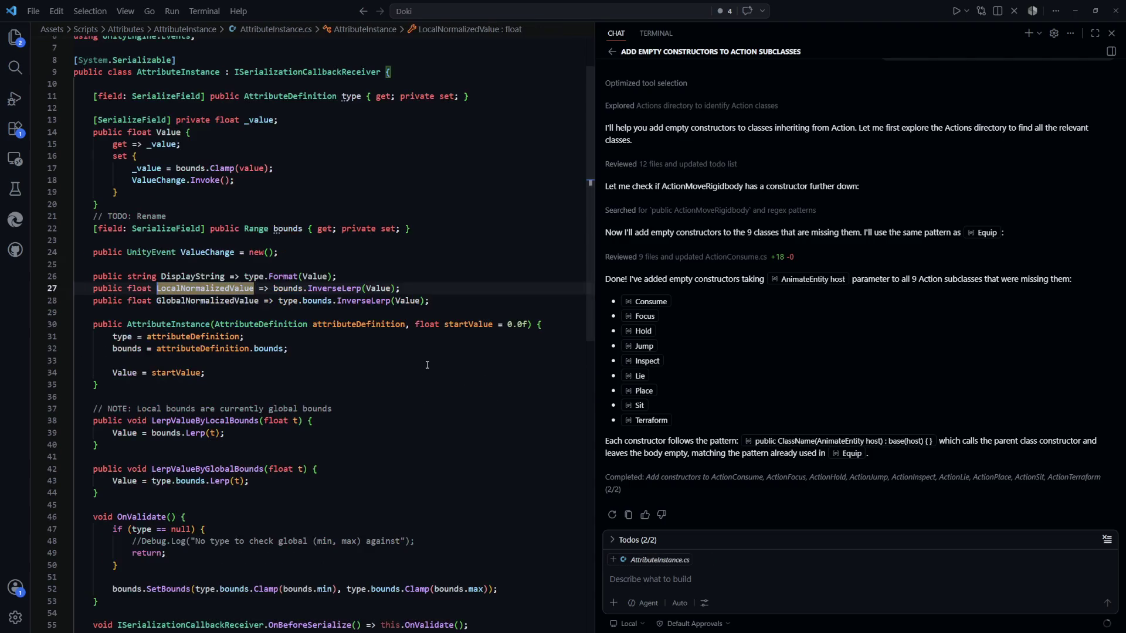
pyautogui.doubleClick(387, 288)
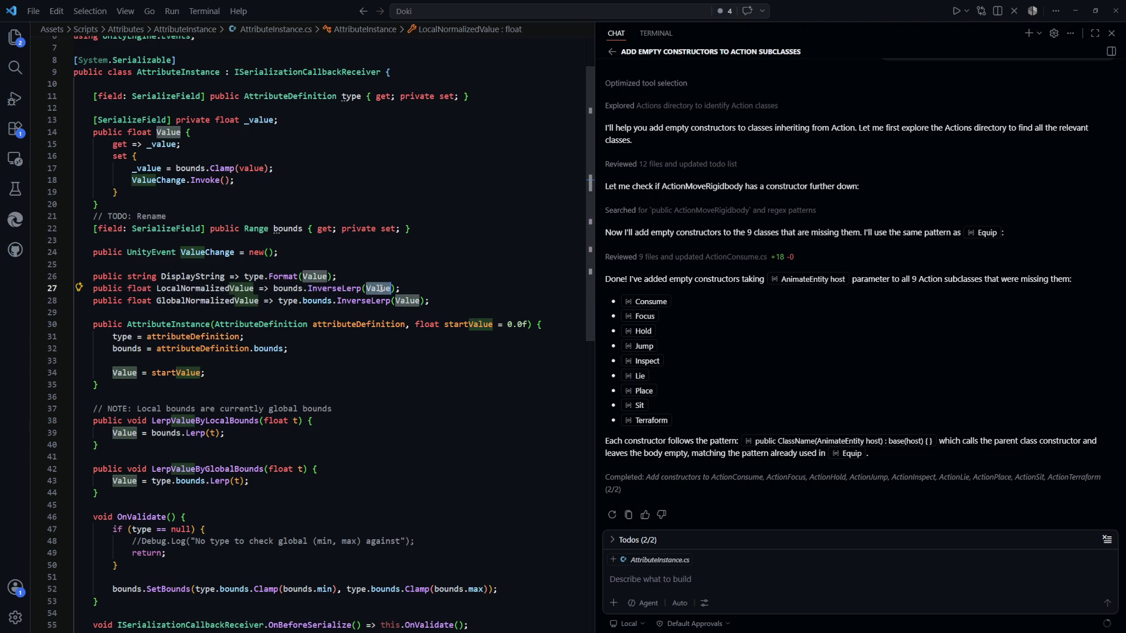
pyautogui.scroll(1, 462, 315)
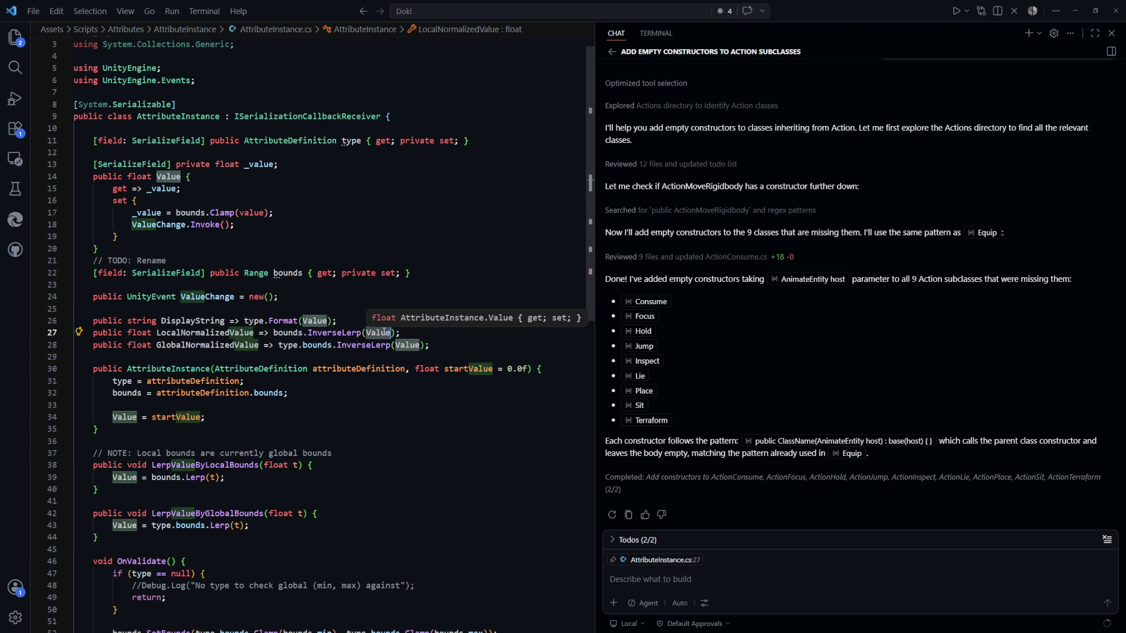
pyautogui.click(418, 333)
pyautogui.keyDown('shift'); pyautogui.click(275, 333); pyautogui.keyUp('shift')
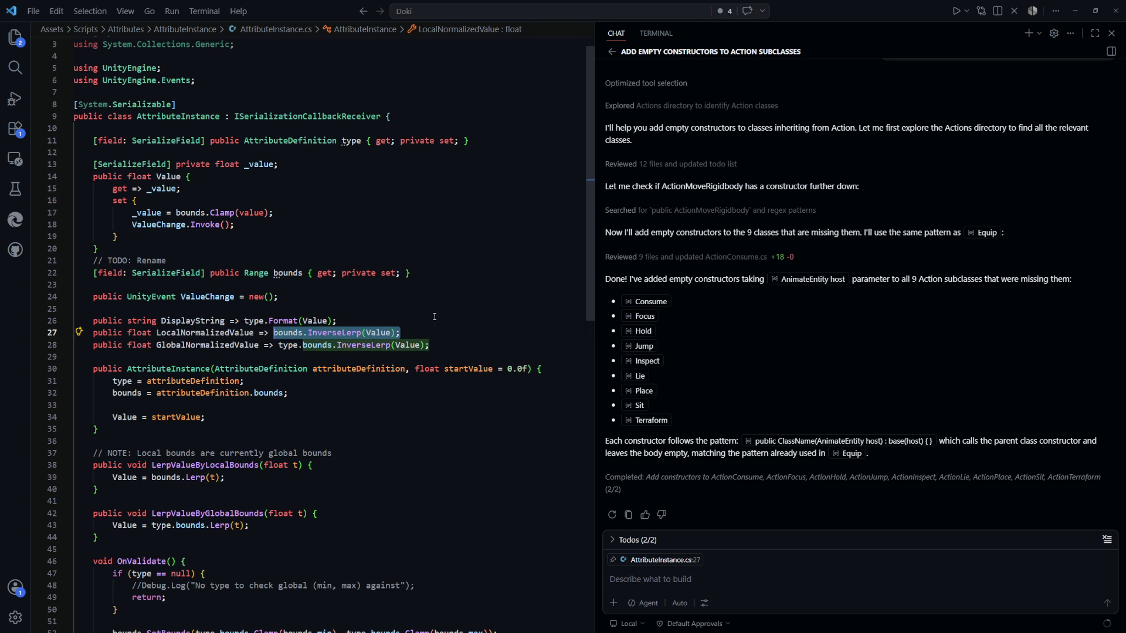
# Step: Return to ActionMoveRigidbody.cs and highlight every use of tRotation on line 87
pyautogui.hotkey('ctrl', 'Tab')
pyautogui.hotkey('ctrl', 'Tab')
pyautogui.press('Tab')
pyautogui.moveTo(331, 315); pyautogui.dragTo(181, 315)
pyautogui.doubleClick(202, 316)
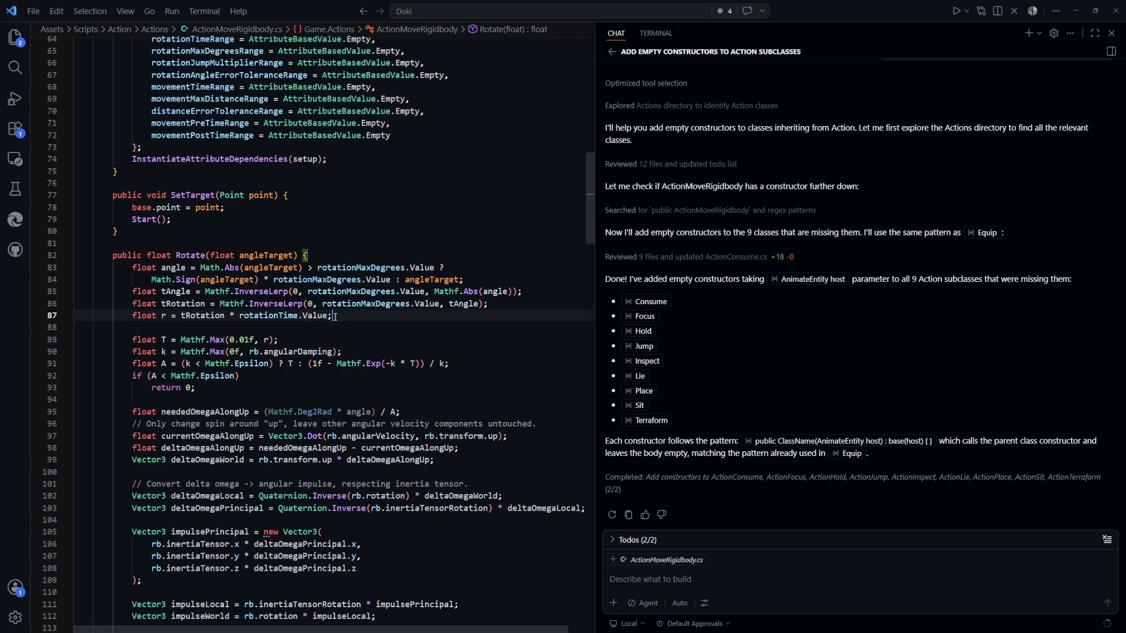
pyautogui.moveTo(332, 316); pyautogui.dragTo(240, 319)
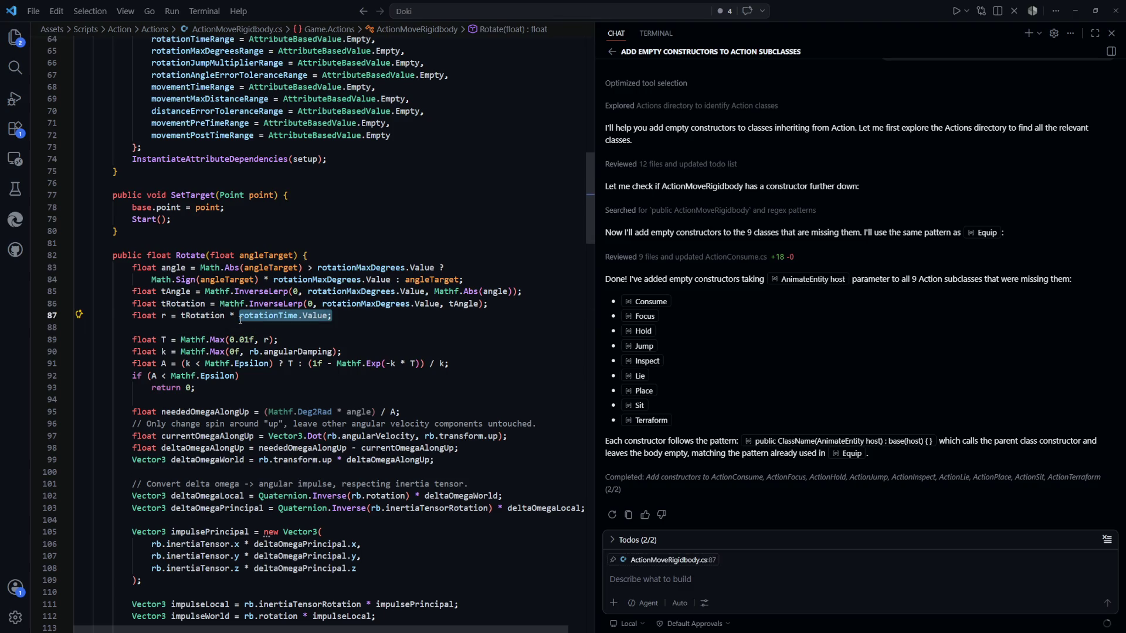
pyautogui.click(262, 327)
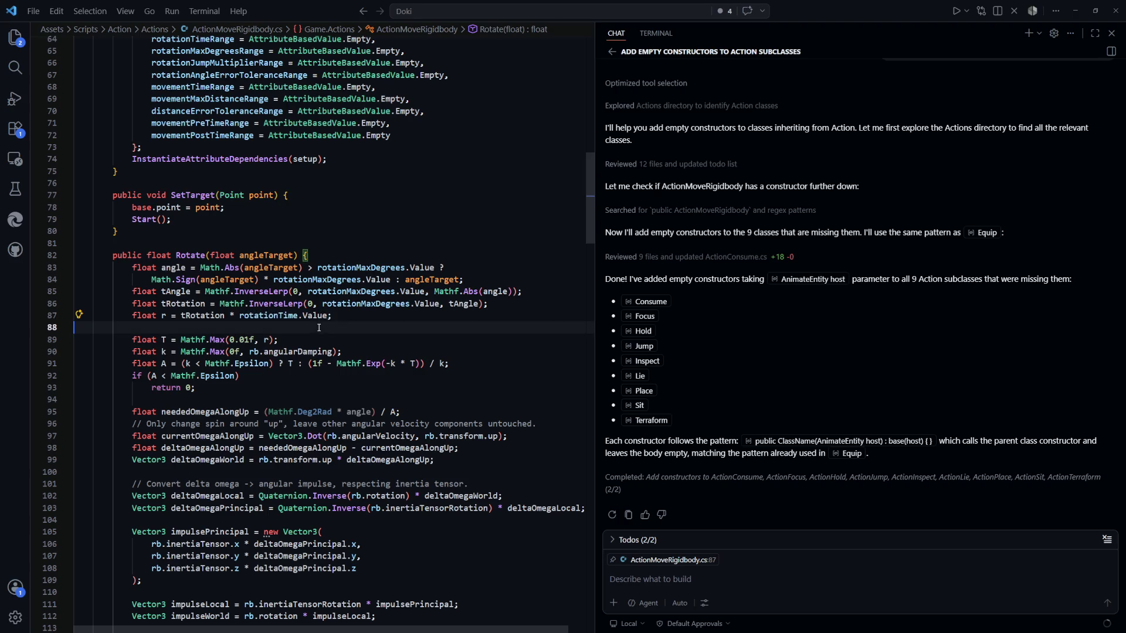
pyautogui.scroll(-2, 305, 335)
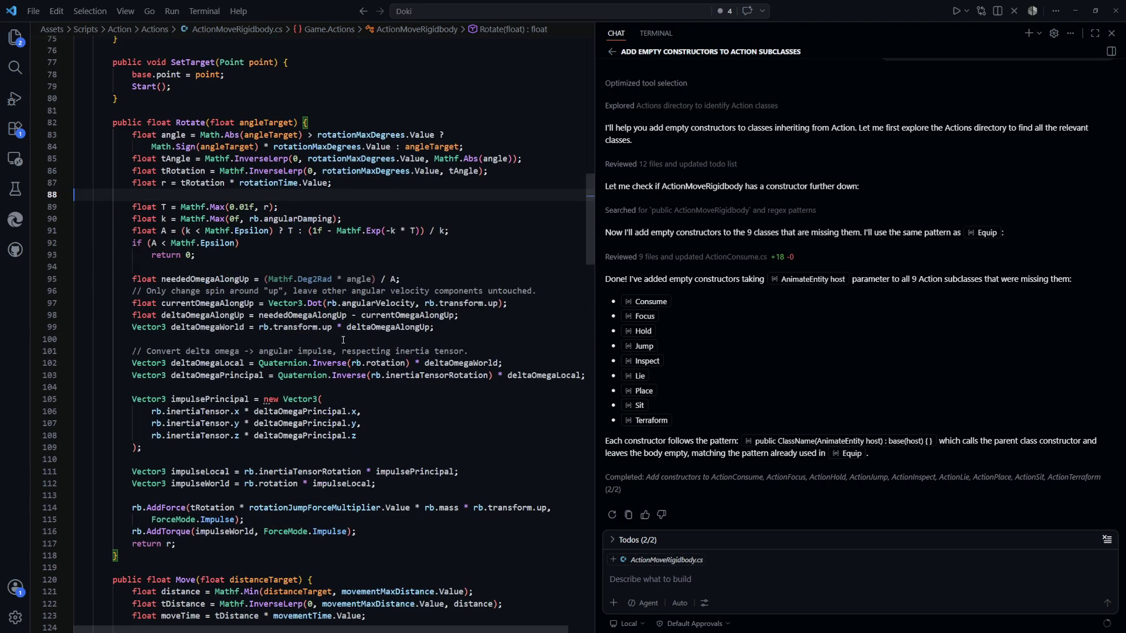
pyautogui.doubleClick(170, 544)
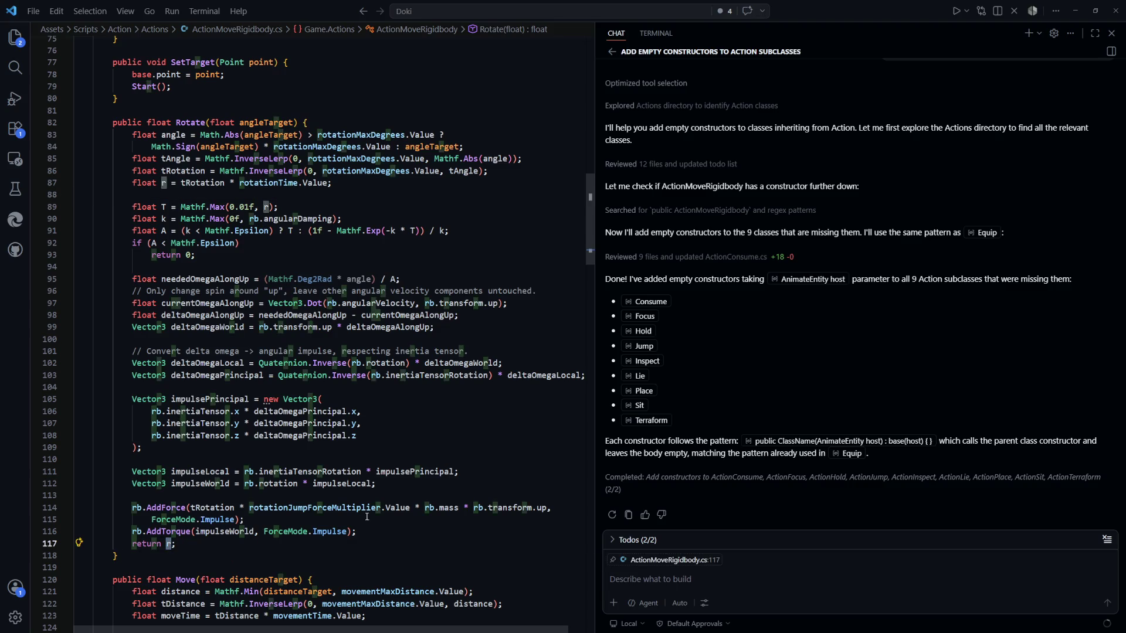
pyautogui.click(372, 194)
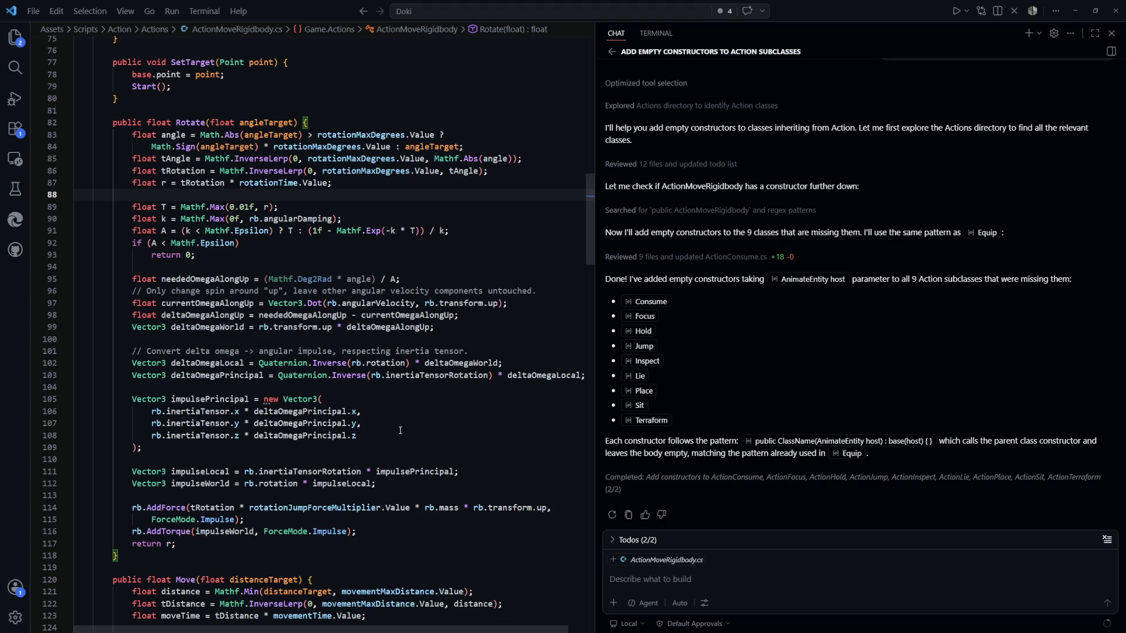
pyautogui.doubleClick(216, 508)
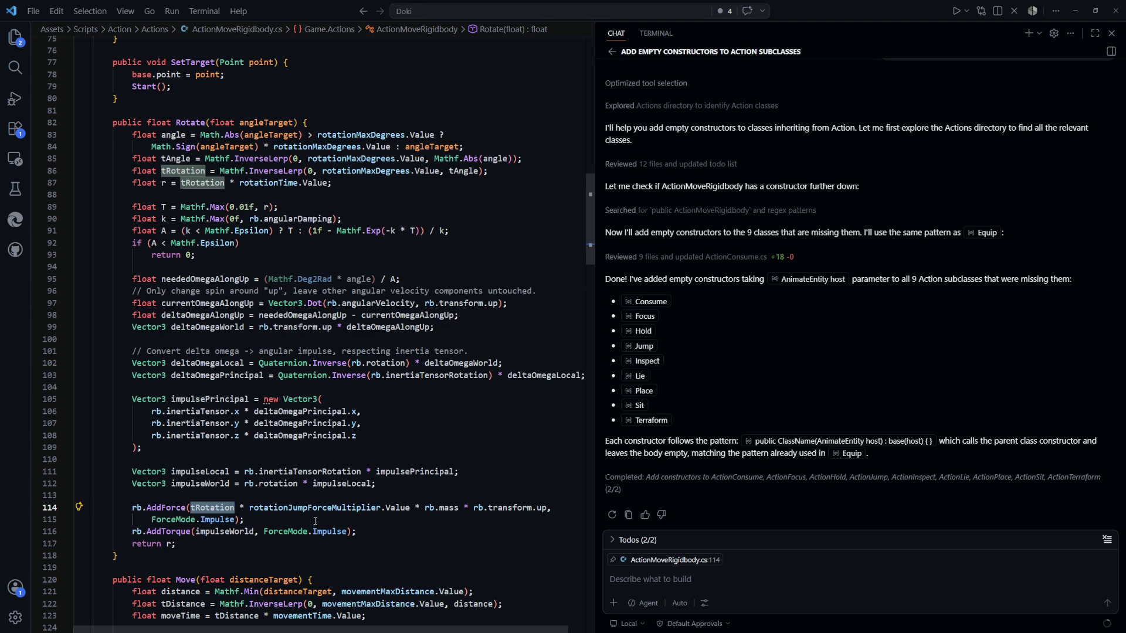
pyautogui.scroll(-2, 305, 519)
pyautogui.click(228, 498)
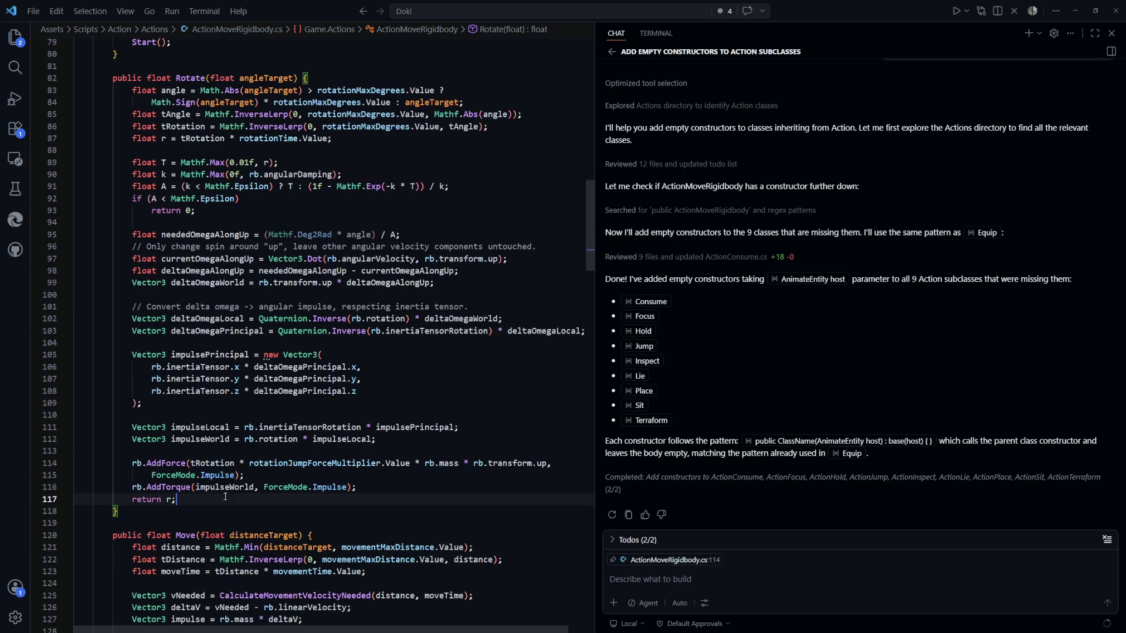
pyautogui.press('Left')
pyautogui.press('Left')
pyautogui.moveTo(589, 241)
pyautogui.mouseDown()
pyautogui.moveTo(572, 411)
pyautogui.moveTo(581, 231)
pyautogui.mouseUp()
pyautogui.scroll(3, 377, 261)
pyautogui.click(218, 274)
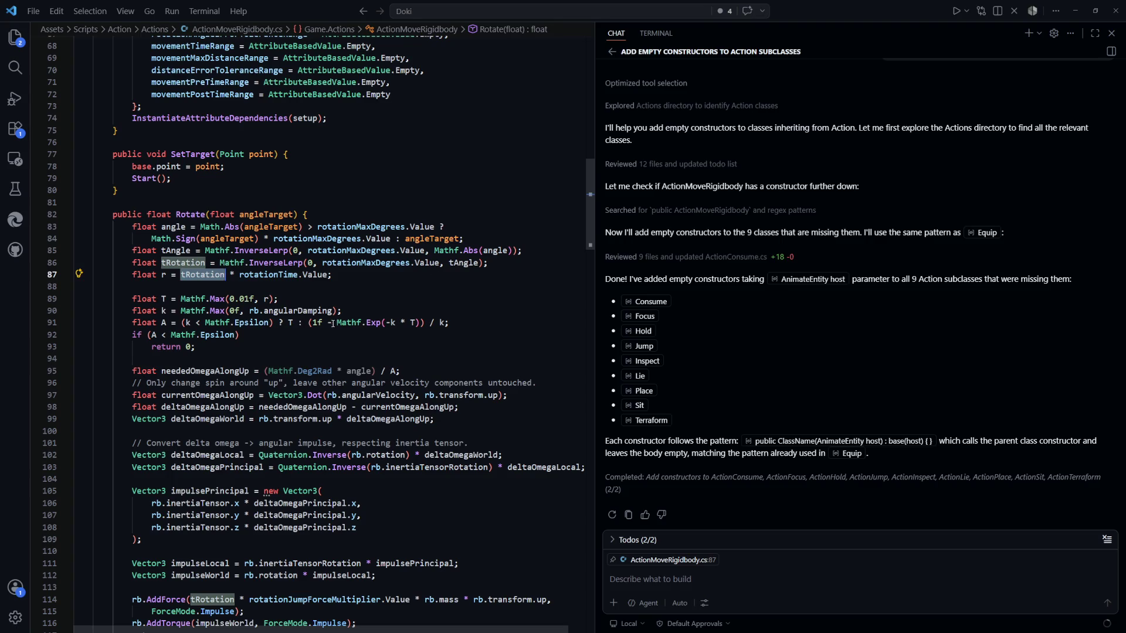
pyautogui.scroll(-1, 363, 305)
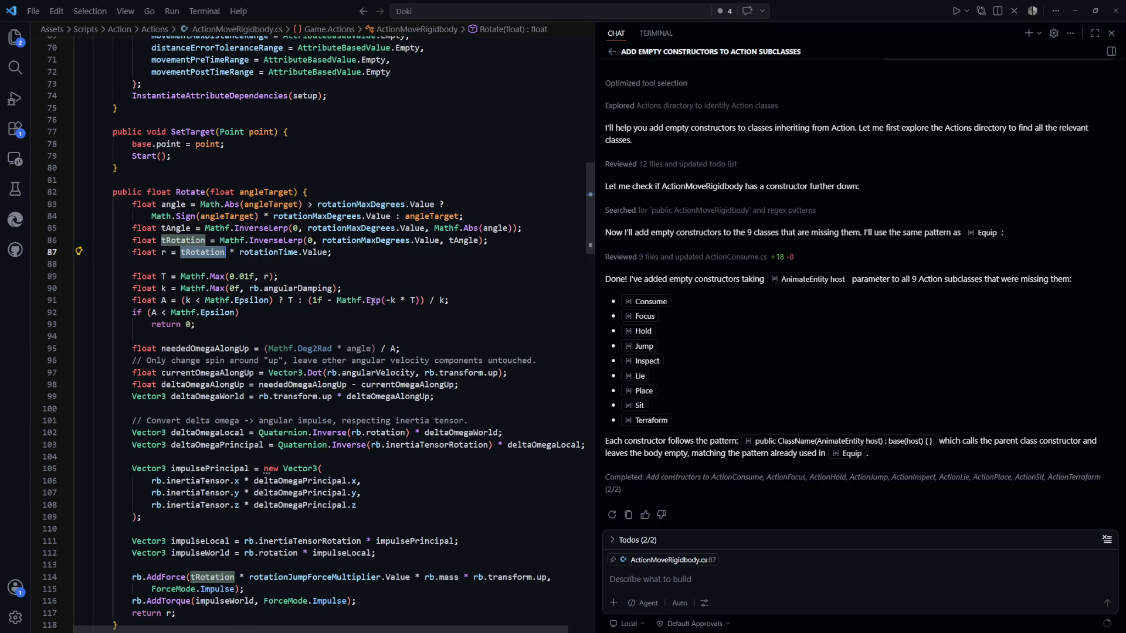
pyautogui.scroll(2, 373, 302)
pyautogui.moveTo(352, 298); pyautogui.dragTo(245, 298)
pyautogui.click(200, 298)
pyautogui.click(315, 309)
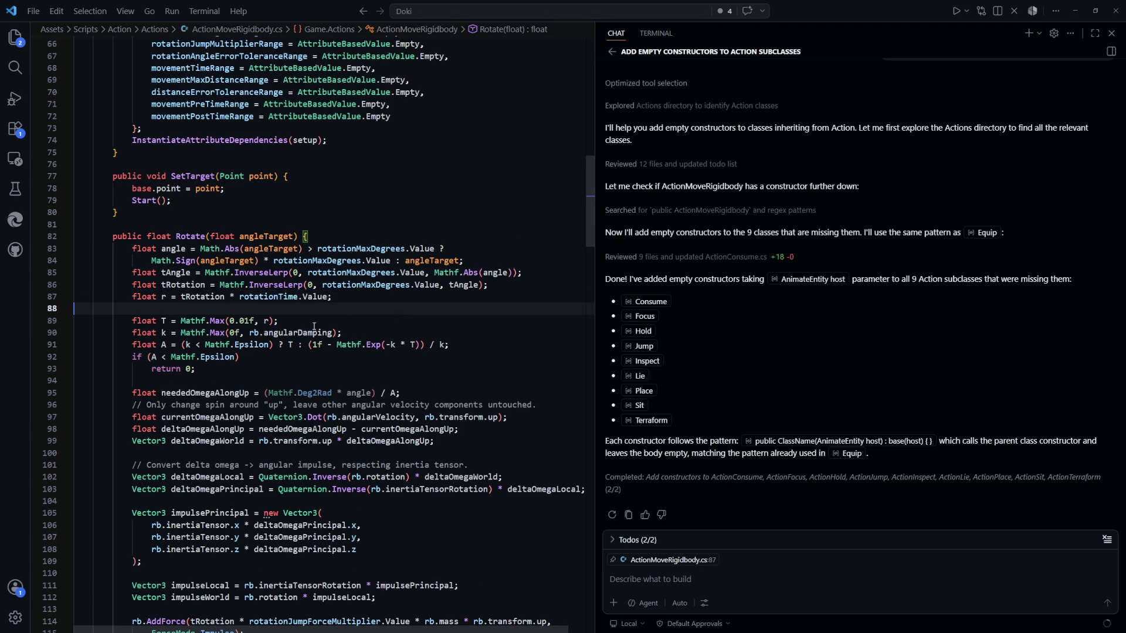
pyautogui.click(405, 286)
pyautogui.press('Down')
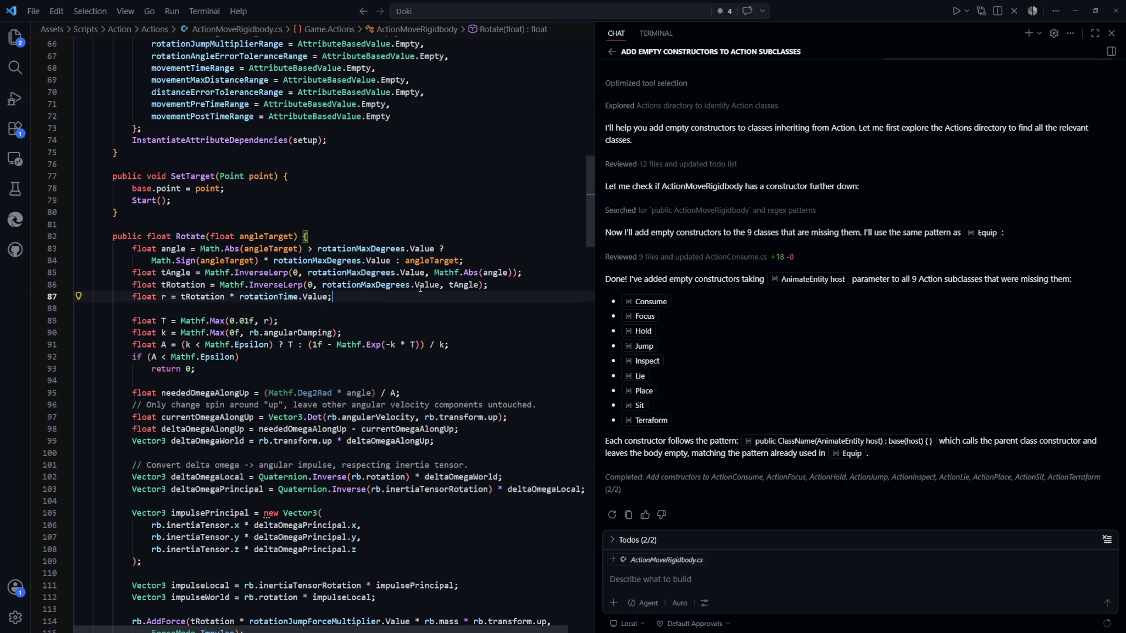
pyautogui.doubleClick(421, 286)
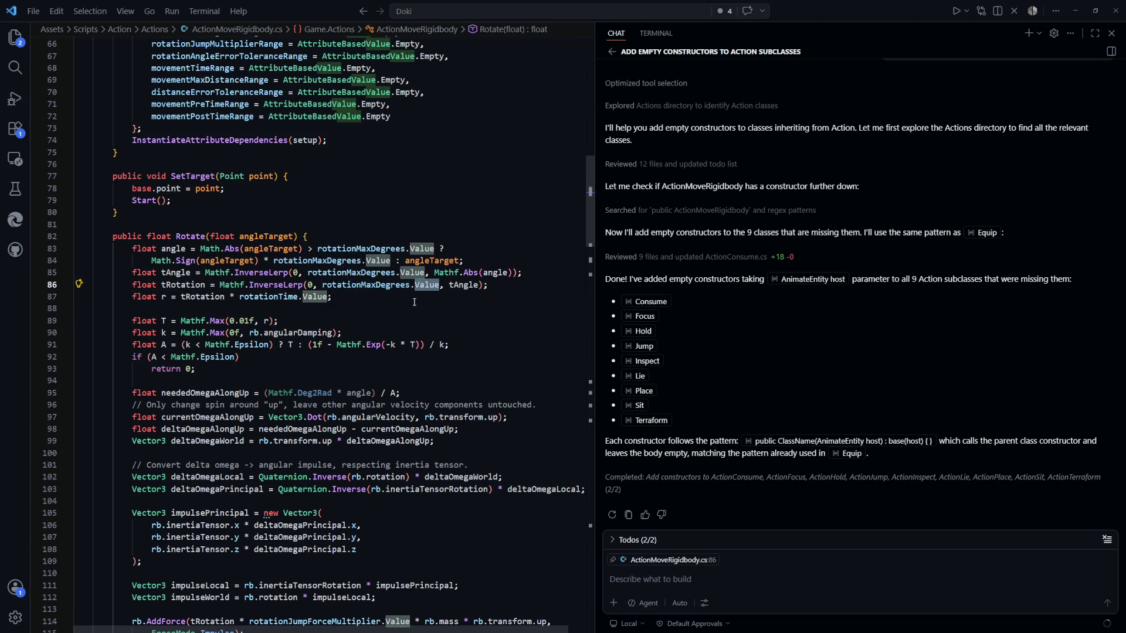
pyautogui.doubleClick(464, 285)
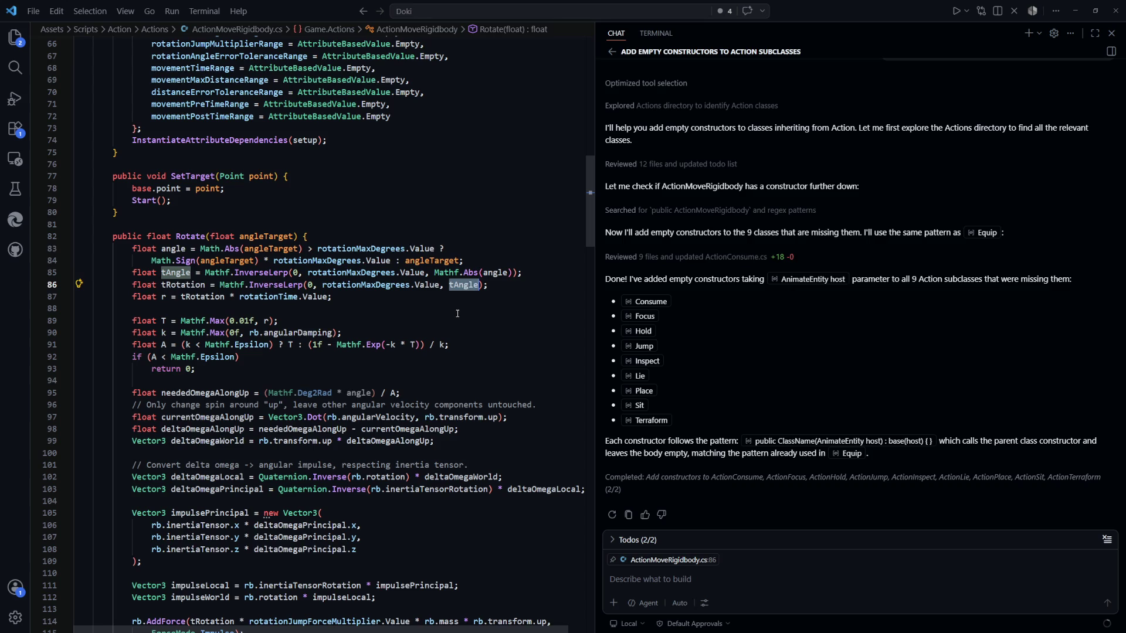
pyautogui.click(276, 290)
pyautogui.write('Lerp')
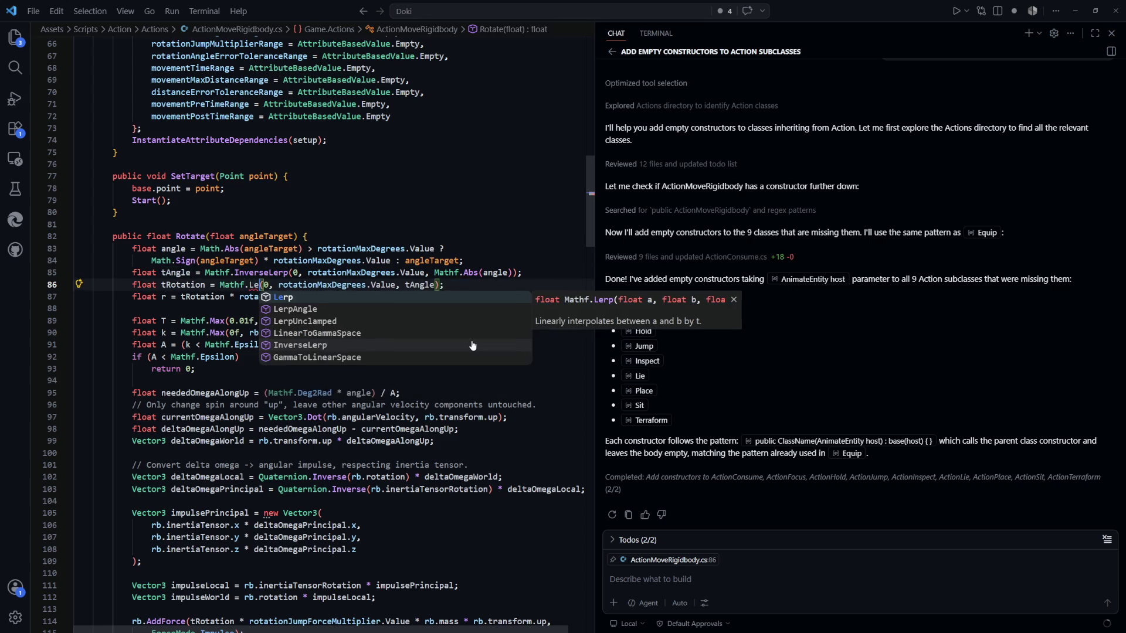
pyautogui.click(183, 224)
pyautogui.click(183, 285)
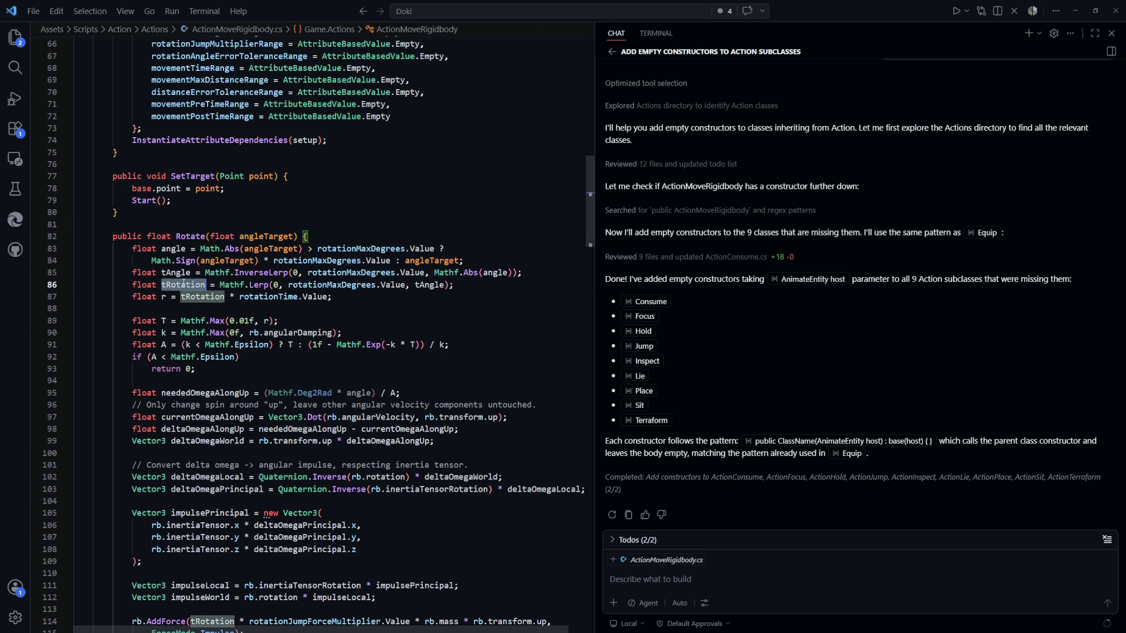
pyautogui.press('Down')
pyautogui.press('Down')
pyautogui.hotkey('ctrl', 'z')
pyautogui.click(462, 315)
pyautogui.doubleClick(456, 284)
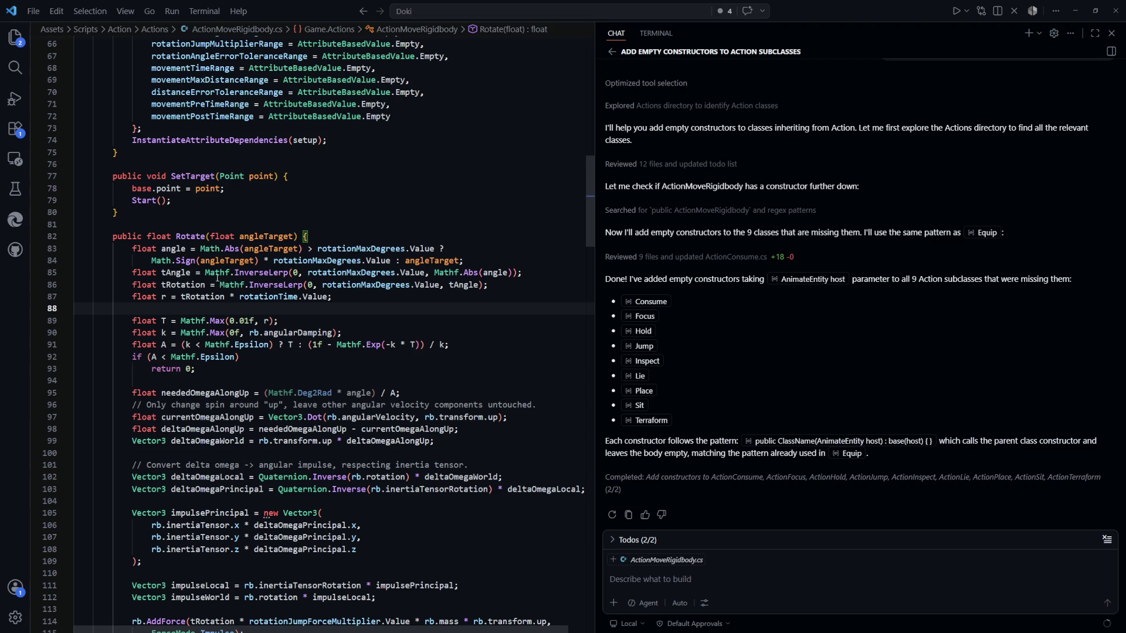
pyautogui.press('Up')
pyautogui.press('Up')
pyautogui.press('Up')
pyautogui.press('F7')
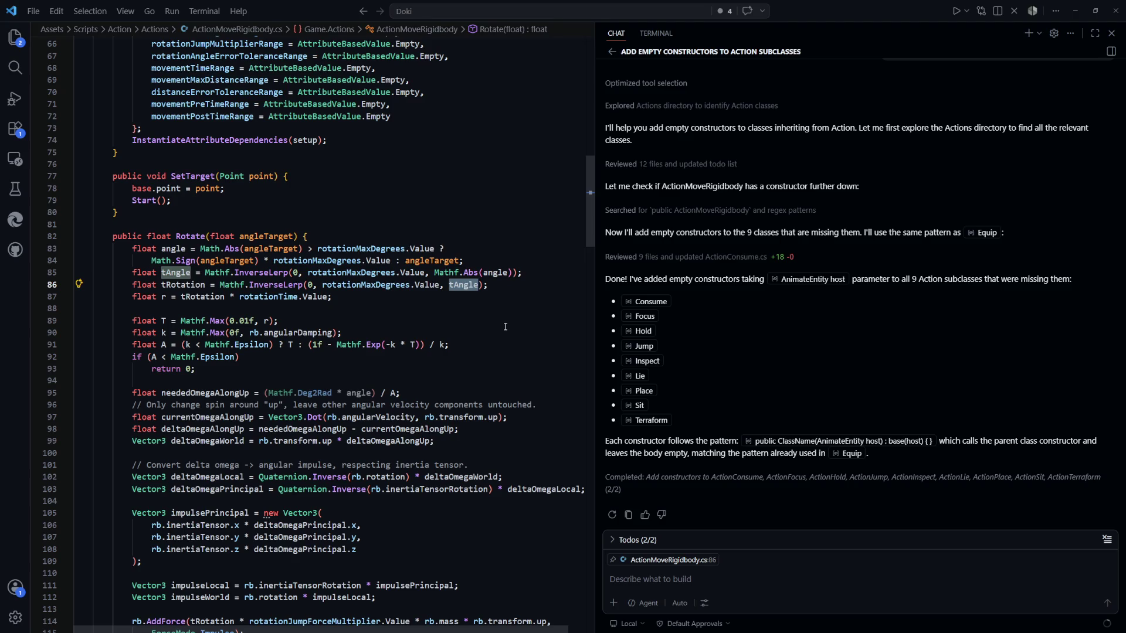
pyautogui.press('Down')
pyautogui.press('Down')
pyautogui.press('Down')
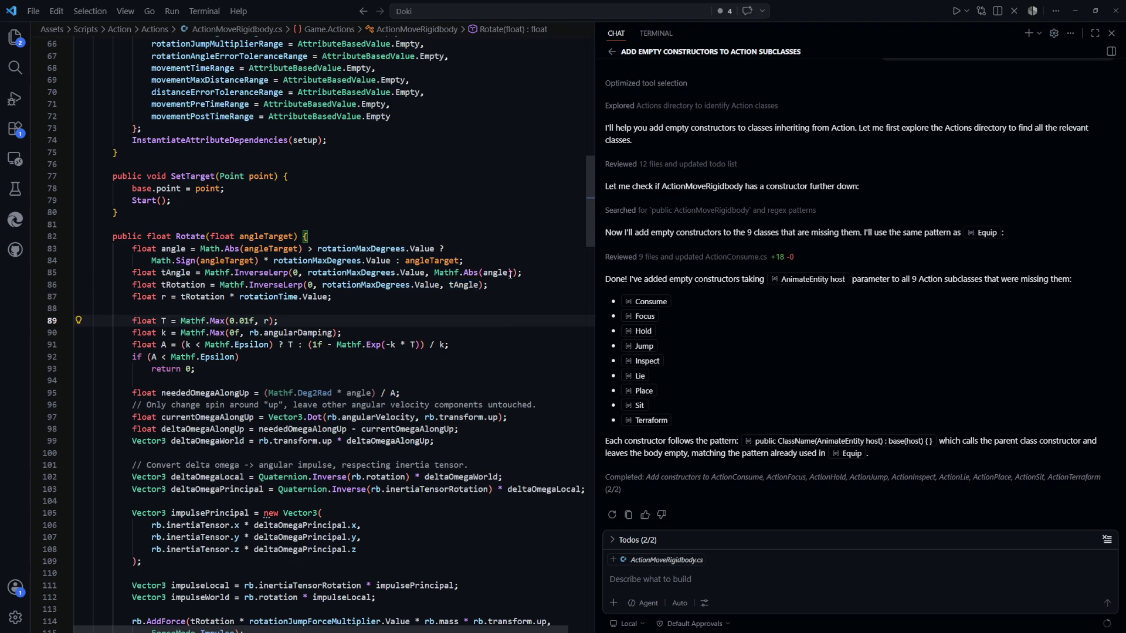
pyautogui.click(461, 333)
pyautogui.scroll(1, 461, 353)
pyautogui.scroll(1, 461, 353)
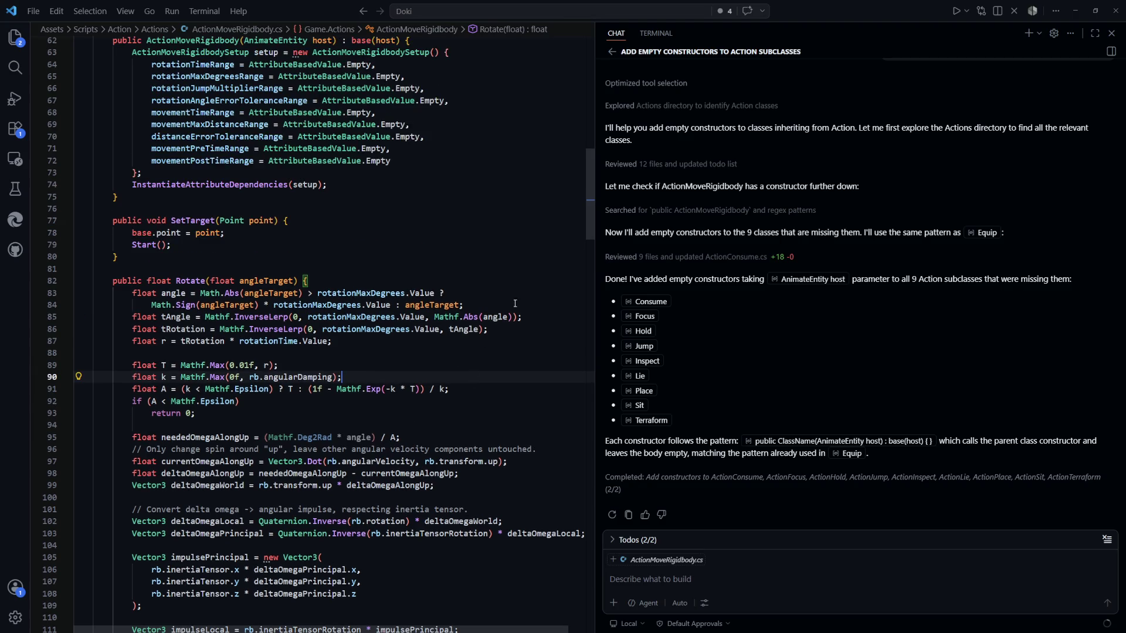
pyautogui.click(430, 319)
pyautogui.press('Down')
pyautogui.press('Down')
pyautogui.press('Down')
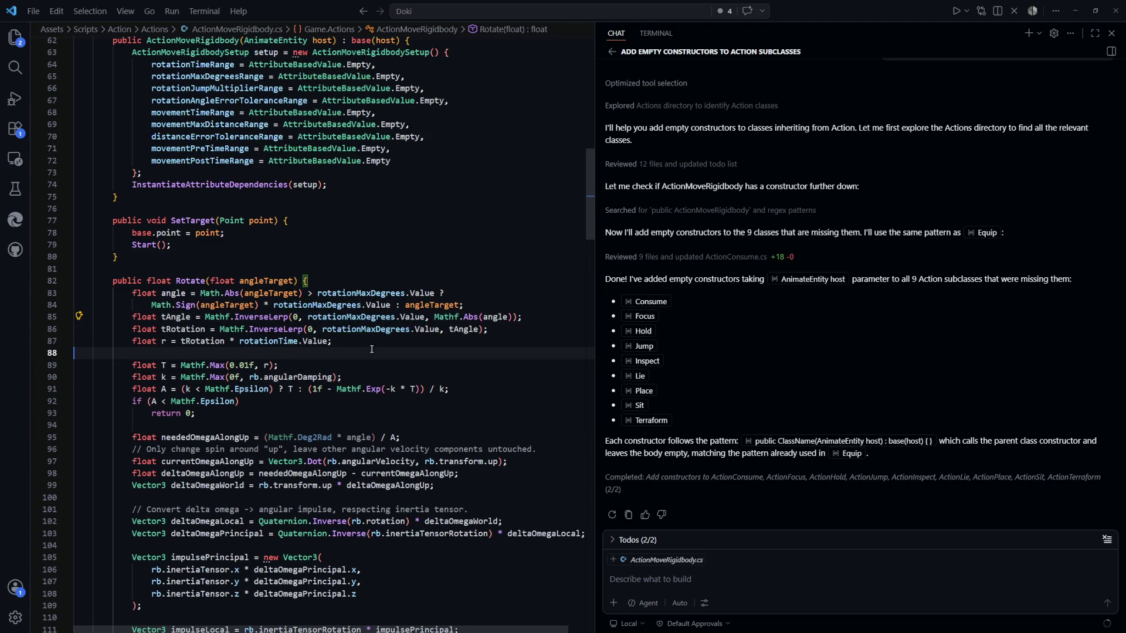
pyautogui.click(529, 317)
pyautogui.scroll(-1, 529, 317)
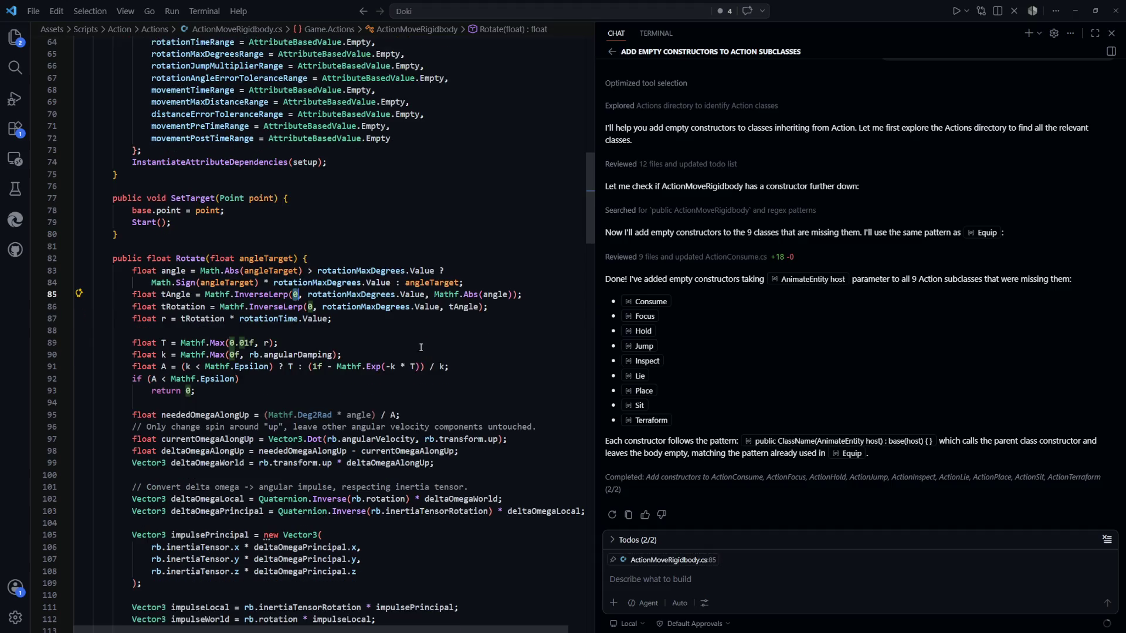
pyautogui.moveTo(511, 294); pyautogui.dragTo(435, 295)
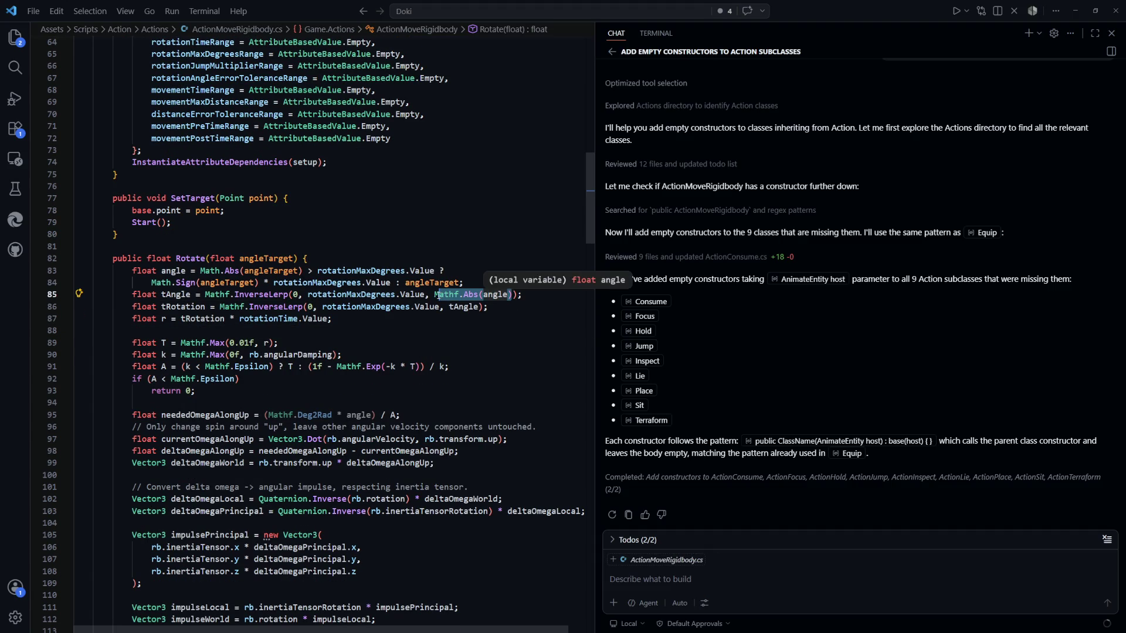
pyautogui.press('Down')
pyautogui.press('Down')
pyautogui.press('Down')
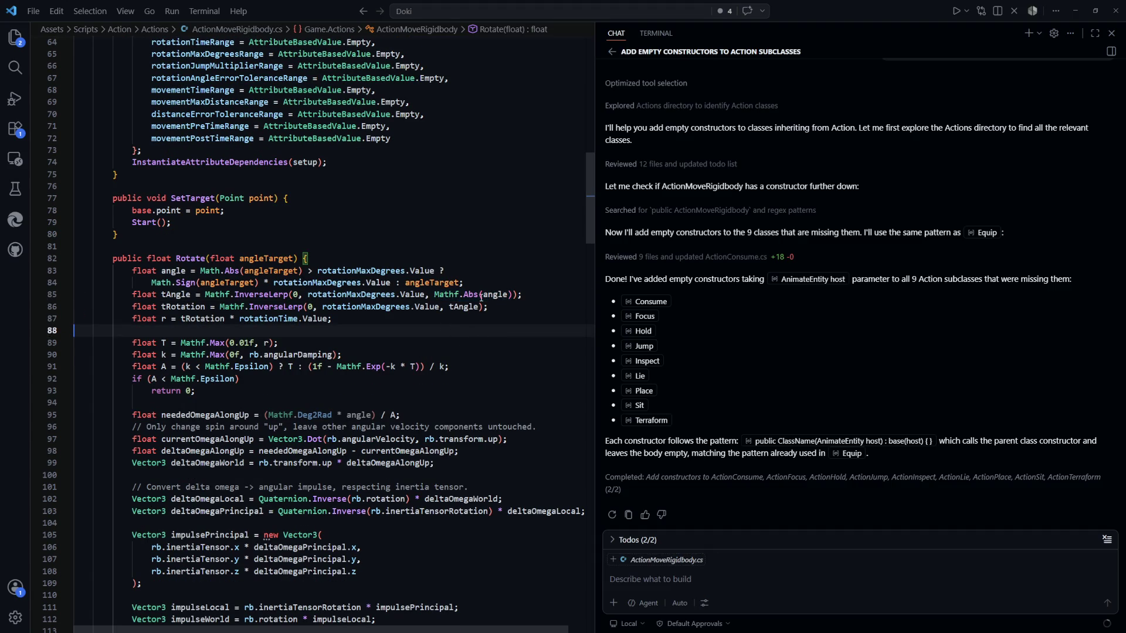
pyautogui.click(173, 295)
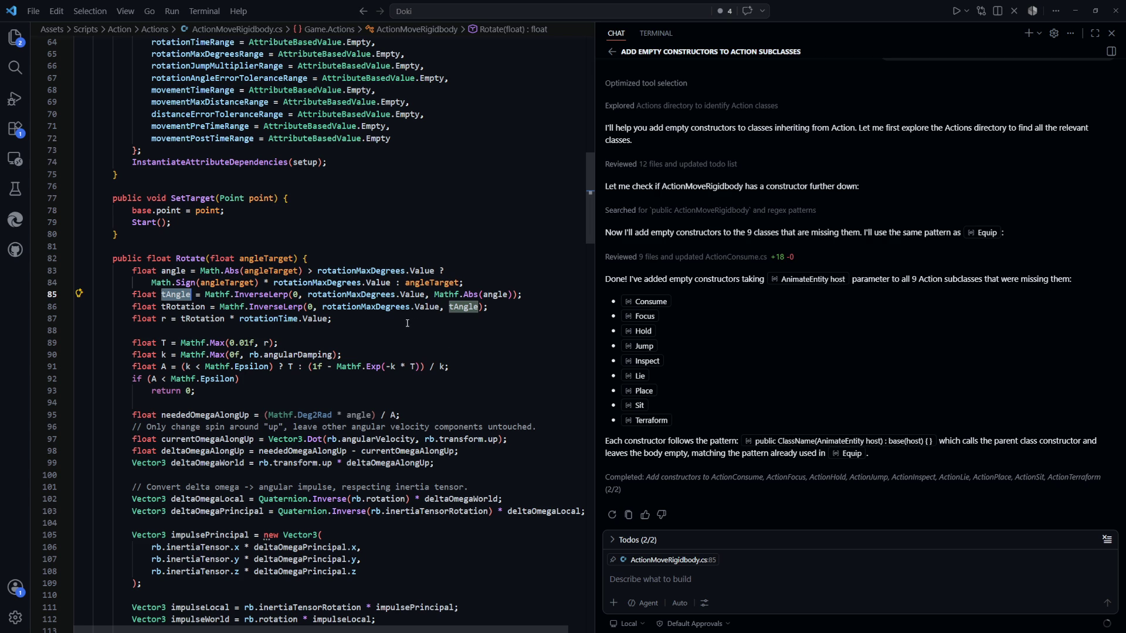
pyautogui.click(205, 306)
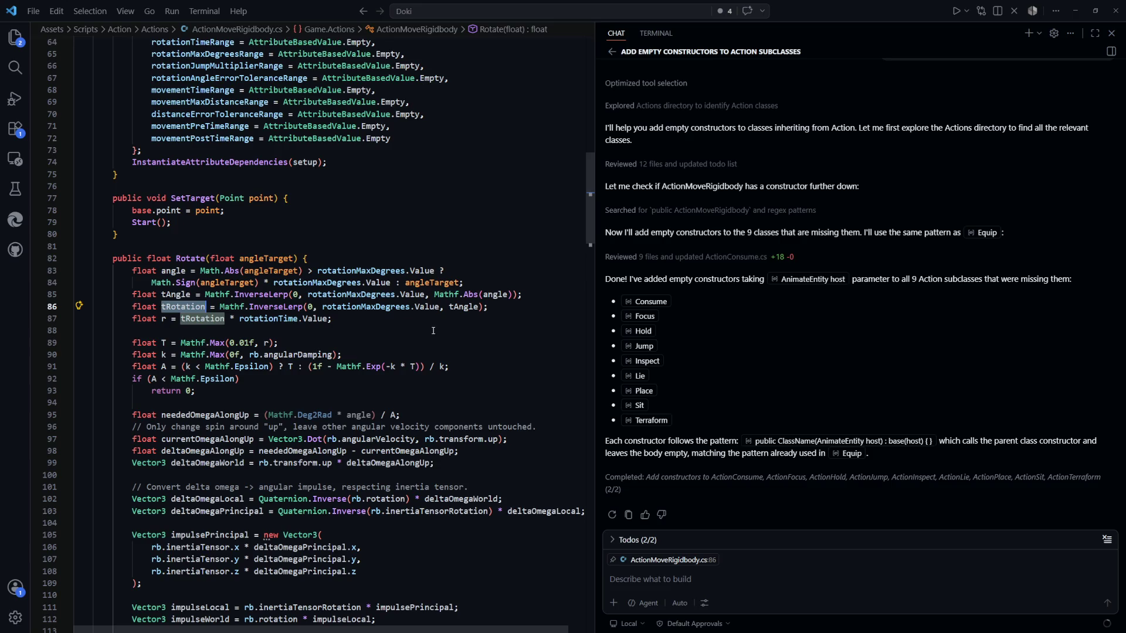
pyautogui.press('End')
pyautogui.hotkey('ctrl', 'shift', 'Left')
pyautogui.hotkey('ctrl', 'shift', 'Left')
pyautogui.hotkey('ctrl', 'shift', 'Left')
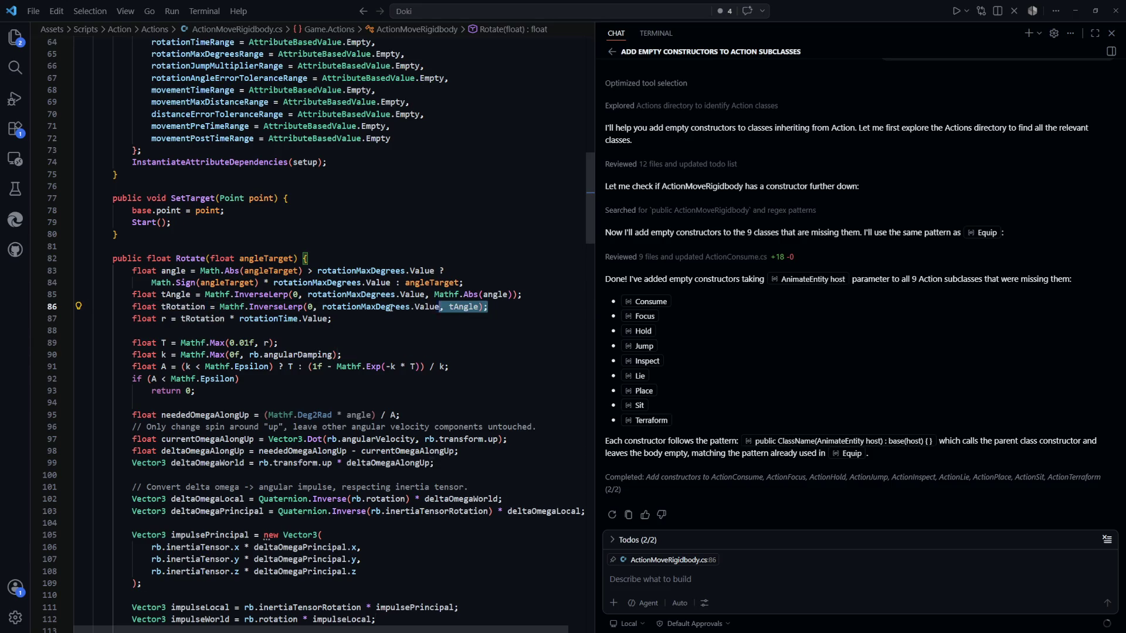
pyautogui.click(182, 307)
pyautogui.click(178, 294)
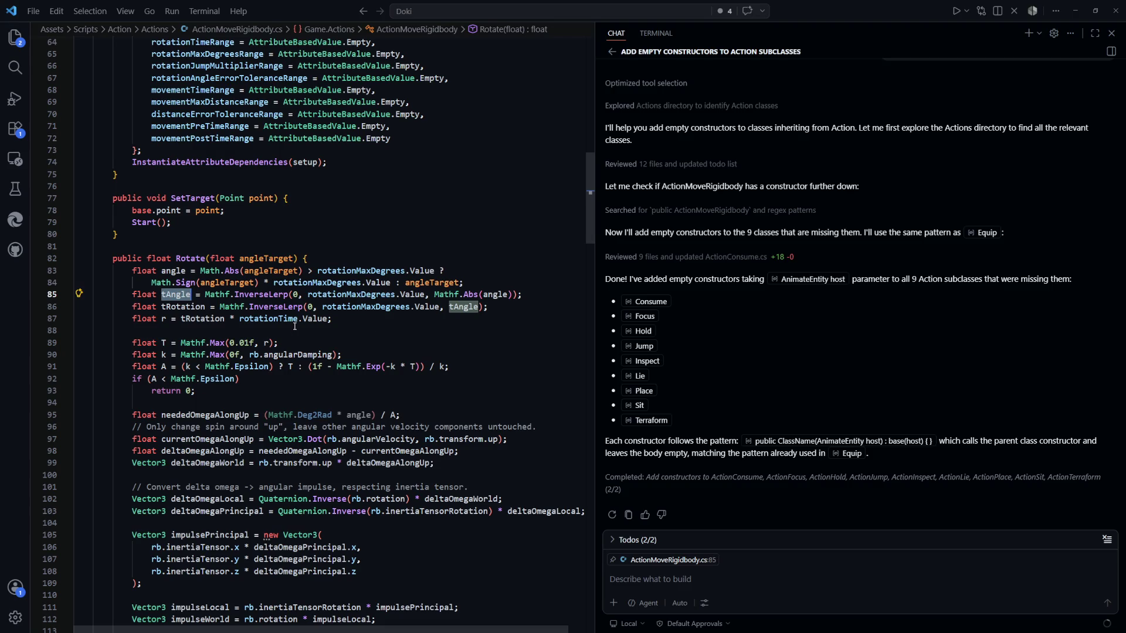
pyautogui.click(204, 307)
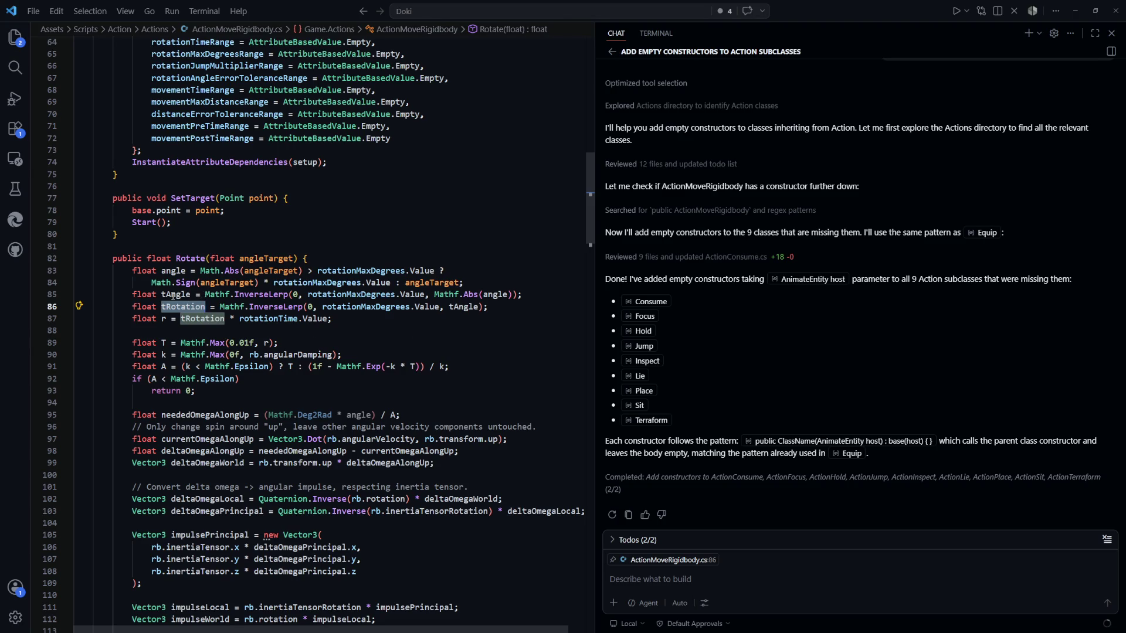
pyautogui.click(495, 295)
pyautogui.press('F12')
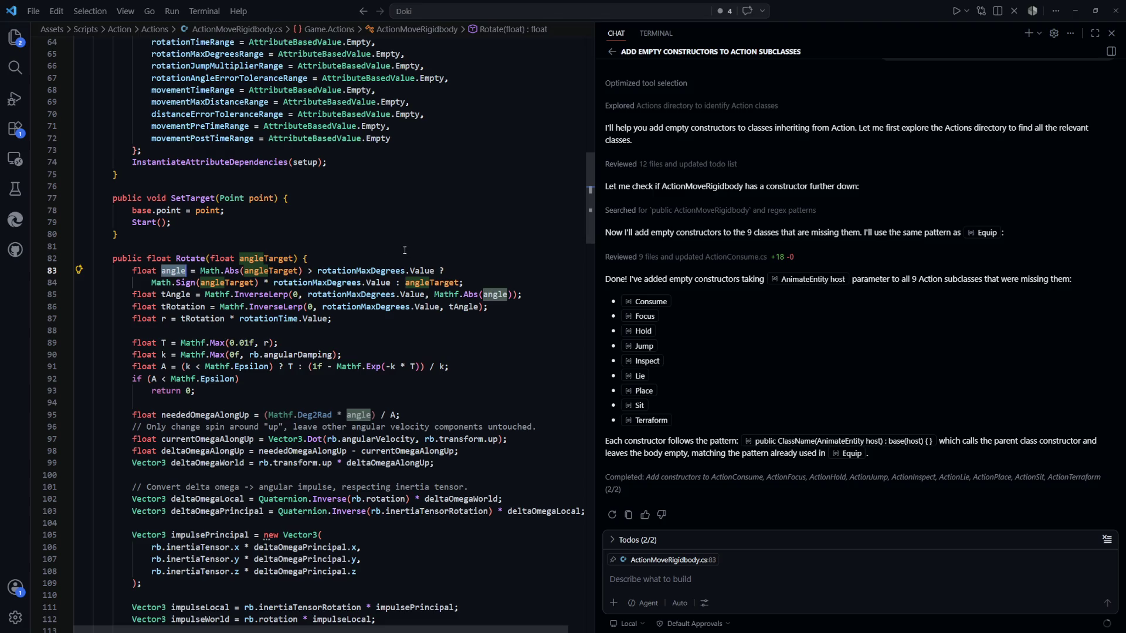
pyautogui.moveTo(525, 294)
pyautogui.mouseDown()
pyautogui.moveTo(273, 282)
pyautogui.moveTo(163, 295)
pyautogui.mouseUp()
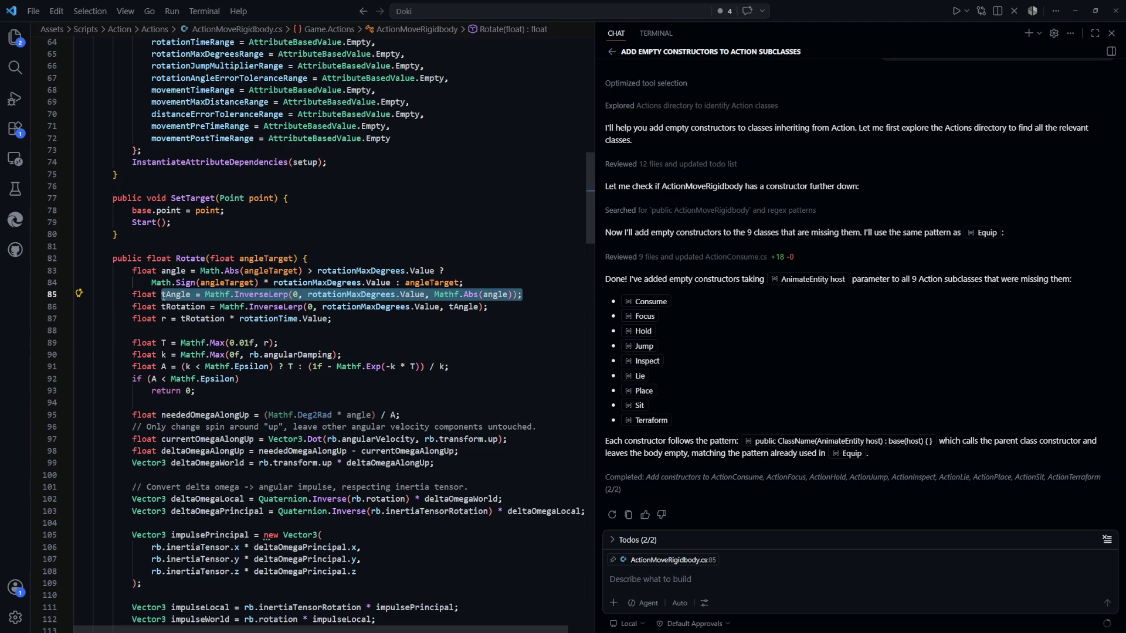
pyautogui.click(163, 295)
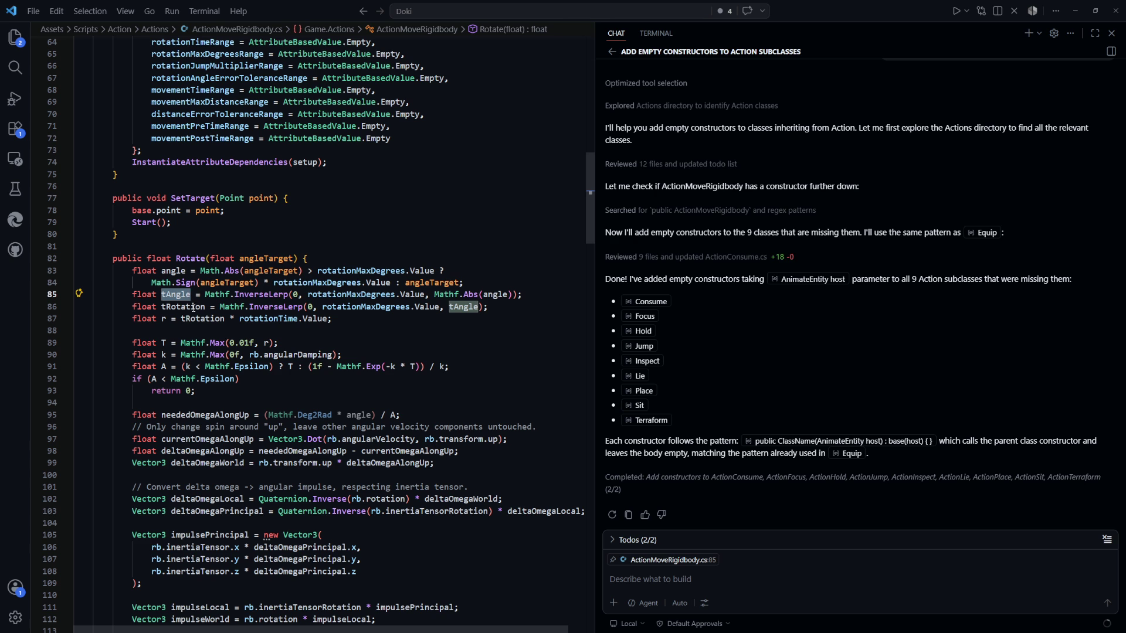
pyautogui.click(194, 318)
pyautogui.press('Down')
pyautogui.moveTo(533, 308); pyautogui.dragTo(161, 309)
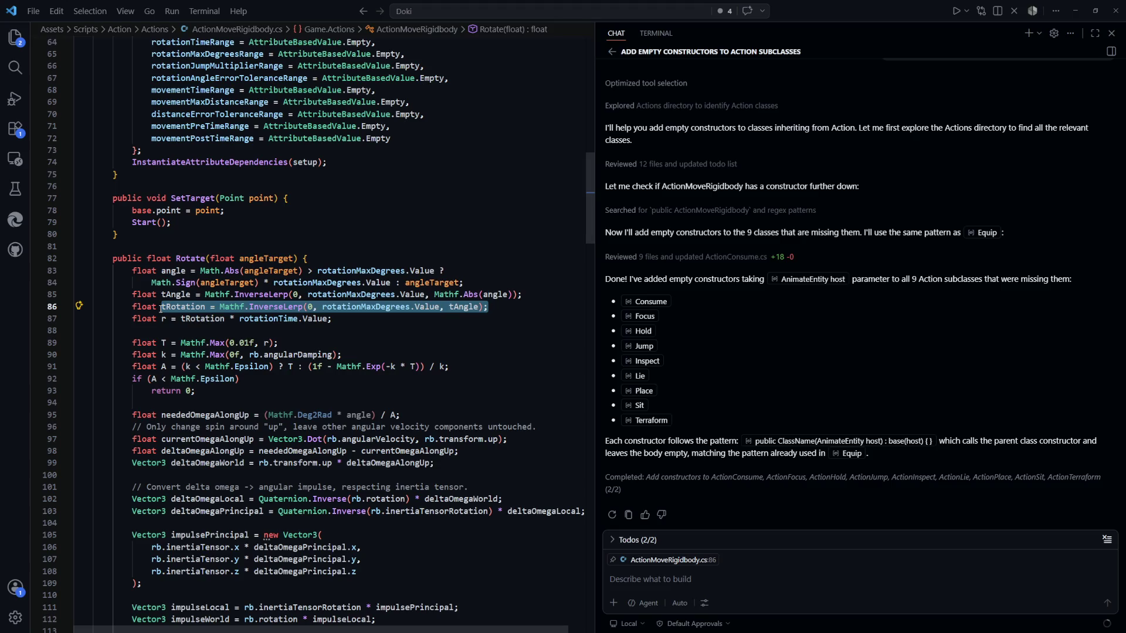
# Step: Review where tRotation and rotationTime are used around the r computation on line 87
pyautogui.click(161, 308)
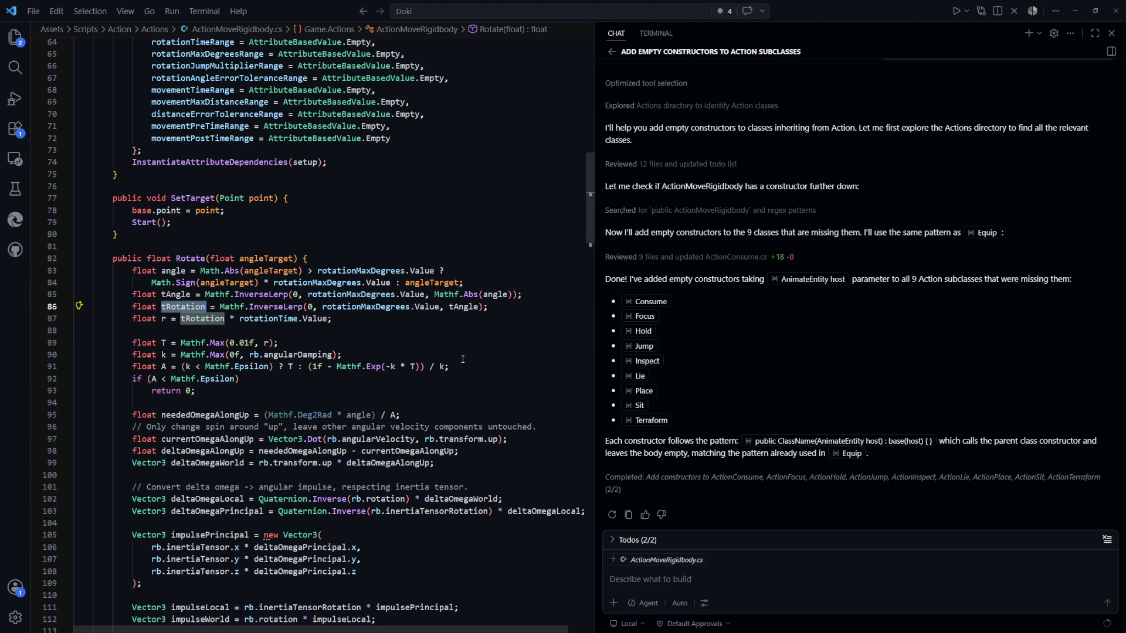
pyautogui.scroll(-2, 455, 354)
pyautogui.scroll(-3, 455, 354)
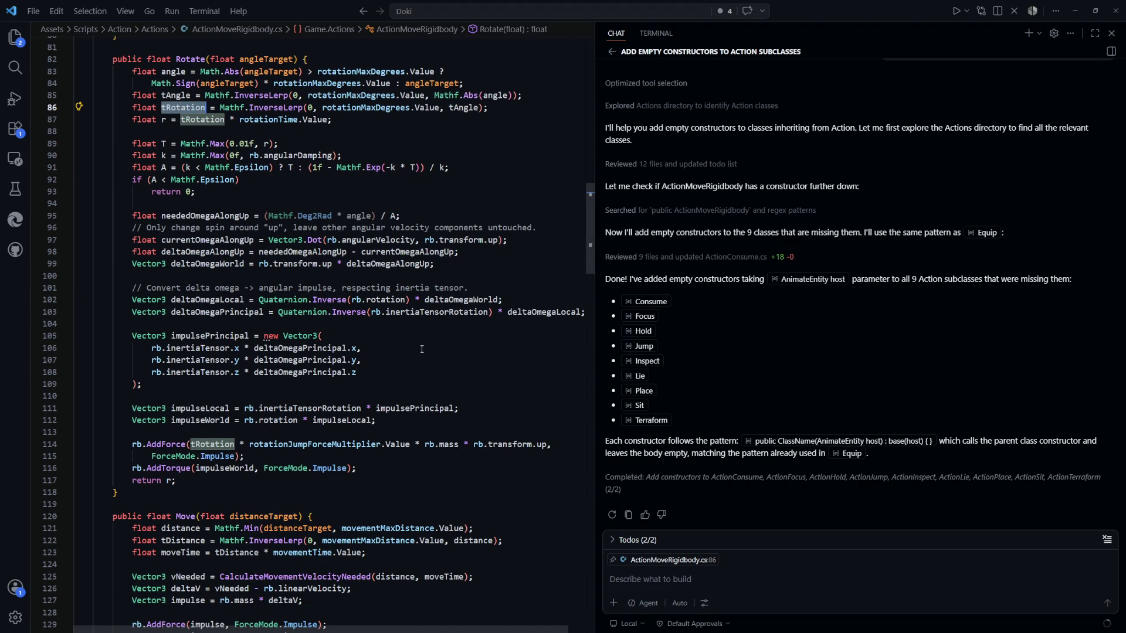
pyautogui.scroll(2, 394, 263)
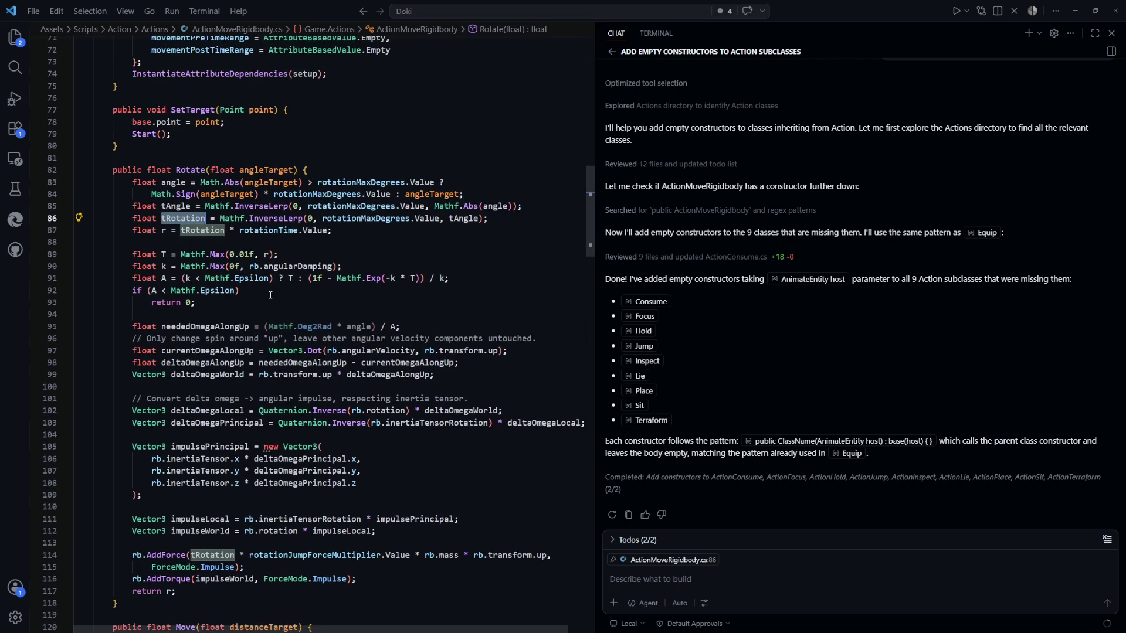
pyautogui.scroll(2, 173, 257)
pyautogui.scroll(2, 173, 256)
pyautogui.click(274, 275)
pyautogui.doubleClick(202, 275)
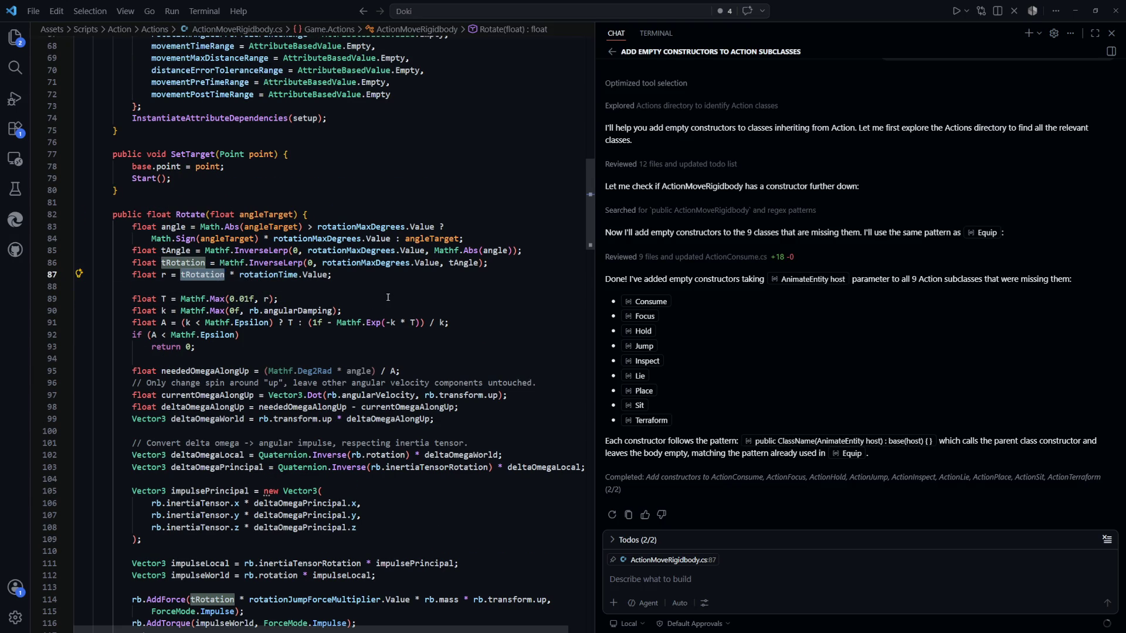
pyautogui.doubleClick(268, 275)
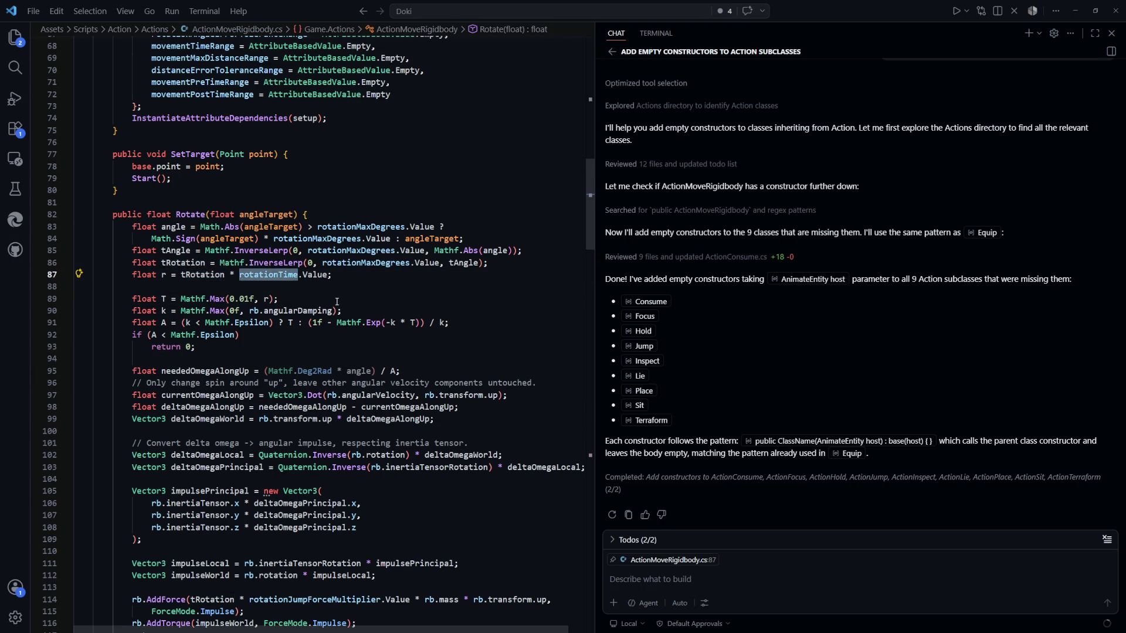
# Step: Replace tRotation with tAngle in the r computation and delete the unused tRotation line
pyautogui.doubleClick(202, 275)
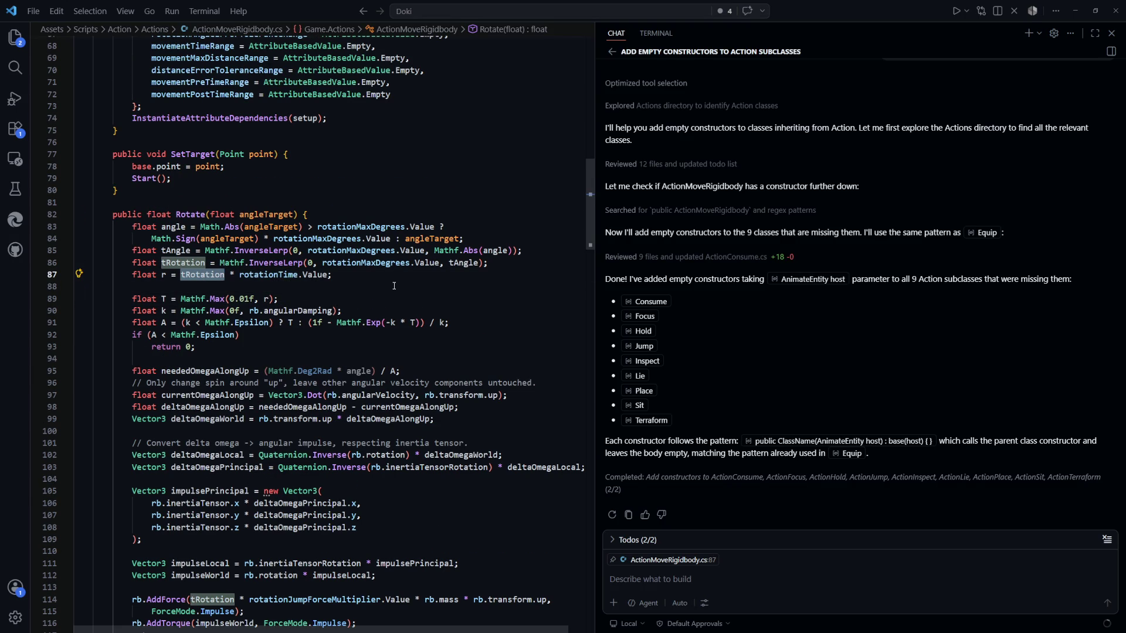
pyautogui.write('tAg')
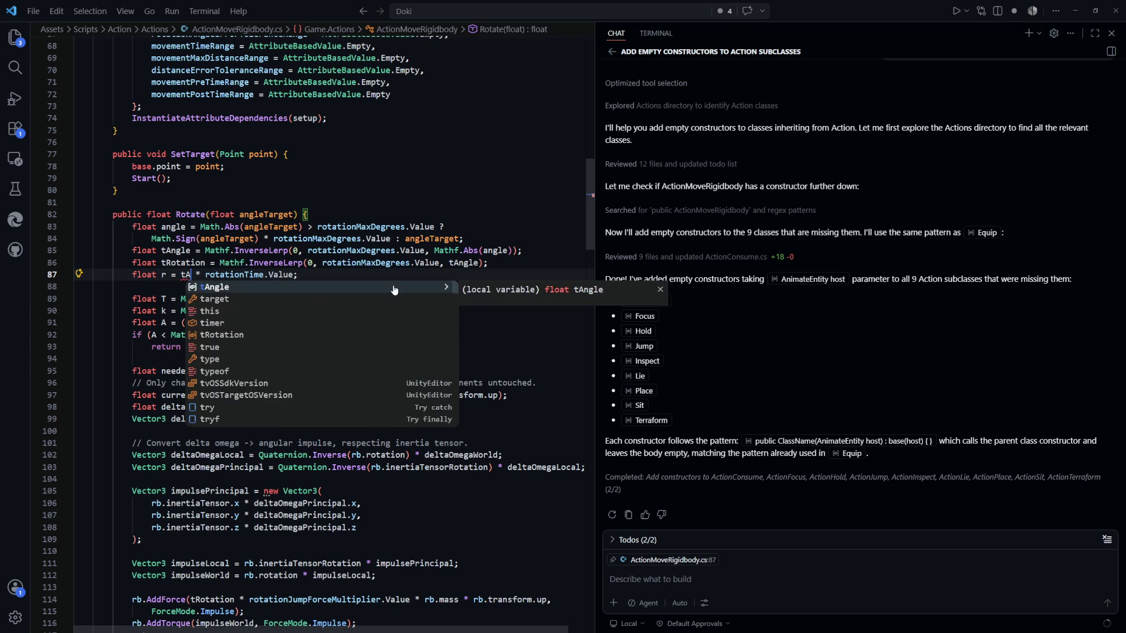
pyautogui.write('ngle')
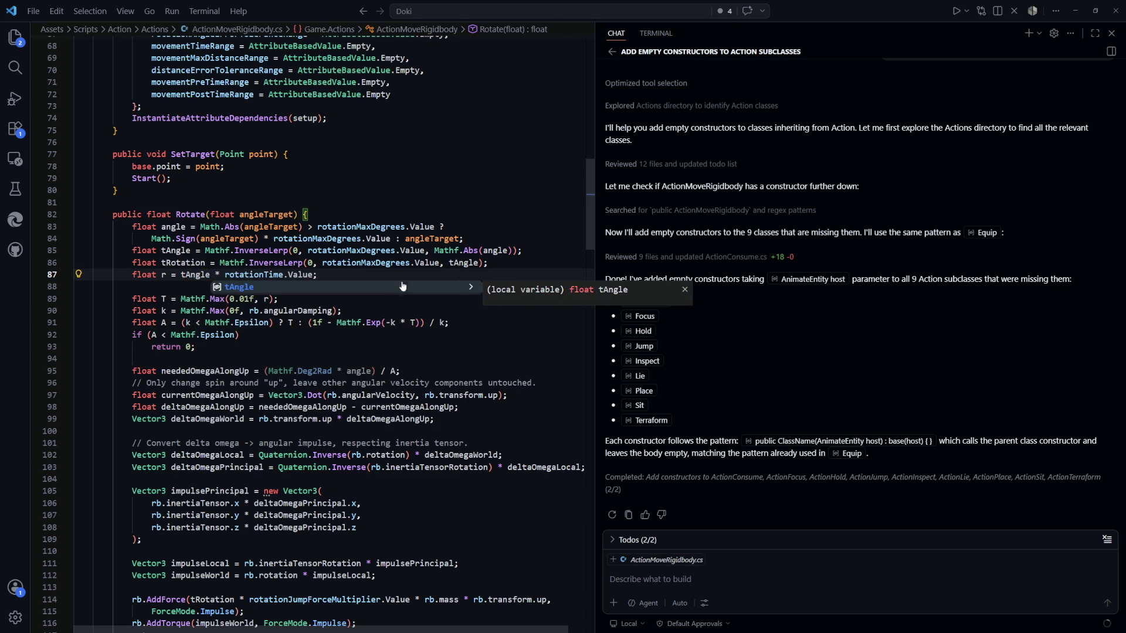
pyautogui.press('Return')
pyautogui.click(495, 258)
pyautogui.hotkey('ctrl', 'shift', 'k')
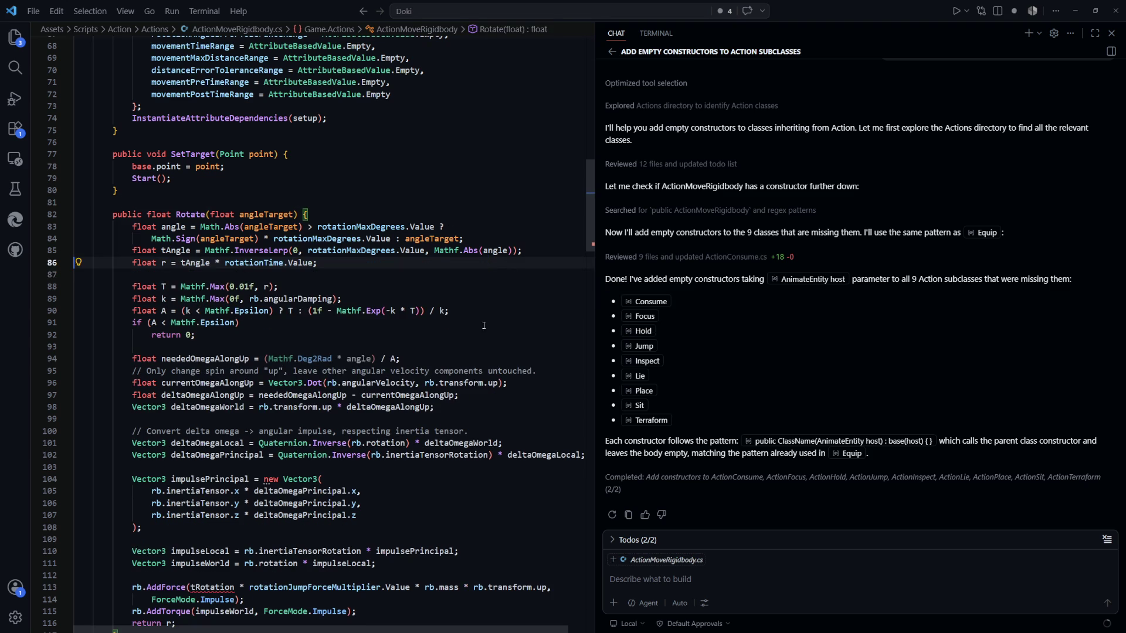
# Step: Replace tRotation with tAngle in the AddForce call
pyautogui.hotkey('ctrl', 'Left')
pyautogui.hotkey('ctrl', 'Left')
pyautogui.hotkey('ctrl', 'Left')
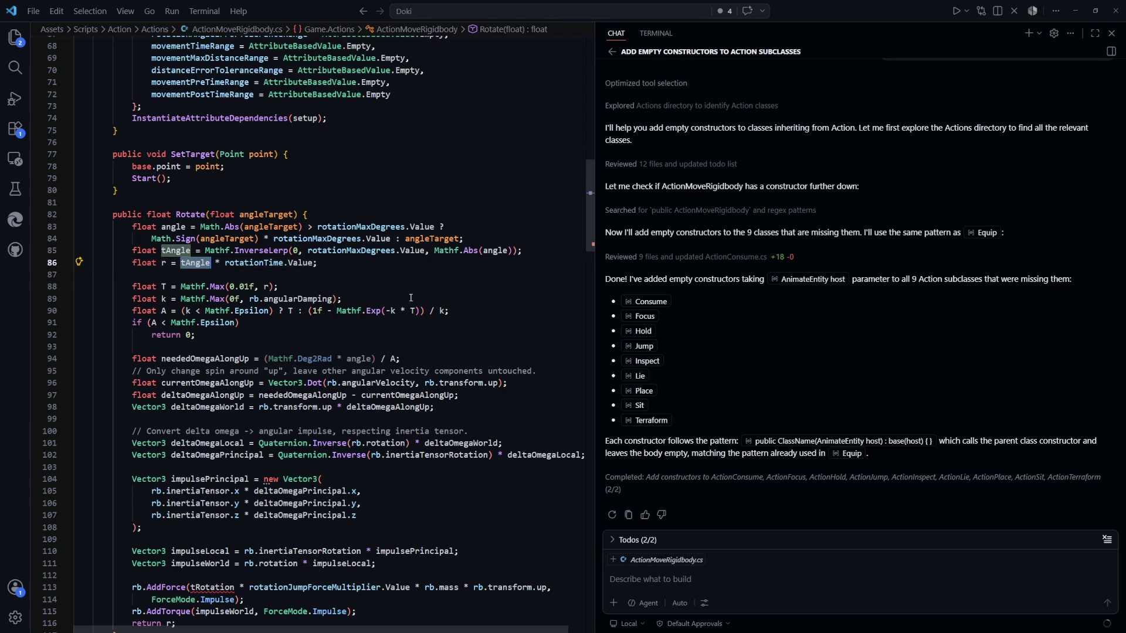
pyautogui.scroll(-2, 411, 299)
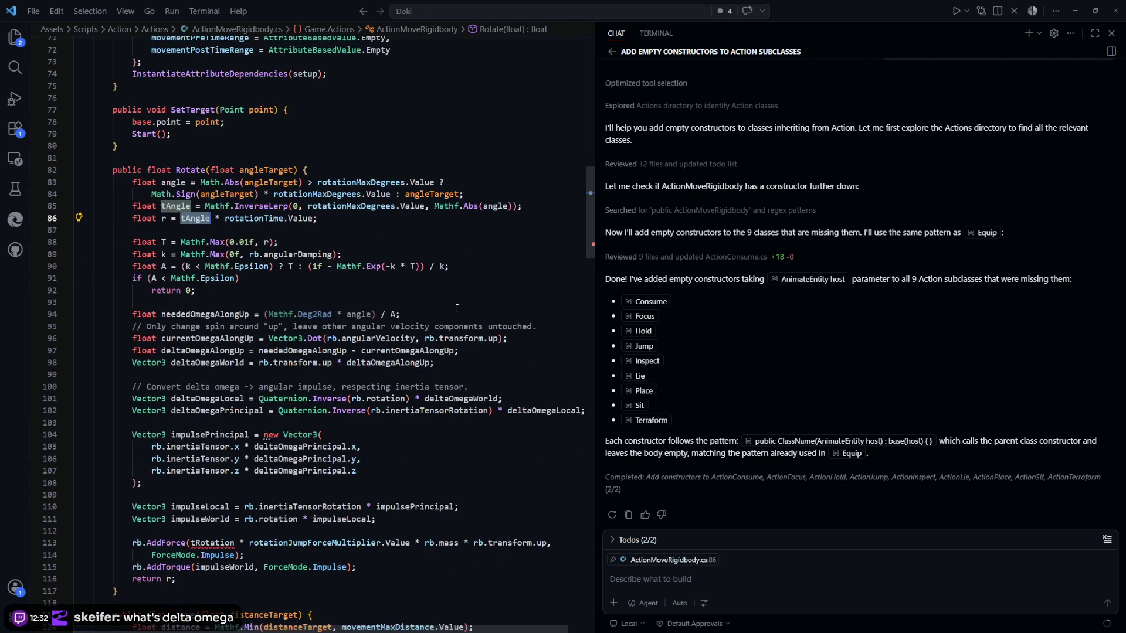
pyautogui.scroll(-3, 458, 303)
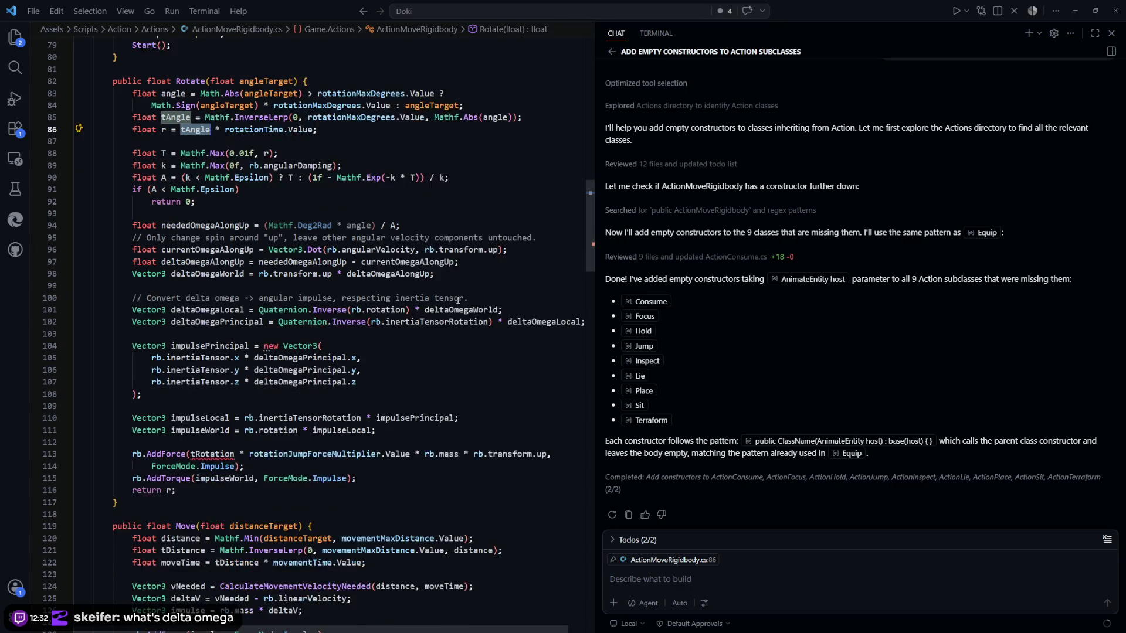
pyautogui.doubleClick(228, 436)
pyautogui.write('tAngle')
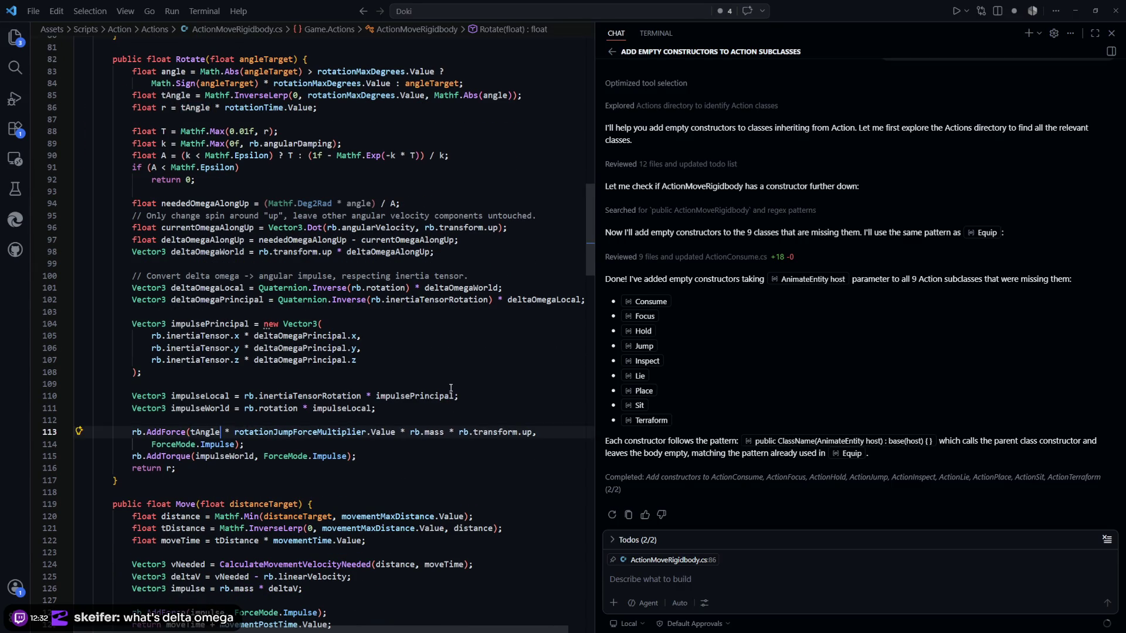
pyautogui.click(470, 363)
pyautogui.scroll(4, 380, 249)
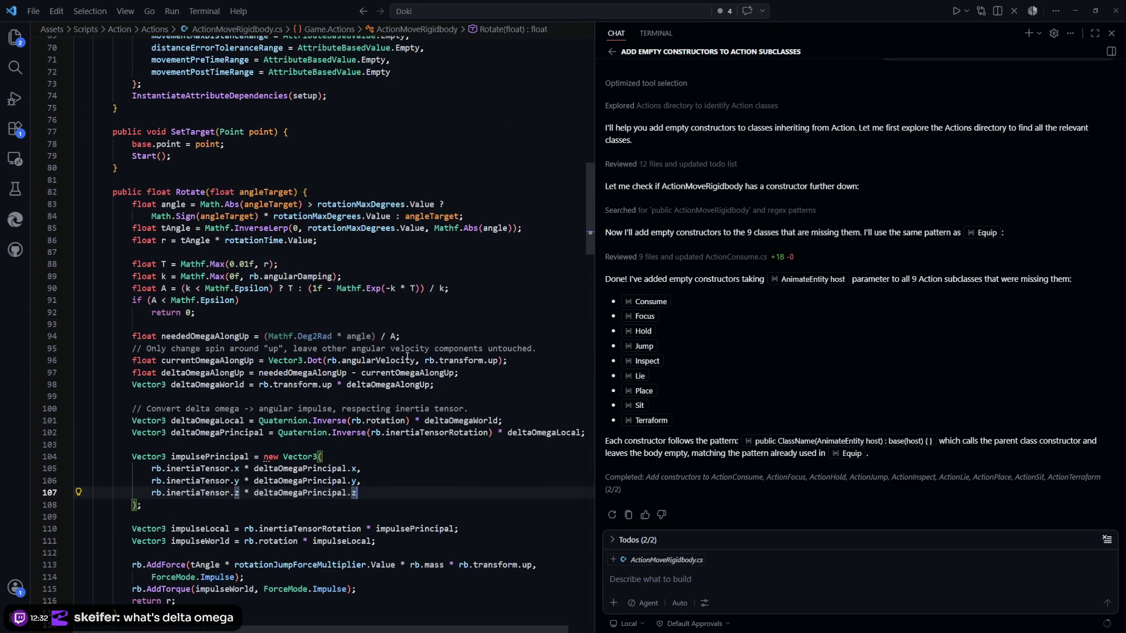
pyautogui.click(379, 251)
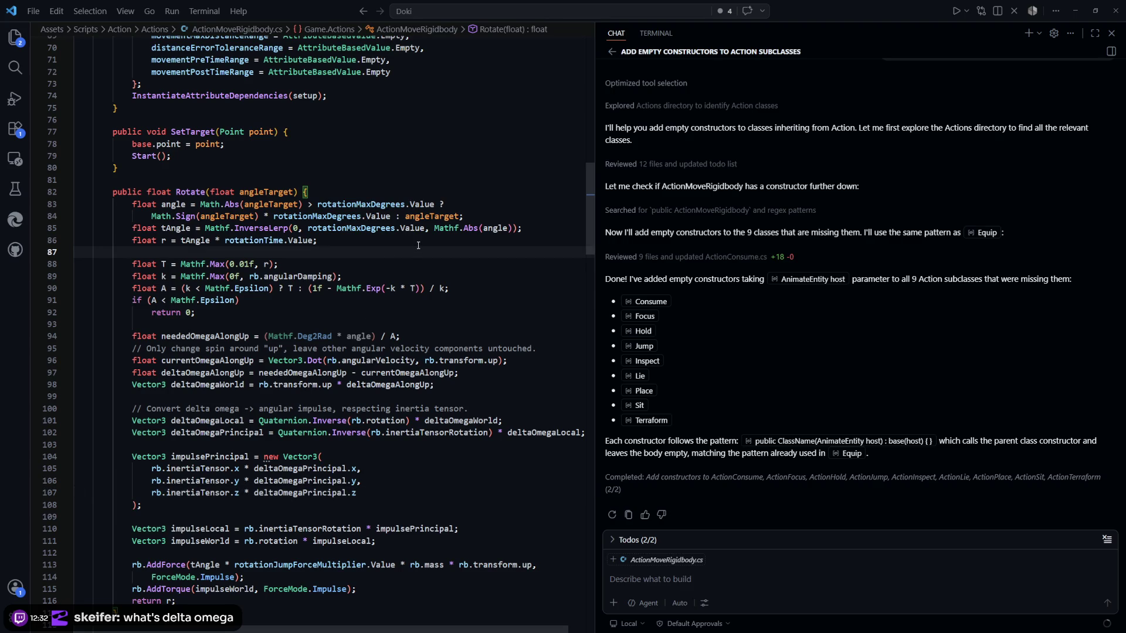
pyautogui.click(420, 245)
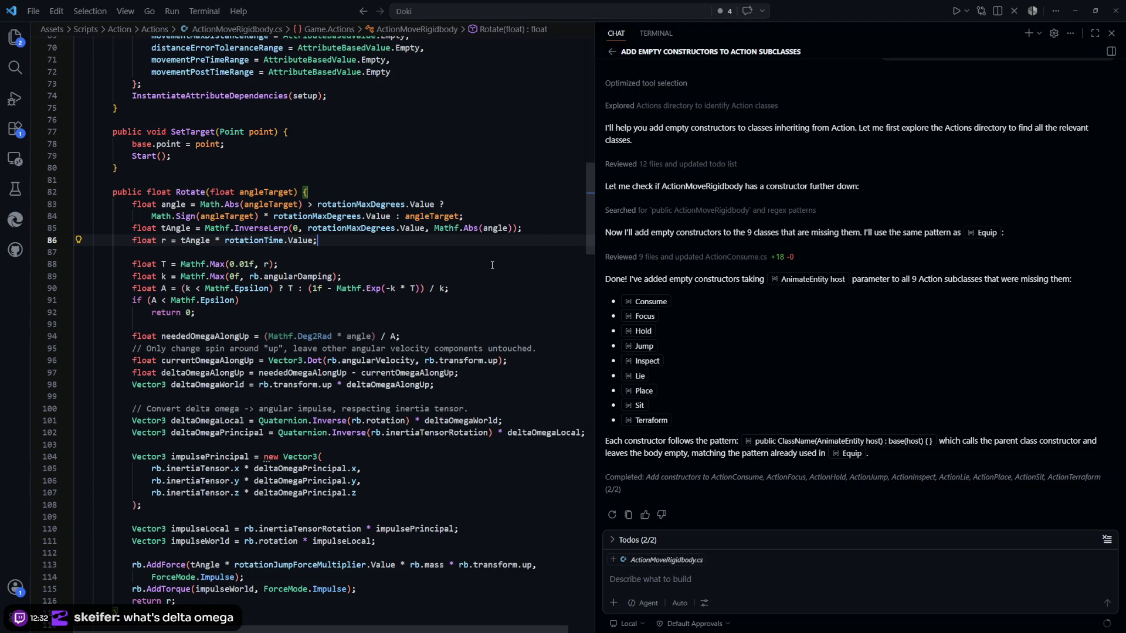
pyautogui.scroll(-1, 493, 265)
pyautogui.scroll(-1, 546, 266)
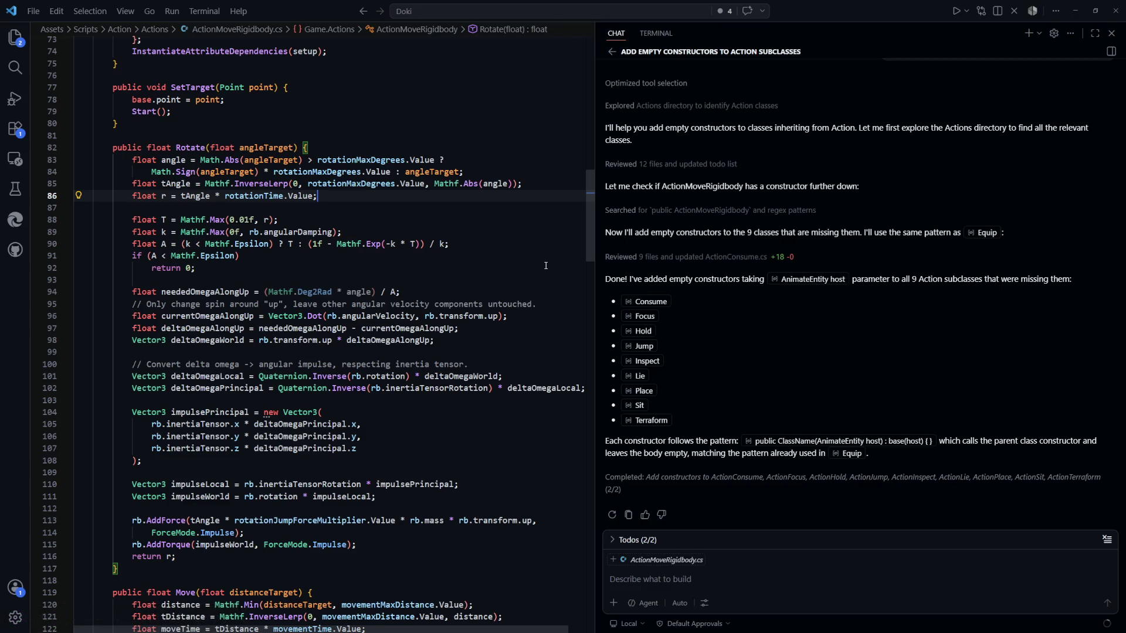
pyautogui.scroll(-1, 545, 266)
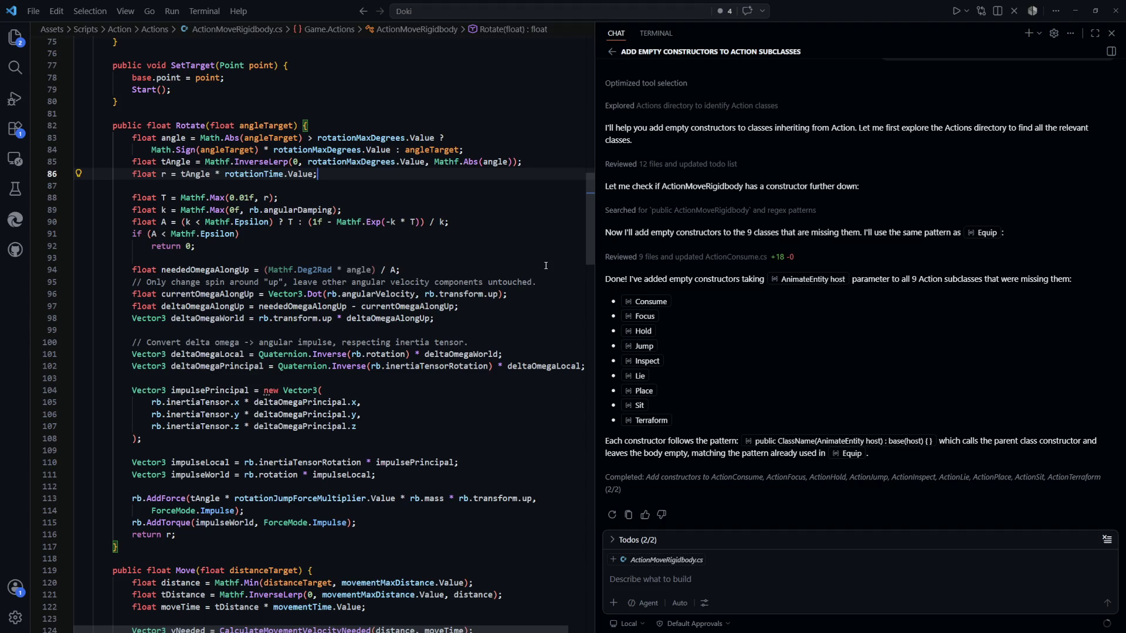
pyautogui.scroll(-1, 546, 266)
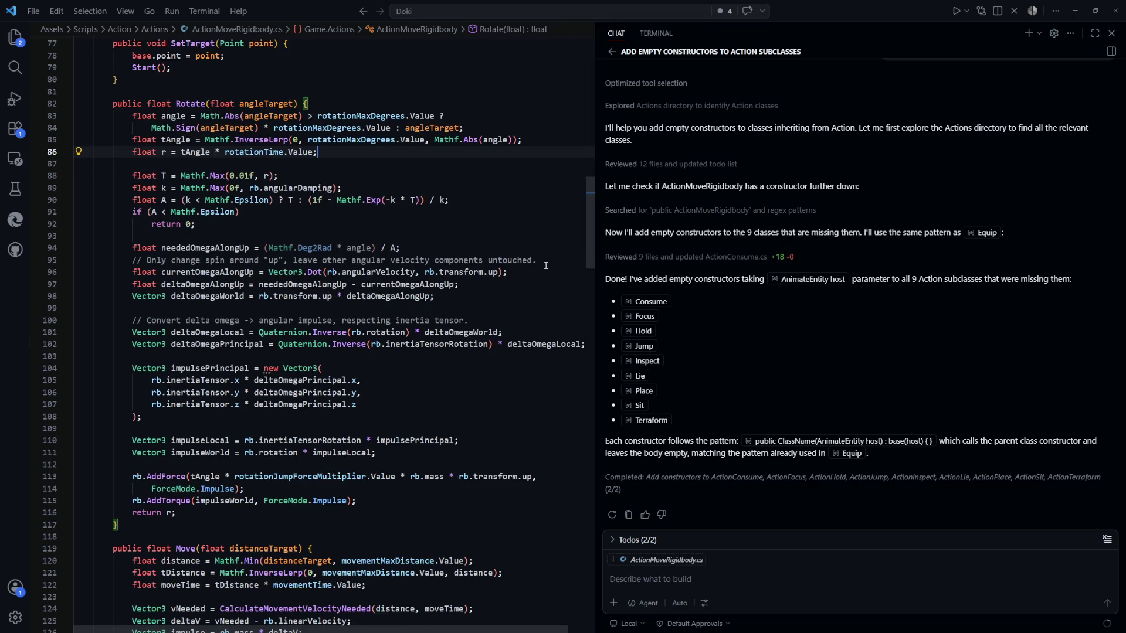
pyautogui.scroll(-1, 545, 265)
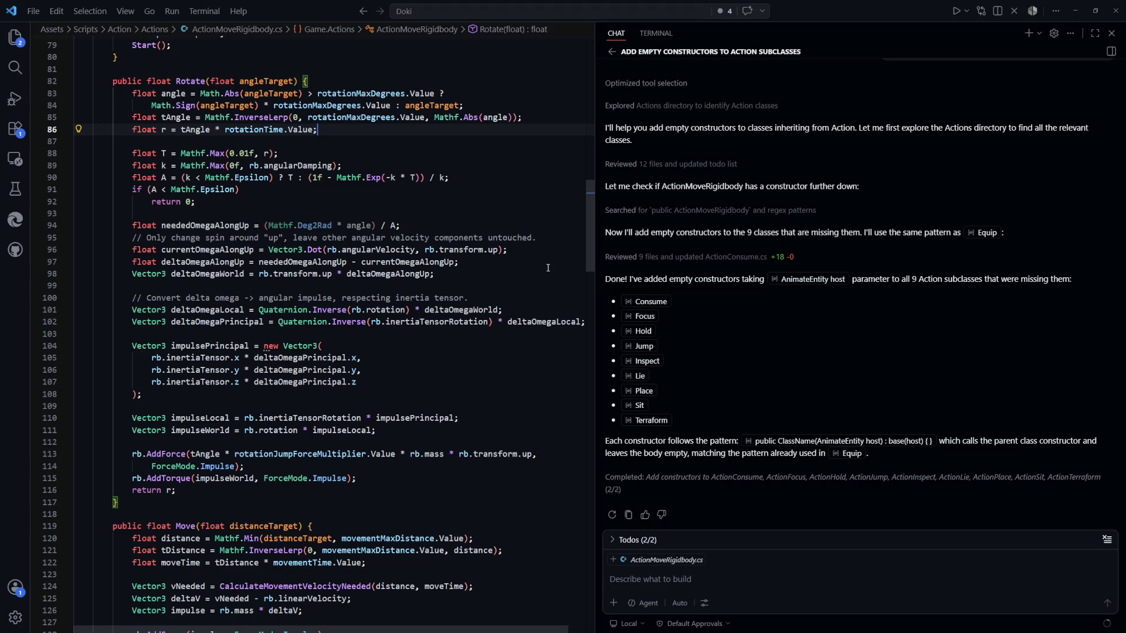
pyautogui.moveTo(584, 324)
pyautogui.mouseDown()
pyautogui.moveTo(135, 296)
pyautogui.moveTo(132, 227)
pyautogui.mouseUp()
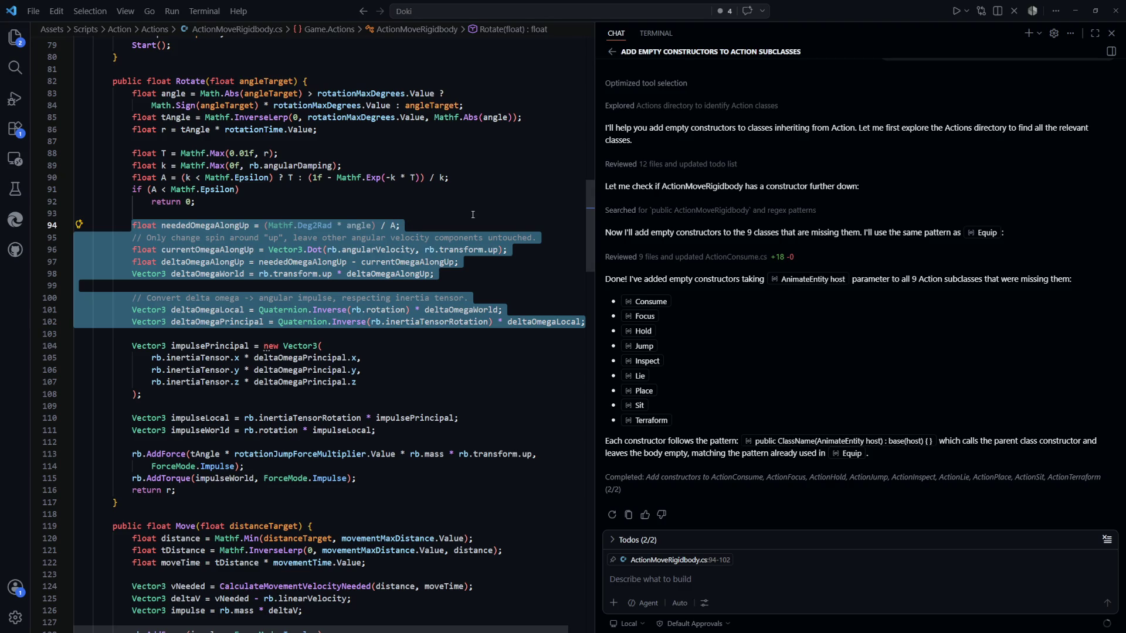
pyautogui.click(536, 278)
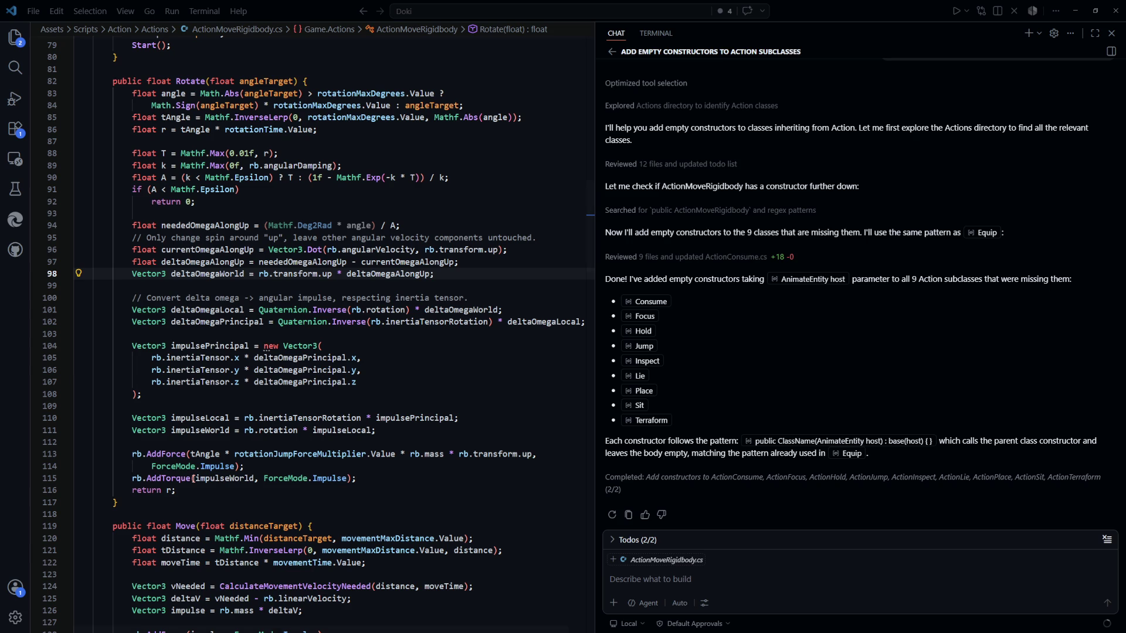
pyautogui.hotkey('alt', 'Tab')
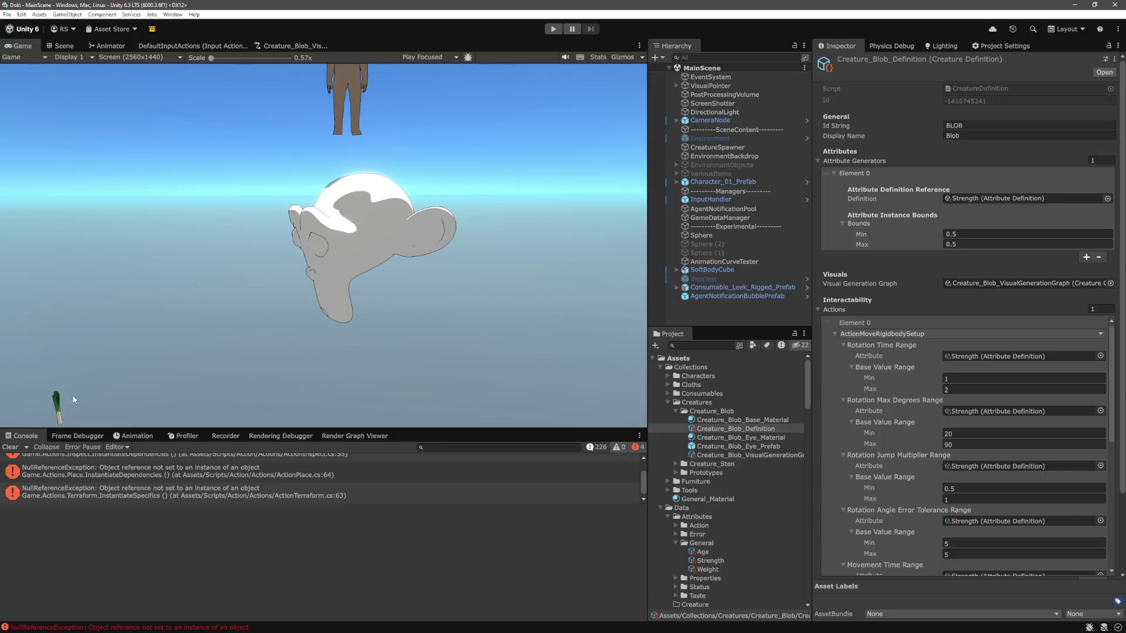
# Step: Clear the Console, enter Play mode to watch the Blob move, then stop
pyautogui.click(10, 447)
pyautogui.hotkey('ctrl', 'p')
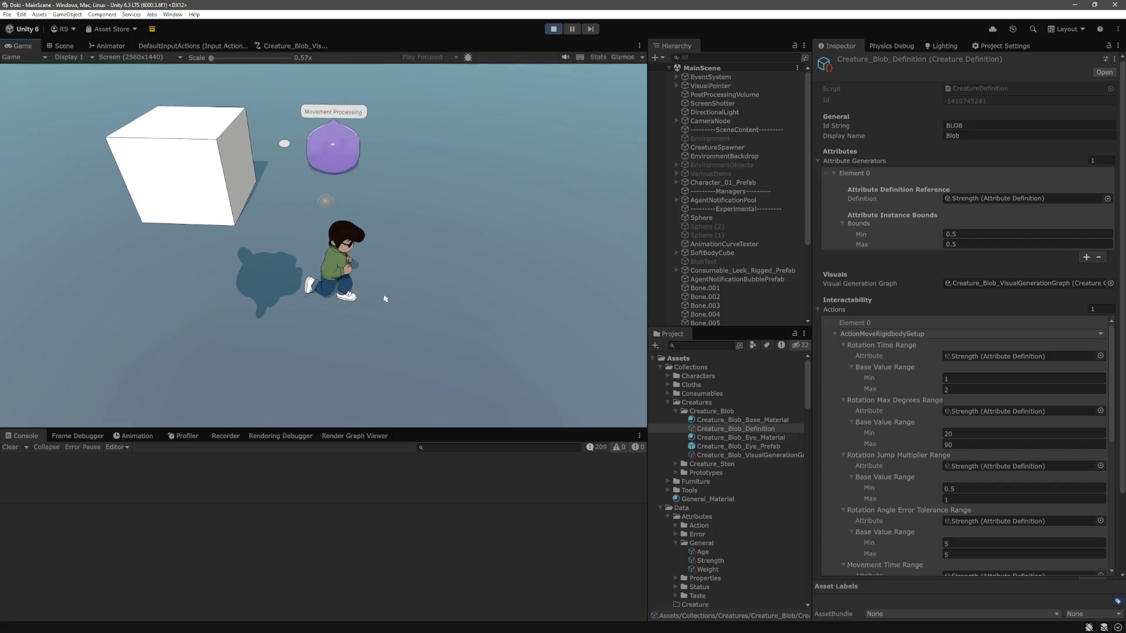
pyautogui.moveTo(325, 290)
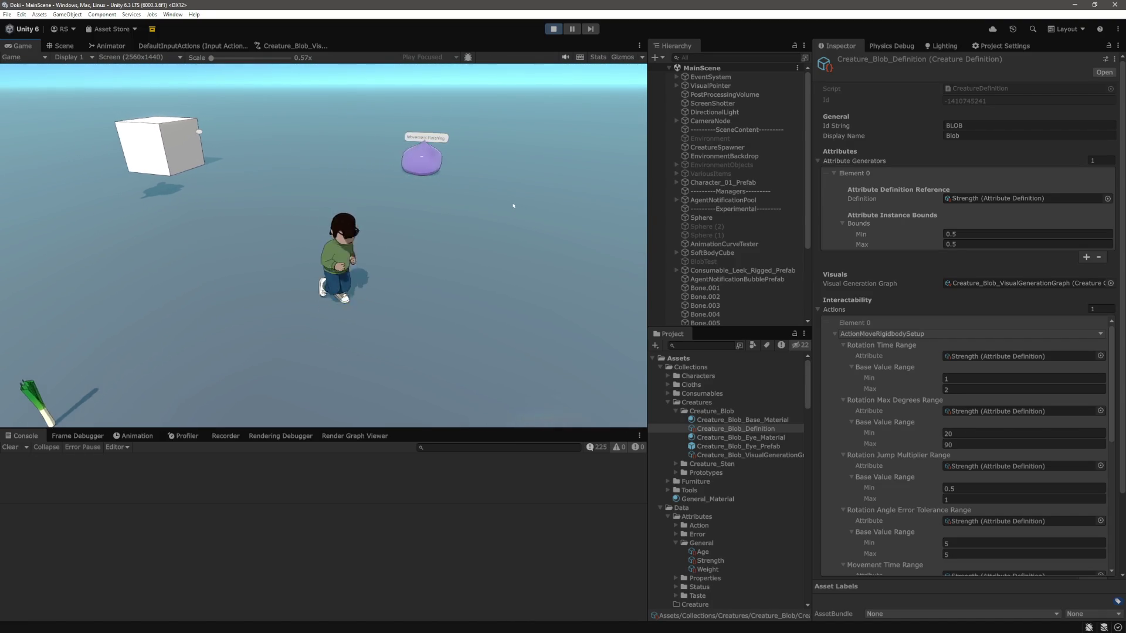
pyautogui.click(554, 29)
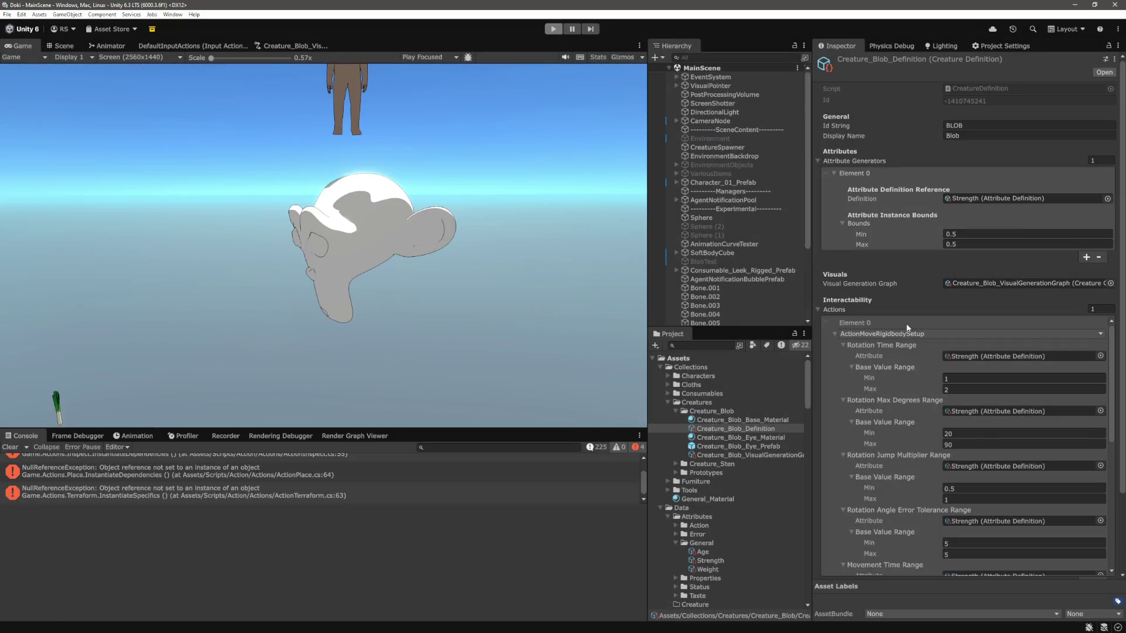
# Step: Select the Blob's Actions Element 0 and scroll to Rotation Jump Multiplier Range, then return to VS Code
pyautogui.click(916, 385)
pyautogui.scroll(-2, 916, 385)
pyautogui.scroll(2, 889, 369)
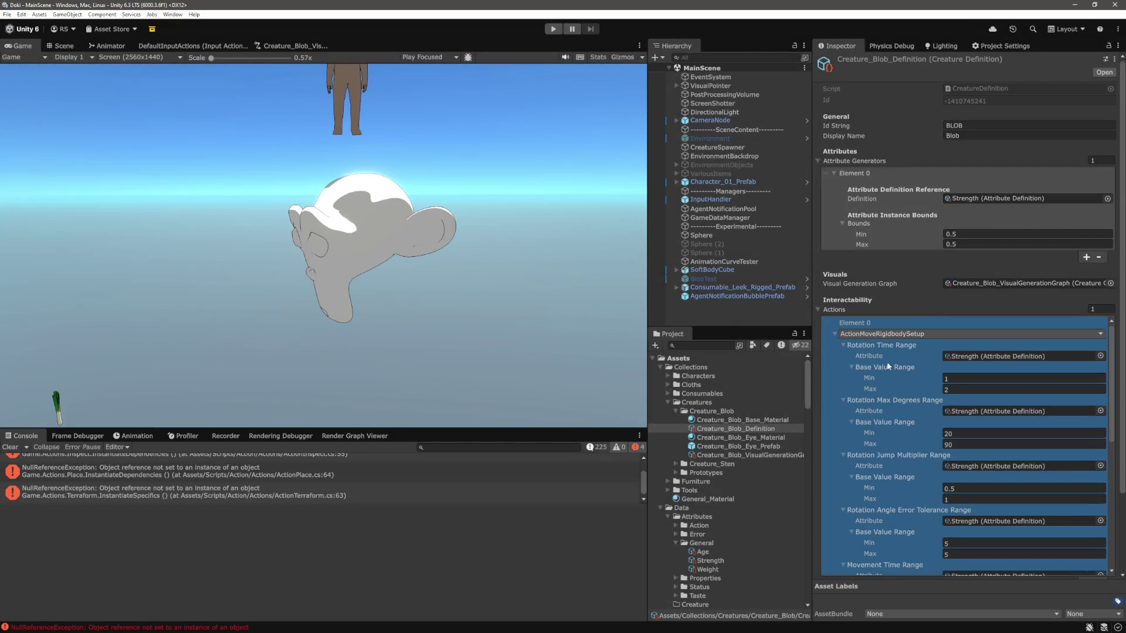
pyautogui.scroll(-2, 888, 359)
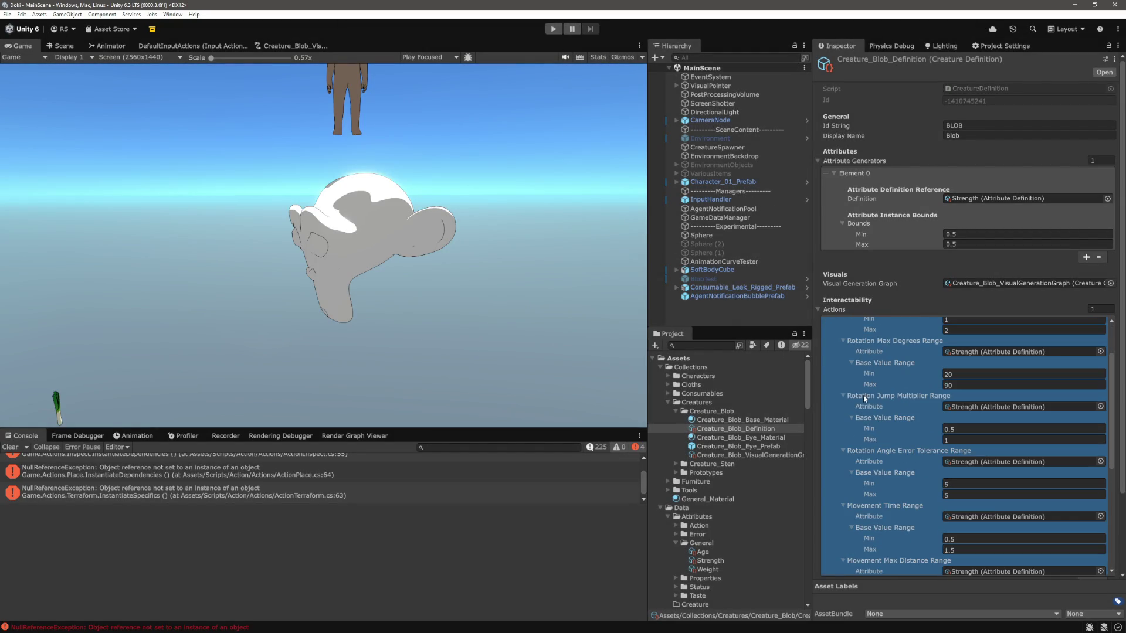
pyautogui.scroll(-1, 911, 403)
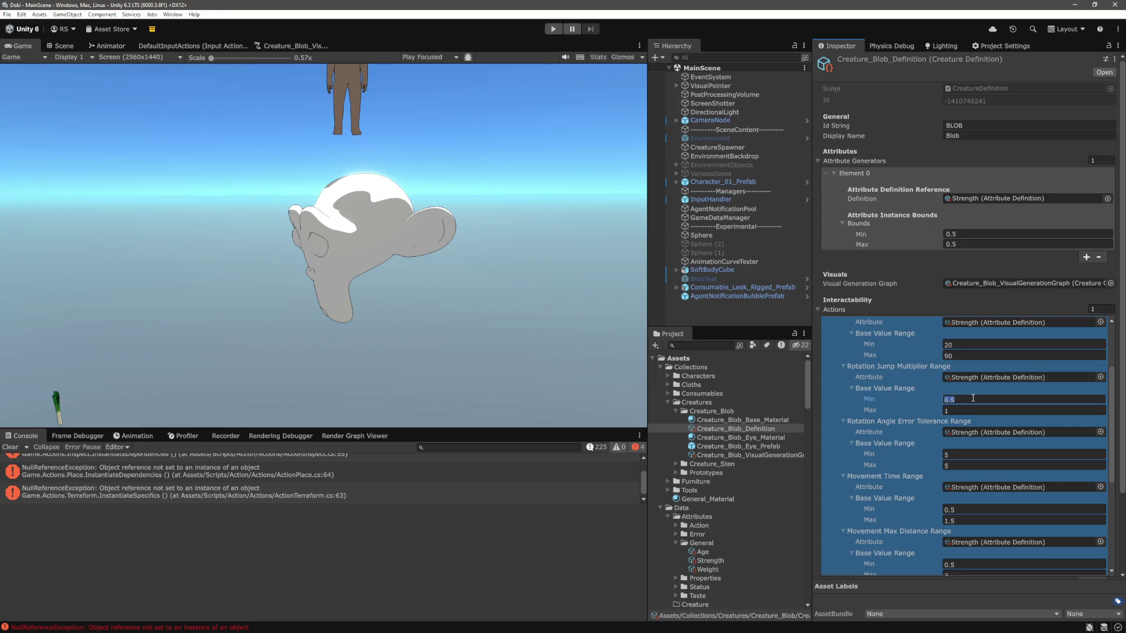
pyautogui.hotkey('alt', 'Tab')
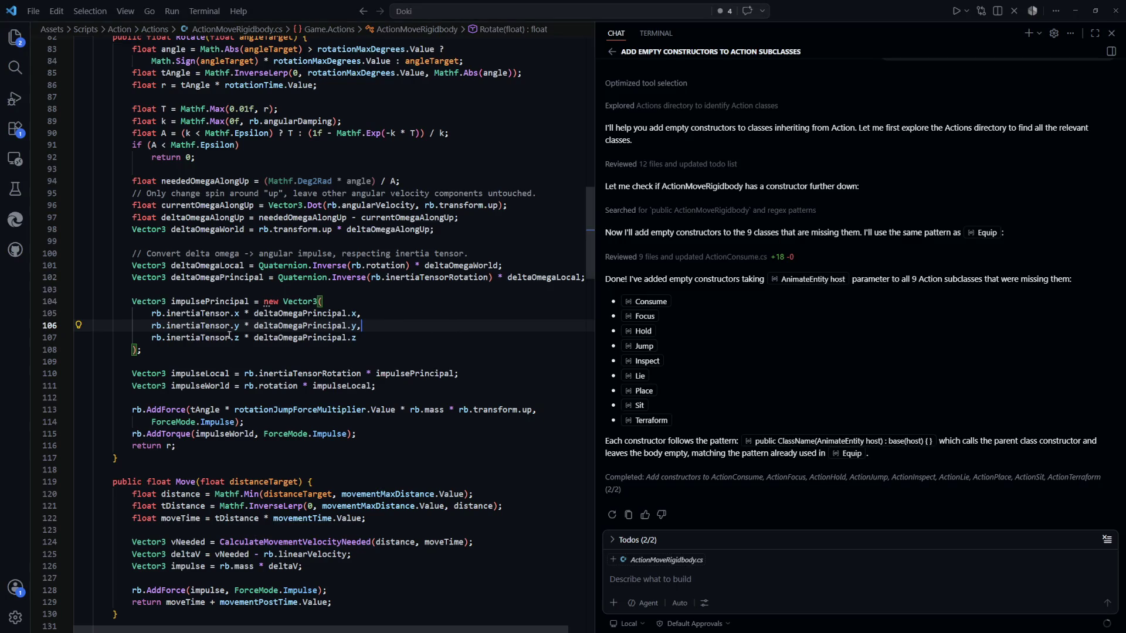
# Step: Review rotationJumpForceMultiplier in the AddForce call, then play-test the Blob with a 1.5–2 multiplier range
pyautogui.moveTo(269, 421); pyautogui.dragTo(176, 410)
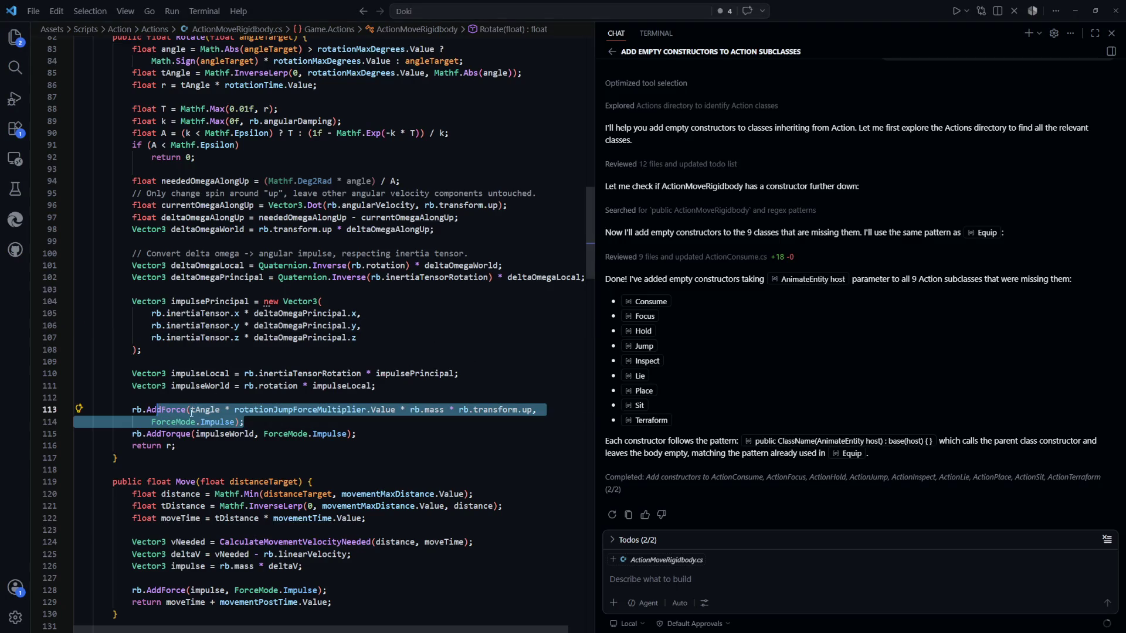
pyautogui.click(210, 410)
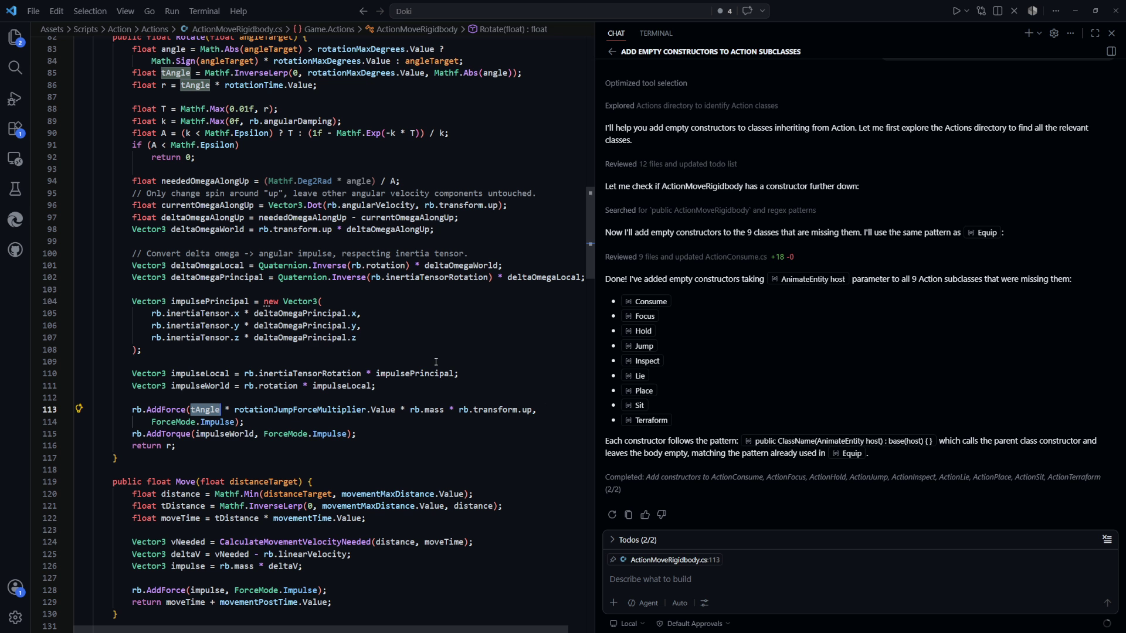
pyautogui.doubleClick(278, 406)
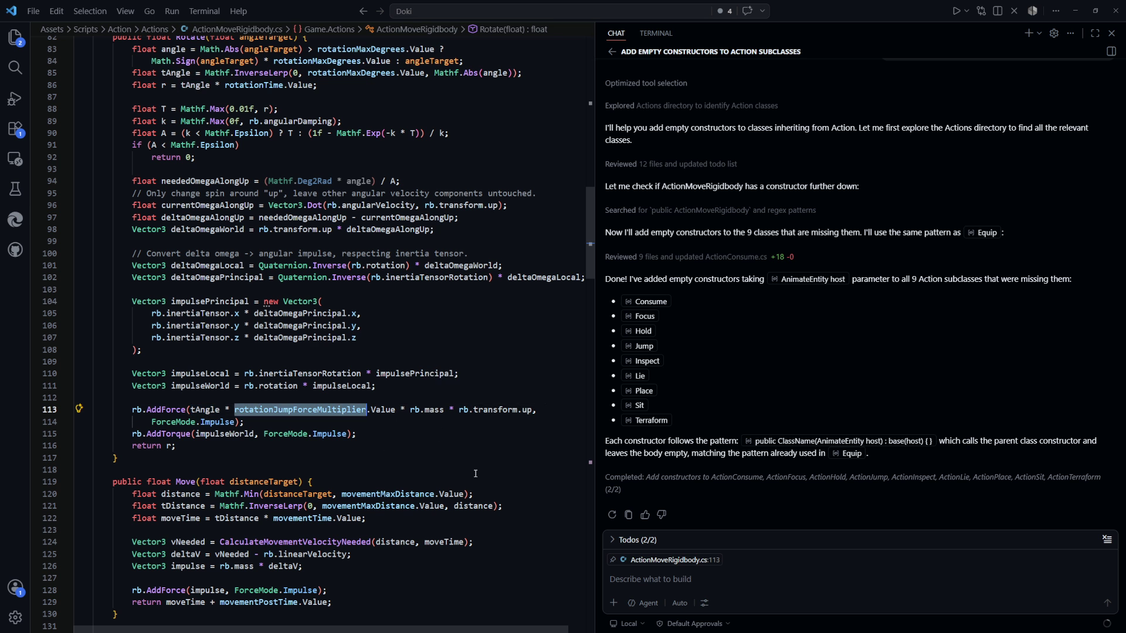
pyautogui.hotkey('alt', 'Tab')
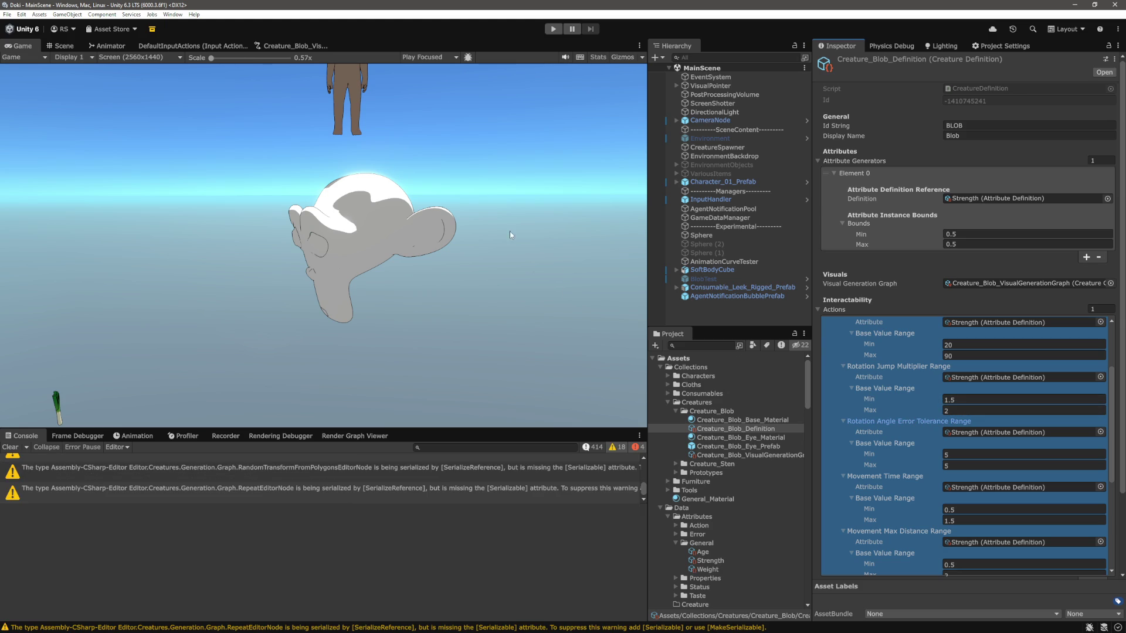
pyautogui.click(554, 30)
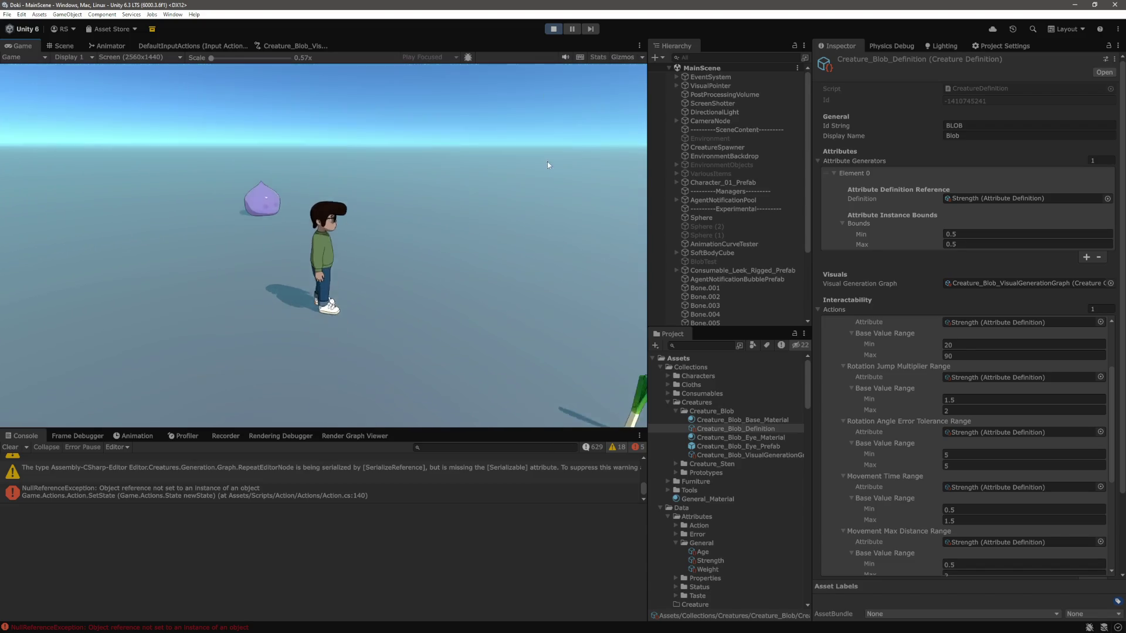
# Step: Stop play, raise the Rotation Jump Multiplier Min to 4 (range 4–6), and play again
pyautogui.click(552, 31)
pyautogui.click(950, 415)
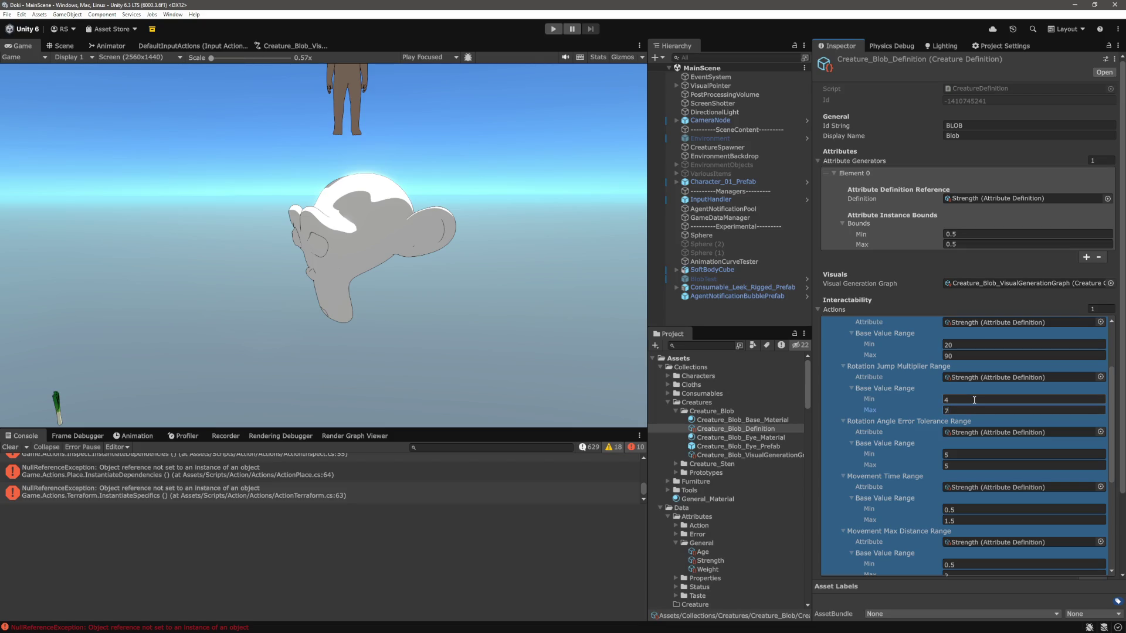
pyautogui.write('6')
pyautogui.click(552, 31)
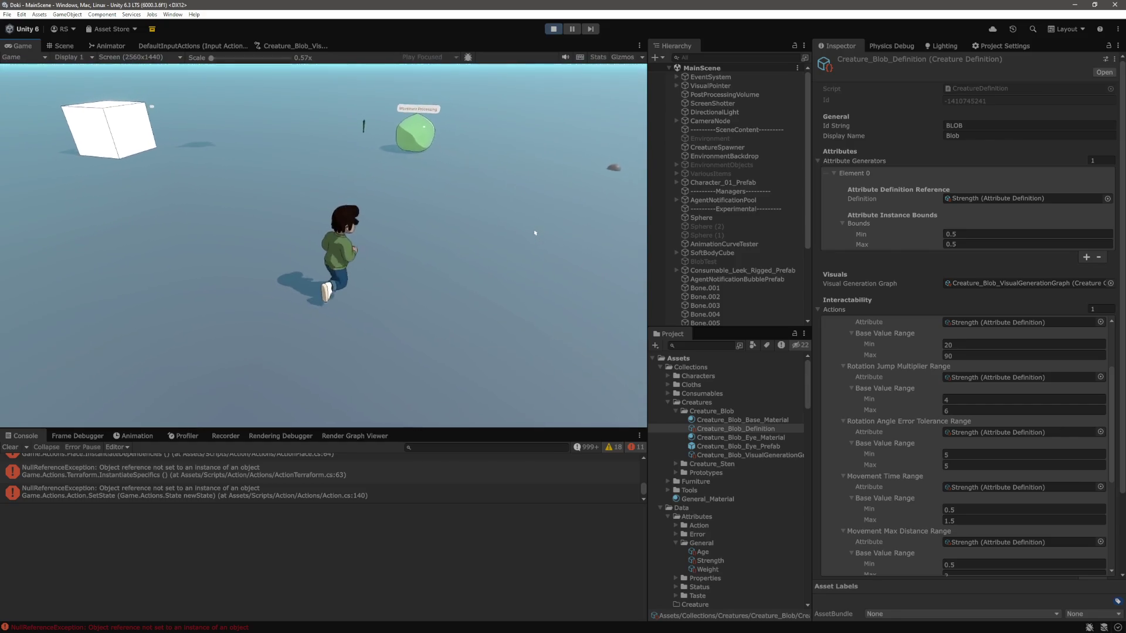
# Step: Stop the Blob play-mode test run and select the jump multiplier Min field
pyautogui.click(553, 29)
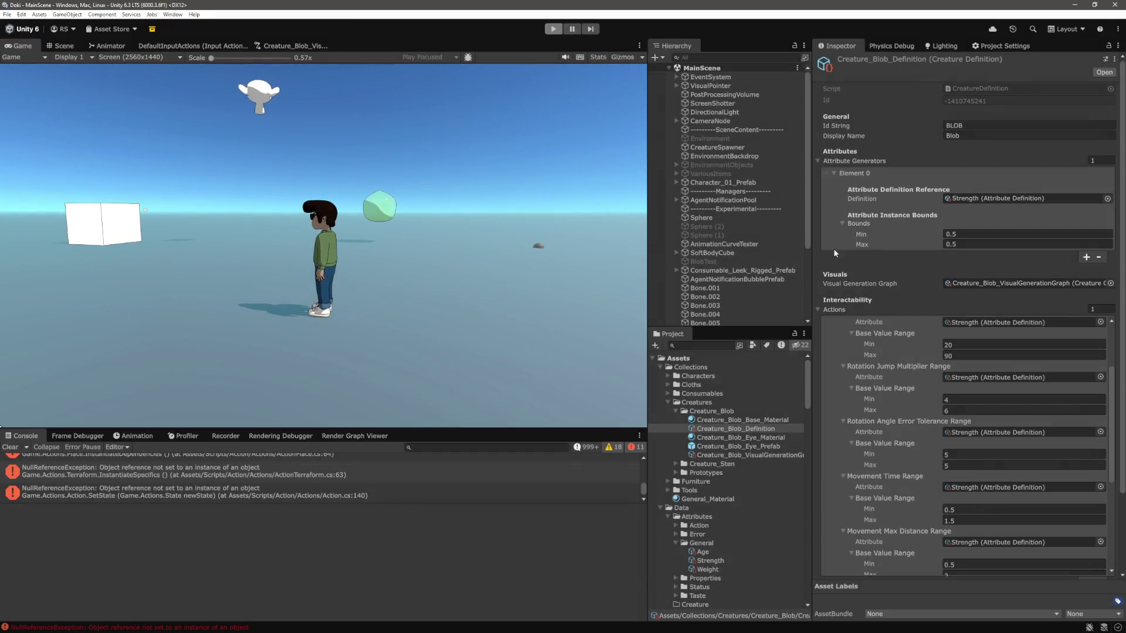
pyautogui.click(970, 401)
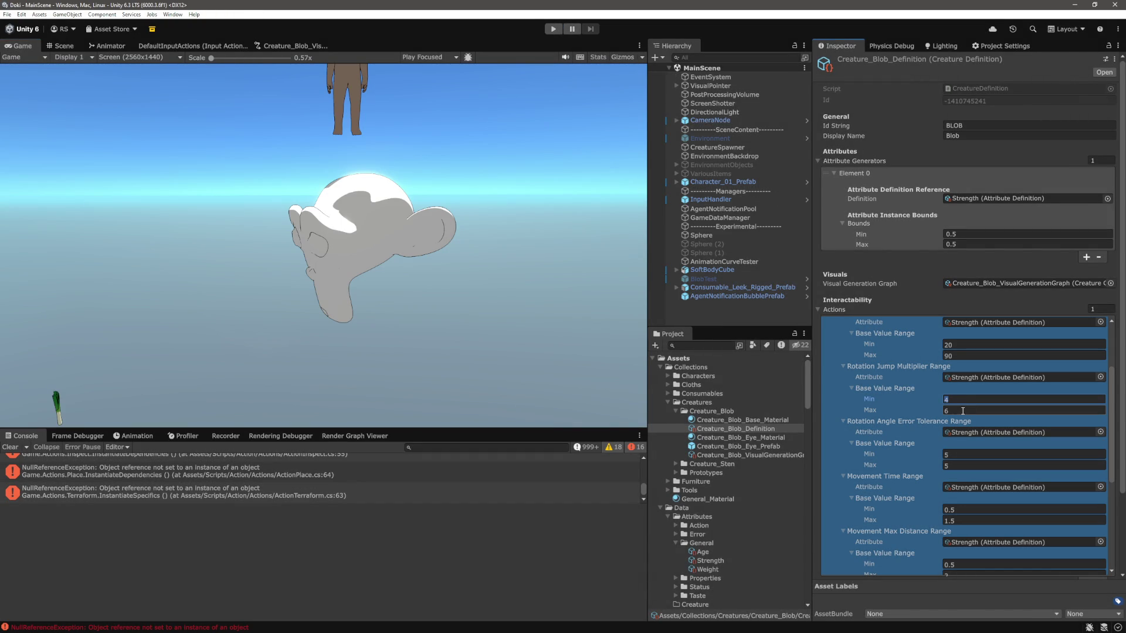
# Step: Set Rotation Jump Multiplier Min 3 and Max 5, clear the console, and deselect the Blob definition
pyautogui.write('3')
pyautogui.press('Tab')
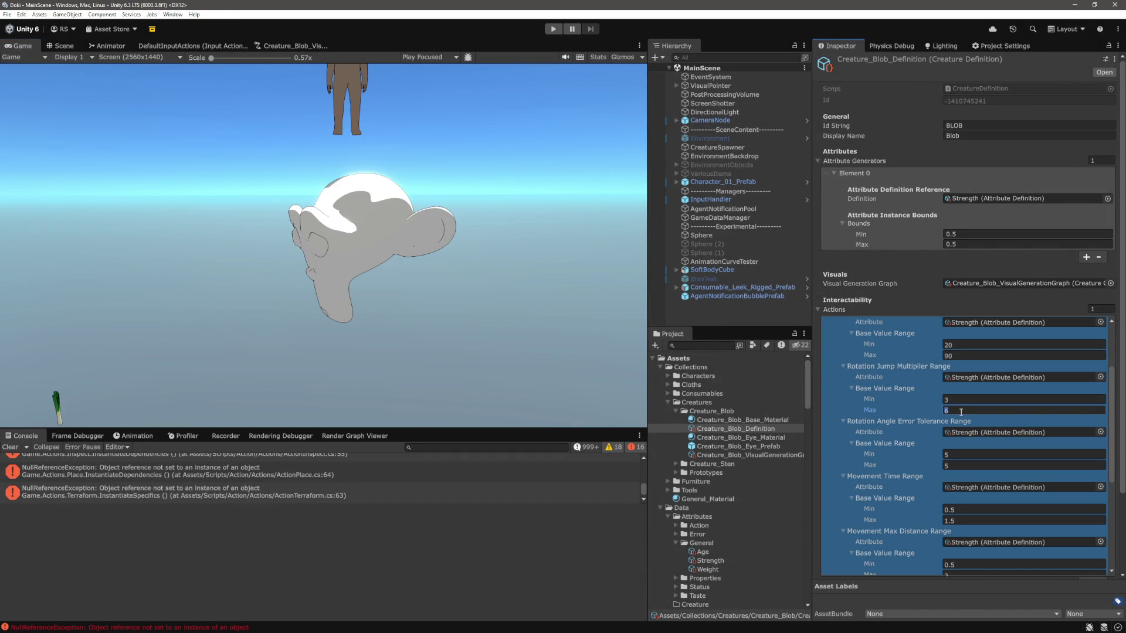
pyautogui.click(369, 563)
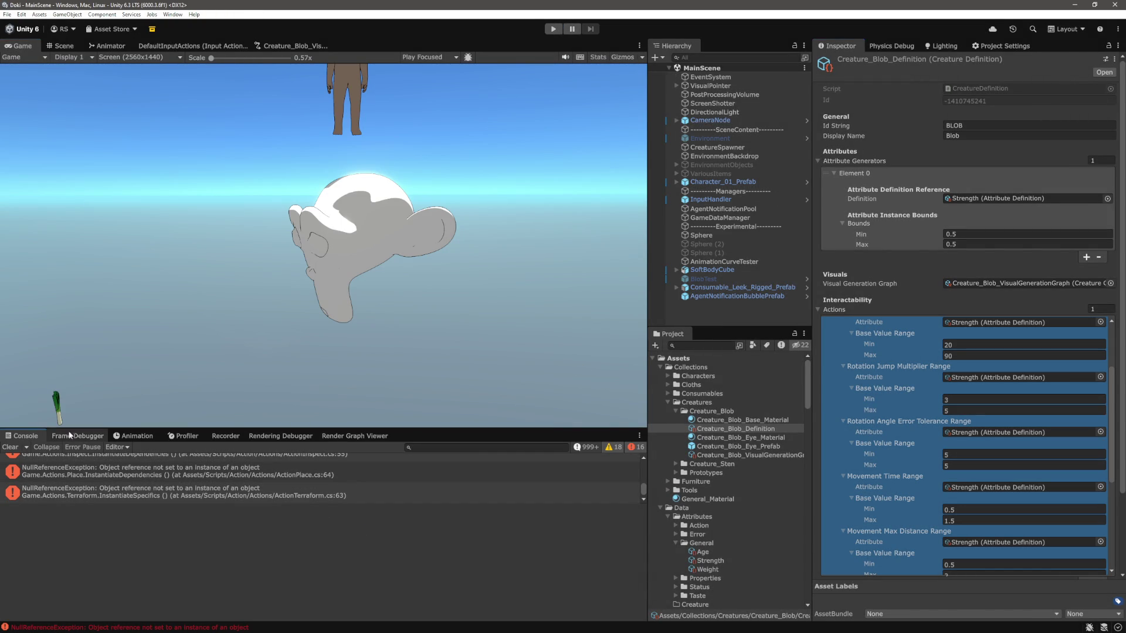
pyautogui.click(12, 448)
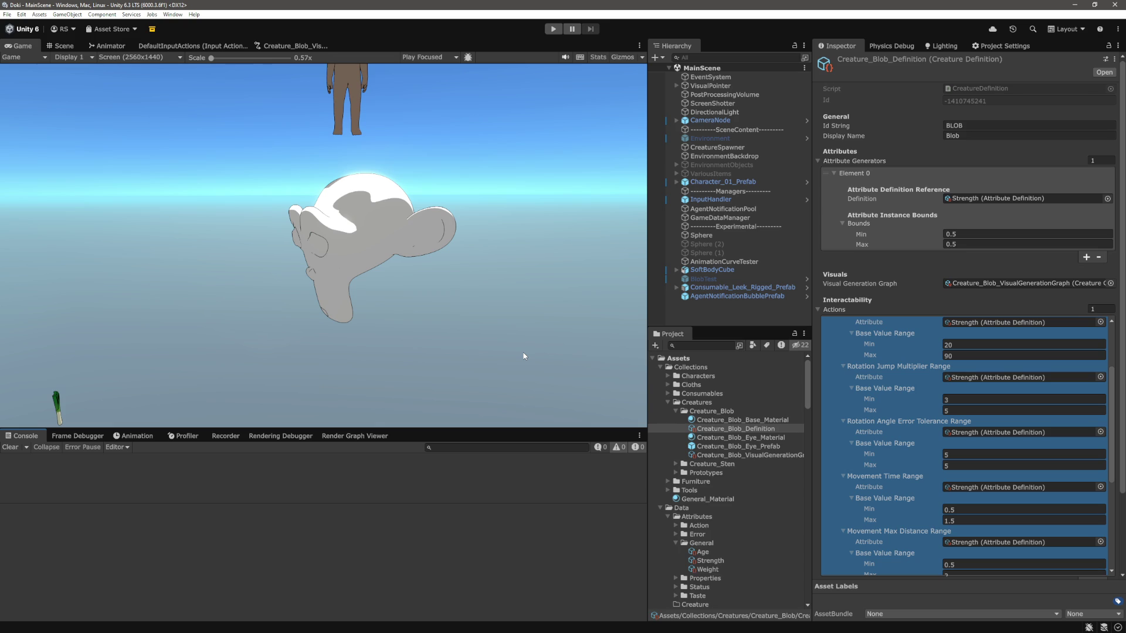
pyautogui.click(746, 313)
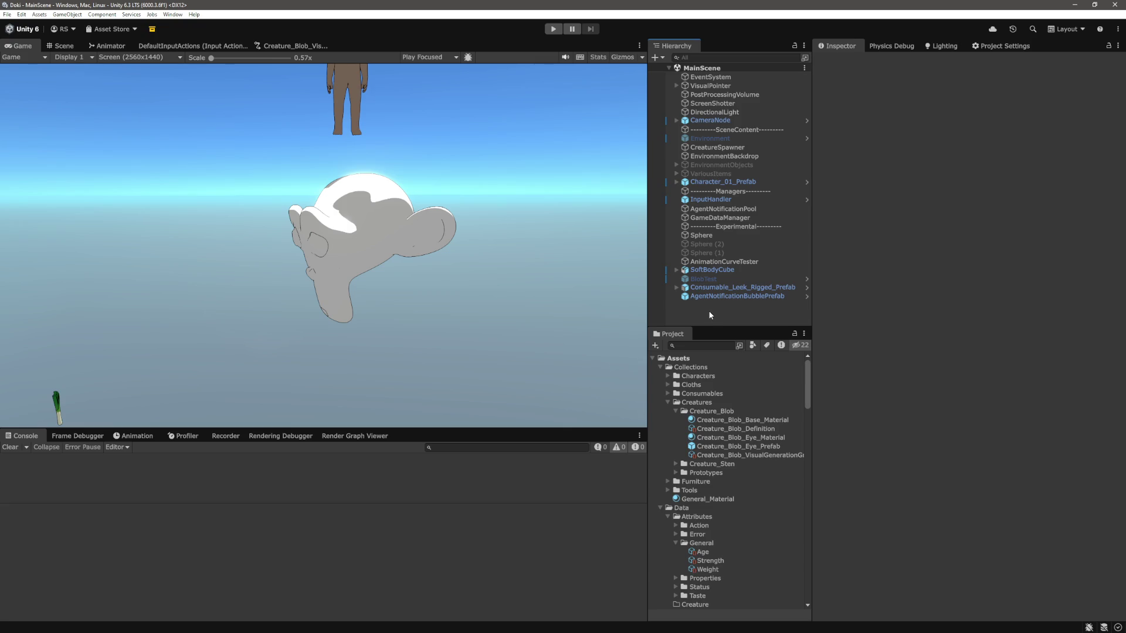
# Step: In ActionMoveRigidbody.cs, review the setup class's AttributeBasedValue range fields around lines 12–60
pyautogui.hotkey('alt', 'Tab')
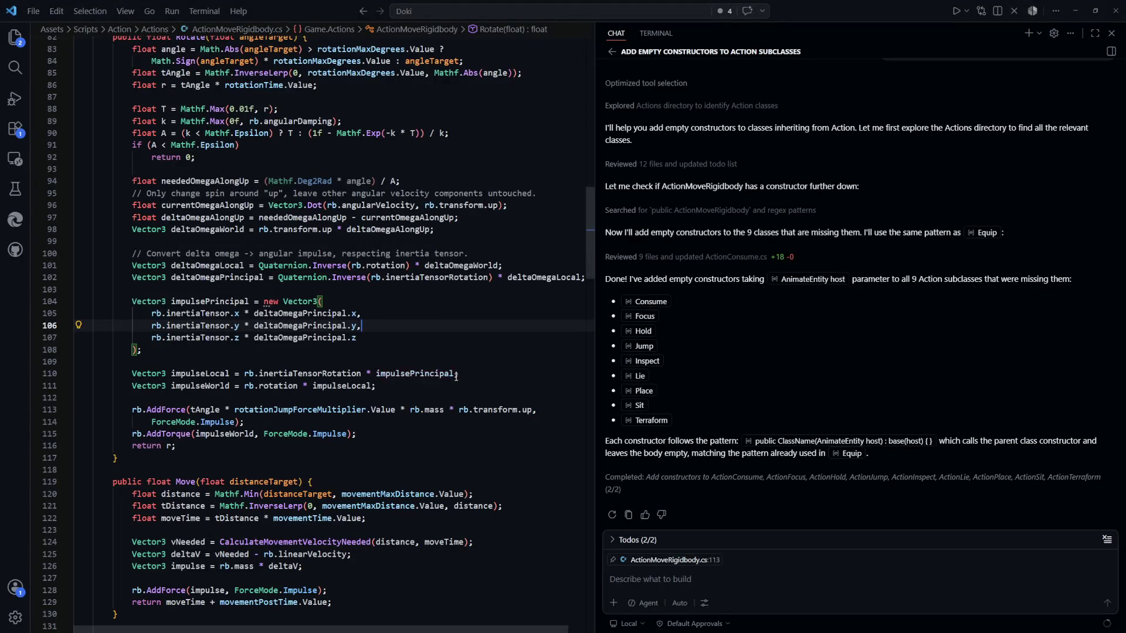
pyautogui.scroll(20, 463, 387)
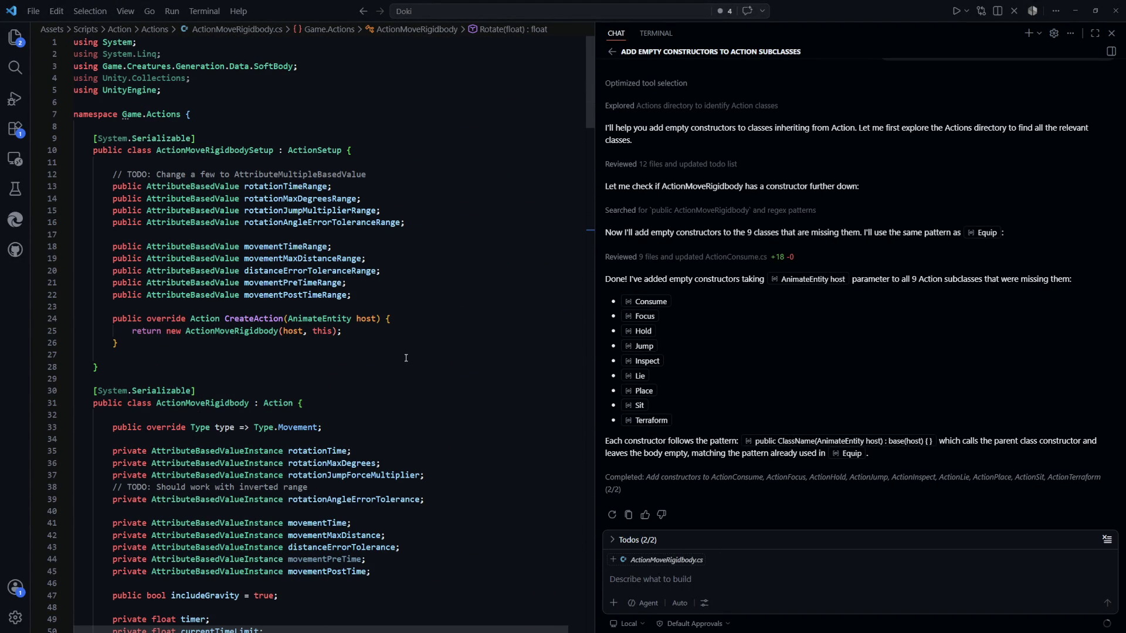
pyautogui.scroll(-2, 406, 359)
pyautogui.scroll(2, 405, 356)
pyautogui.scroll(-12, 400, 338)
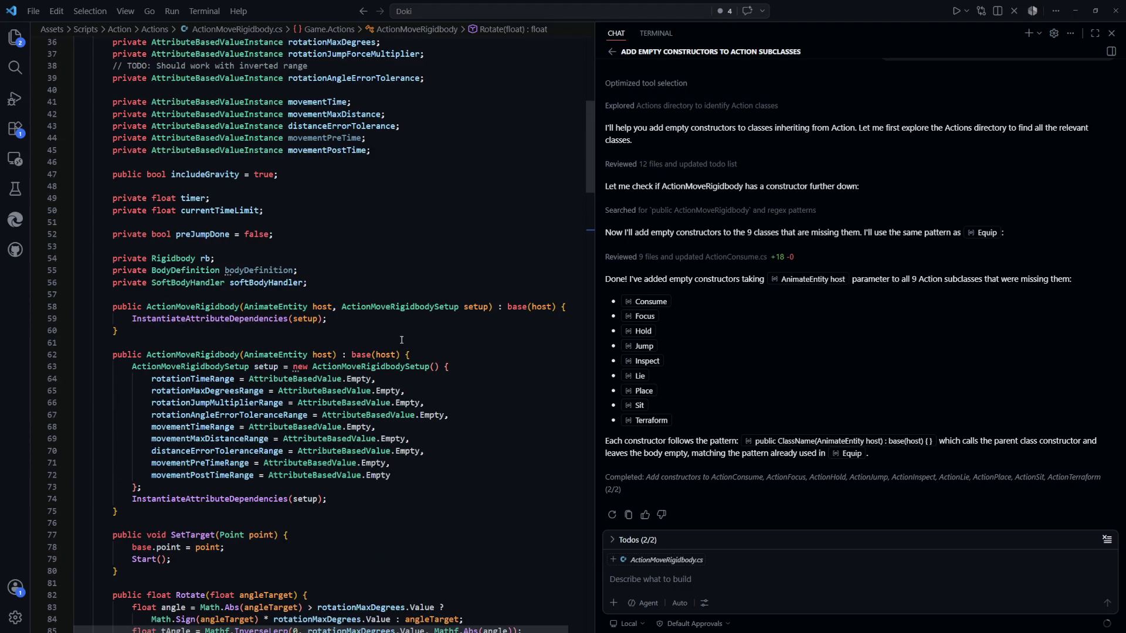
pyautogui.scroll(-1, 401, 340)
pyautogui.scroll(2, 388, 346)
pyautogui.scroll(11, 293, 351)
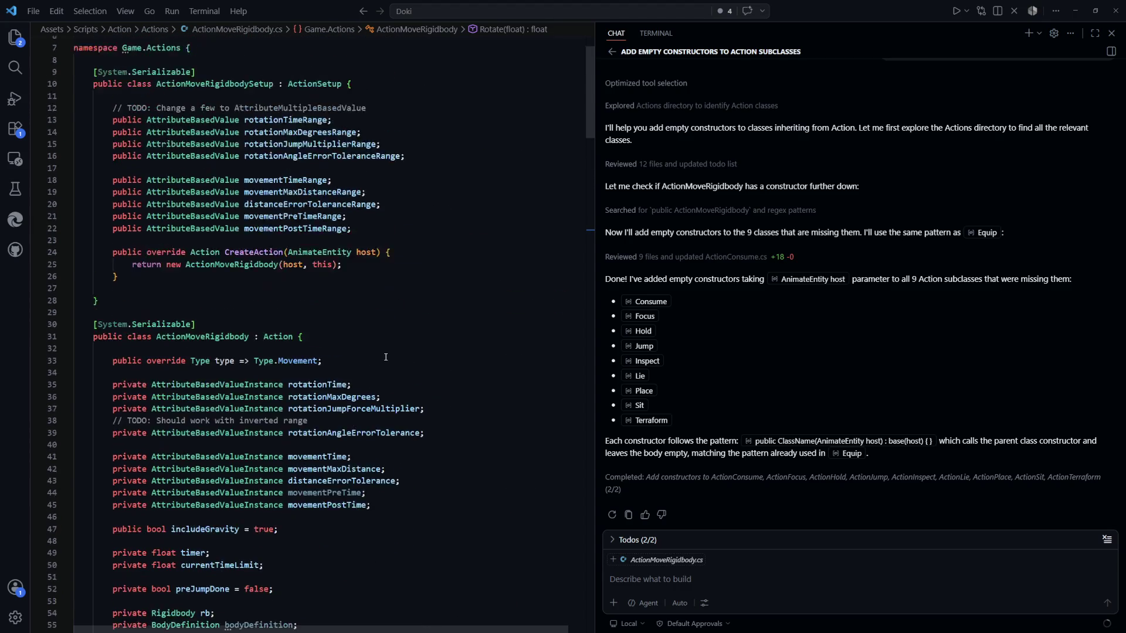
pyautogui.scroll(-4, 352, 177)
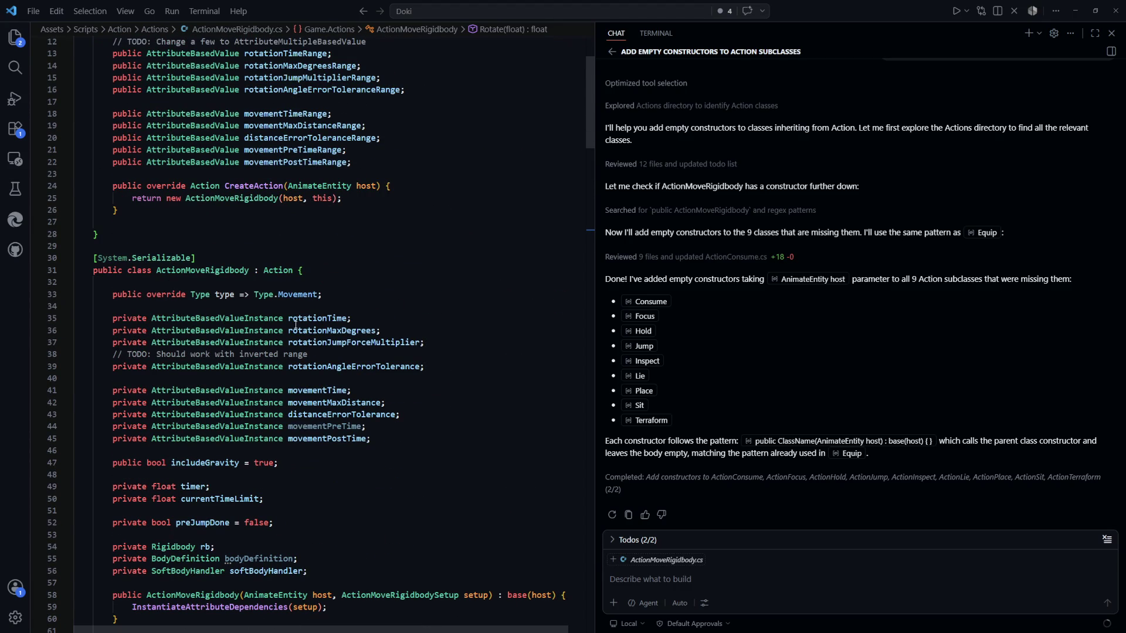
# Step: Start adding an Attribute interface to ActionMoveRigidbody's base list on line 31
pyautogui.click(300, 270)
pyautogui.write(', Attribute')
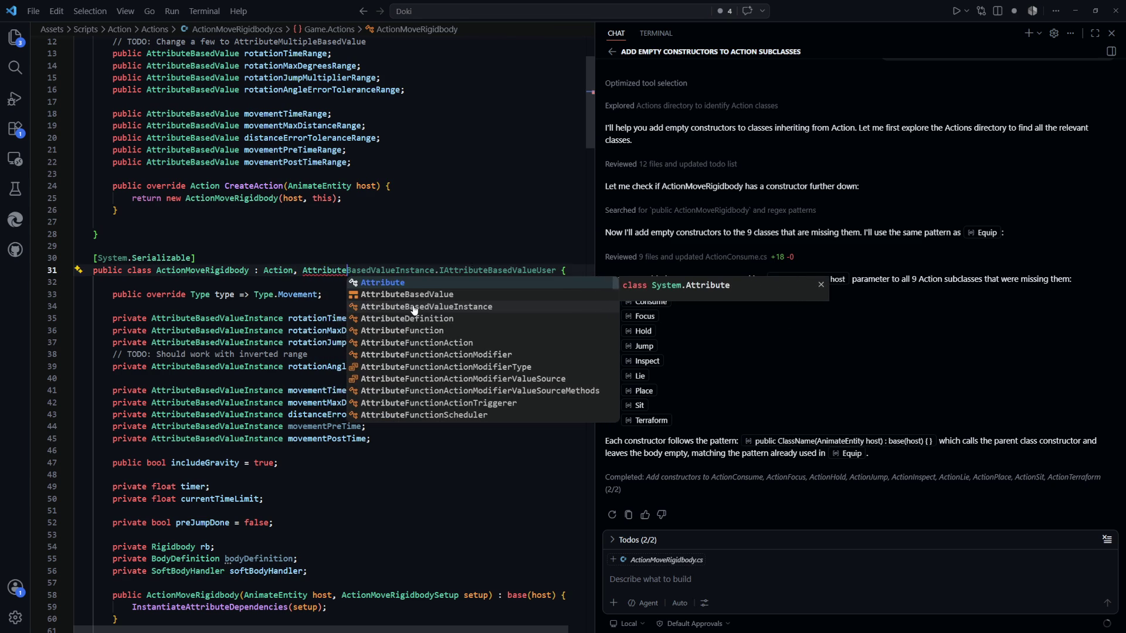
pyautogui.press('Down')
pyautogui.press('Down')
pyautogui.press('Down')
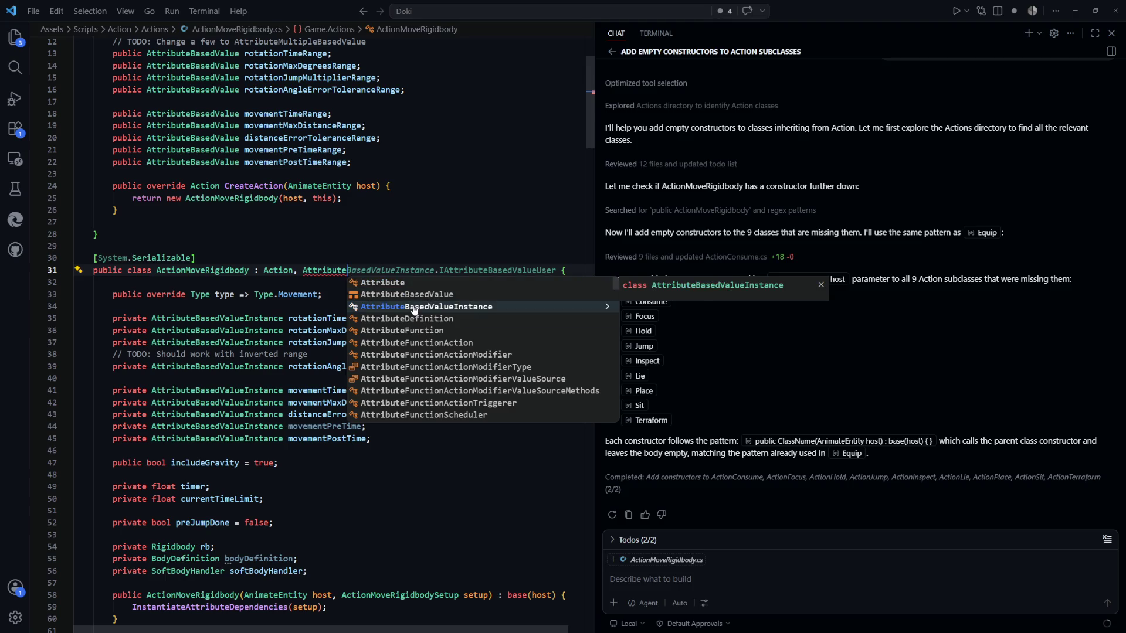
pyautogui.press('pagedown')
pyautogui.press('pagedown')
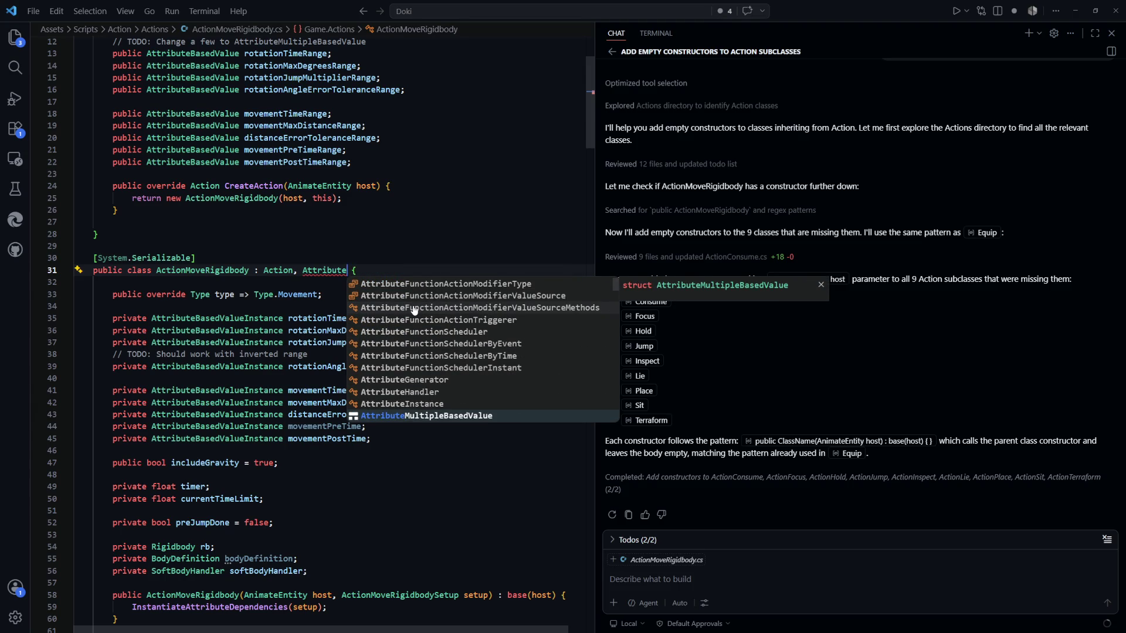
pyautogui.write('Use')
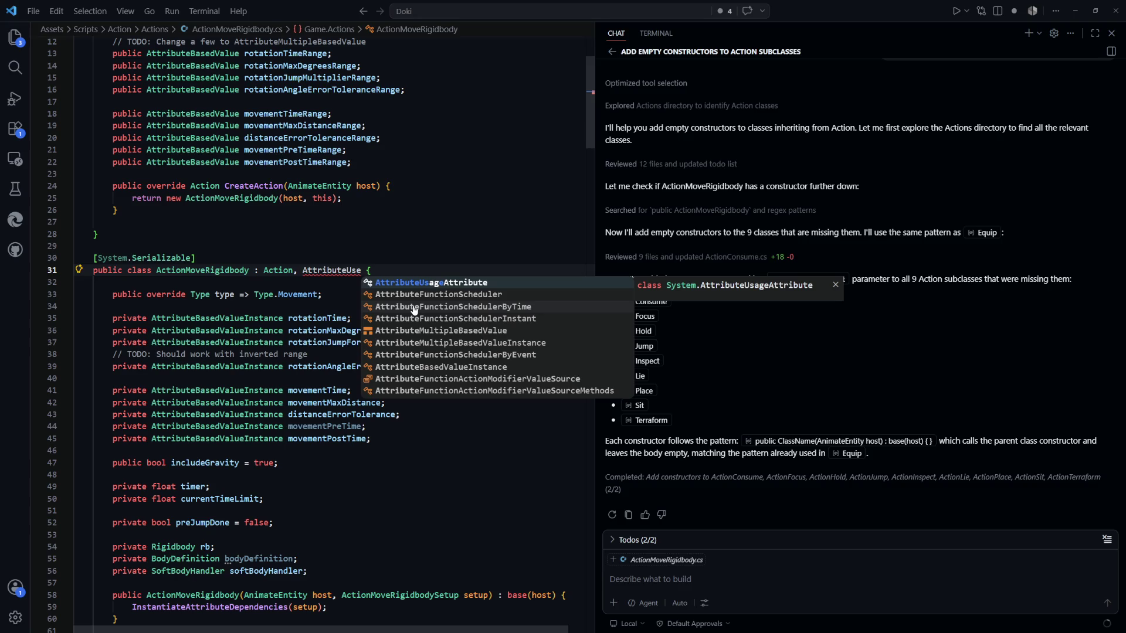
pyautogui.press('BackSpace')
pyautogui.press('BackSpace')
# Step: Find and open IAttributeUser.cs through the project file search
pyautogui.hotkey('ctrl', 'p')
pyautogui.write('attribut')
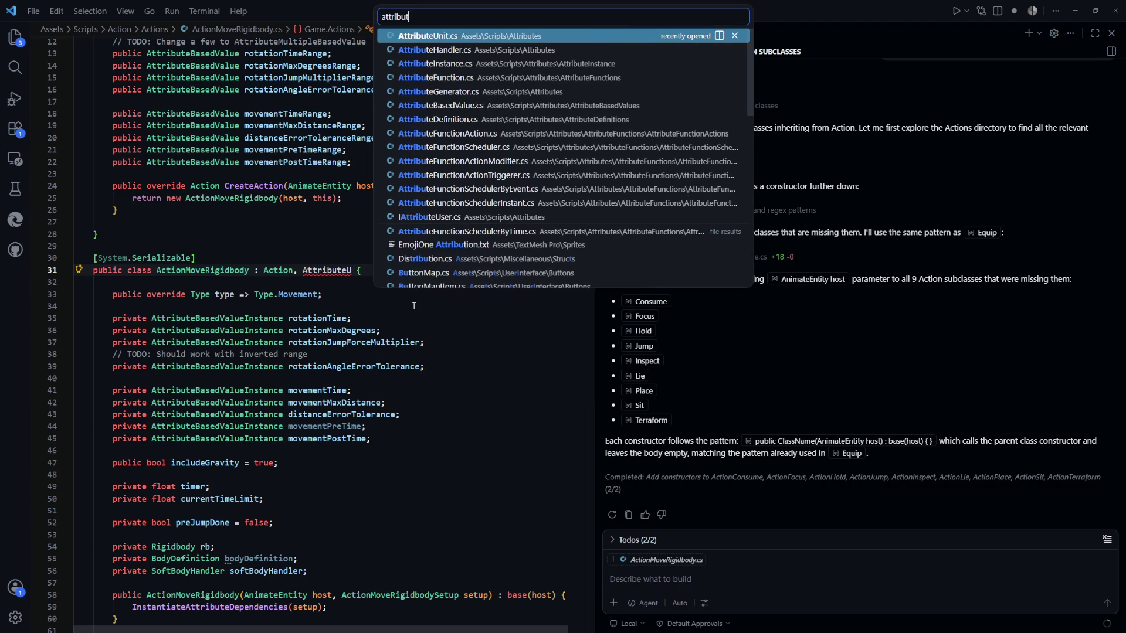
pyautogui.press('Down')
pyautogui.press('Down')
pyautogui.press('Down')
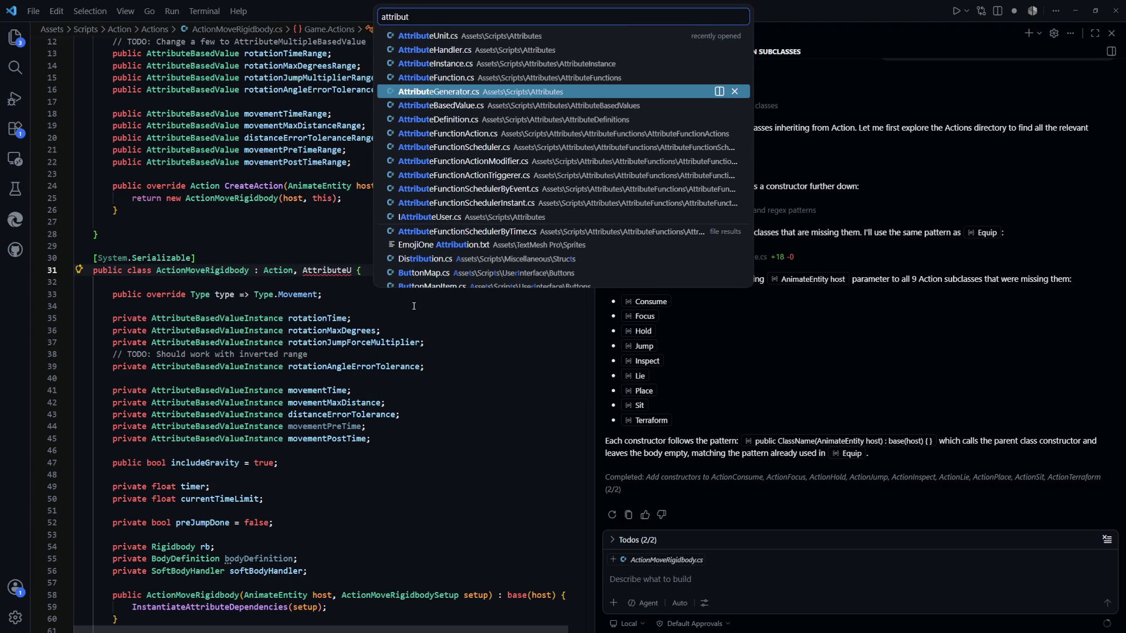
pyautogui.press('Down')
pyautogui.press('Down')
pyautogui.press('Down')
pyautogui.press('Down')
pyautogui.press('Down')
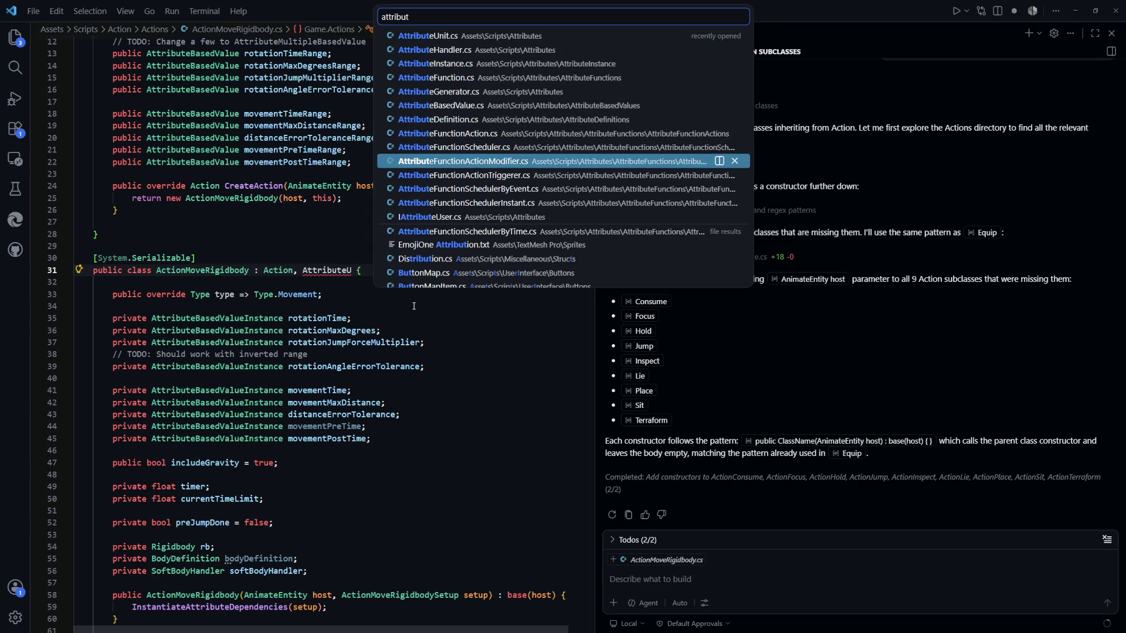
pyautogui.press('Return')
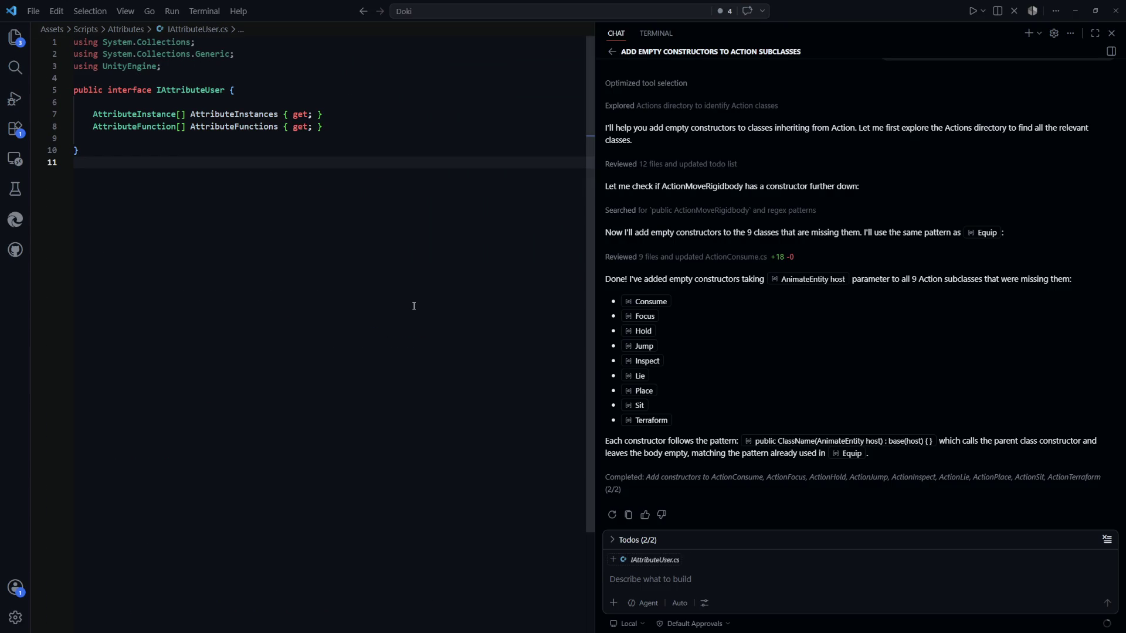
# Step: Make ActionMoveRigidbody implement IAttributeUser and go to the interface's definition
pyautogui.hotkey('ctrl', 'Tab')
pyautogui.doubleClick(331, 270)
pyautogui.write('IAtt')
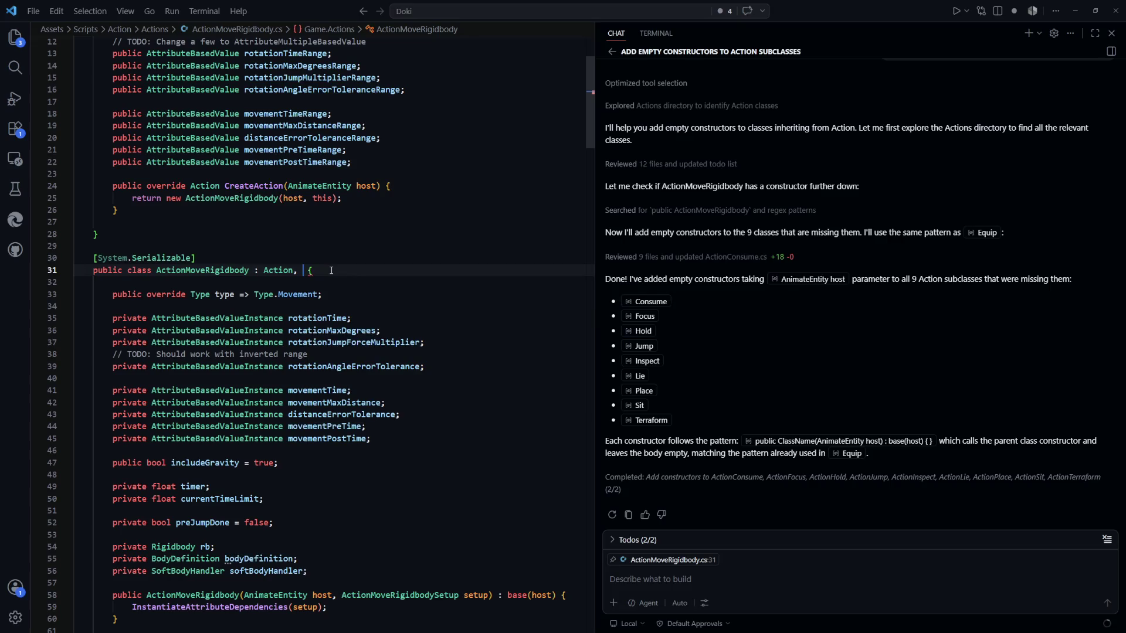
pyautogui.write('ributeUser')
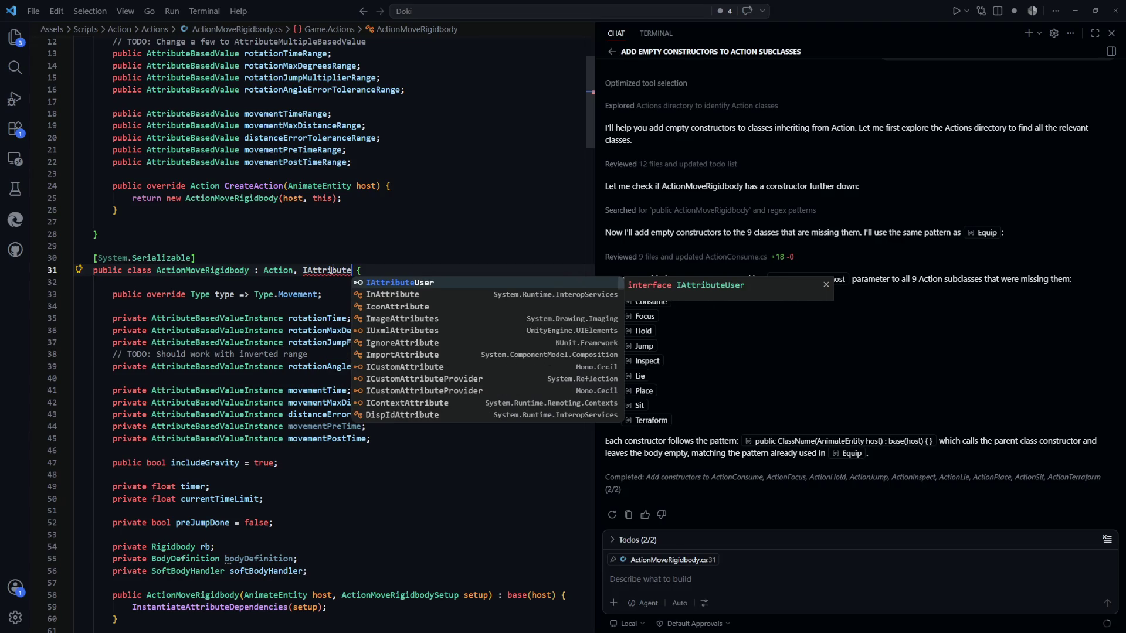
pyautogui.press('Return')
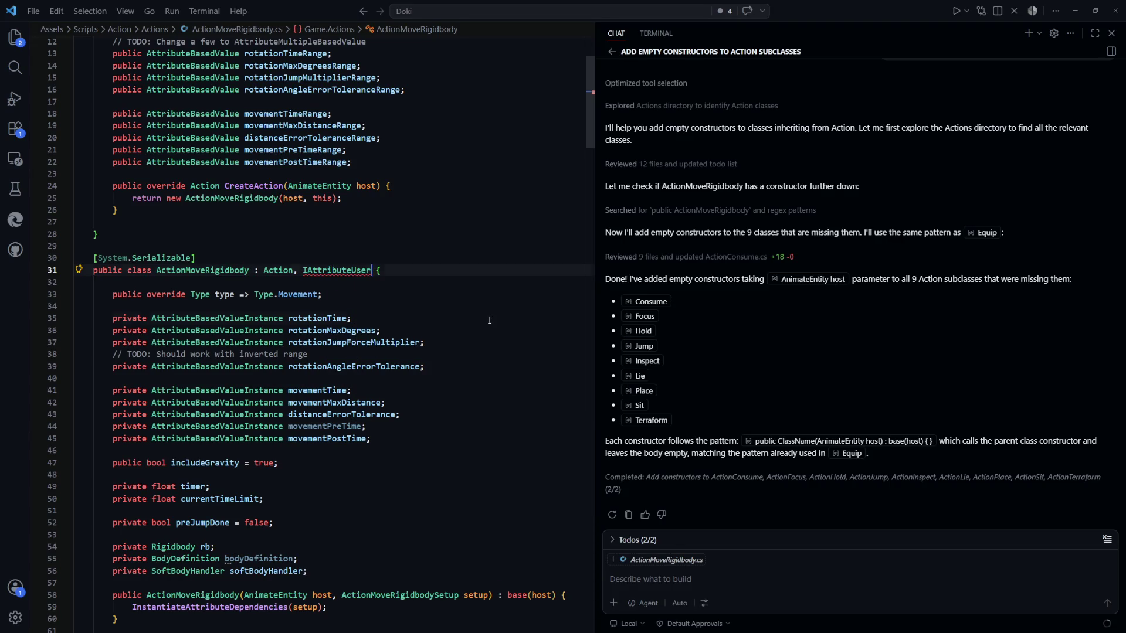
pyautogui.press('F12')
pyautogui.moveTo(324, 127); pyautogui.dragTo(83, 110)
pyautogui.click(358, 301)
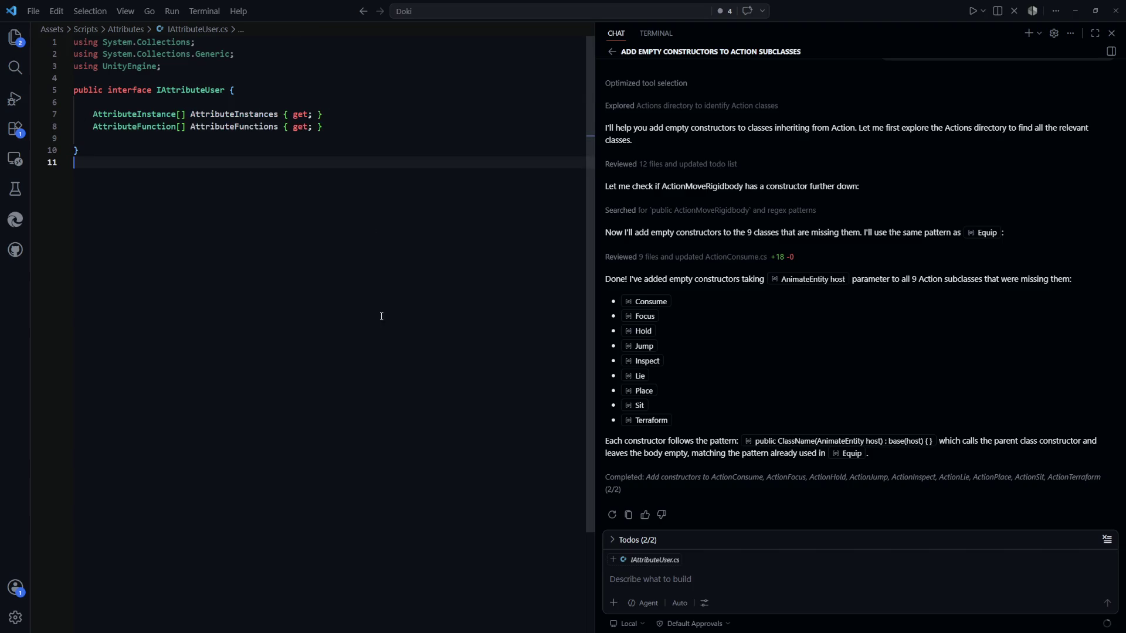
# Step: Select and copy IAttributeUser's two property declarations
pyautogui.hotkey('ctrl', 'Tab')
pyautogui.click(435, 298)
pyautogui.hotkey('ctrl', 'Tab')
pyautogui.moveTo(353, 130); pyautogui.dragTo(93, 114)
pyautogui.click(328, 176)
pyautogui.moveTo(326, 128); pyautogui.dragTo(112, 115)
pyautogui.click(319, 270)
pyautogui.hotkey('ctrl', 'Tab')
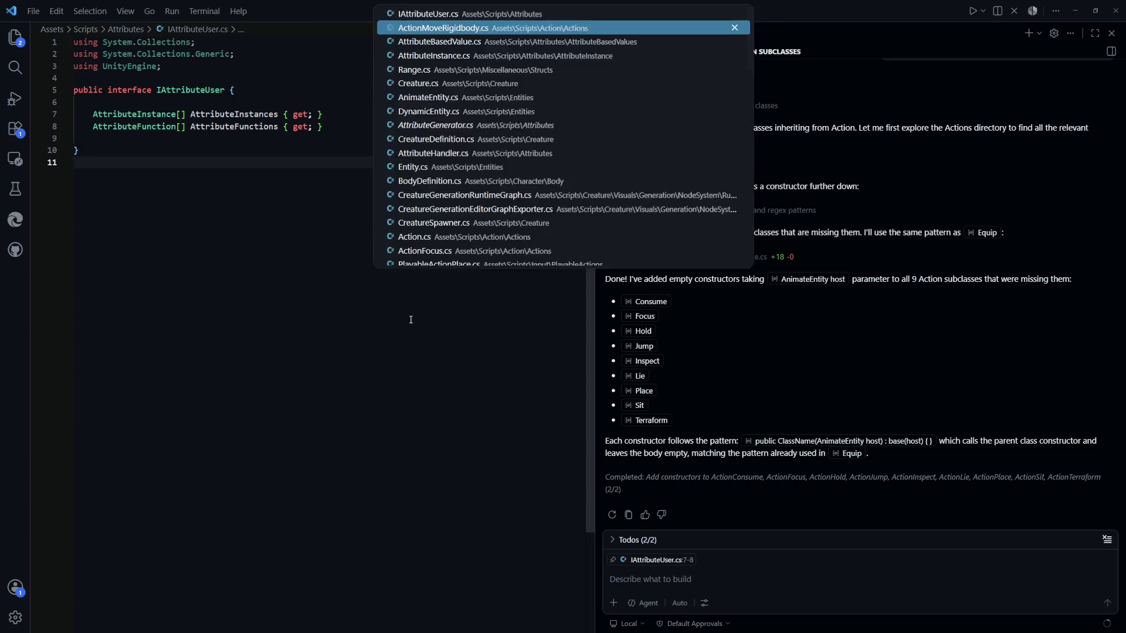
# Step: Paste the two properties into ActionMoveRigidbody below the preJumpDone field
pyautogui.scroll(-5, 389, 348)
pyautogui.click(332, 259)
pyautogui.scroll(5, 334, 261)
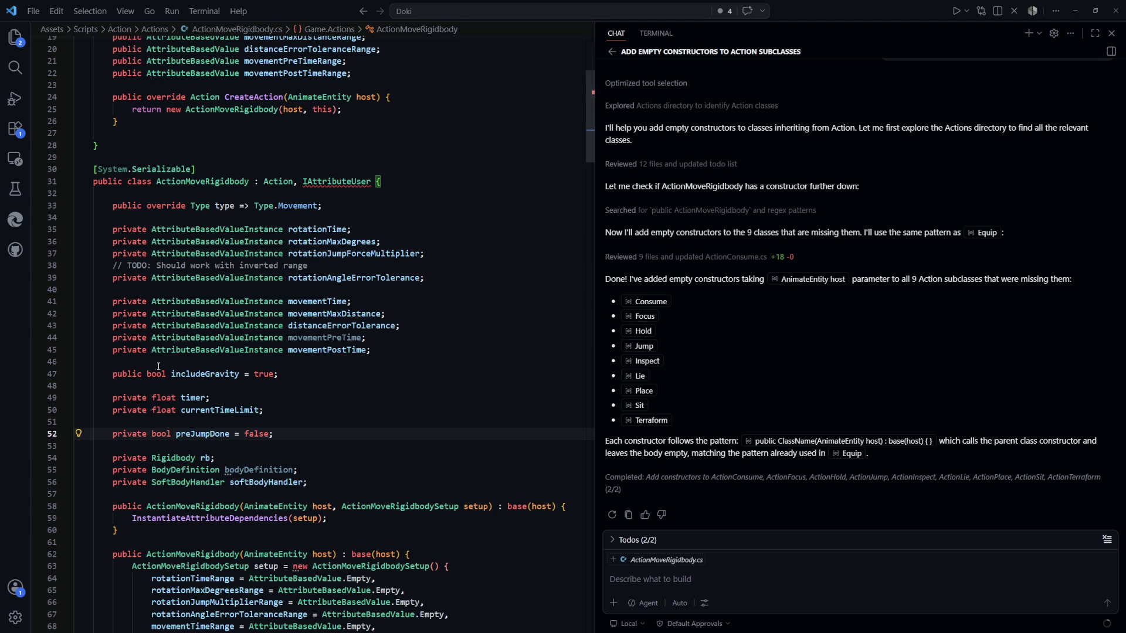
pyautogui.scroll(-4, 404, 359)
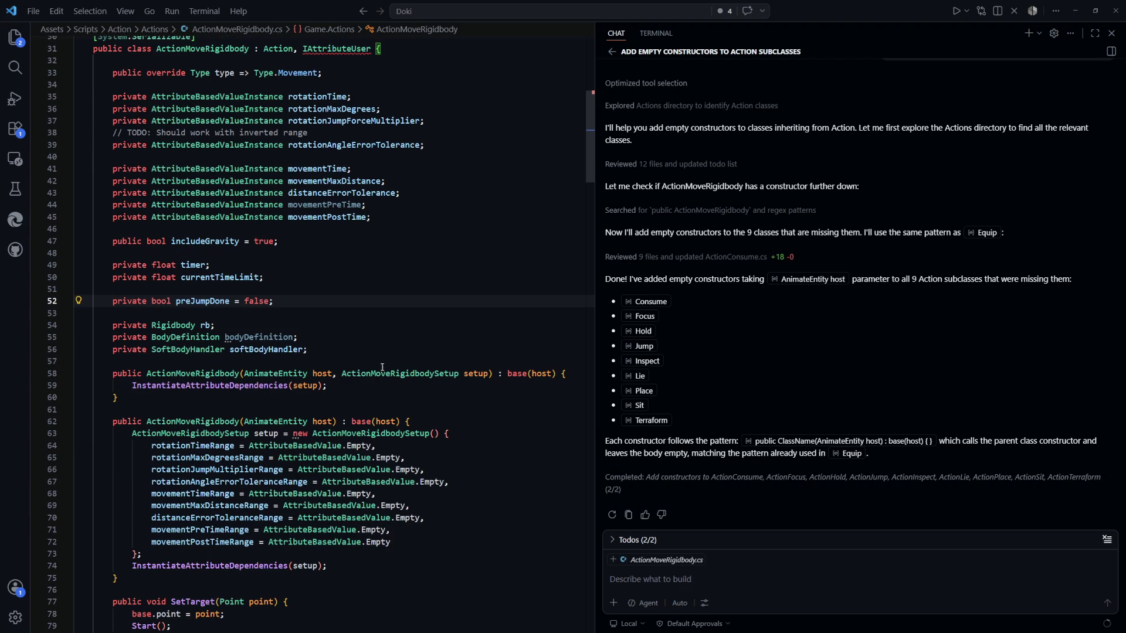
pyautogui.scroll(3, 366, 358)
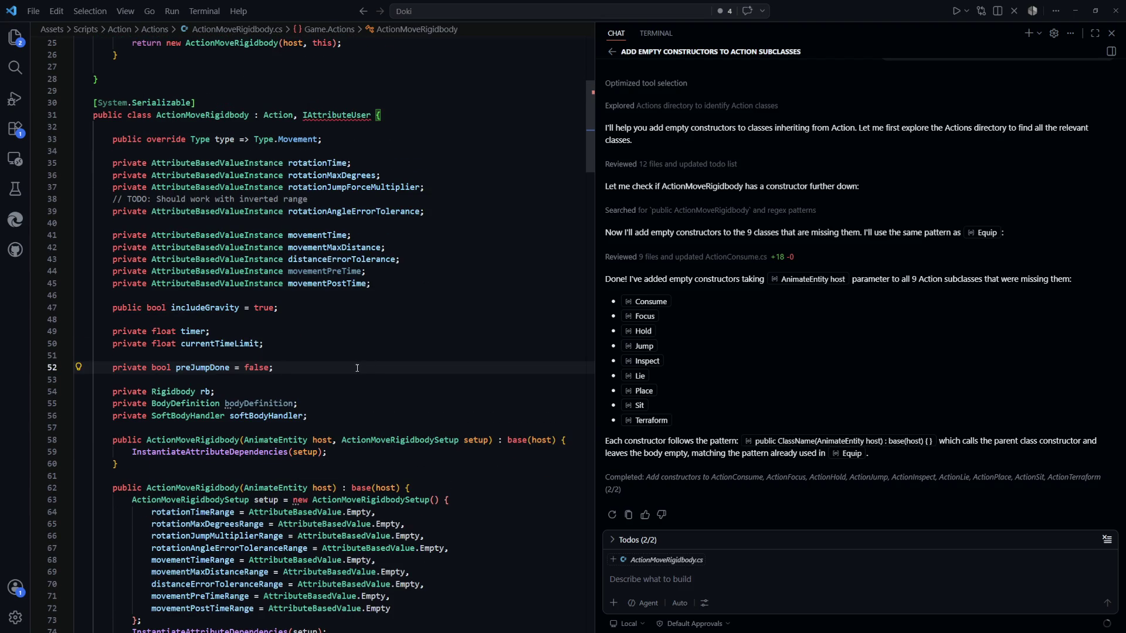
pyautogui.scroll(-3, 355, 369)
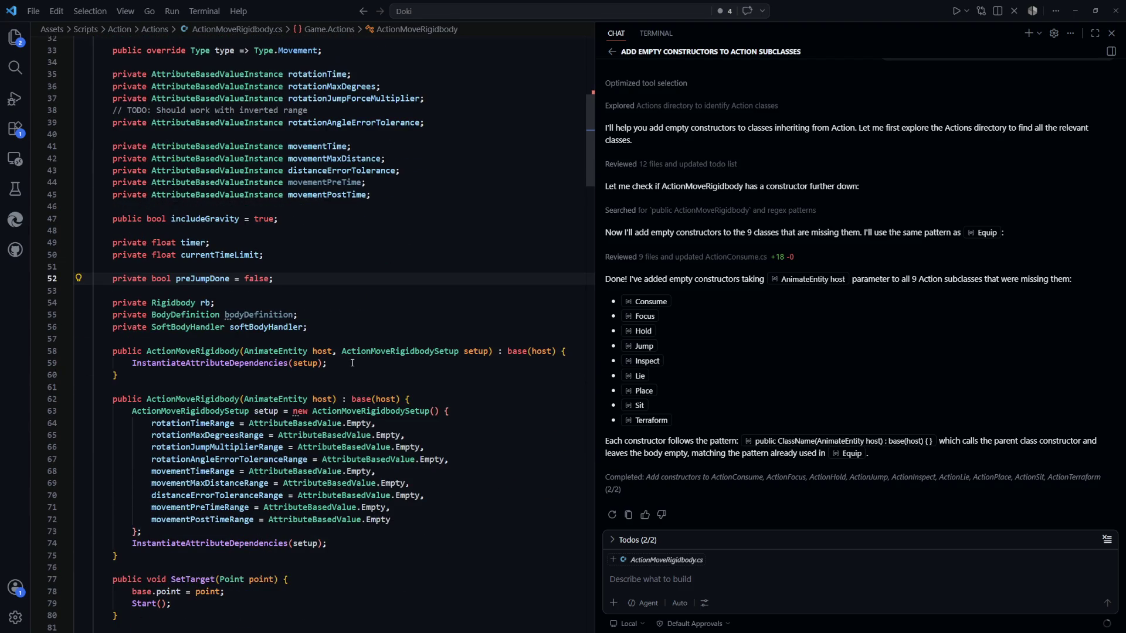
pyautogui.click(383, 289)
pyautogui.press('Return')
pyautogui.press('Tab')
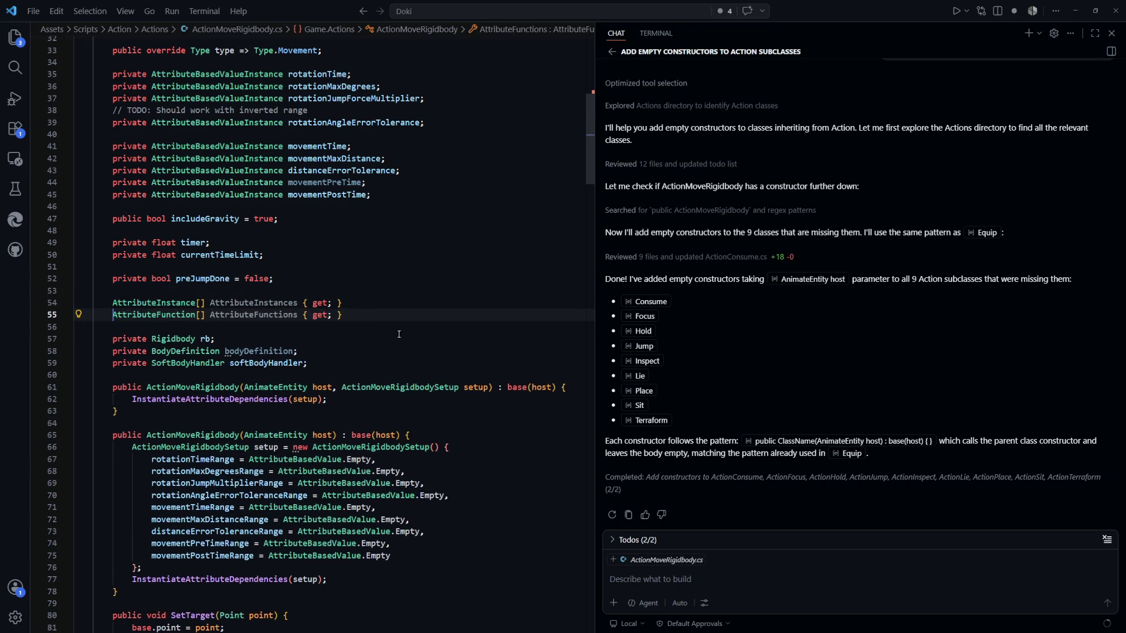
# Step: Make both properties public with private set; and give AttributeInstances a new() initializer
pyautogui.click(389, 302)
pyautogui.write('= new();')
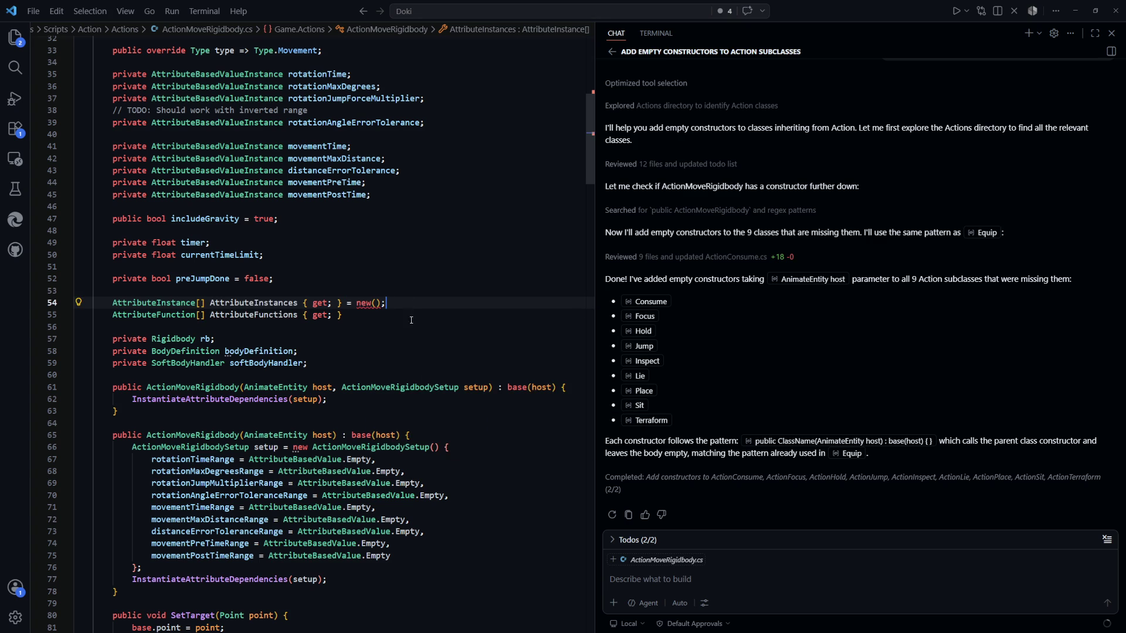
pyautogui.press('Home')
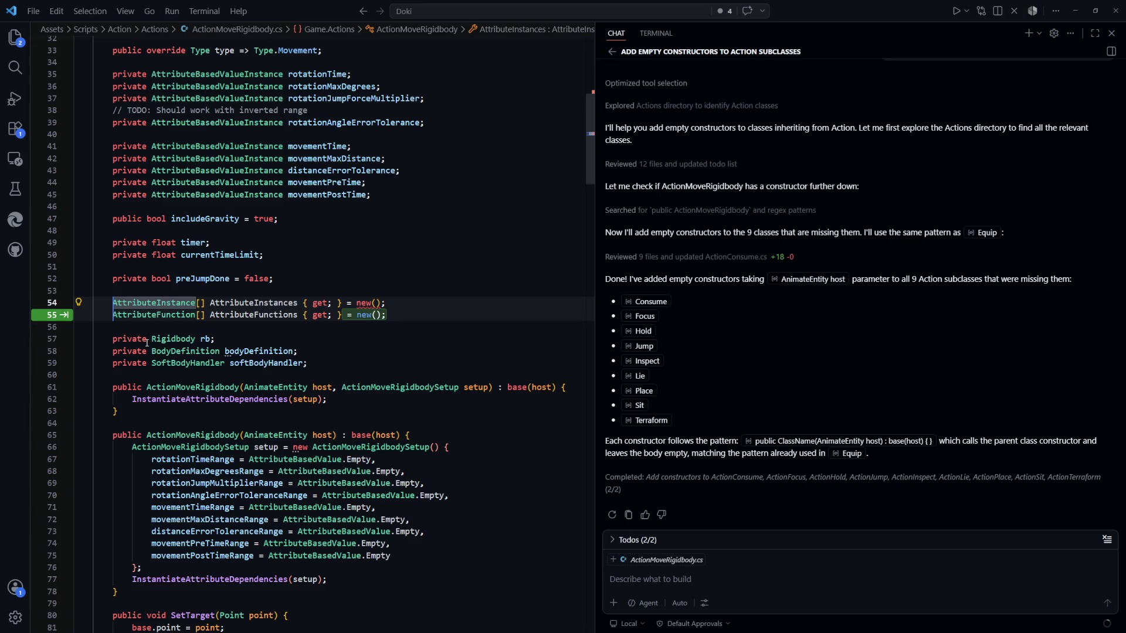
pyautogui.write('public')
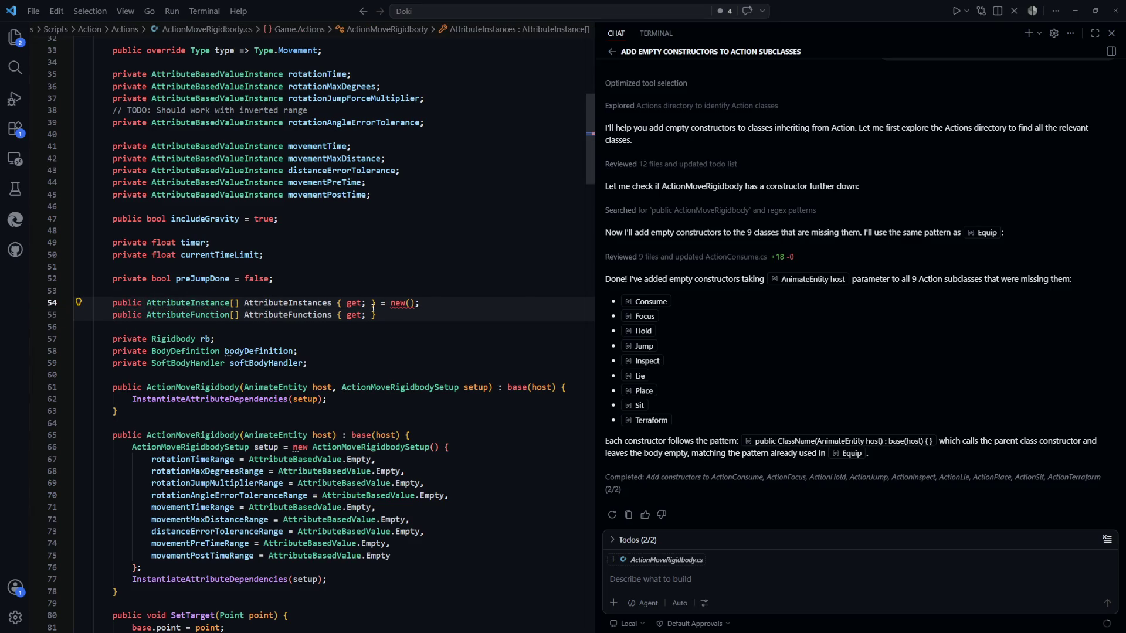
pyautogui.hotkey('ctrl', 'Right')
pyautogui.hotkey('ctrl', 'Right')
pyautogui.hotkey('ctrl', 'Right')
pyautogui.press('Right')
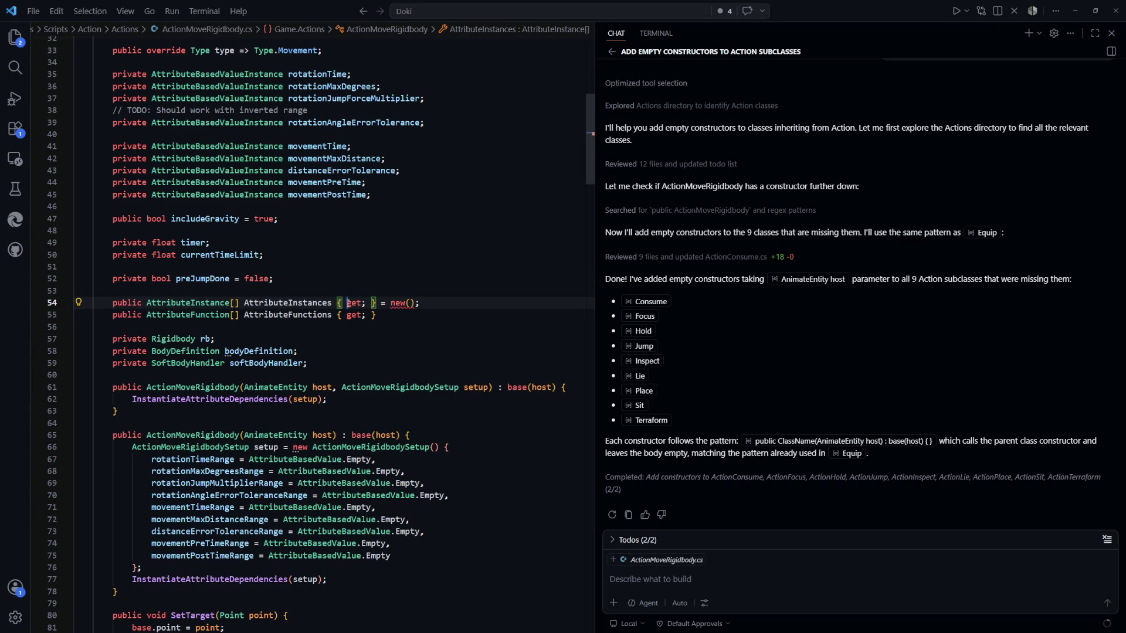
pyautogui.write('private set;')
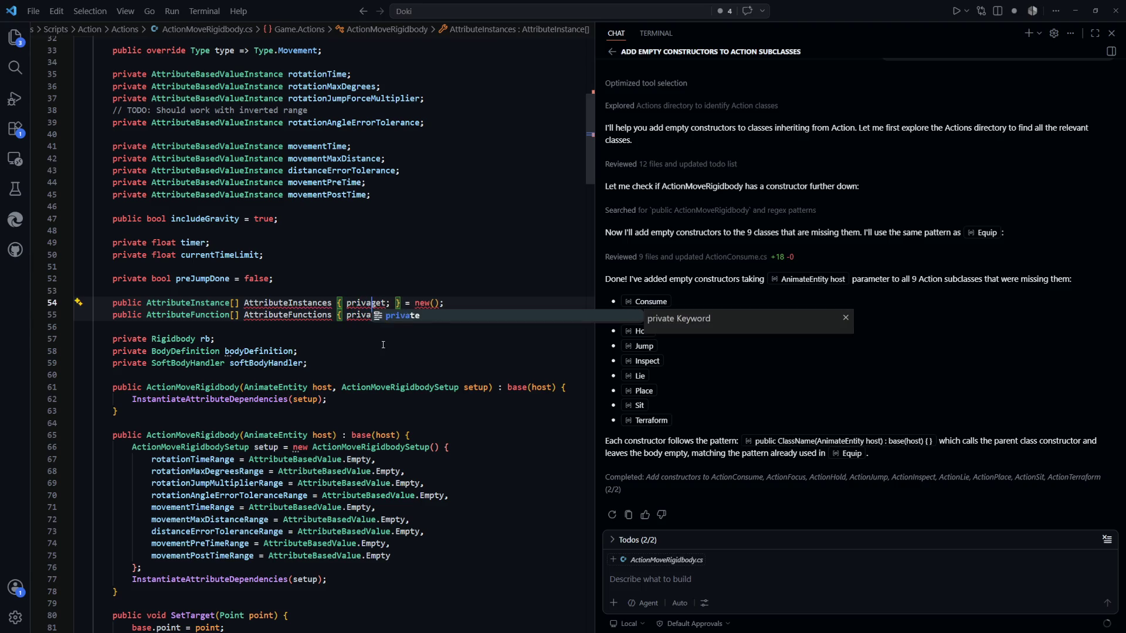
pyautogui.click(484, 347)
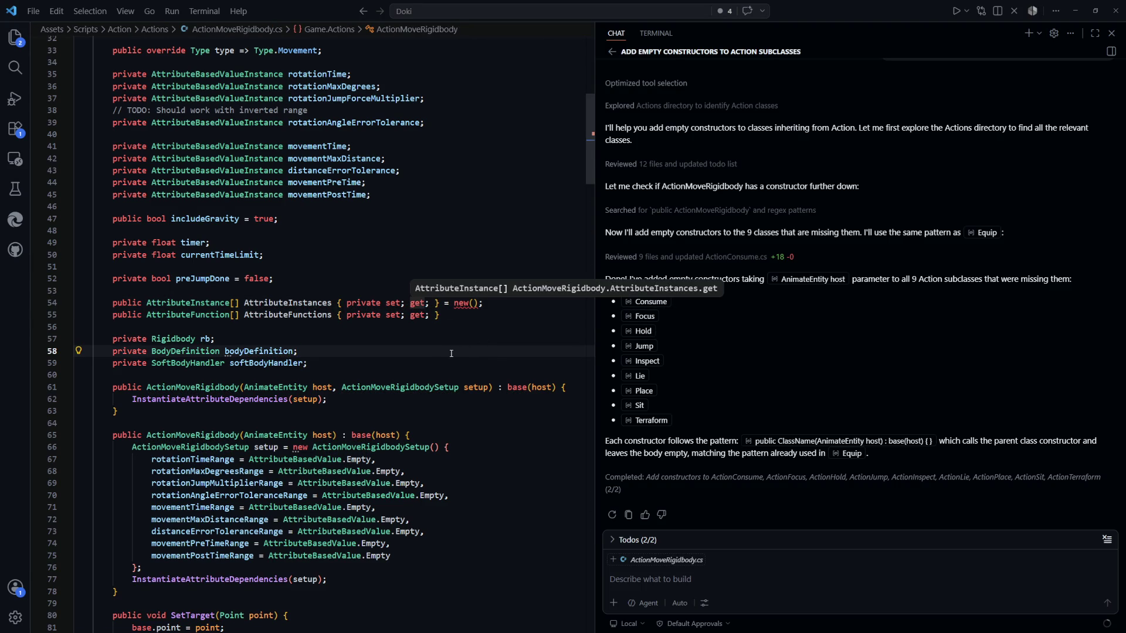
pyautogui.hotkey('ctrl', 'z')
pyautogui.hotkey('ctrl', 'z')
pyautogui.press('Right')
pyautogui.press('Right')
pyautogui.press('Right')
pyautogui.write('privat')
pyautogui.write('e set;')
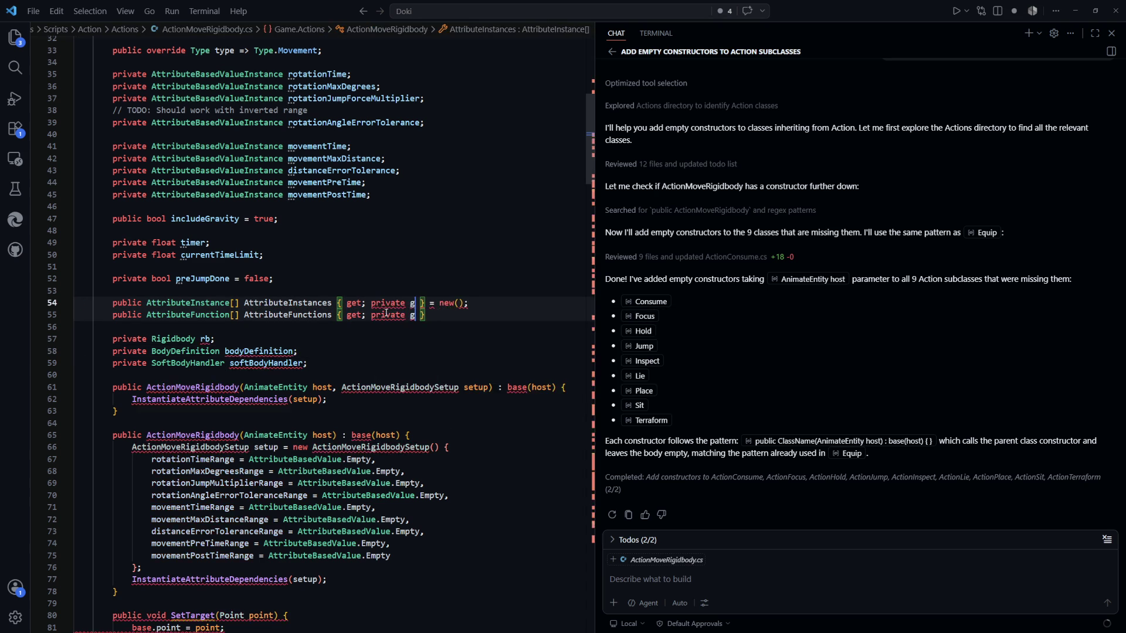
pyautogui.click(455, 375)
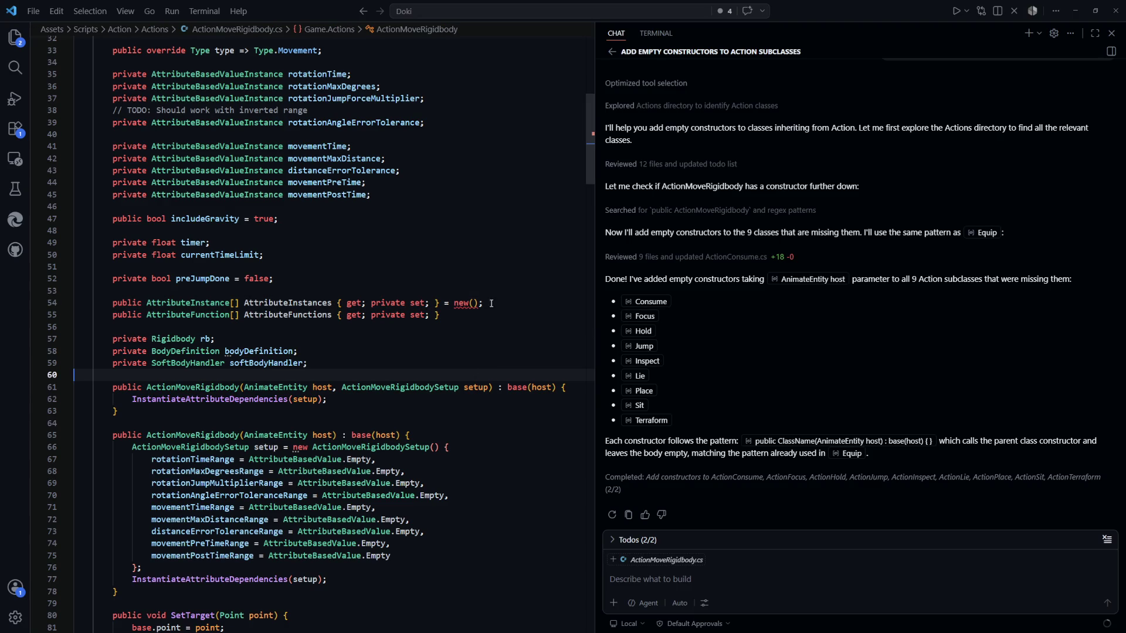
# Step: Initialize AttributeInstances with an empty new AttributeInstance[] { } on its own line
pyautogui.moveTo(473, 303)
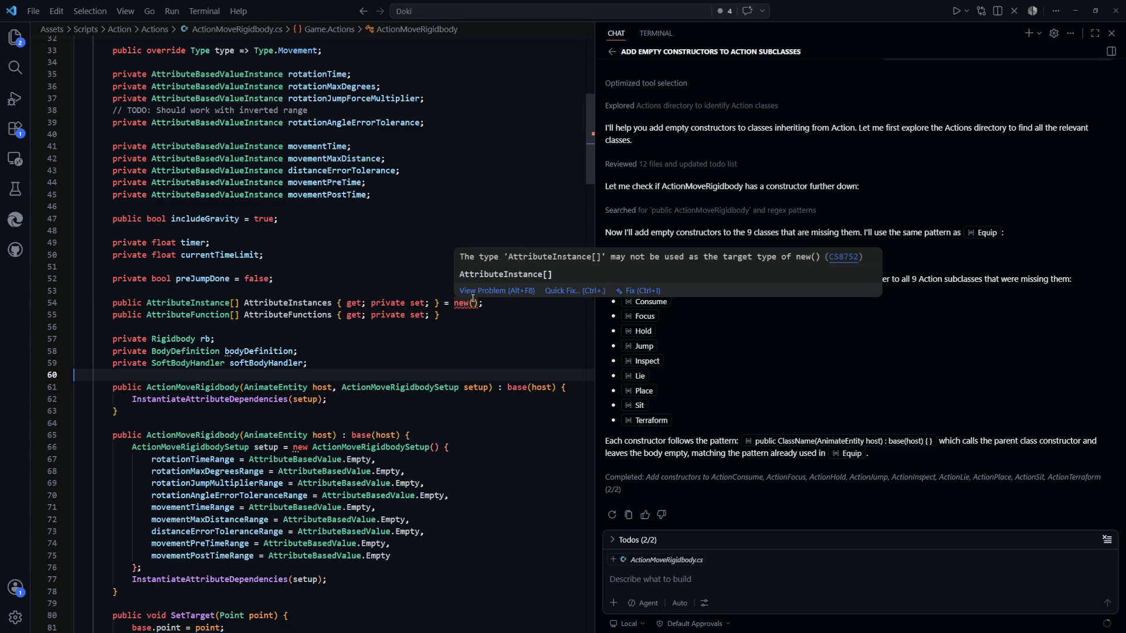
pyautogui.click(480, 303)
pyautogui.write('{')
pyautogui.click(504, 323)
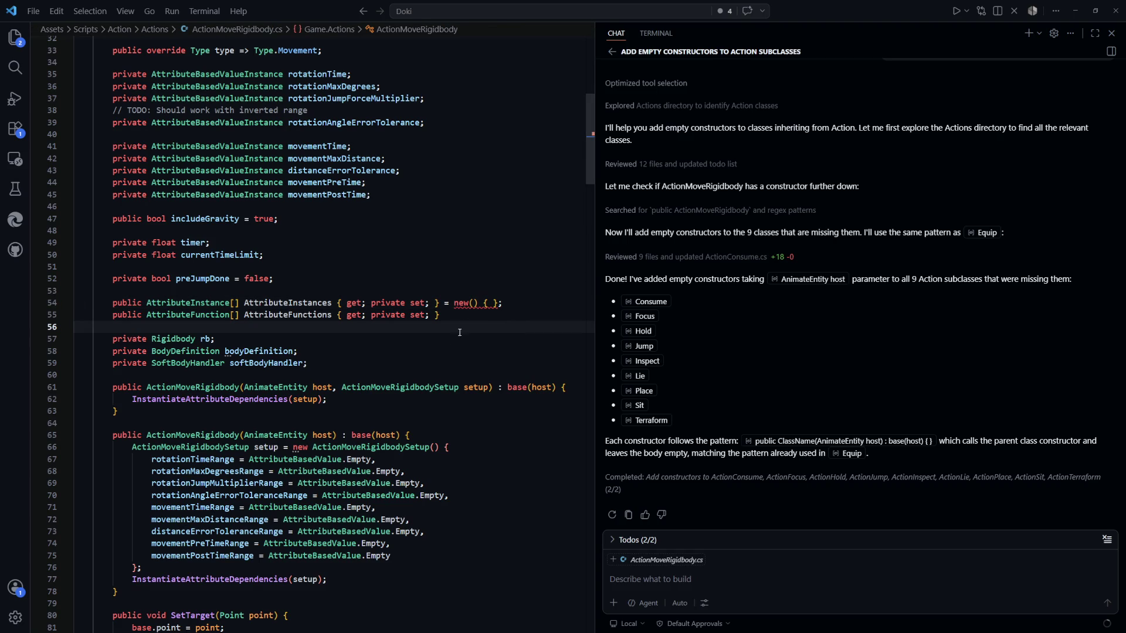
pyautogui.click(477, 303)
pyautogui.press('BackSpace')
pyautogui.press('BackSpace')
pyautogui.press('BackSpace')
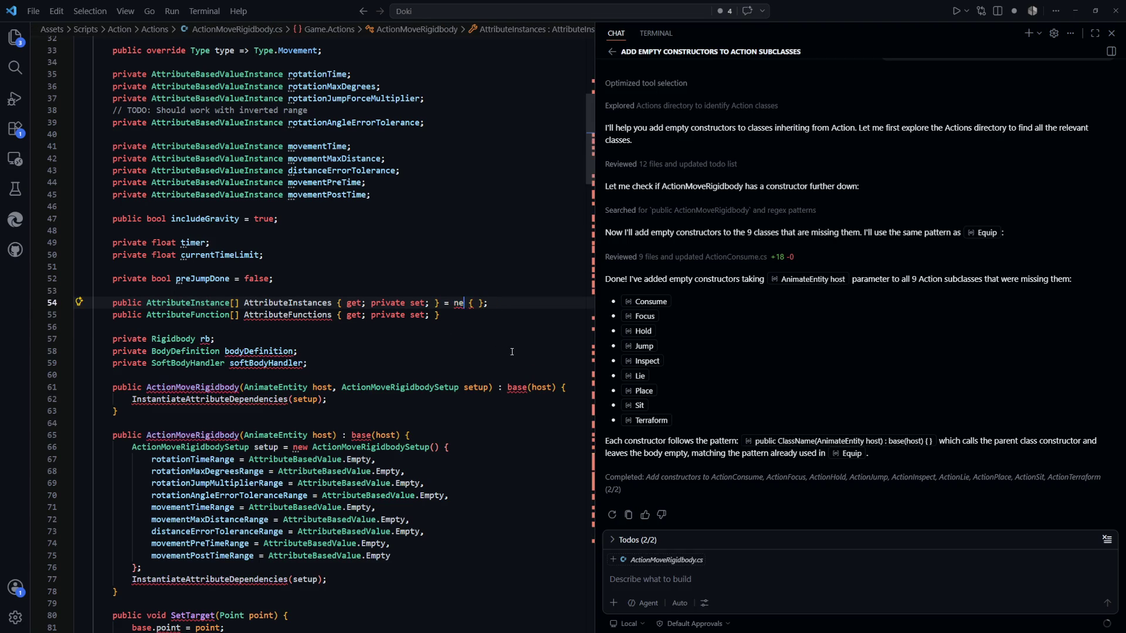
pyautogui.write('new Attr')
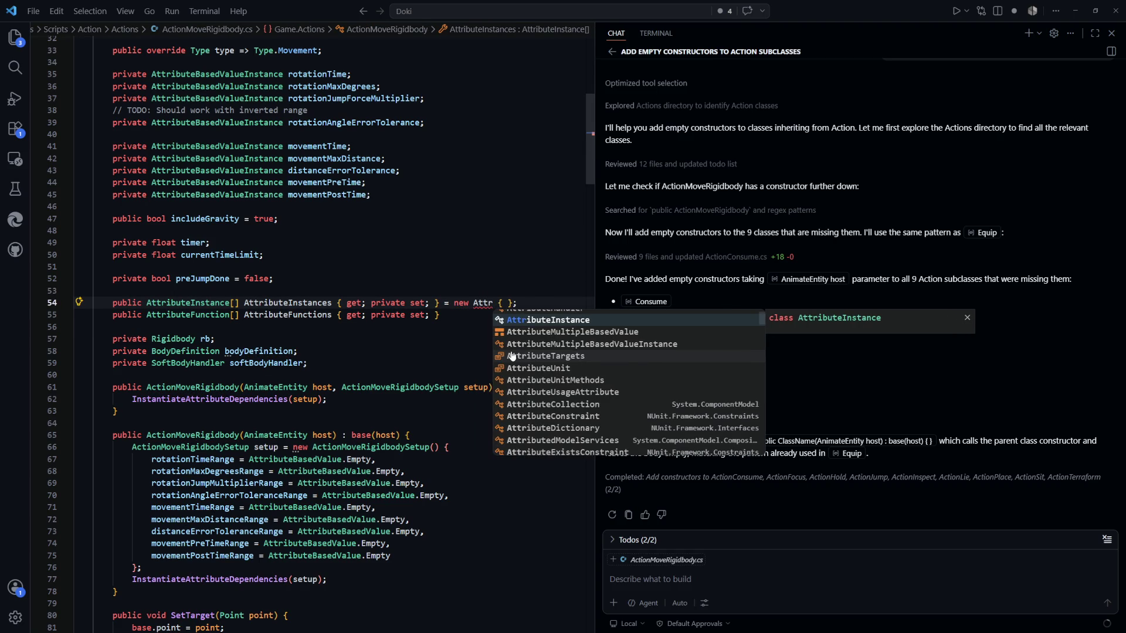
pyautogui.press('Tab')
pyautogui.write('[')
pyautogui.click(530, 471)
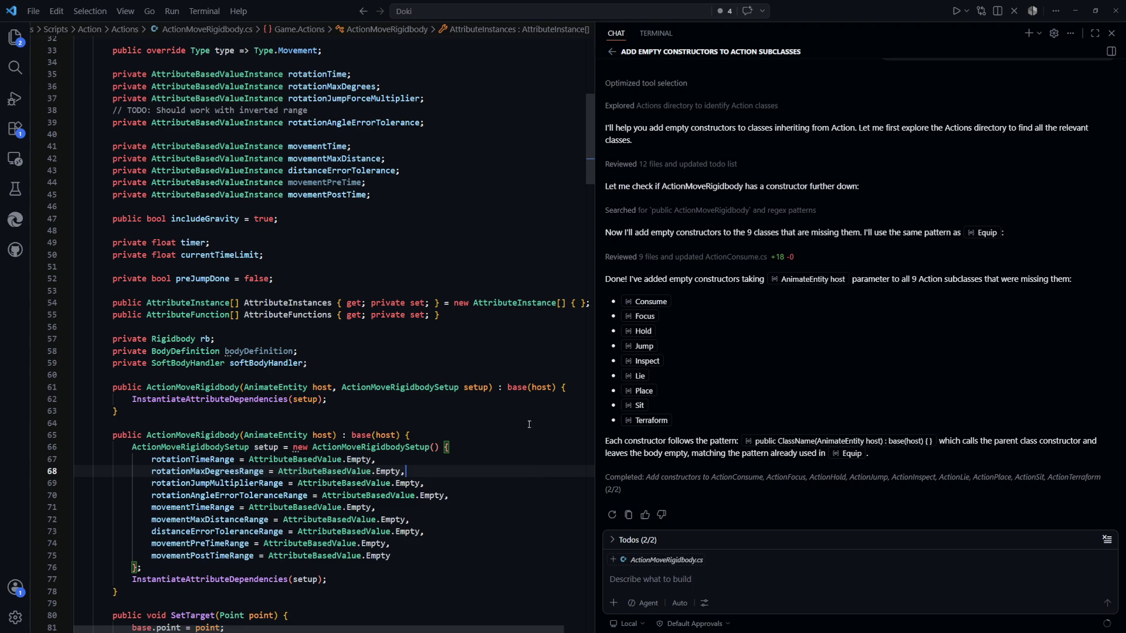
pyautogui.click(456, 301)
pyautogui.press('Return')
pyautogui.click(457, 332)
# Step: Initialize AttributeFunctions with an array holding a rotationTime-based AttributeFunction entry
pyautogui.write('=')
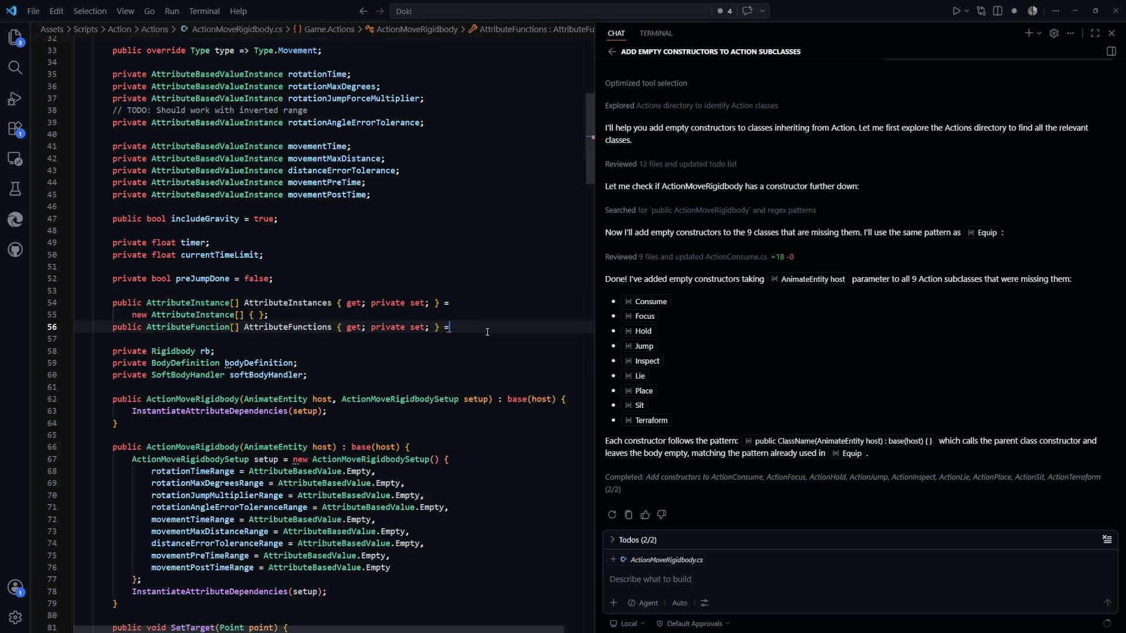
pyautogui.press('Return')
pyautogui.press('Tab')
pyautogui.press('Down')
pyautogui.press('Down')
pyautogui.click(254, 340)
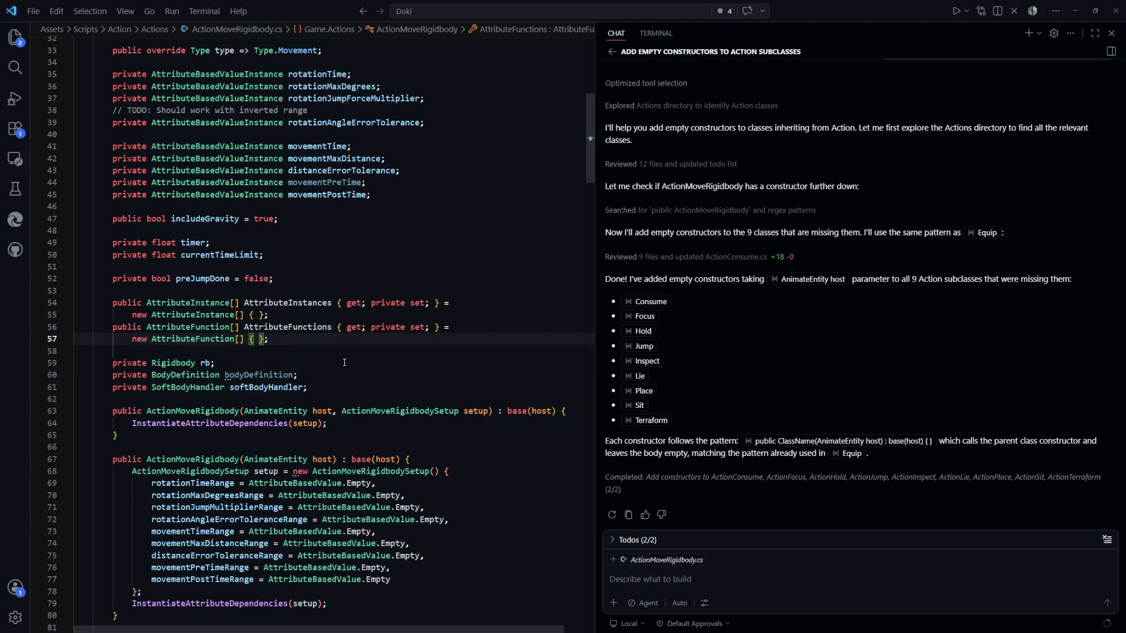
pyautogui.press('Return')
pyautogui.write('new At')
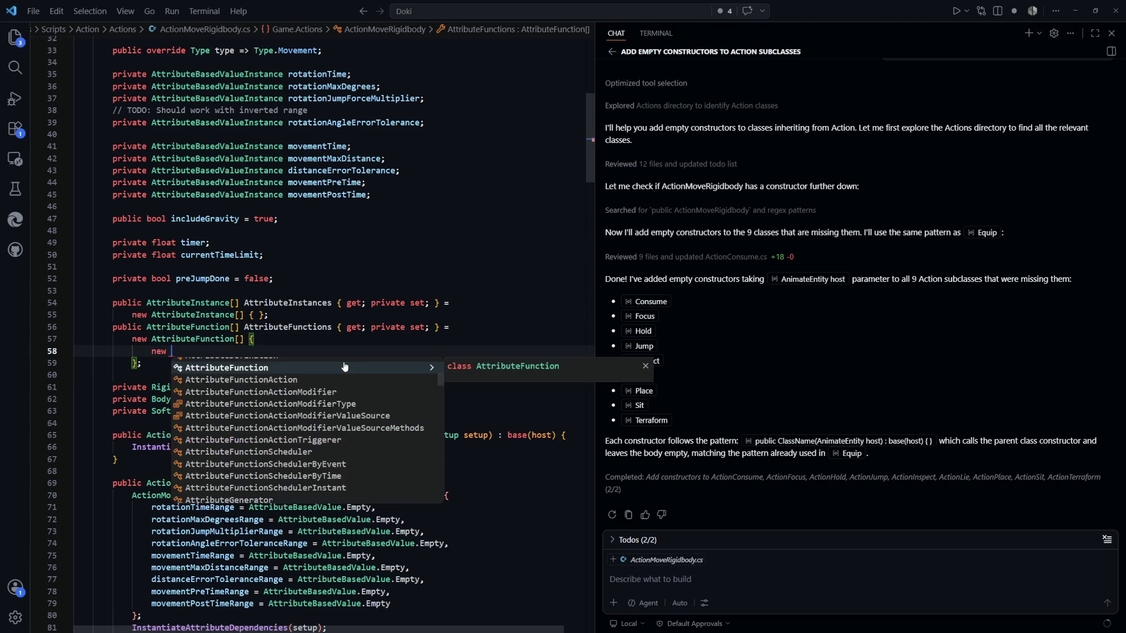
pyautogui.press('Tab')
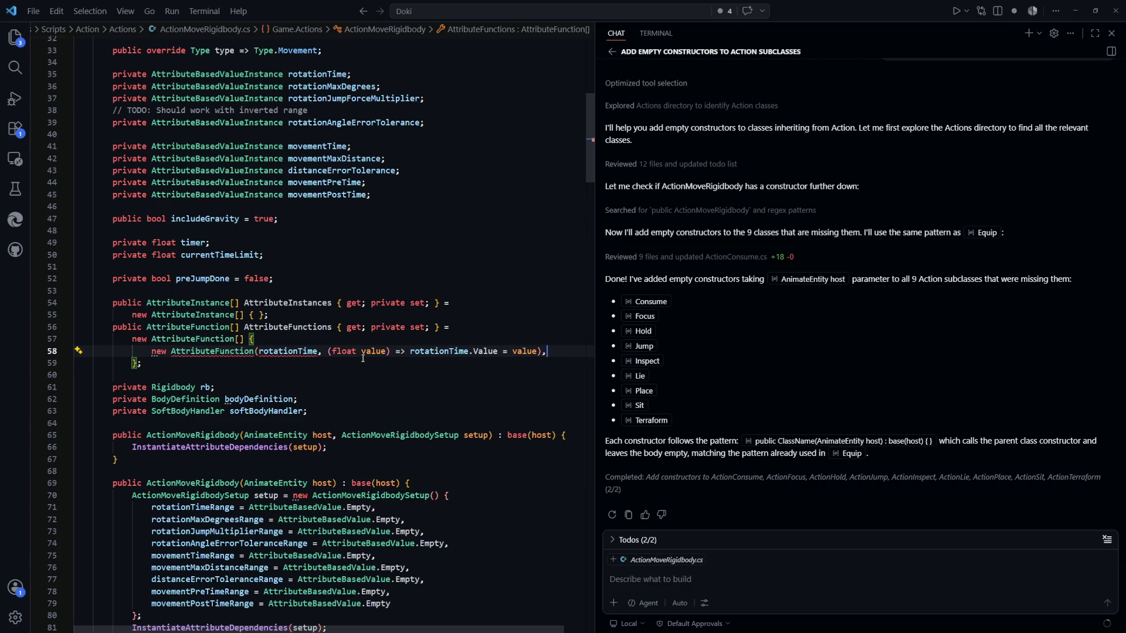
# Step: Open the AttributeFunction class definition and review its Setup, Start and Stop methods
pyautogui.click(249, 351)
pyautogui.press('F12')
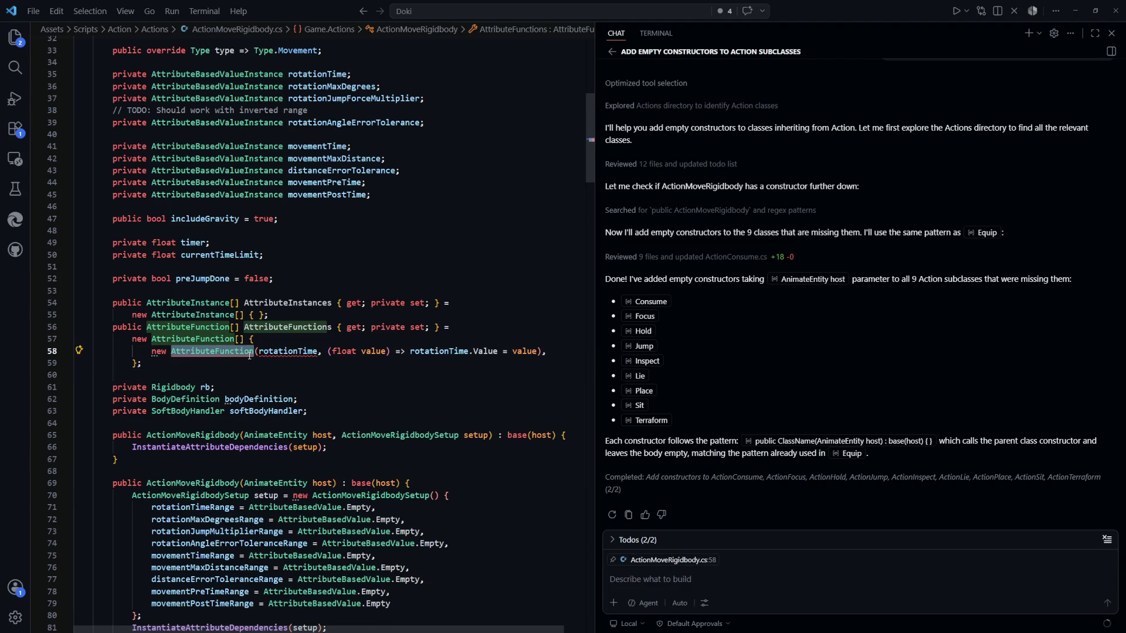
pyautogui.click(198, 307)
pyautogui.moveTo(73, 210); pyautogui.dragTo(484, 222)
pyautogui.click(265, 319)
pyautogui.click(264, 306)
pyautogui.moveTo(389, 428)
pyautogui.mouseDown()
pyautogui.moveTo(193, 343)
pyautogui.moveTo(118, 200)
pyautogui.mouseUp()
pyautogui.click(379, 376)
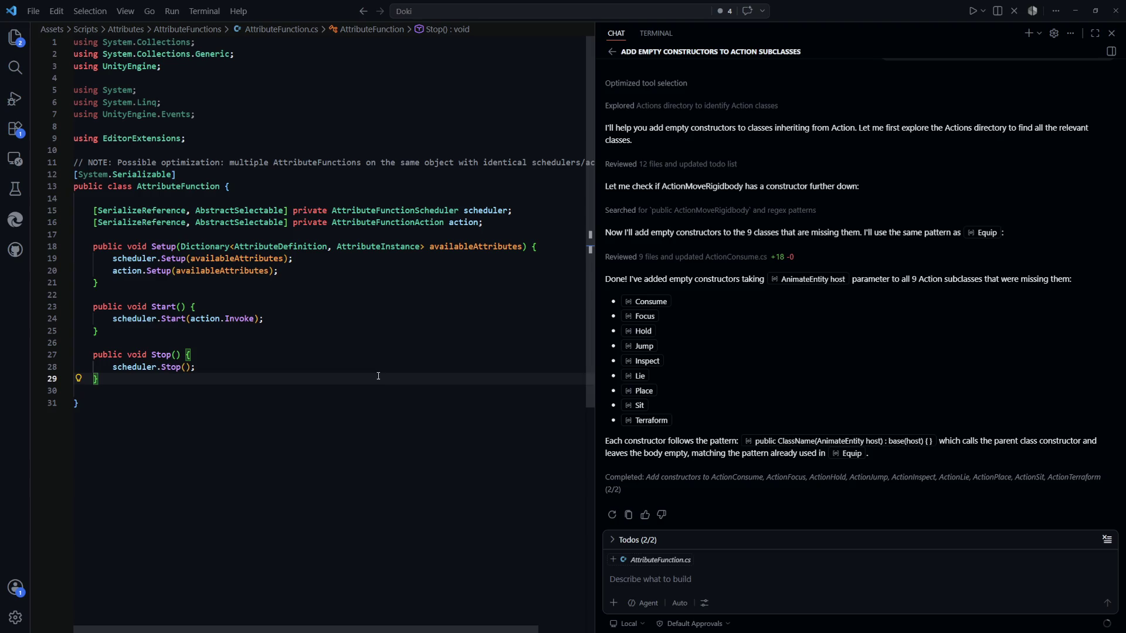
# Step: Look over the AttributeFunctionScheduler class's Setup and Start methods, then go back to AttributeFunction.cs
pyautogui.click(309, 367)
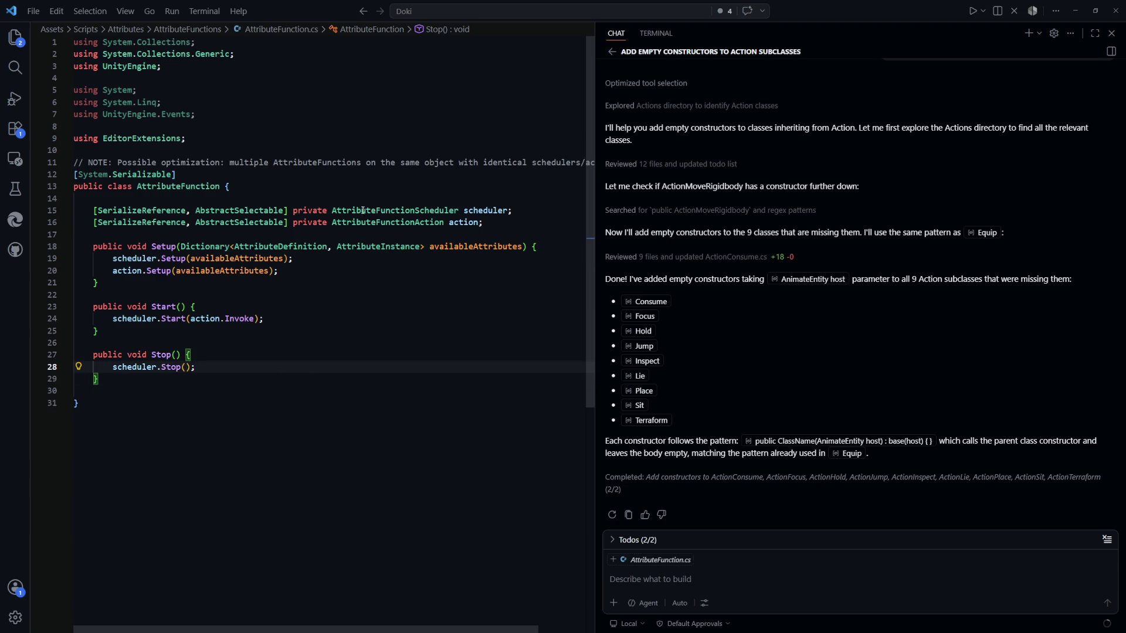
pyautogui.doubleClick(394, 209)
pyautogui.keyDown('ctrl'); pyautogui.click(395, 210); pyautogui.keyUp('ctrl')
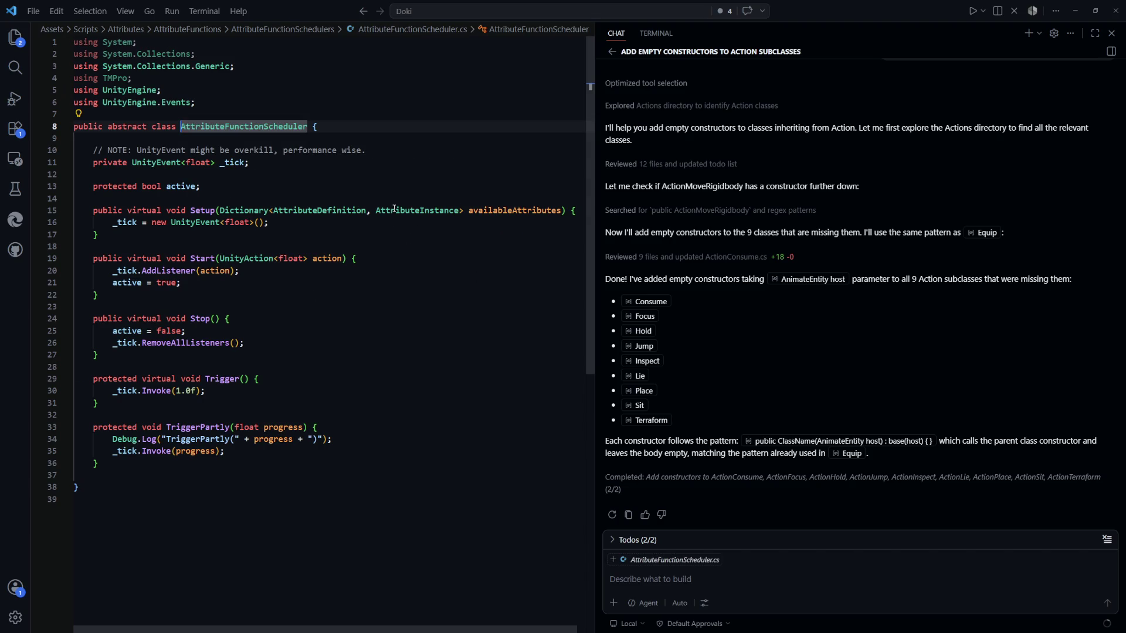
pyautogui.moveTo(75, 114); pyautogui.dragTo(345, 306)
pyautogui.hotkey('ctrl', 'u')
pyautogui.hotkey('ctrl', 'u')
pyautogui.hotkey('ctrl', 'u')
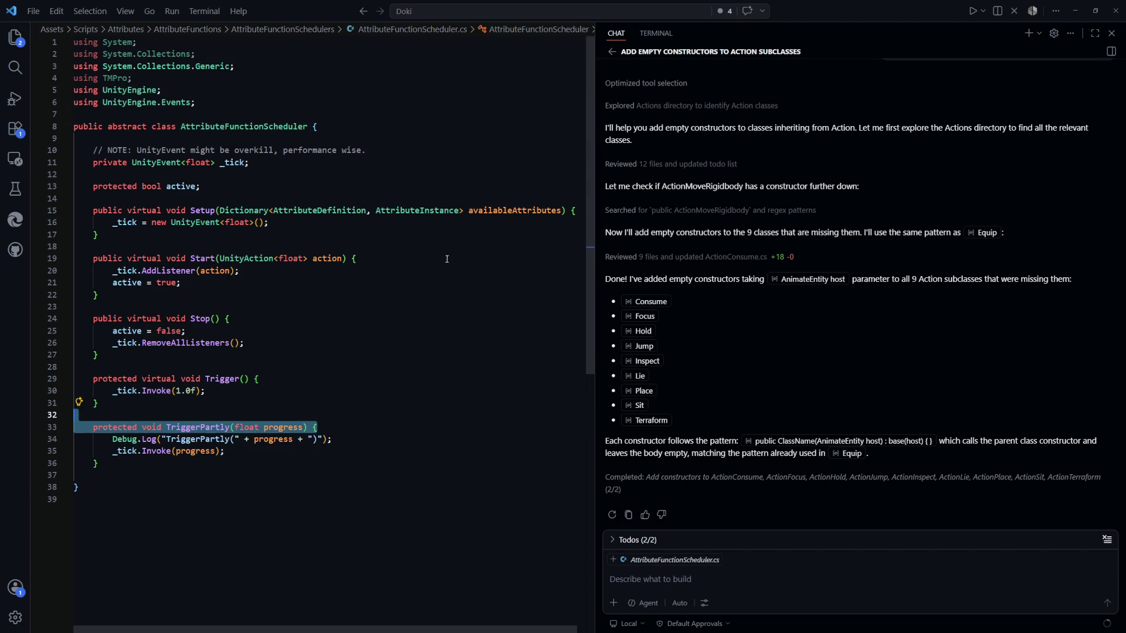
pyautogui.hotkey('alt', 'Left')
pyautogui.hotkey('alt', 'Left')
pyautogui.hotkey('alt', 'Left')
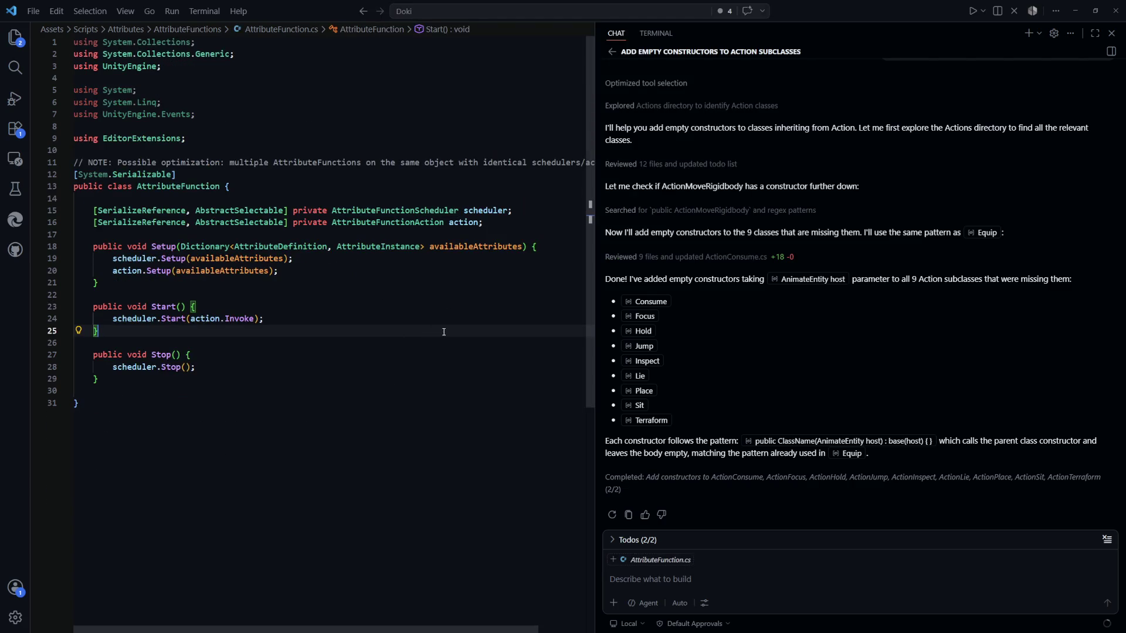
# Step: Reopen ActionMoveRigidbody.cs from the recently opened files list
pyautogui.hotkey('ctrl', 'Tab')
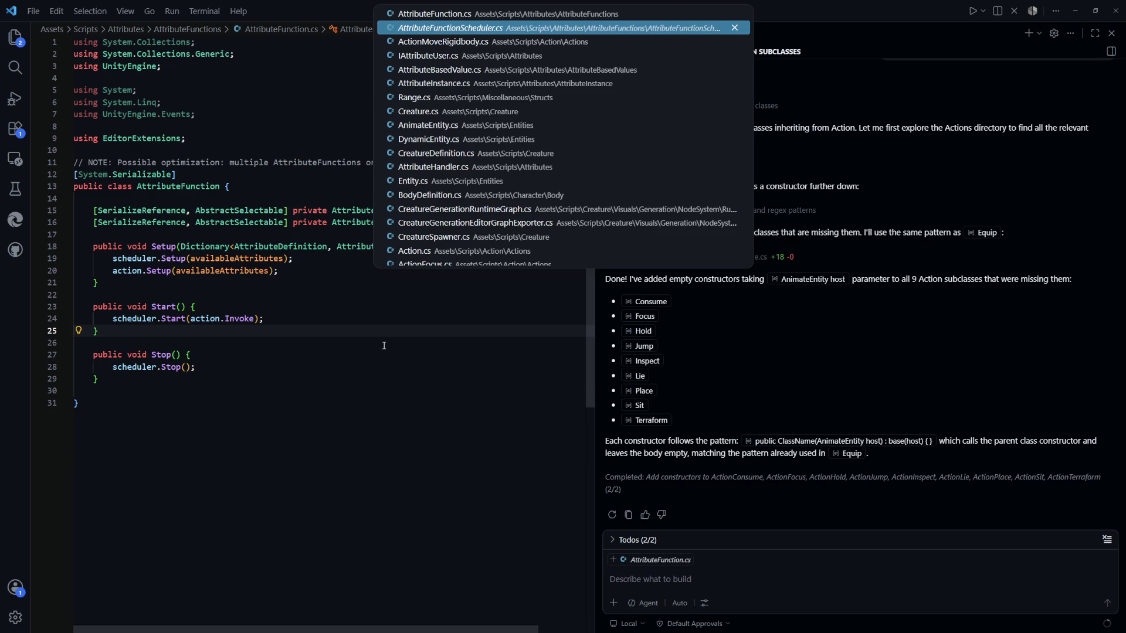
pyautogui.press('Up')
pyautogui.press('Down')
pyautogui.press('Up')
pyautogui.press('Down')
pyautogui.press('Down')
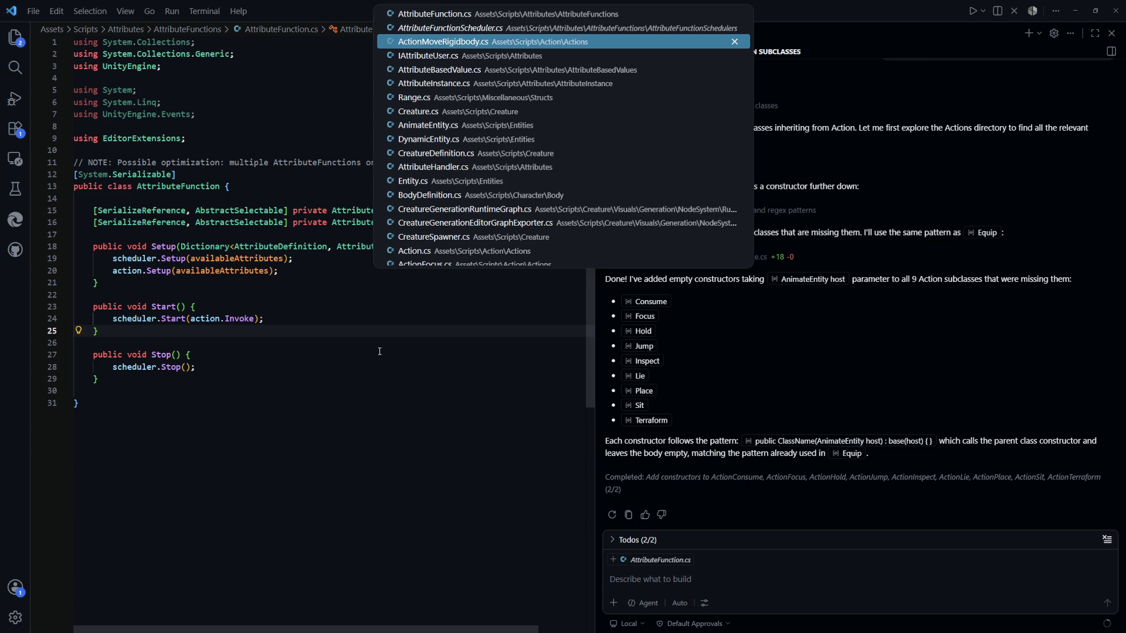
pyautogui.press('Return')
pyautogui.press('Down')
pyautogui.press('Down')
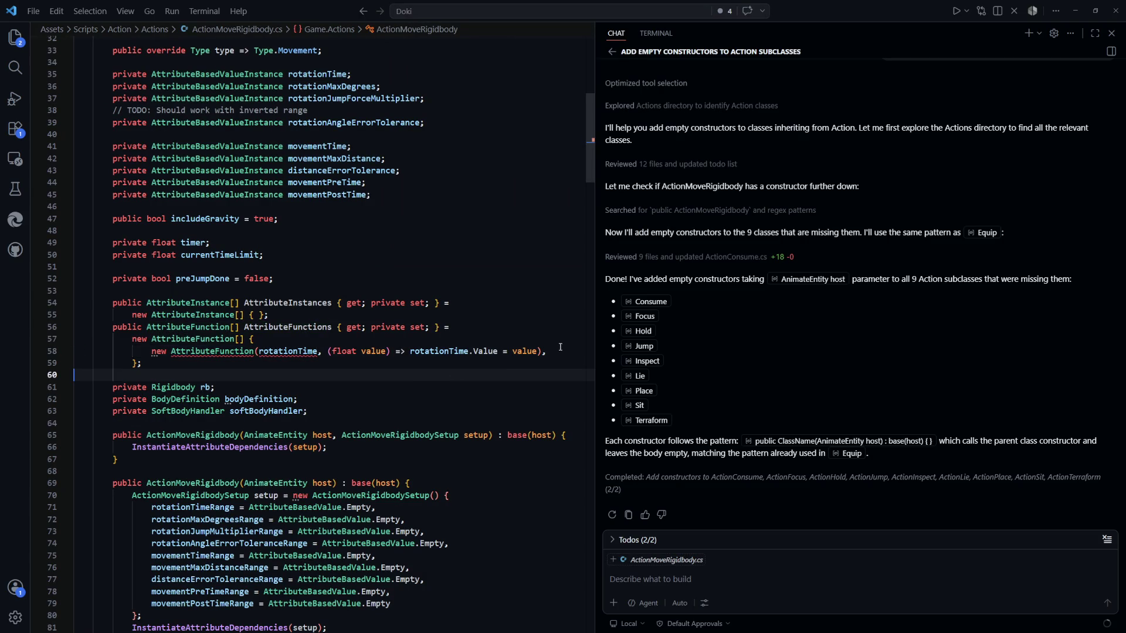
# Step: Delete the AttributeInstances and AttributeFunctions properties and their leftover lines
pyautogui.hotkey('shift', 'Up')
pyautogui.hotkey('shift', 'Up')
pyautogui.hotkey('shift', 'Up')
pyautogui.press('BackSpace')
pyautogui.hotkey('ctrl', 'shift', 'k')
pyautogui.hotkey('ctrl', 'shift', 'k')
pyautogui.press('Up')
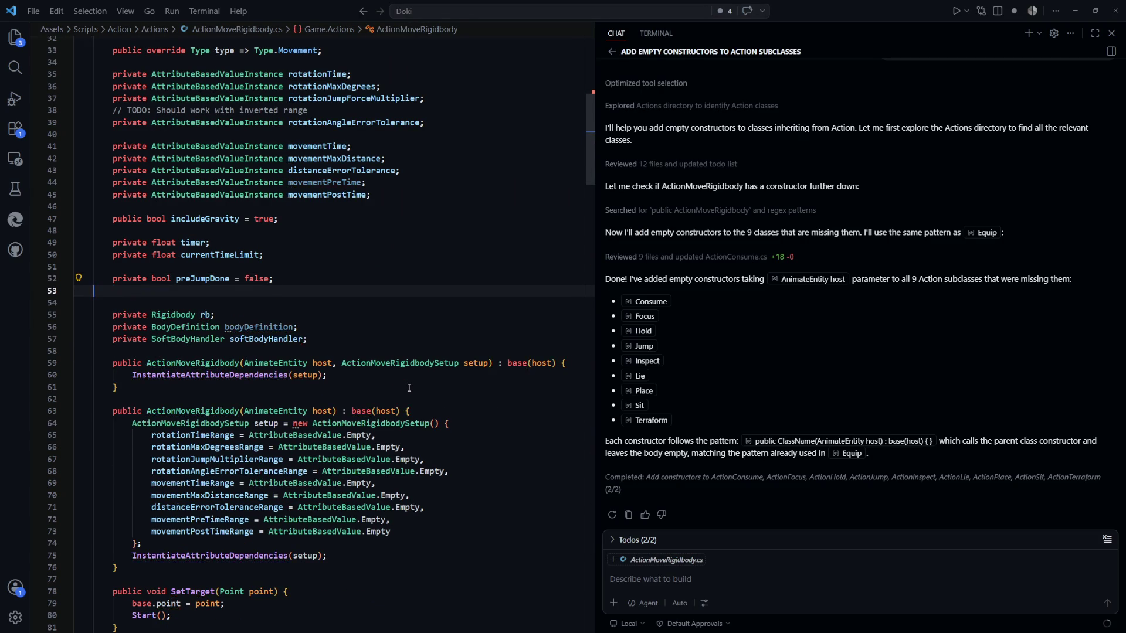
pyautogui.hotkey('ctrl', 'shift', 'k')
pyautogui.scroll(7, 352, 329)
# Step: Remove ', IAttributeUser' from the ActionMoveRigidbody class declaration
pyautogui.click(329, 292)
pyautogui.hotkey('ctrl', 'Right')
pyautogui.hotkey('ctrl', 'BackSpace')
pyautogui.hotkey('ctrl', 'BackSpace')
pyautogui.hotkey('alt', 'Tab')
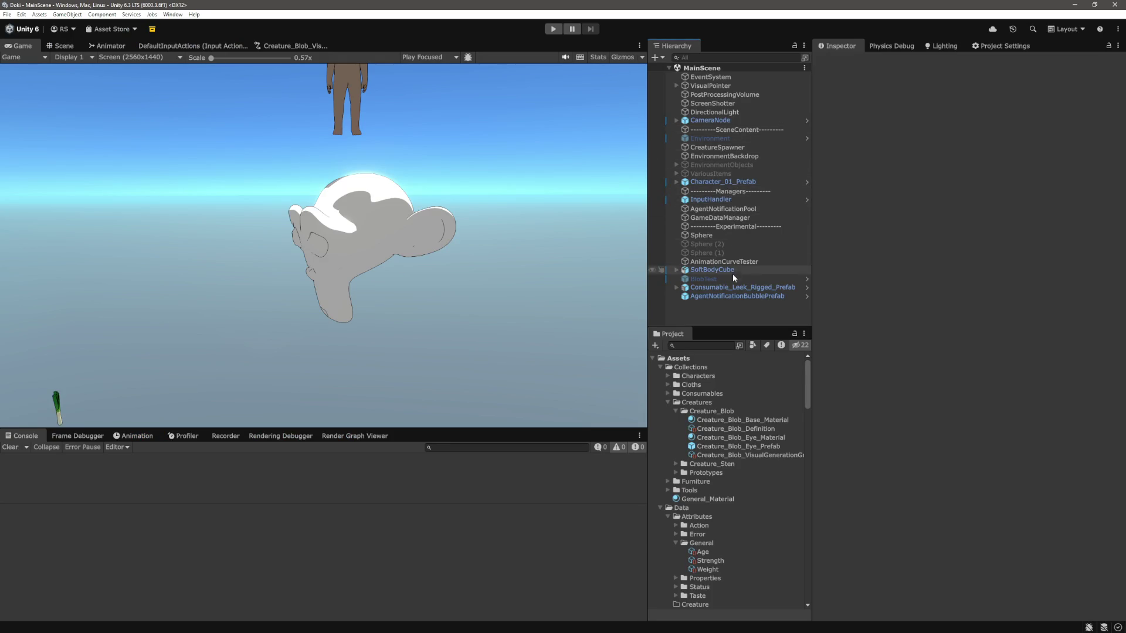
# Step: Review Creature_Blob_Definition's attributes and actions in the Inspector, then return to VS Code
pyautogui.click(756, 430)
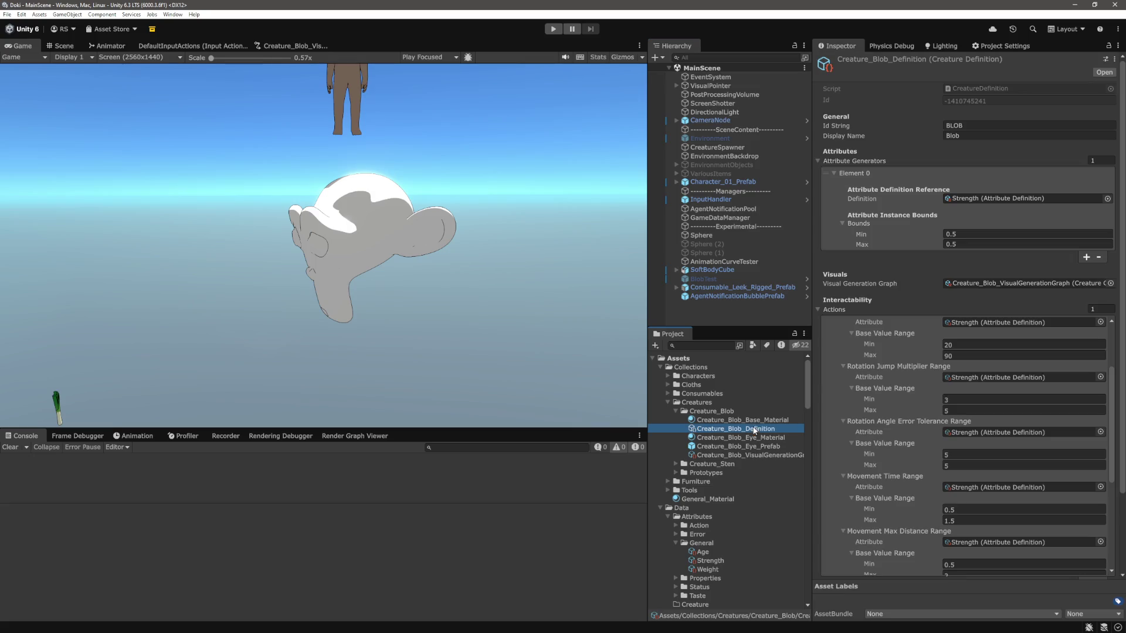
pyautogui.scroll(3, 872, 319)
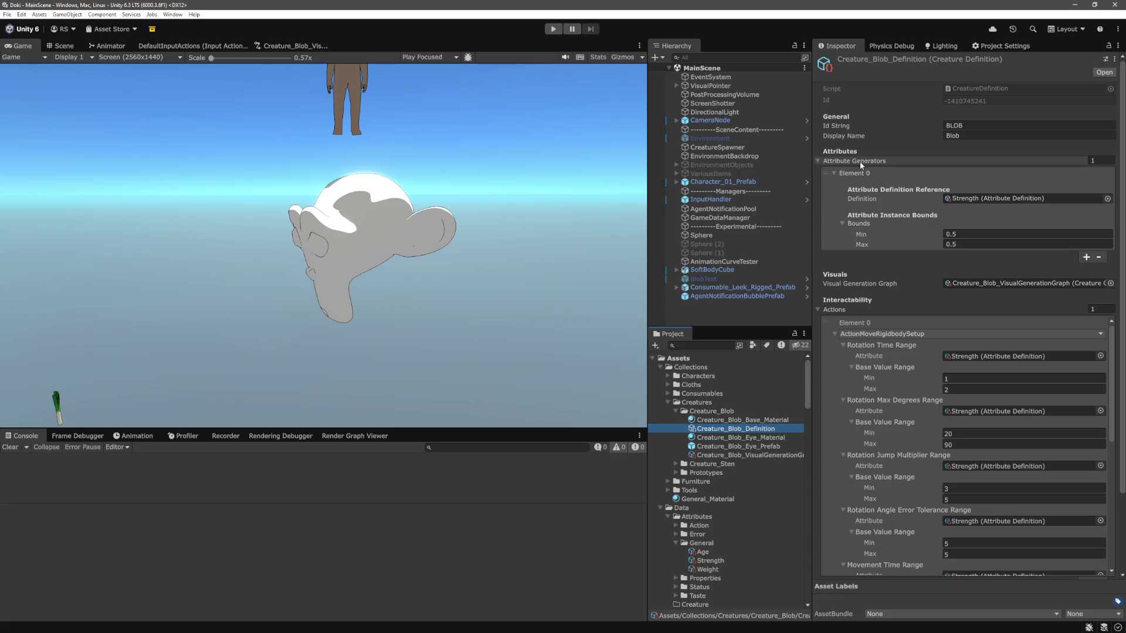
pyautogui.hotkey('alt', 'Tab')
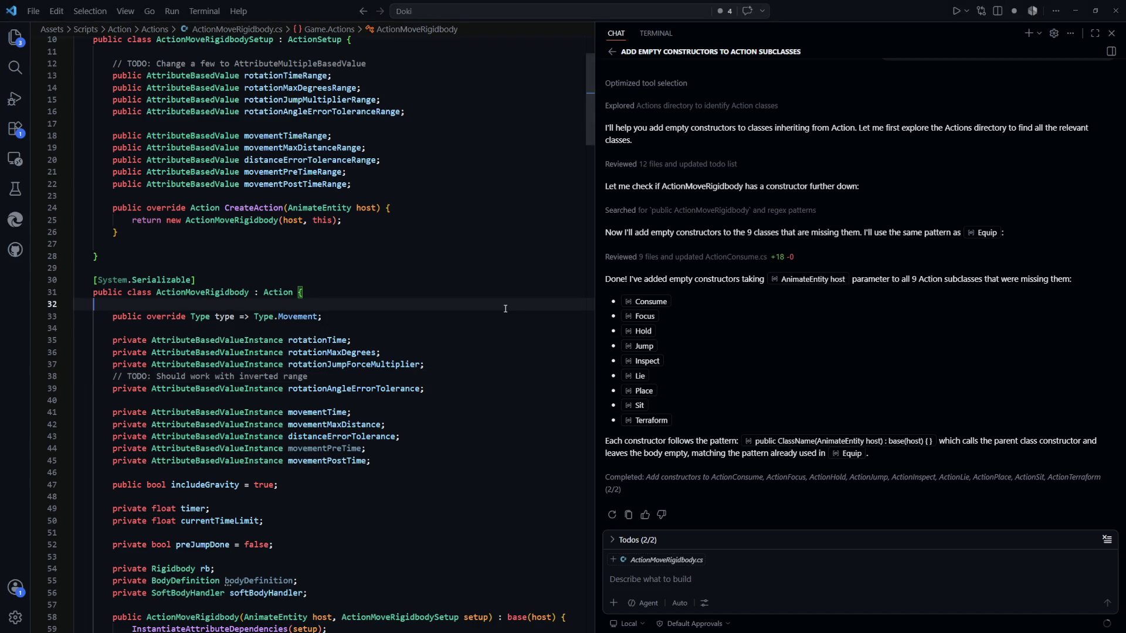
# Step: Add a public attributeFunctions array below attributeGenerators in CreatureDefinition.cs
pyautogui.hotkey('ctrl', 'p')
pyautogui.write('crea')
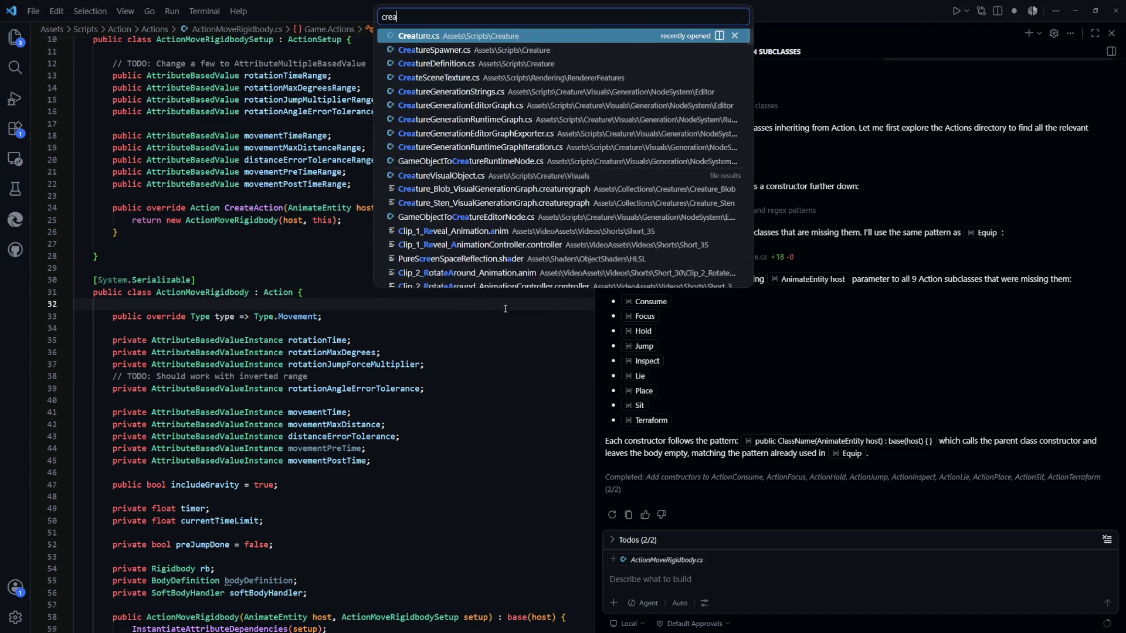
pyautogui.press('Down')
pyautogui.press('Down')
pyautogui.press('Return')
pyautogui.scroll(5, 384, 440)
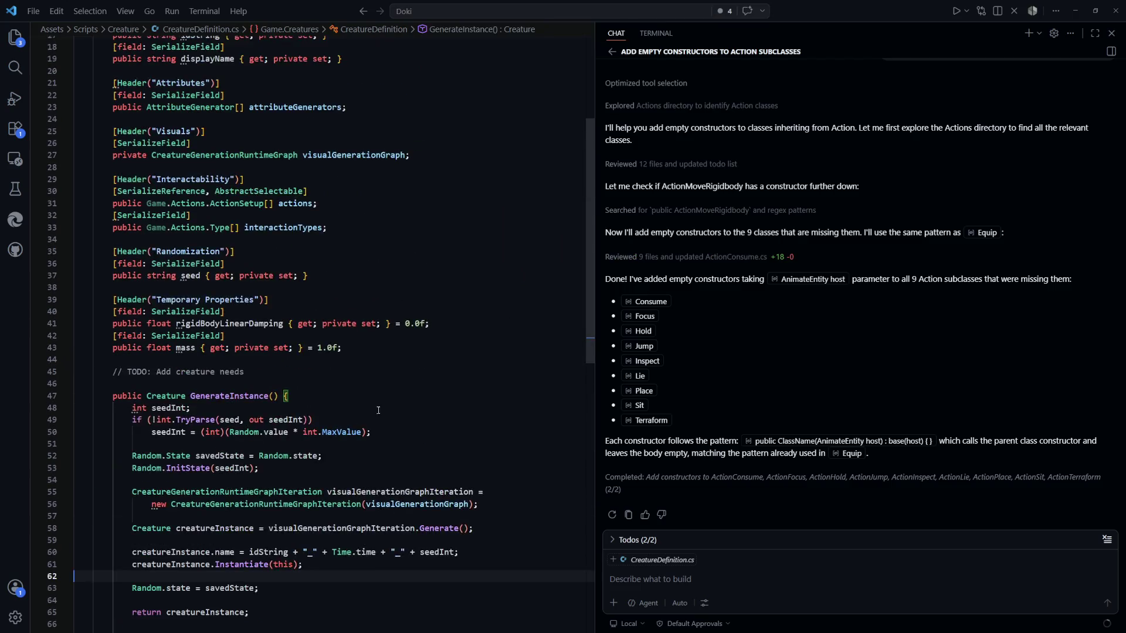
pyautogui.scroll(3, 384, 441)
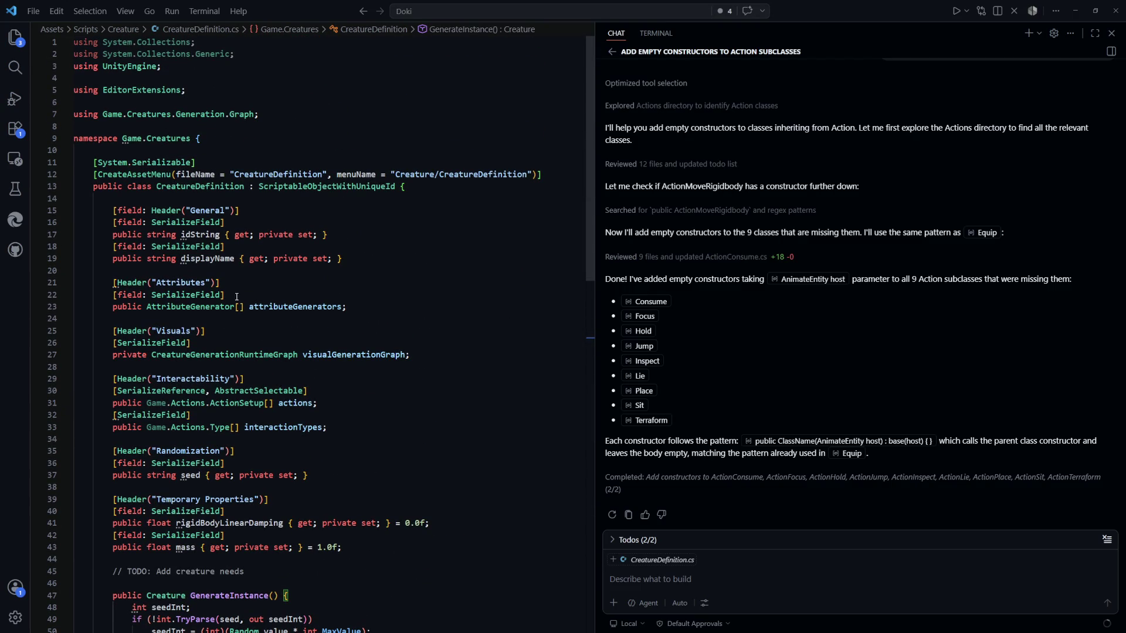
pyautogui.click(381, 307)
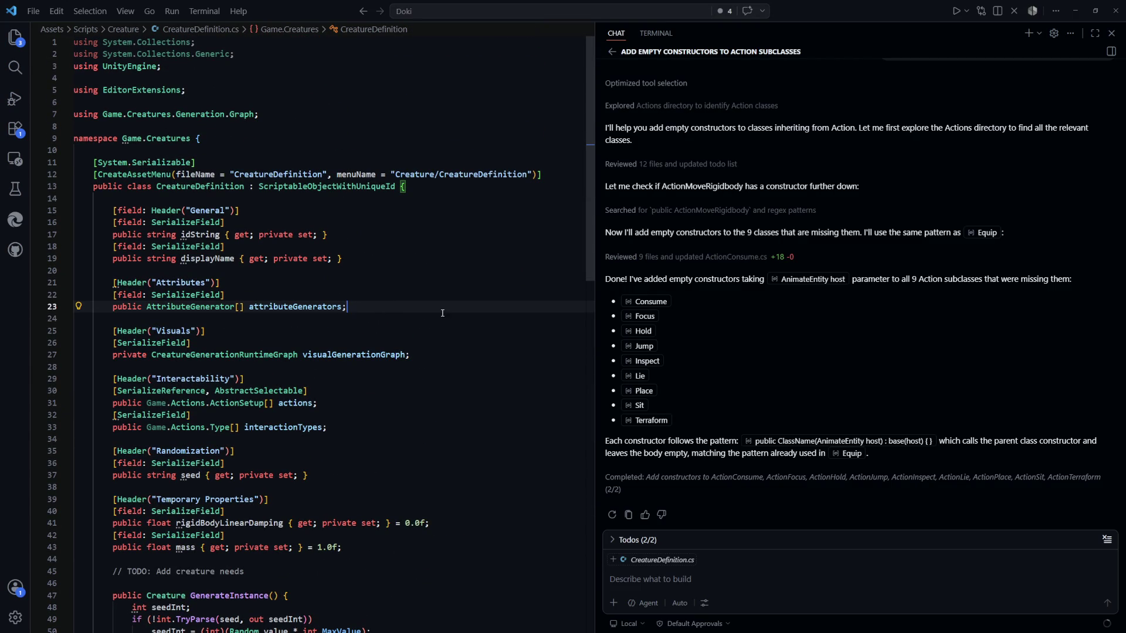
pyautogui.press('Return')
pyautogui.write('p')
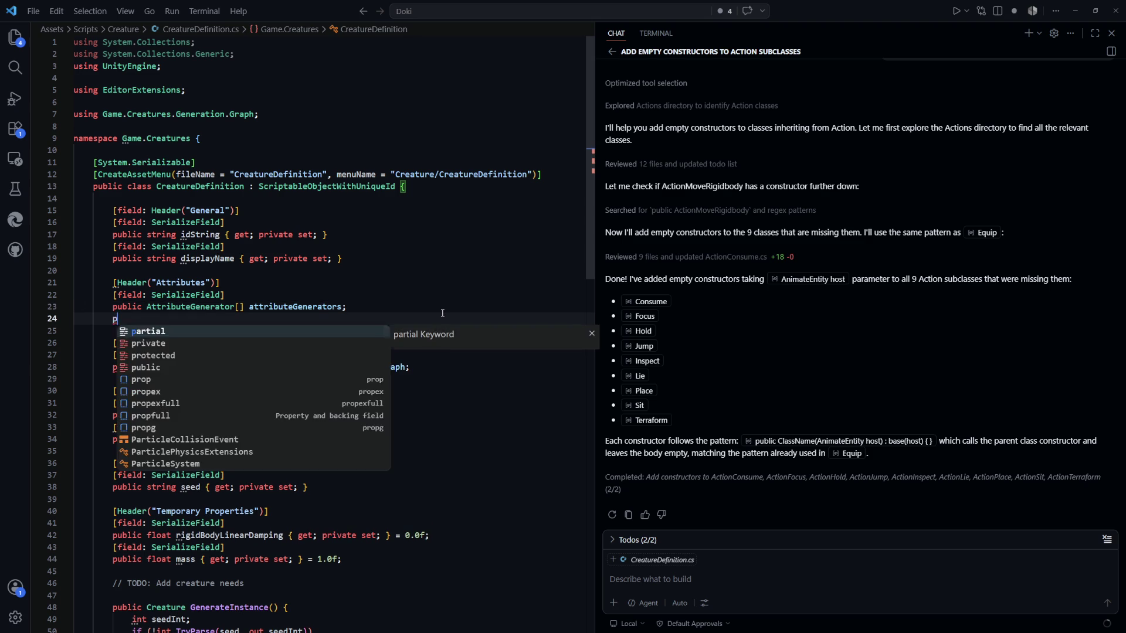
pyautogui.write('ublic Attribute')
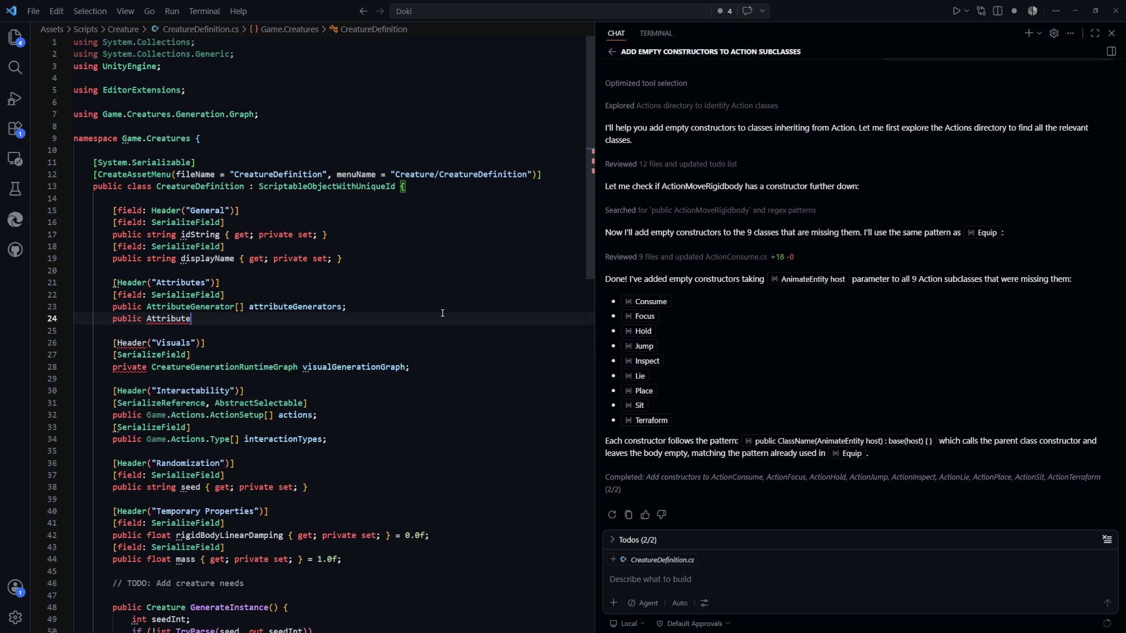
pyautogui.write('F')
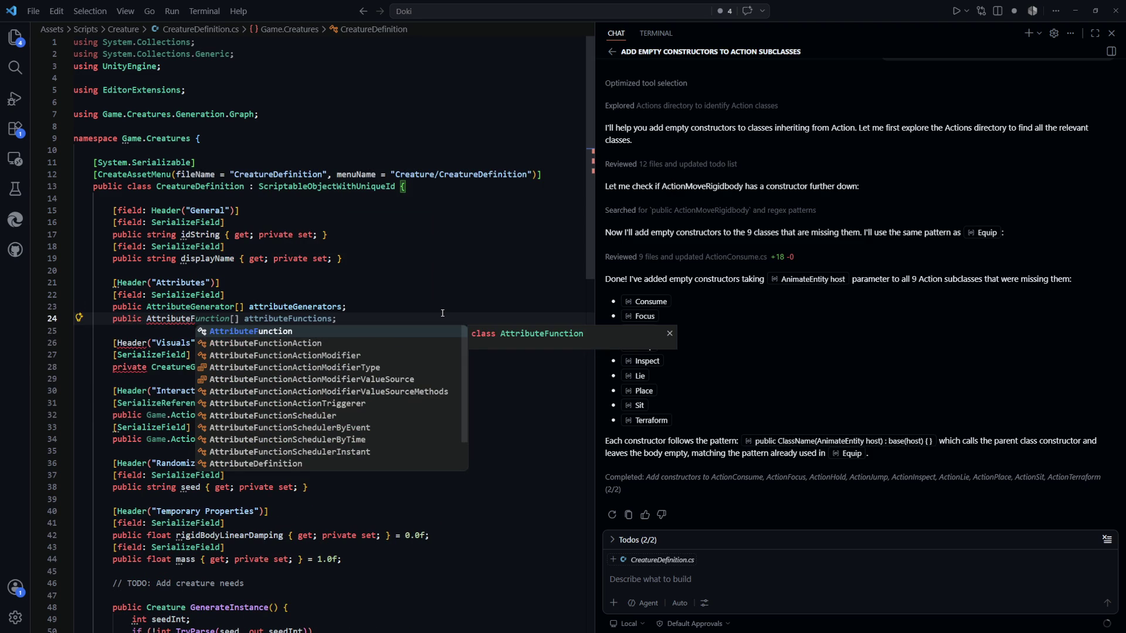
pyautogui.press('Tab')
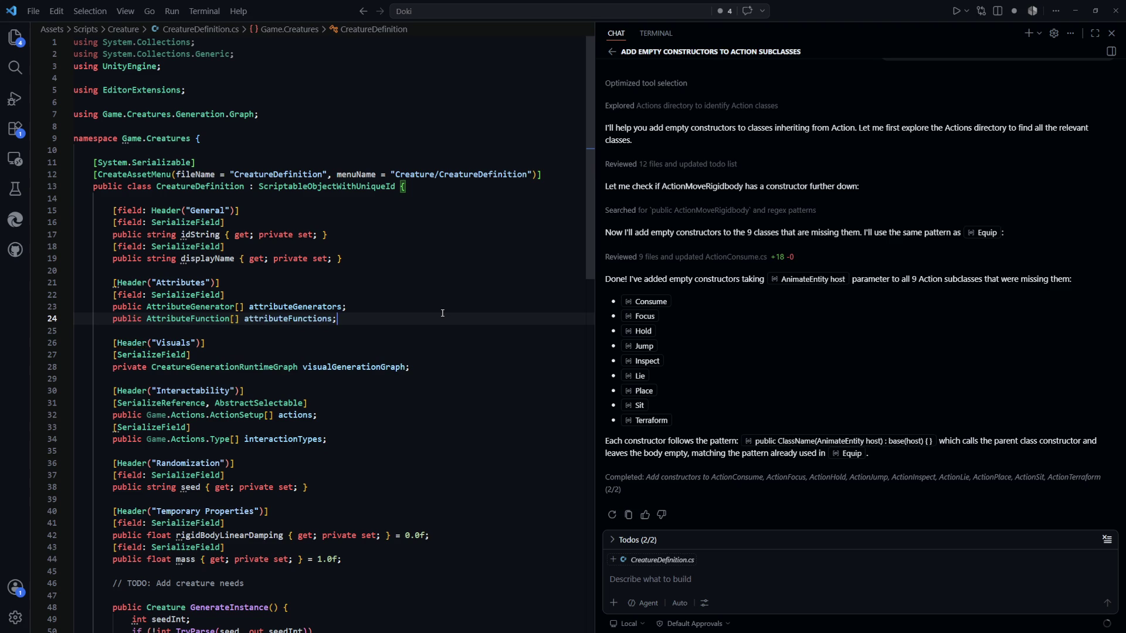
pyautogui.scroll(-11, 453, 306)
pyautogui.click(350, 412)
pyautogui.scroll(2, 271, 389)
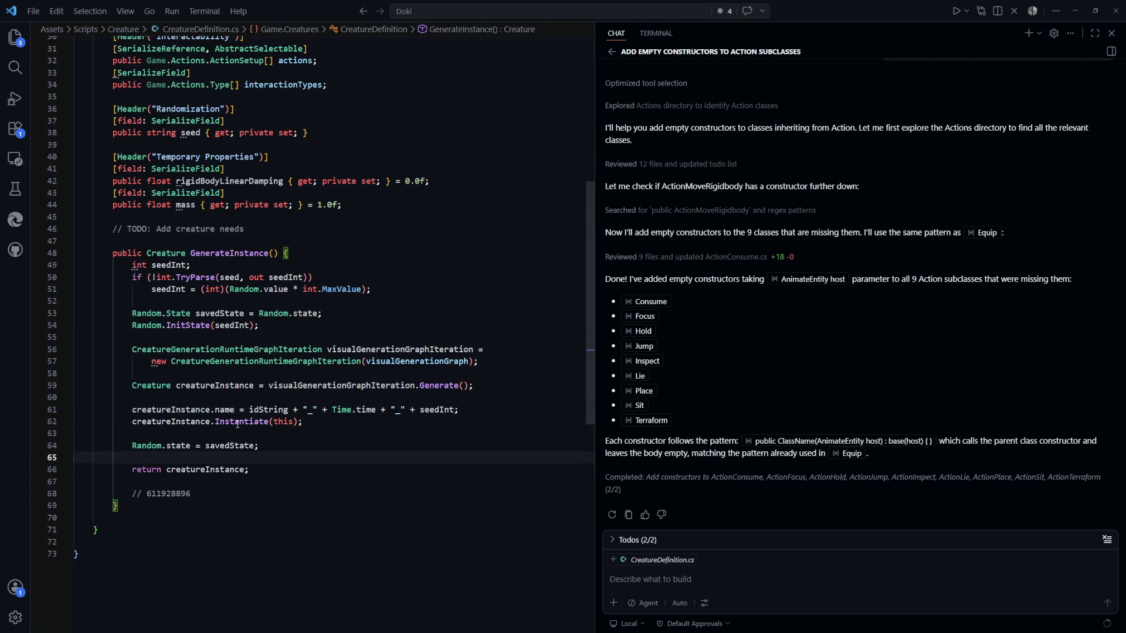
pyautogui.scroll(9, 352, 381)
pyautogui.scroll(-2, 449, 340)
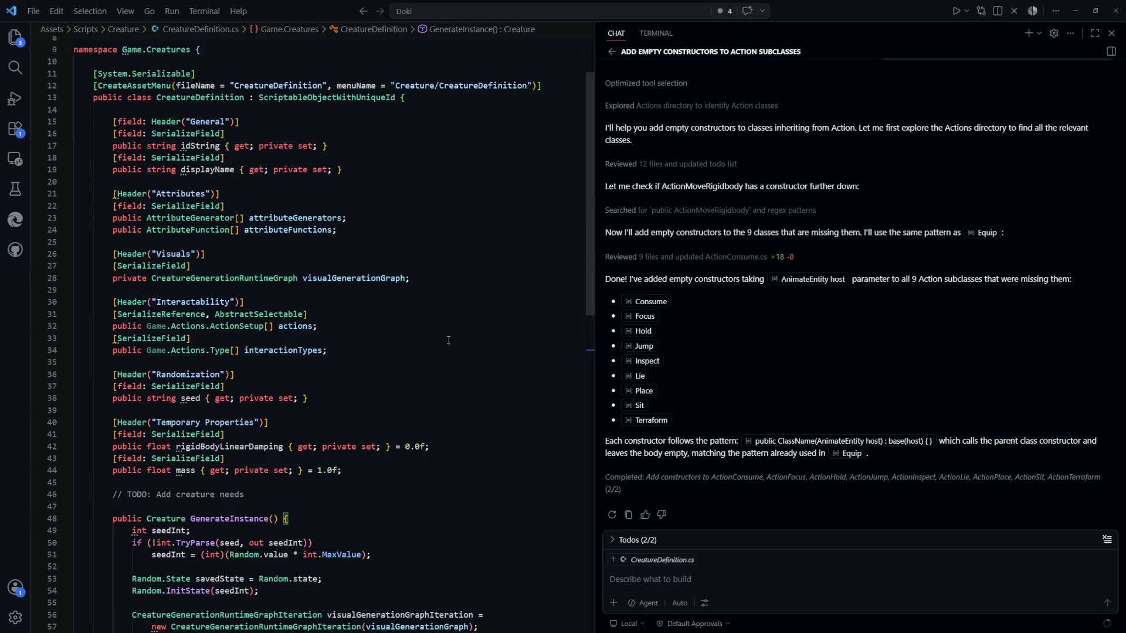
# Step: In Creature.cs, accept the foreach loop that adds each attributeFunctions entry to the attribute handler
pyautogui.hotkey('ctrl', 'p')
pyautogui.press('Down')
pyautogui.press('Down')
pyautogui.press('Down')
pyautogui.press('Return')
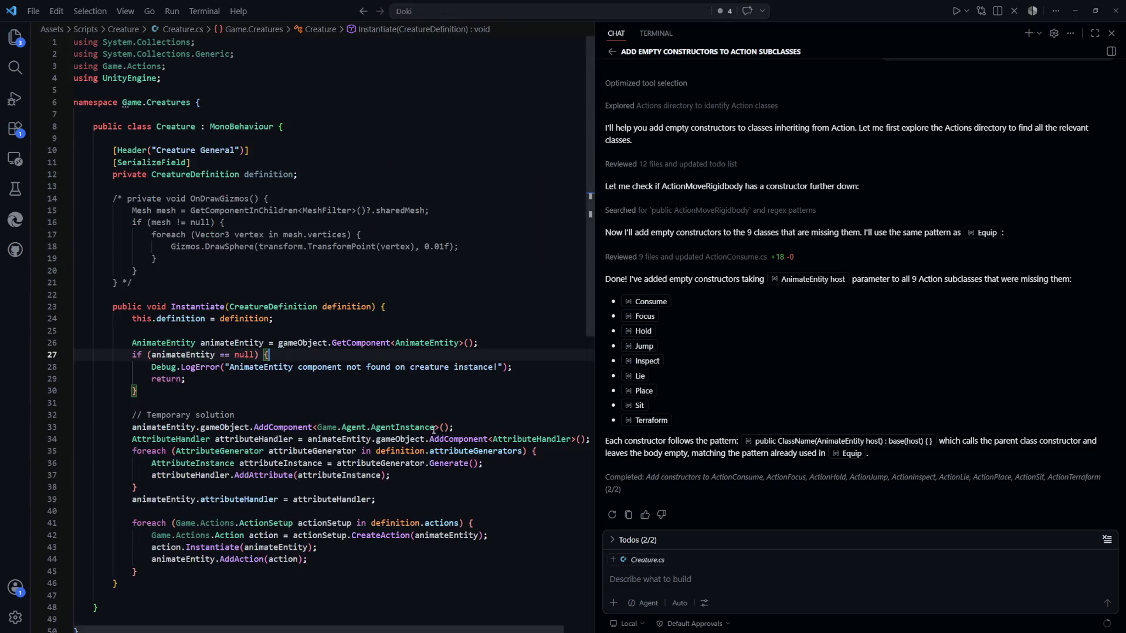
pyautogui.scroll(-4, 434, 430)
pyautogui.click(176, 428)
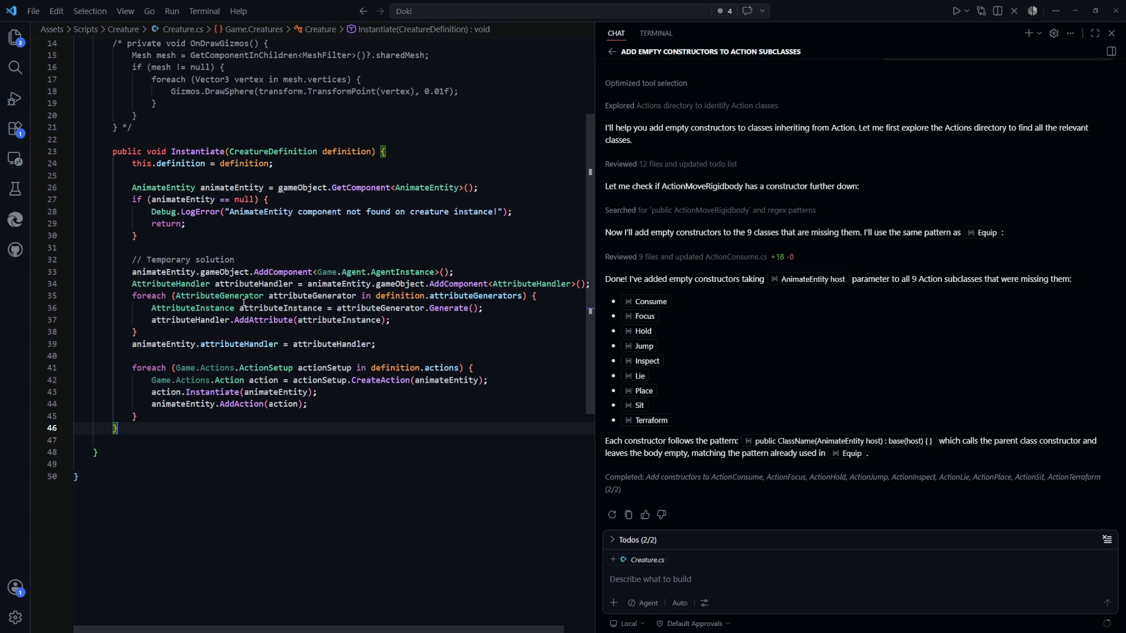
pyautogui.scroll(1, 244, 303)
pyautogui.click(193, 379)
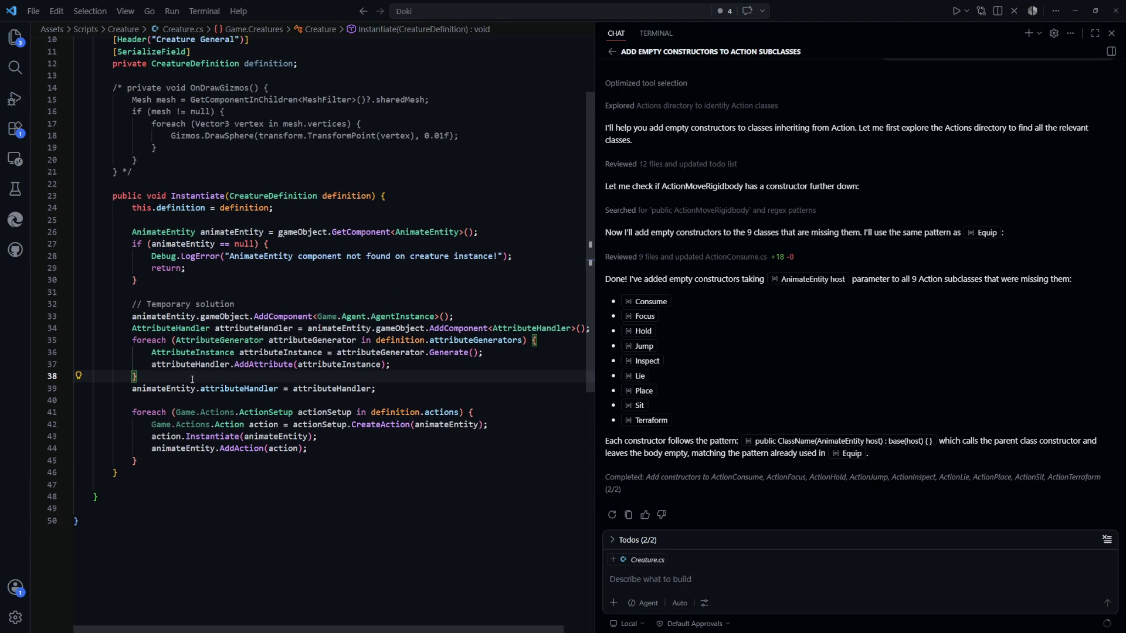
pyautogui.press('Return')
pyautogui.write('foreach')
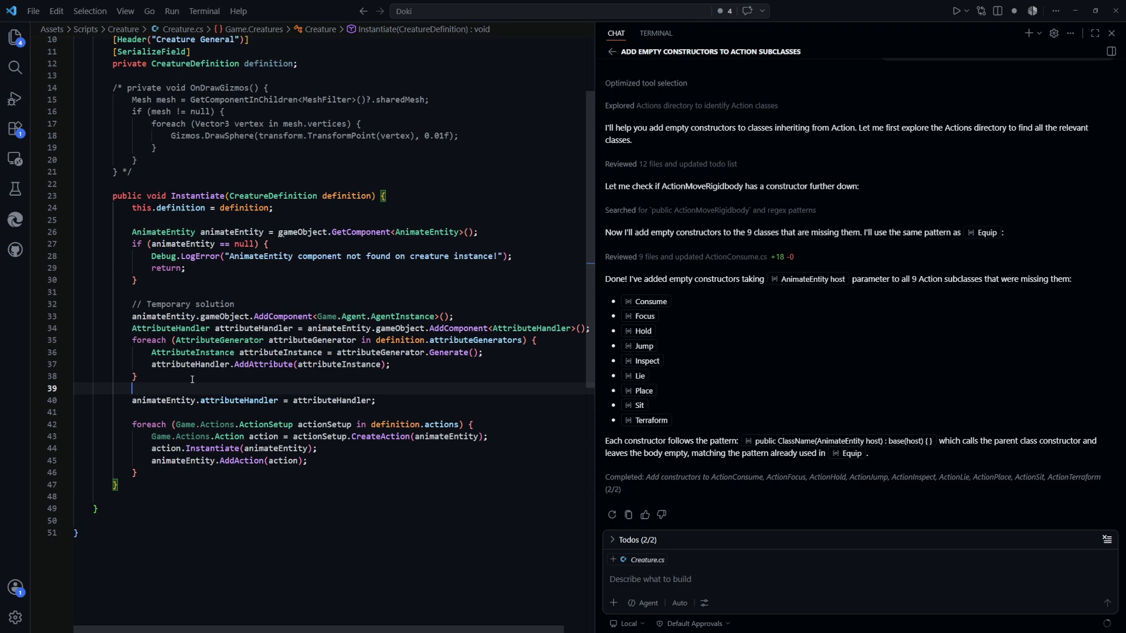
pyautogui.press('Escape')
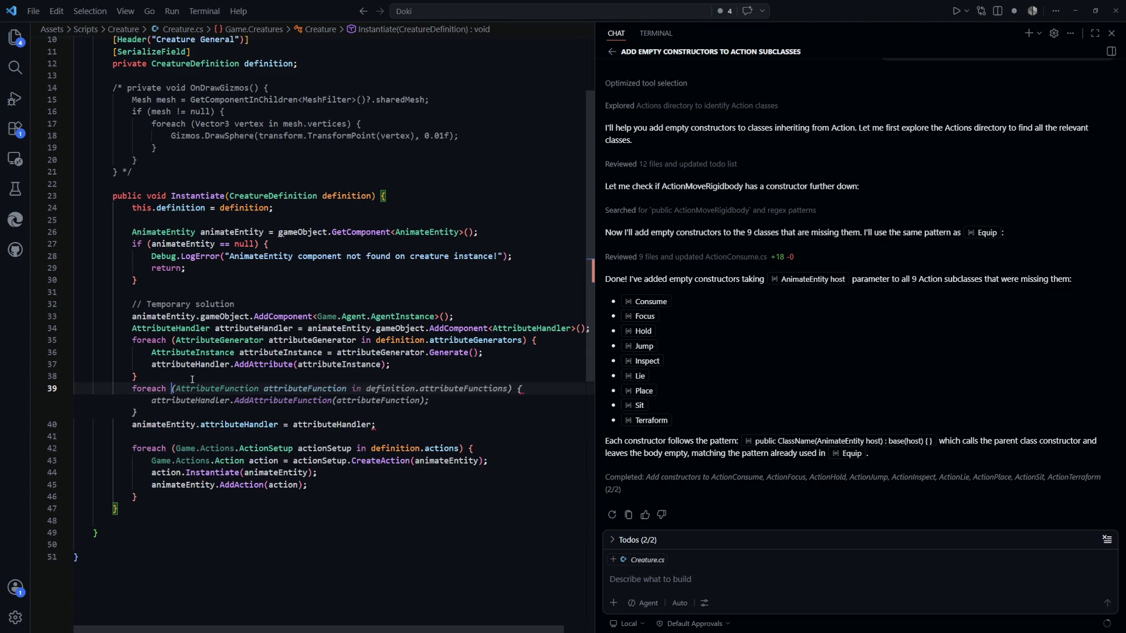
pyautogui.press('Tab')
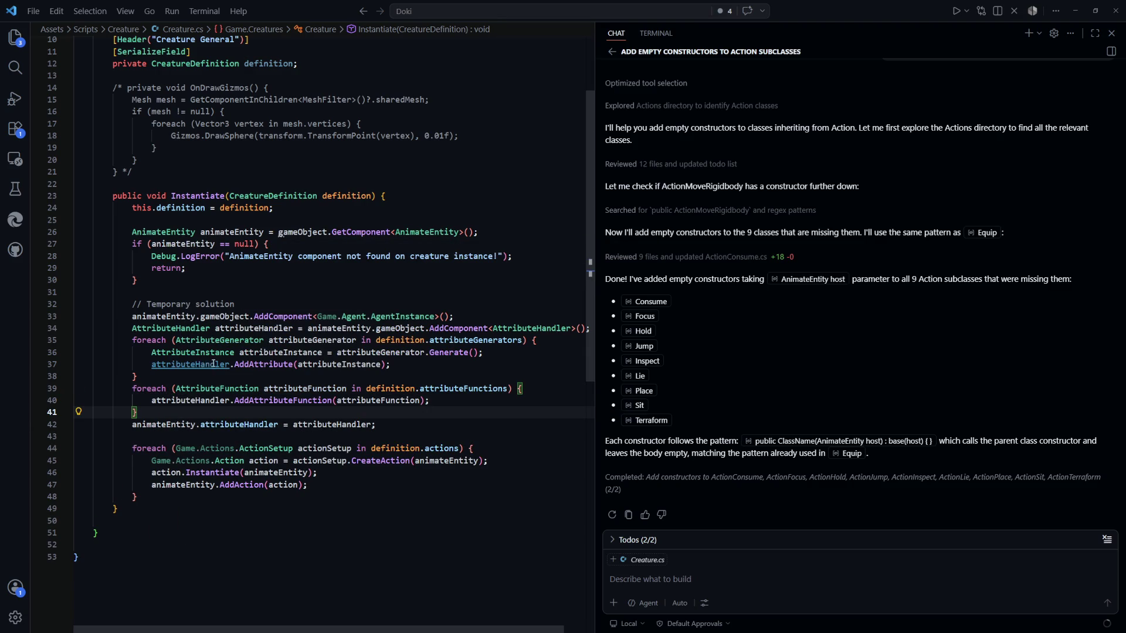
pyautogui.moveTo(200, 389); pyautogui.dragTo(431, 404)
pyautogui.click(377, 409)
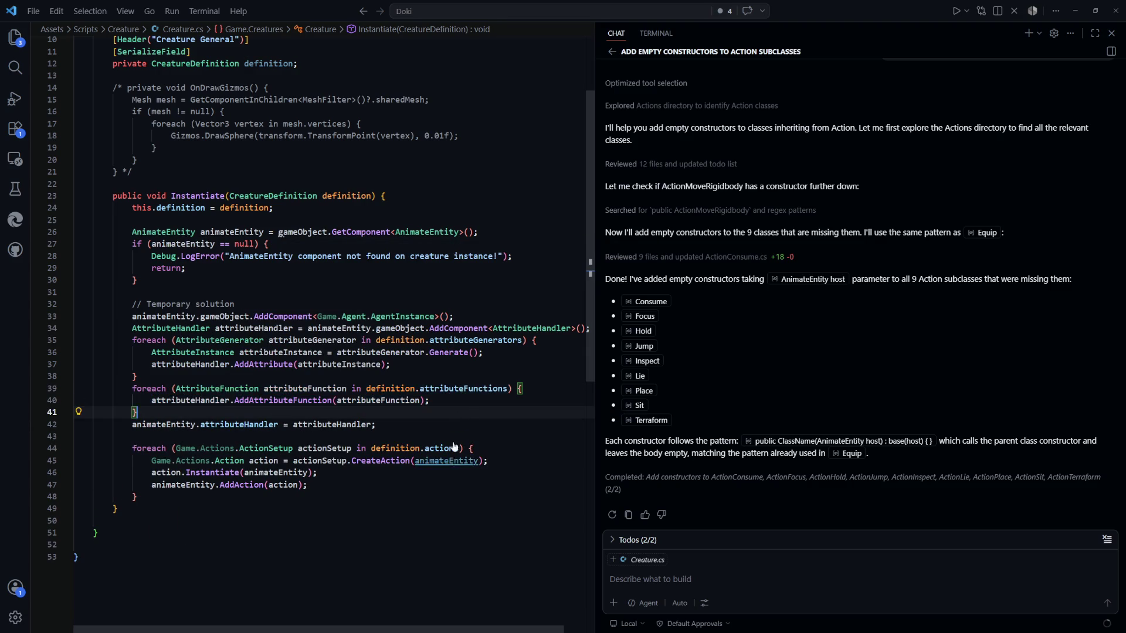
pyautogui.scroll(-1, 377, 409)
pyautogui.hotkey('alt', 'Tab')
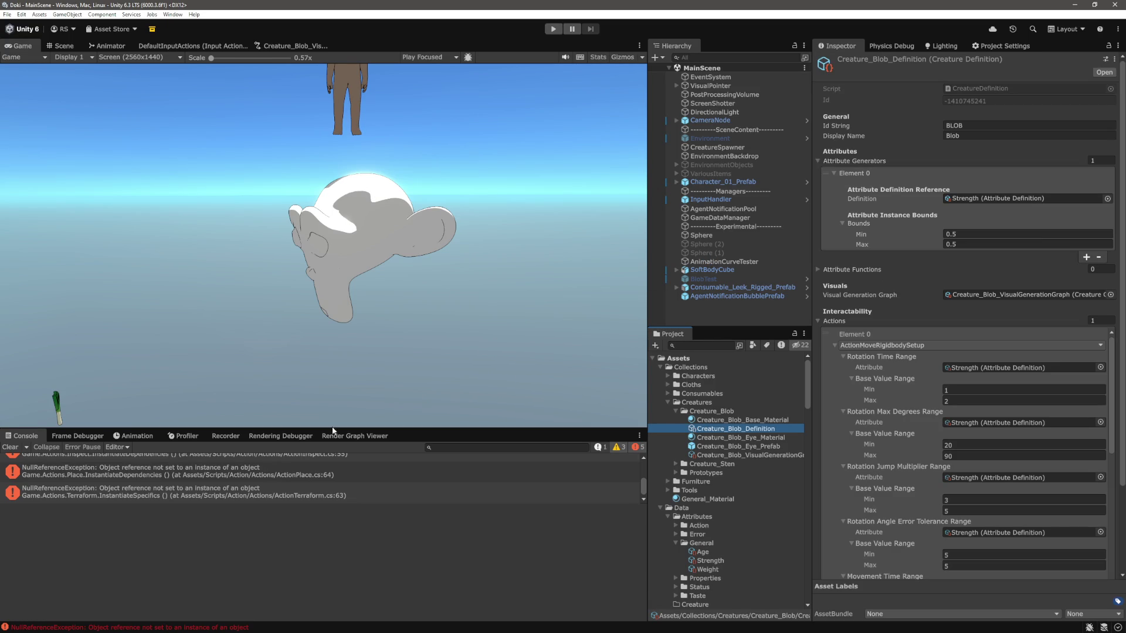
# Step: Clear the Console errors, reselect Creature_Blob_Definition and expand its empty Attribute Functions list
pyautogui.click(10, 447)
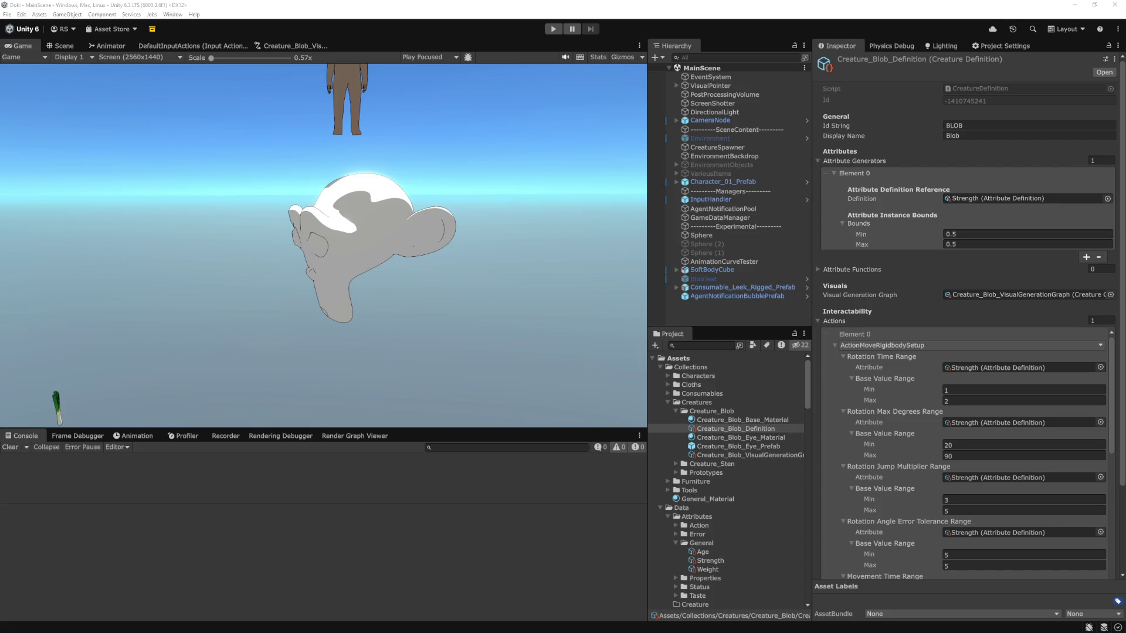
pyautogui.click(724, 308)
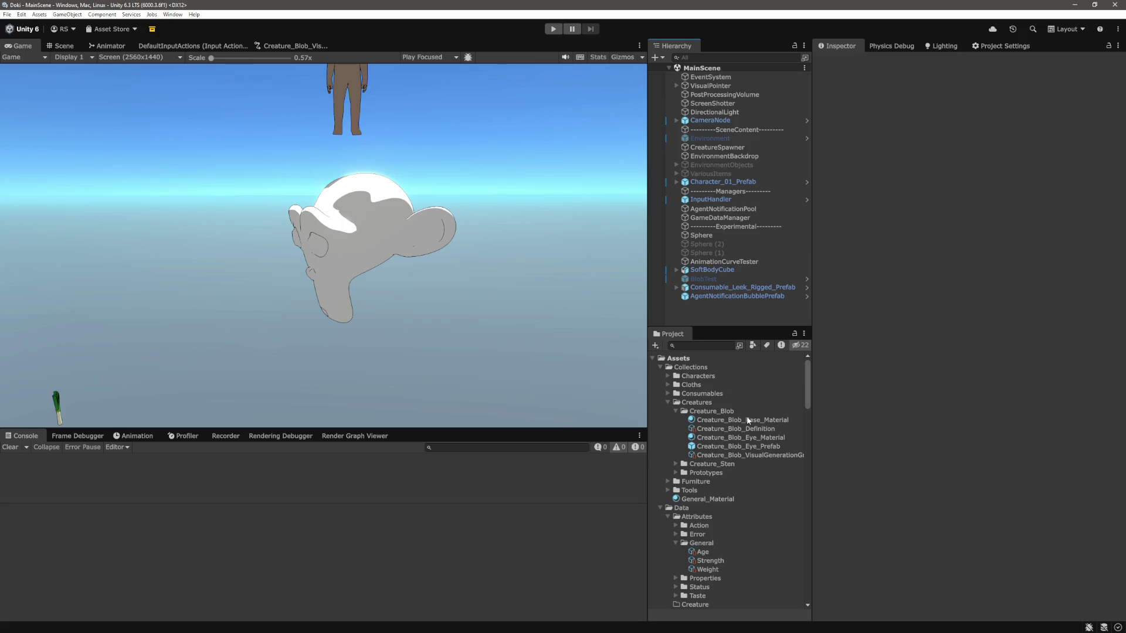
pyautogui.click(761, 437)
pyautogui.click(755, 428)
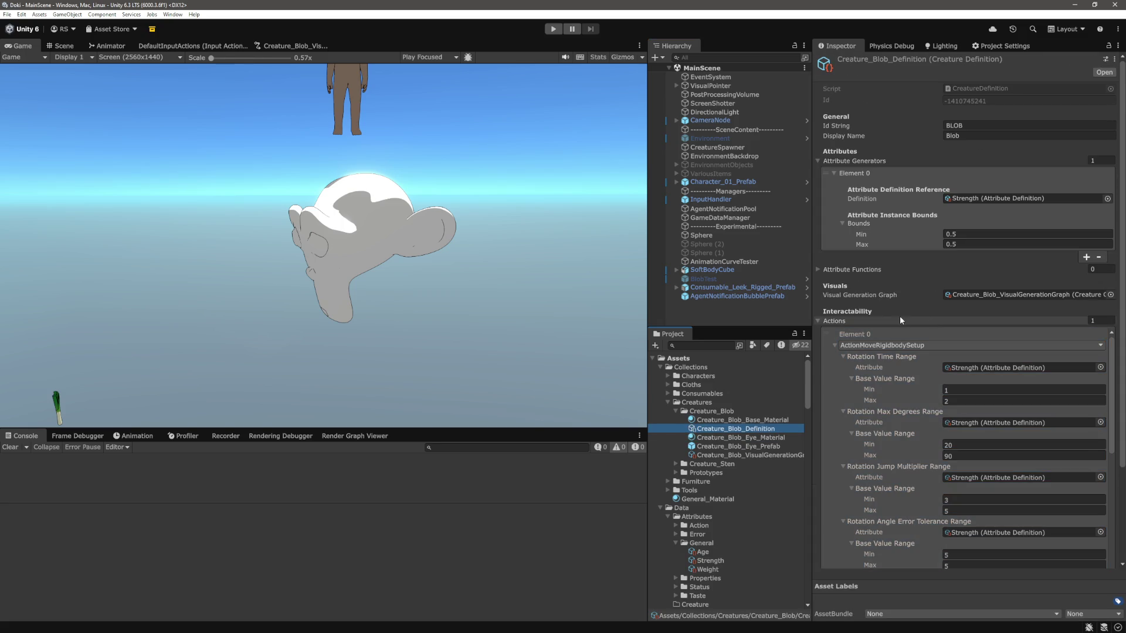
pyautogui.click(909, 336)
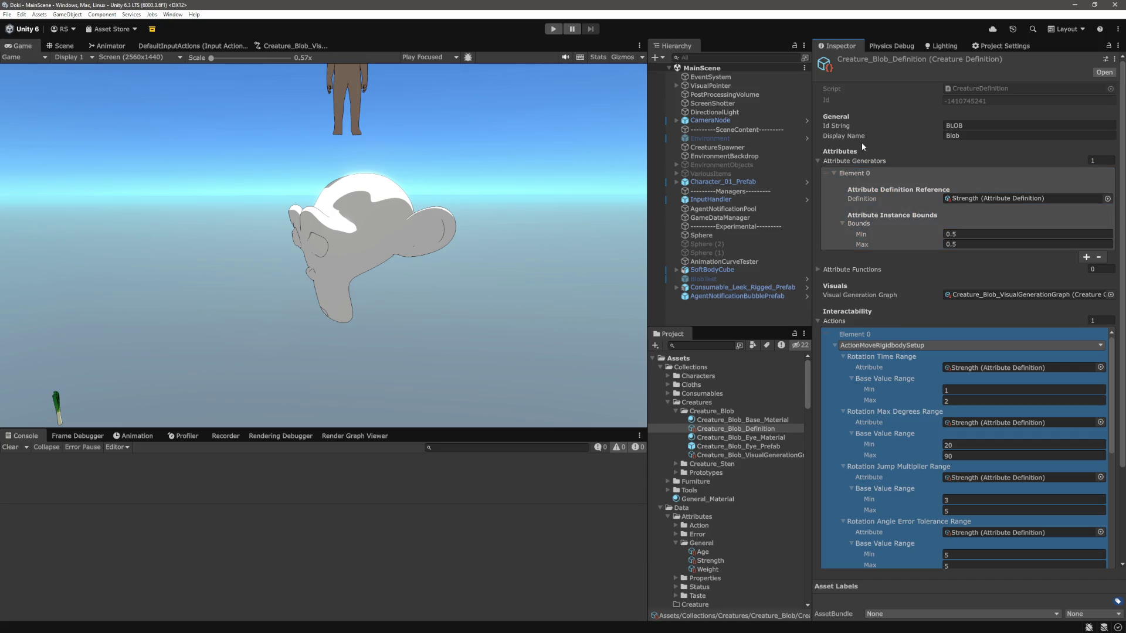
pyautogui.click(849, 269)
pyautogui.scroll(-2, 912, 267)
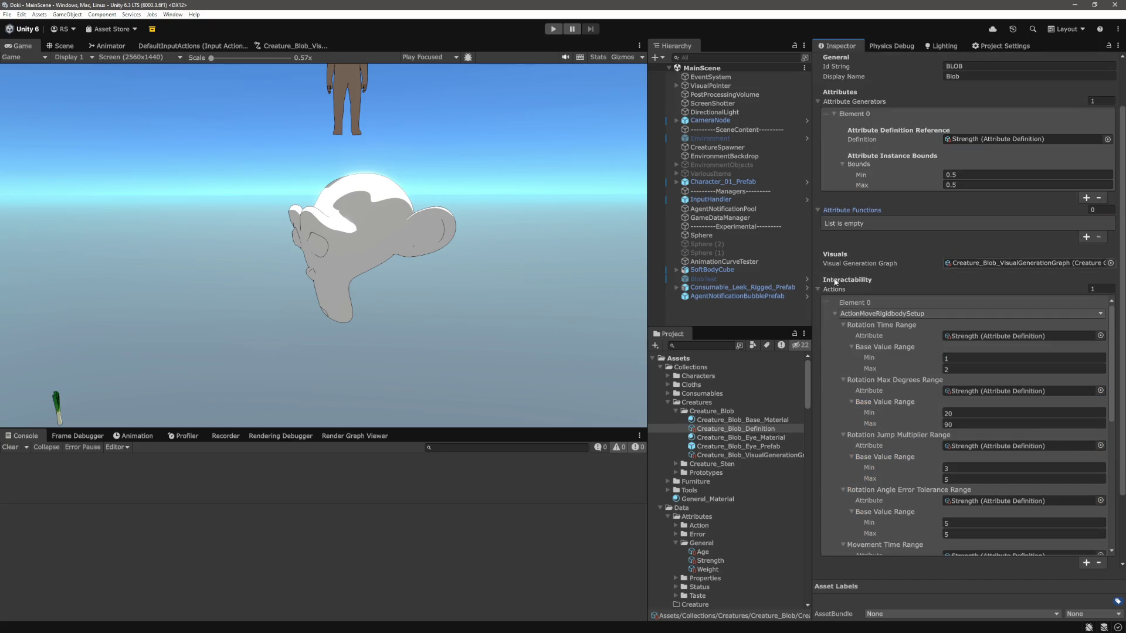
# Step: Add Element 0 to Attribute Functions and expand it to reveal its scheduler settings
pyautogui.click(1086, 235)
pyautogui.click(834, 223)
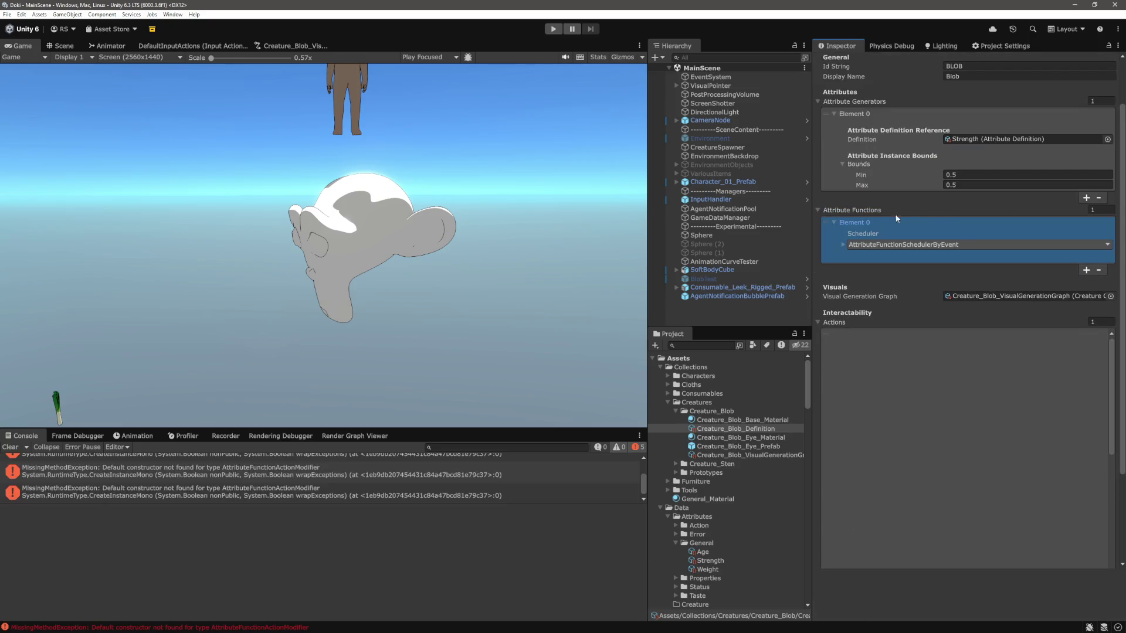
pyautogui.moveTo(374, 504); pyautogui.dragTo(379, 568)
pyautogui.click(868, 234)
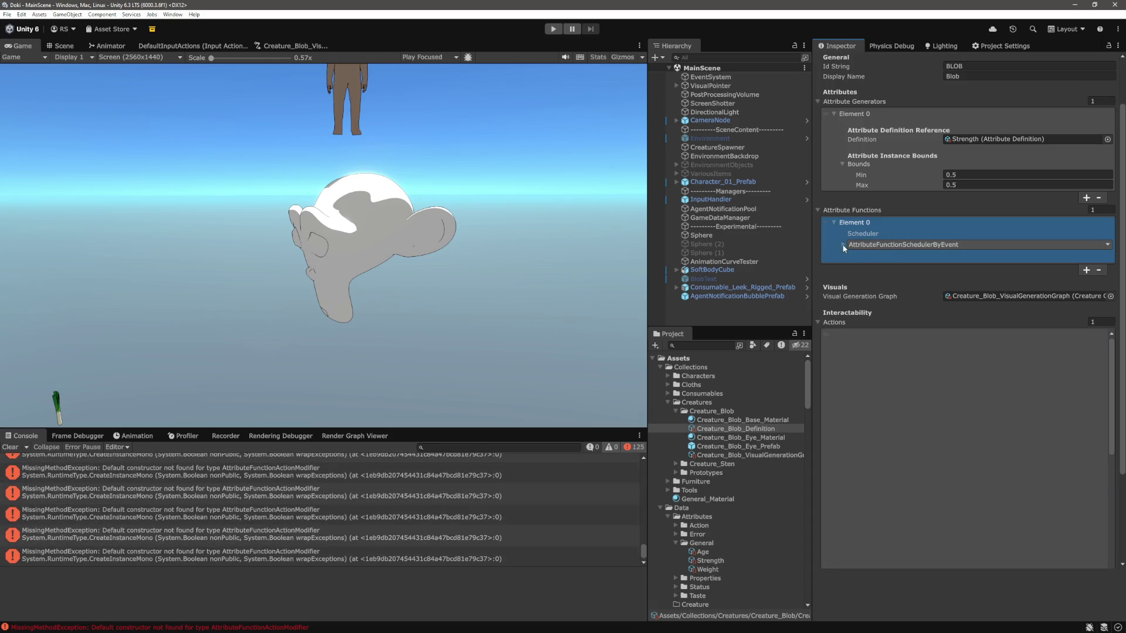
pyautogui.click(843, 245)
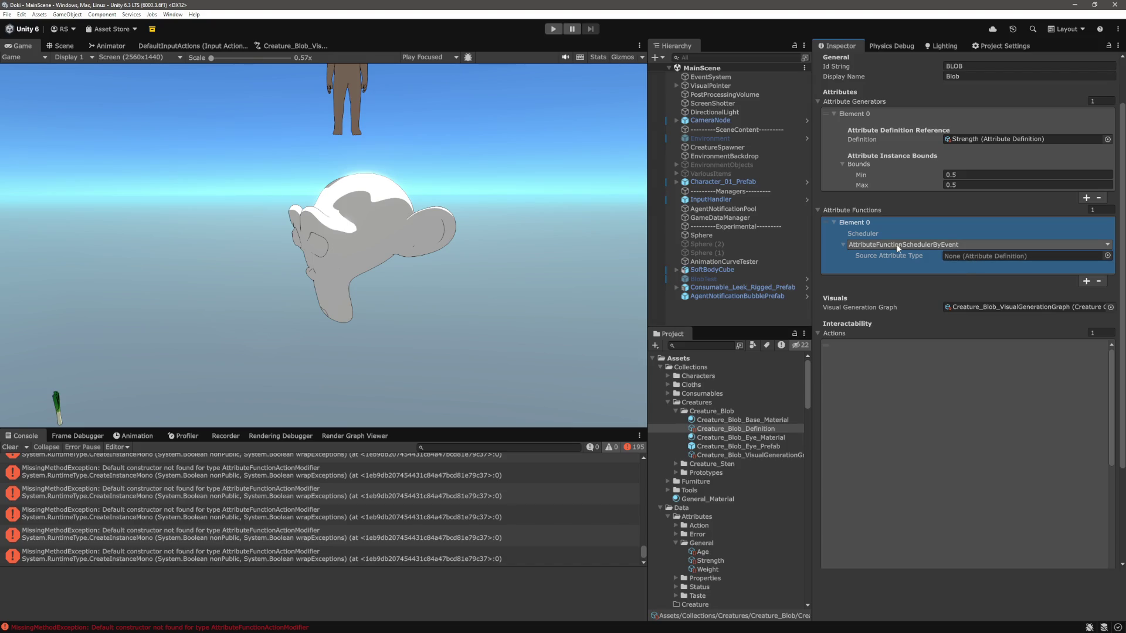
# Step: Try the ByTime and Instant scheduler types, then settle on AttributeFunctionSchedulerByEvent
pyautogui.click(937, 248)
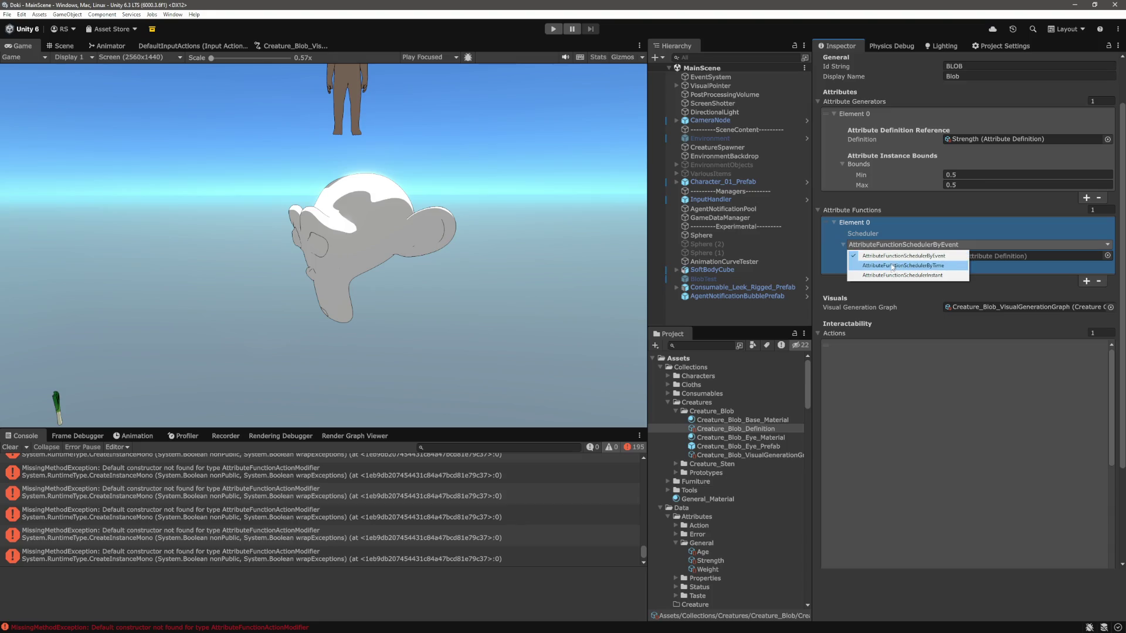
pyautogui.click(875, 267)
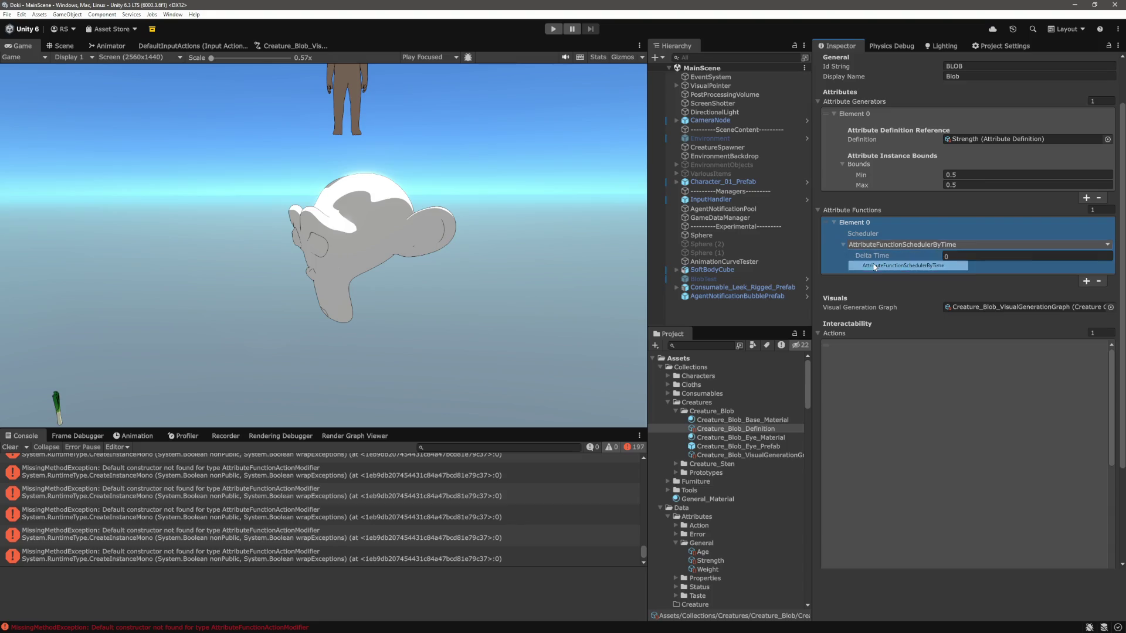
pyautogui.click(909, 249)
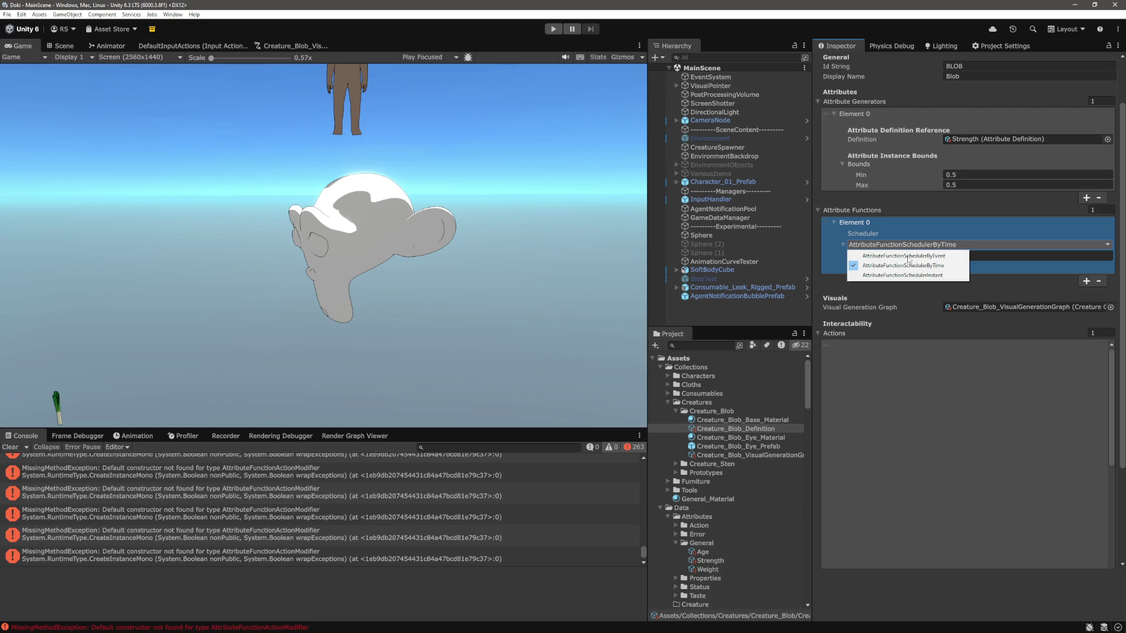
pyautogui.click(902, 277)
pyautogui.click(909, 244)
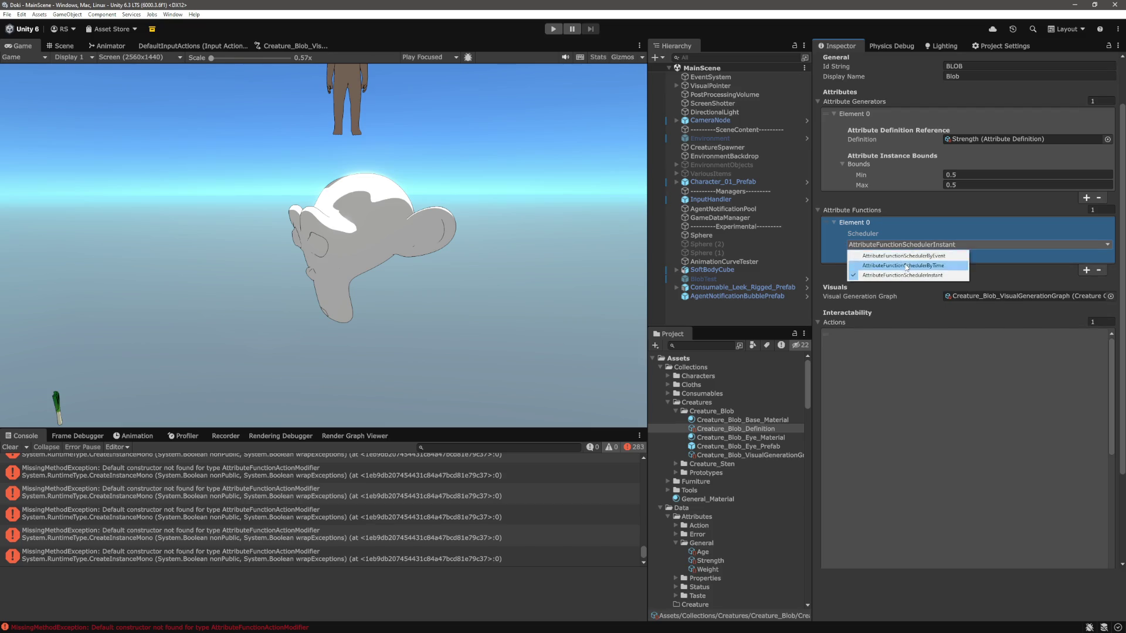
pyautogui.click(906, 266)
pyautogui.click(910, 244)
pyautogui.click(908, 256)
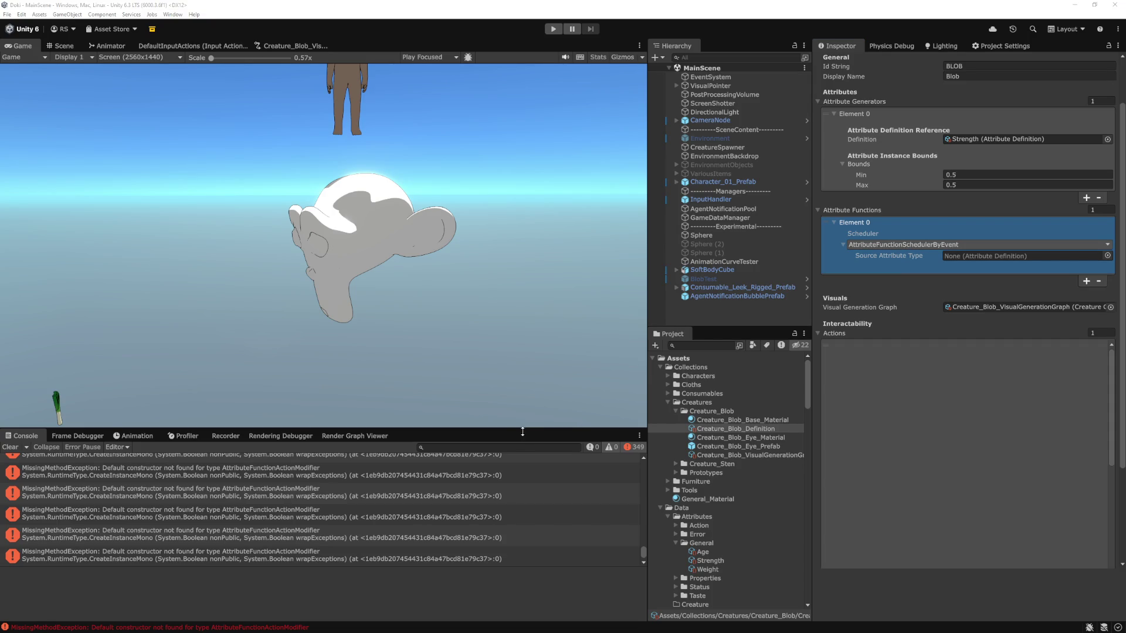
pyautogui.hotkey('alt', 'Tab')
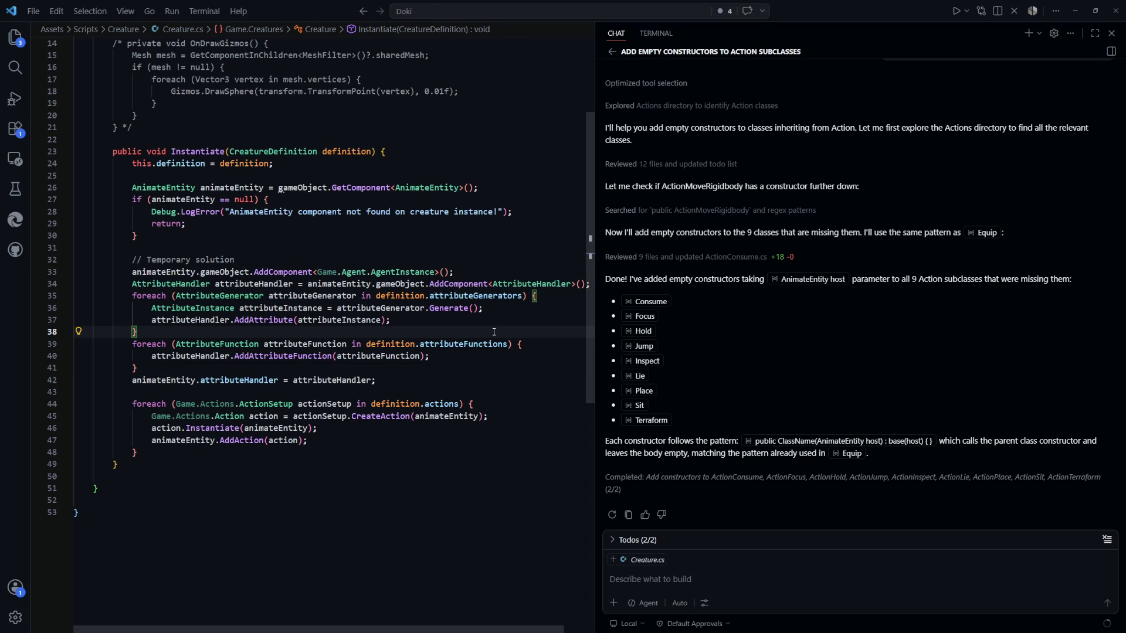
# Step: Open IAttributeUser.cs and go to the AttributeFunction class definition
pyautogui.hotkey('ctrl', 'p')
pyautogui.write('IAttr')
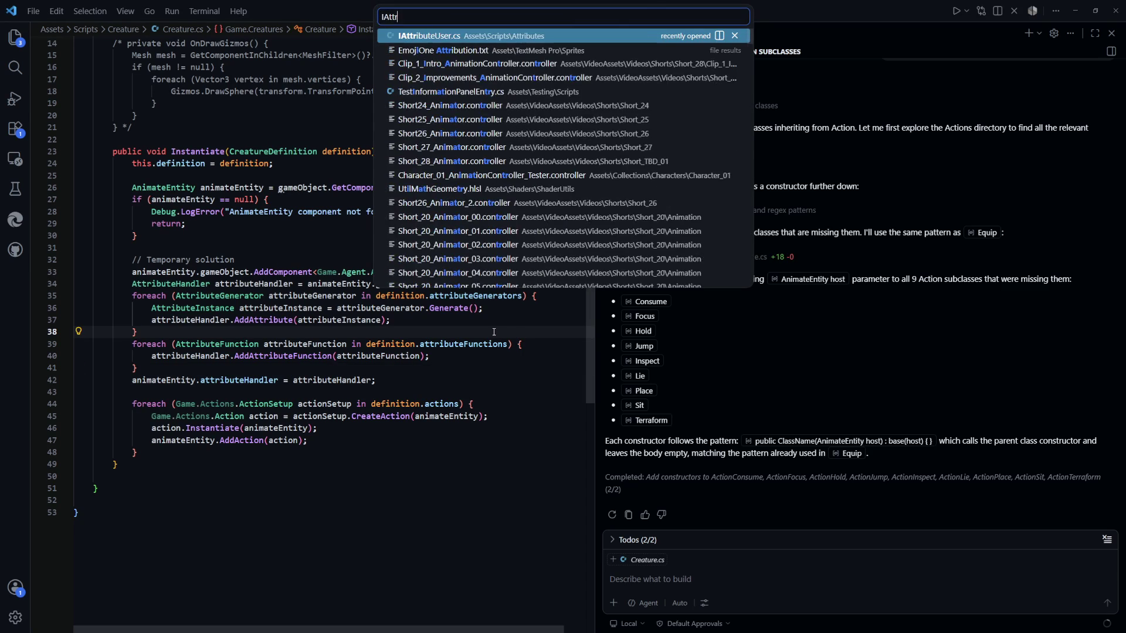
pyautogui.press('Return')
pyautogui.click(237, 129)
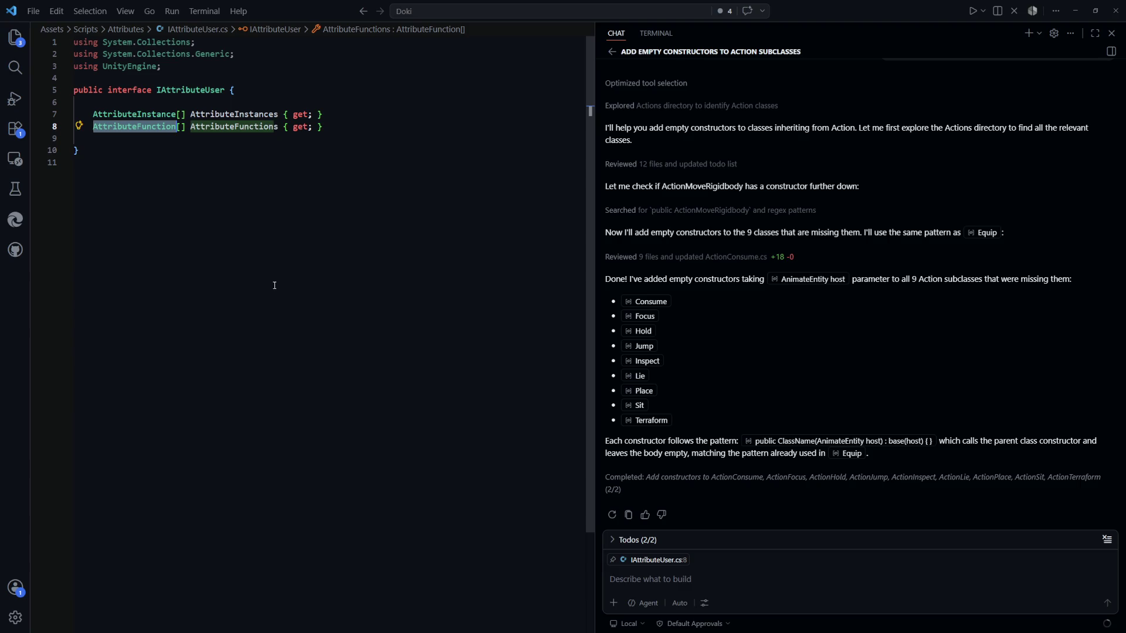
pyautogui.press('F12')
# Step: Review AttributeFunction's scheduler and action fields and its Start and Stop methods
pyautogui.click(432, 371)
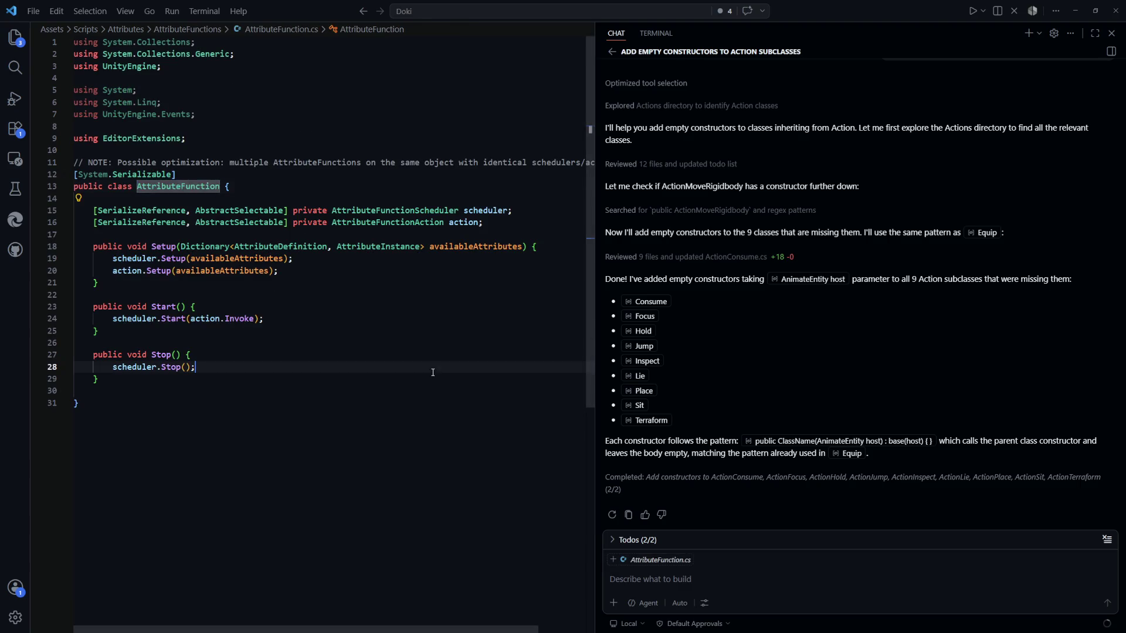
pyautogui.moveTo(482, 223); pyautogui.dragTo(287, 210)
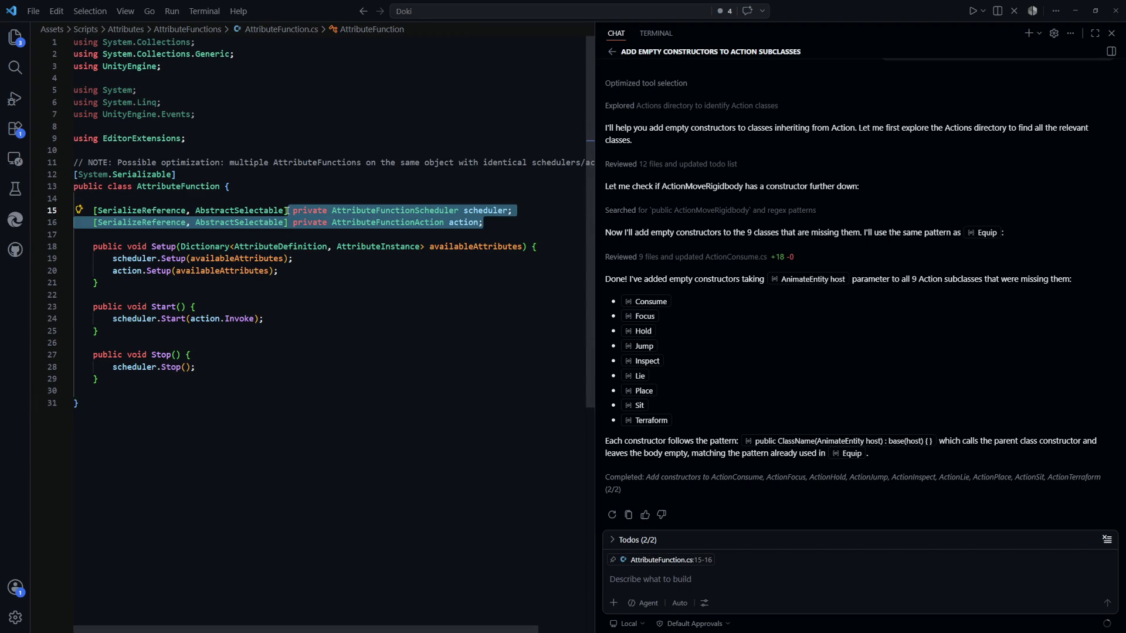
pyautogui.click(267, 318)
pyautogui.moveTo(499, 222); pyautogui.dragTo(364, 222)
pyautogui.hotkey('ctrl', 'u')
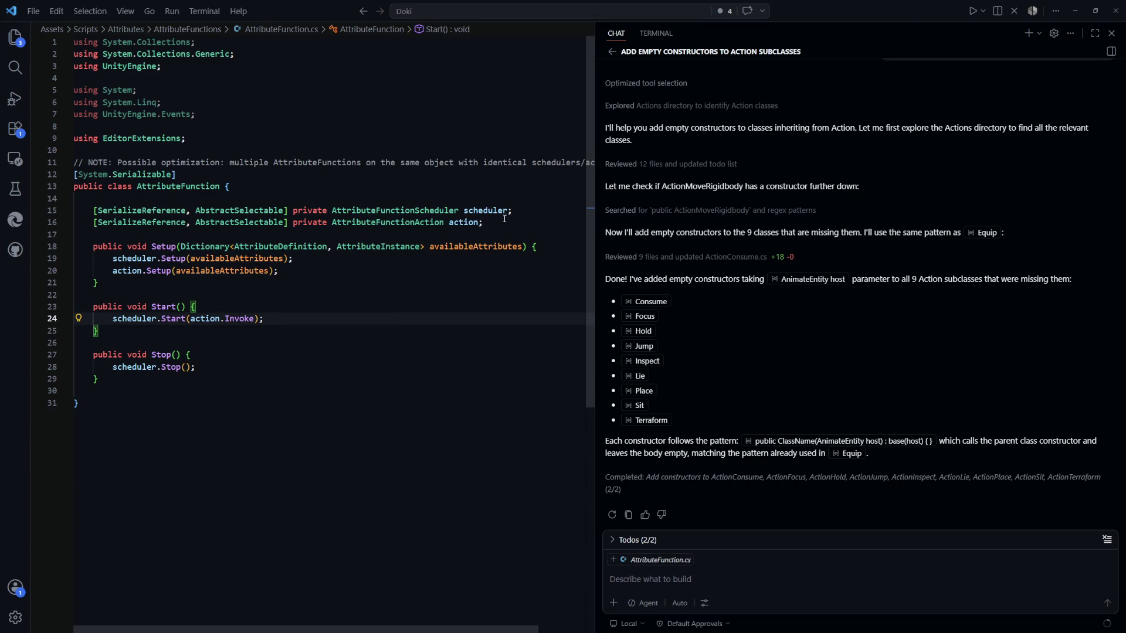
pyautogui.hotkey('ctrl', 'u')
pyautogui.hotkey('ctrl', 'u')
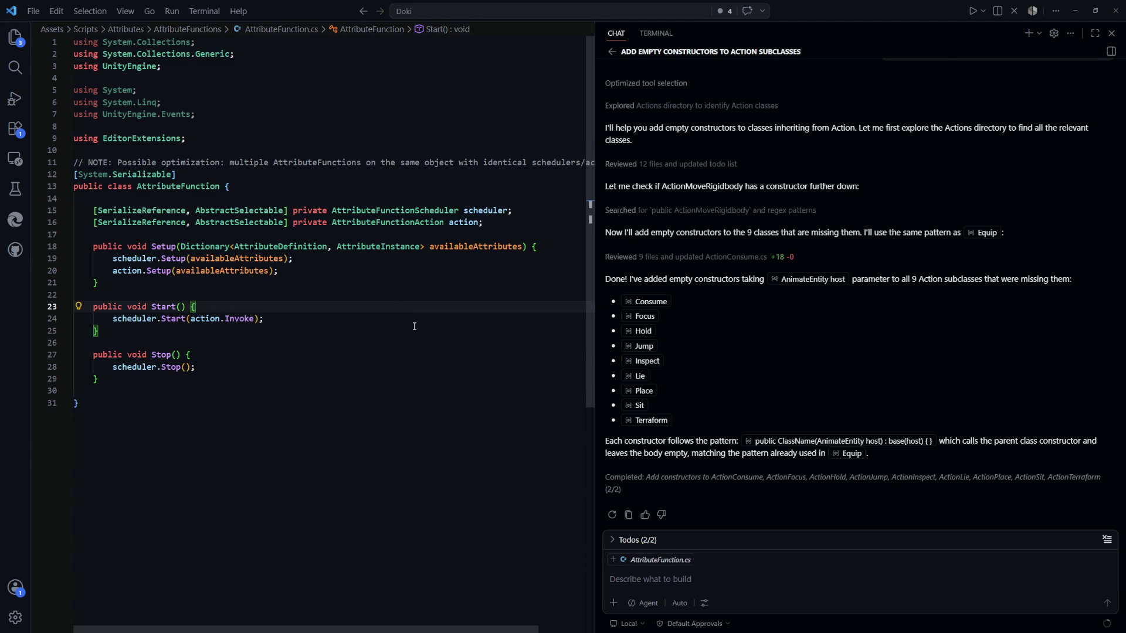
pyautogui.hotkey('alt', 'Tab')
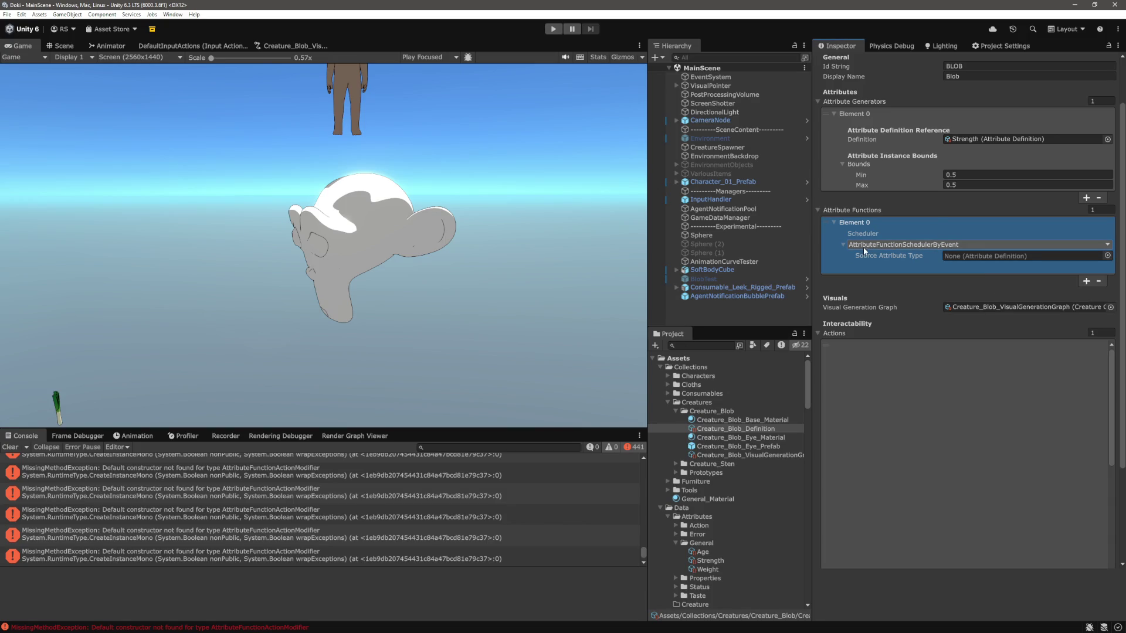
# Step: Switch the scheduler to AttributeFunctionSchedulerByTime and open the MissingMethodException source, AbstractSelectable.cs
pyautogui.click(842, 244)
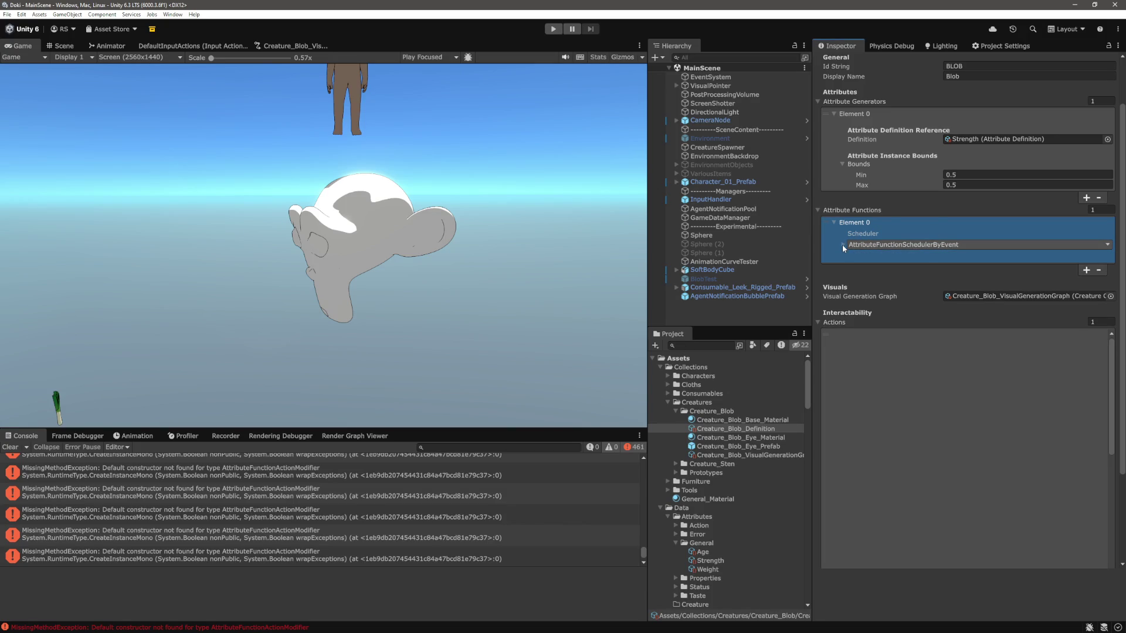
pyautogui.click(877, 245)
pyautogui.click(868, 267)
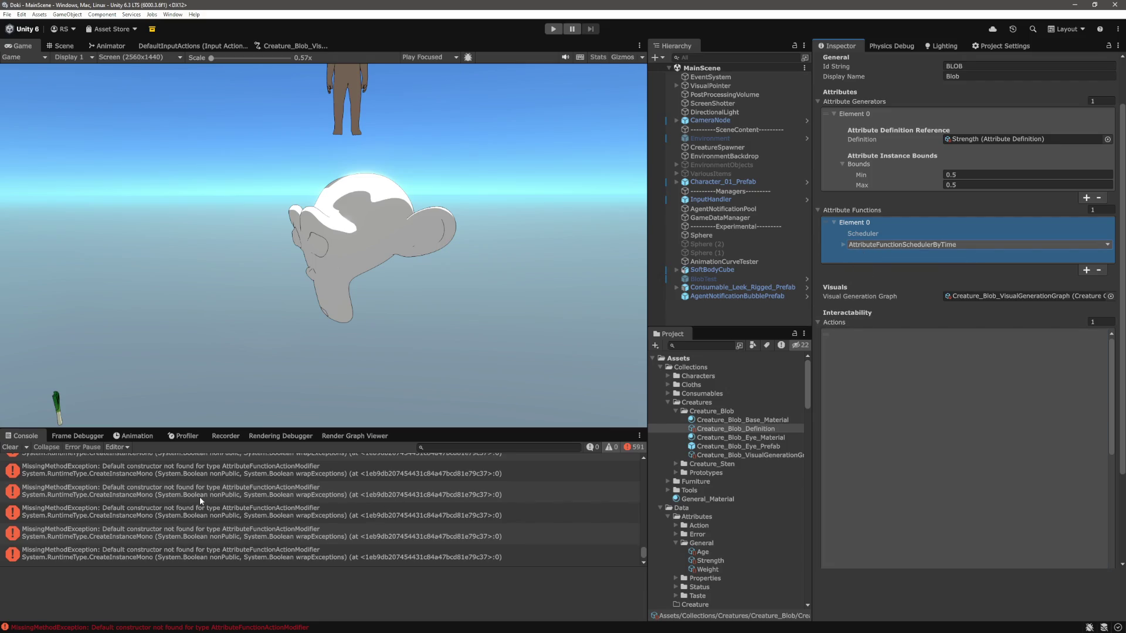
pyautogui.doubleClick(200, 498)
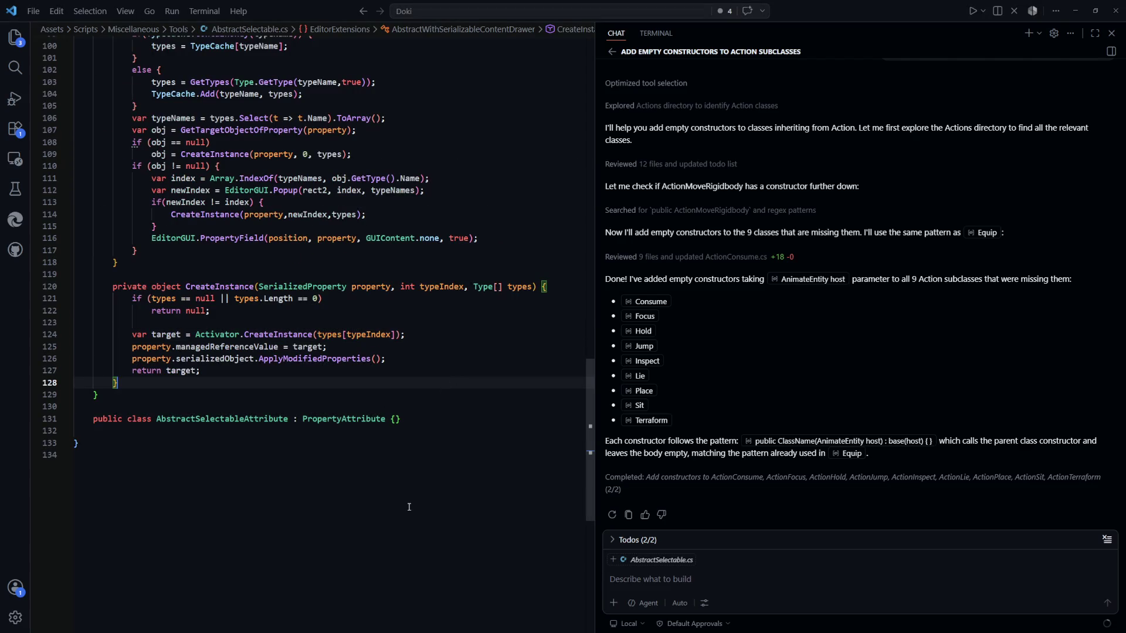
# Step: Open AttributeFunctionAction.cs with a quick file search for 'attribut'
pyautogui.scroll(5, 410, 507)
pyautogui.hotkey('ctrl', 'p')
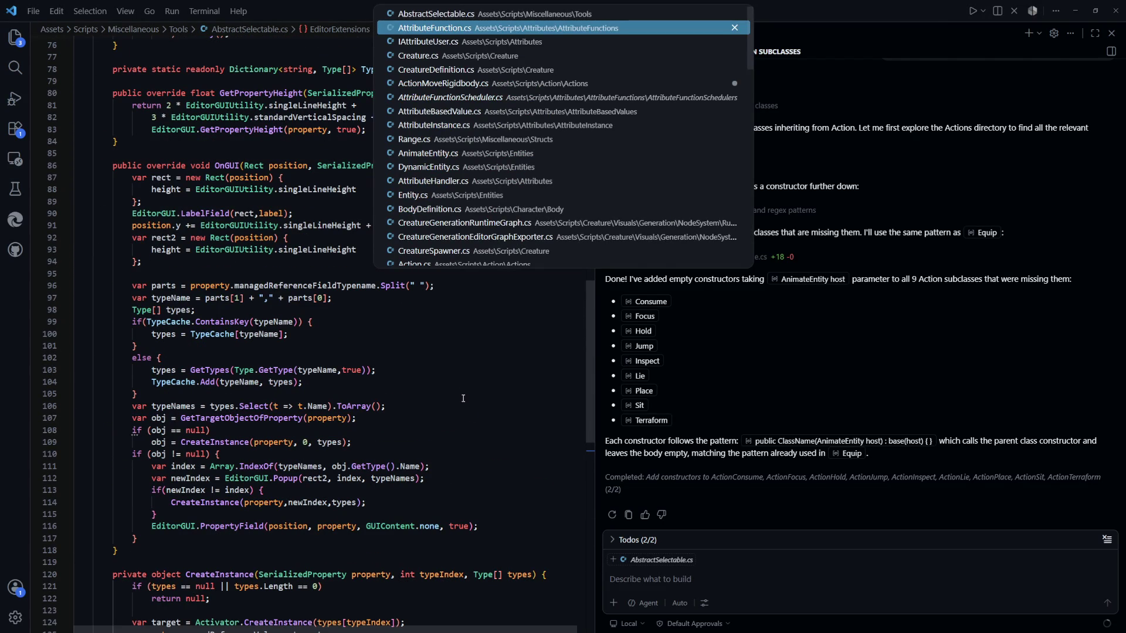
pyautogui.press('Escape')
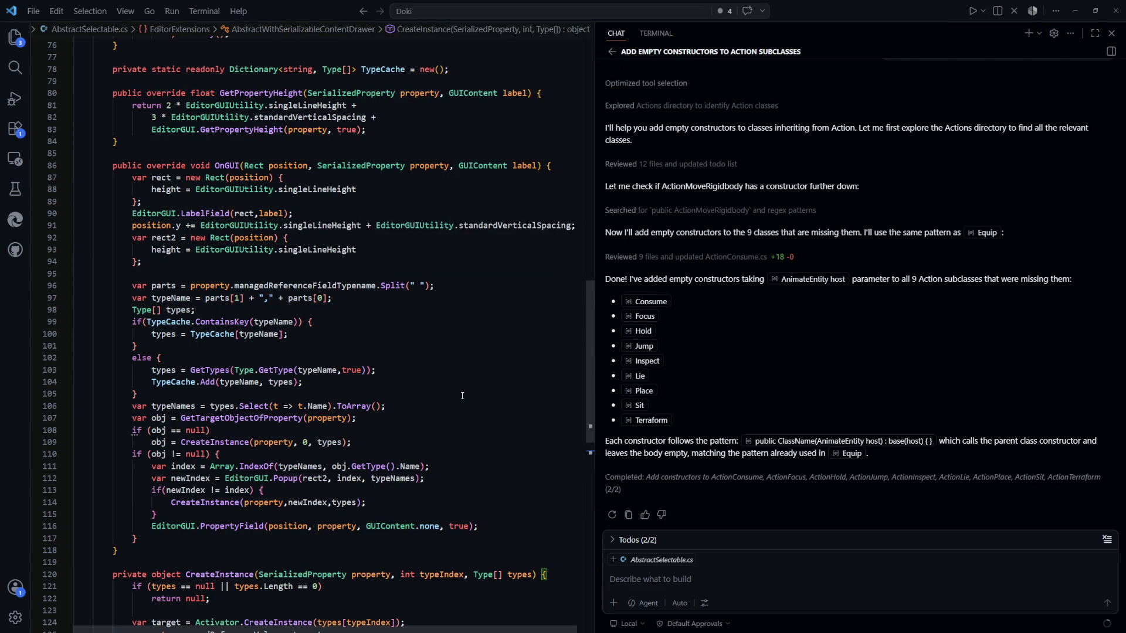
pyautogui.hotkey('ctrl', 'p')
pyautogui.write('acti')
pyautogui.press('BackSpace')
pyautogui.press('BackSpace')
pyautogui.press('BackSpace')
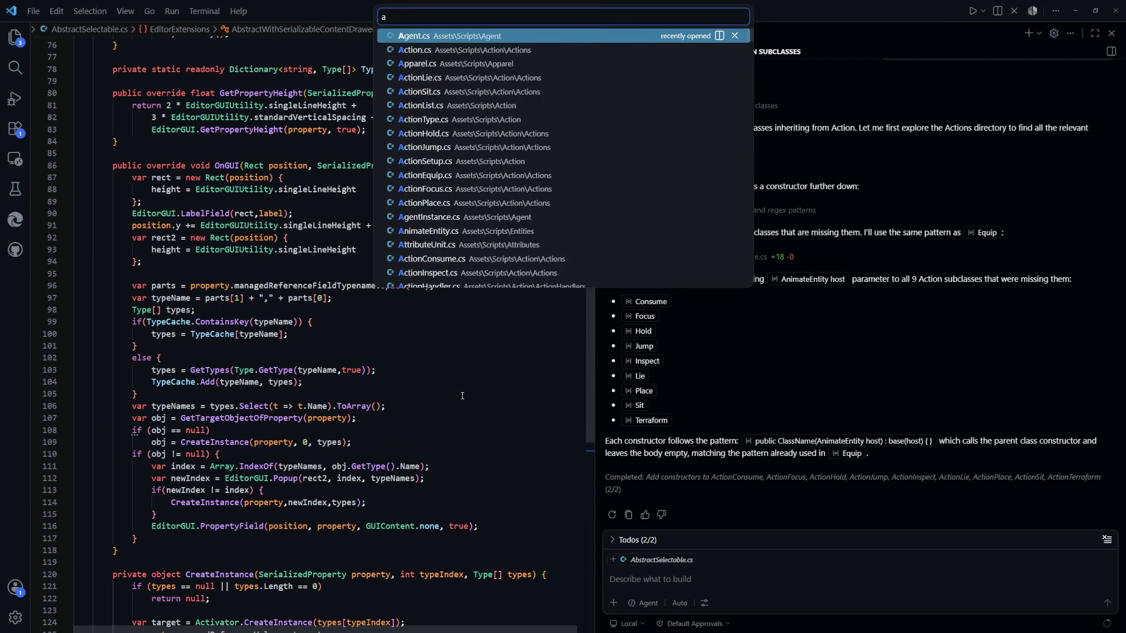
pyautogui.write('ttribut')
pyautogui.press('Down')
pyautogui.press('Down')
pyautogui.press('Down')
pyautogui.press('Down')
pyautogui.press('Down')
pyautogui.press('Down')
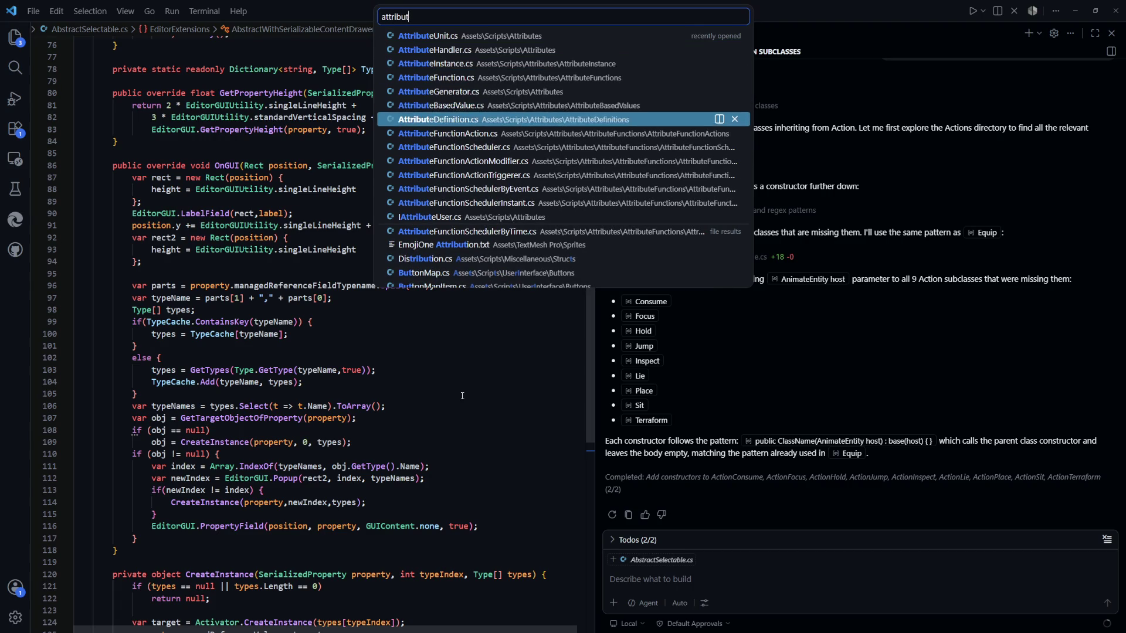
pyautogui.press('Return')
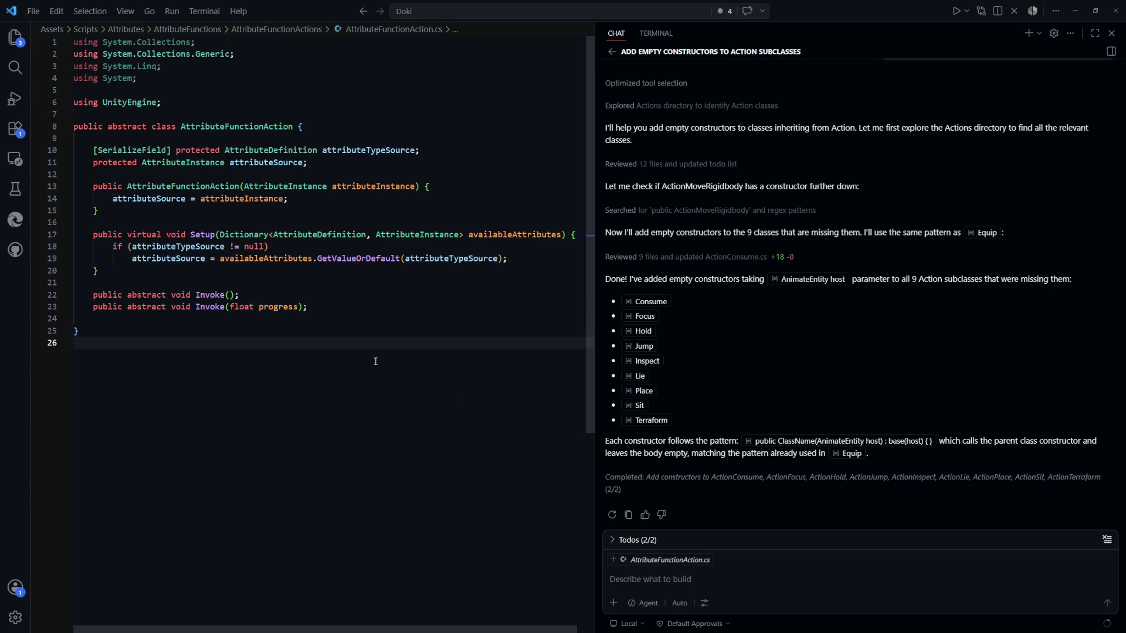
# Step: Examine the attributeTypeSource and attributeSource field declarations and the Setup method
pyautogui.moveTo(370, 139); pyautogui.dragTo(352, 193)
pyautogui.click(335, 271)
pyautogui.moveTo(452, 152); pyautogui.dragTo(227, 155)
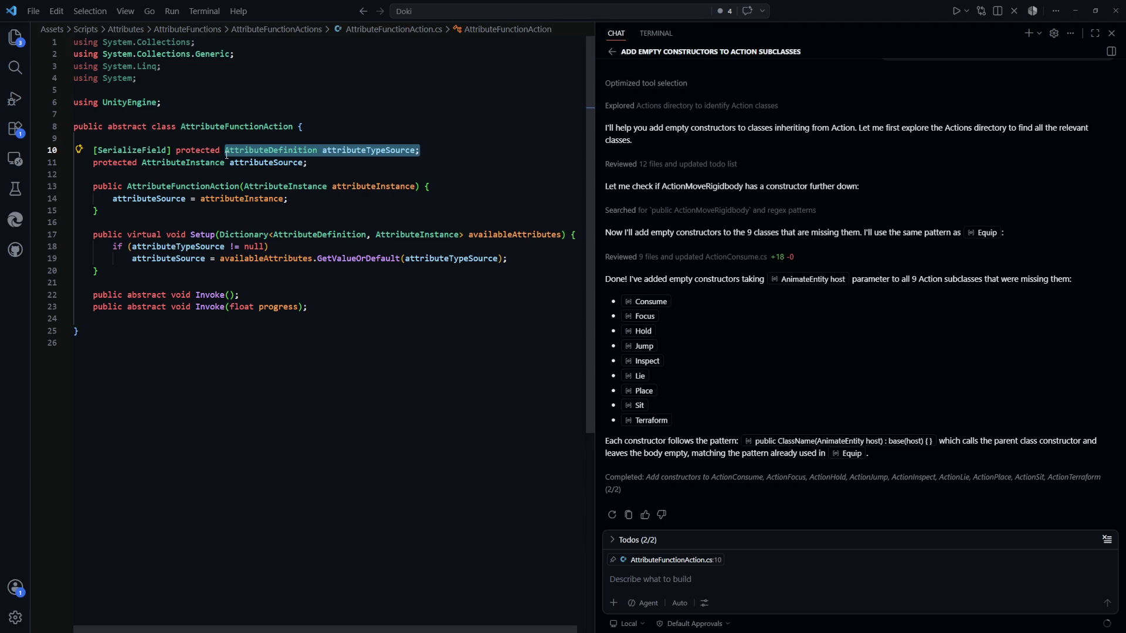
pyautogui.click(341, 167)
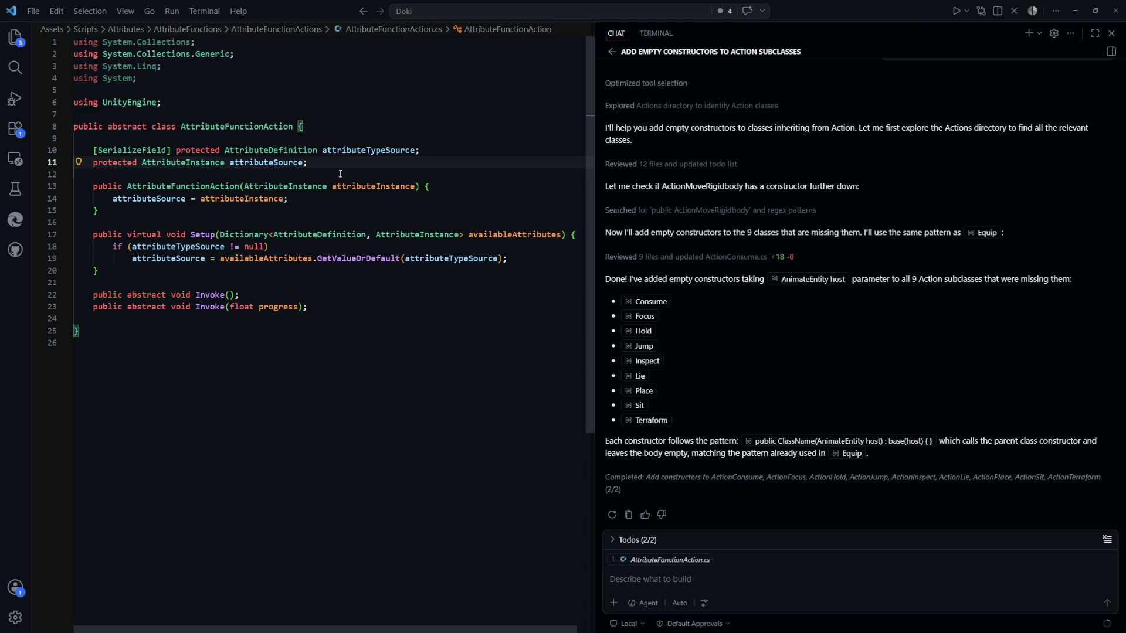
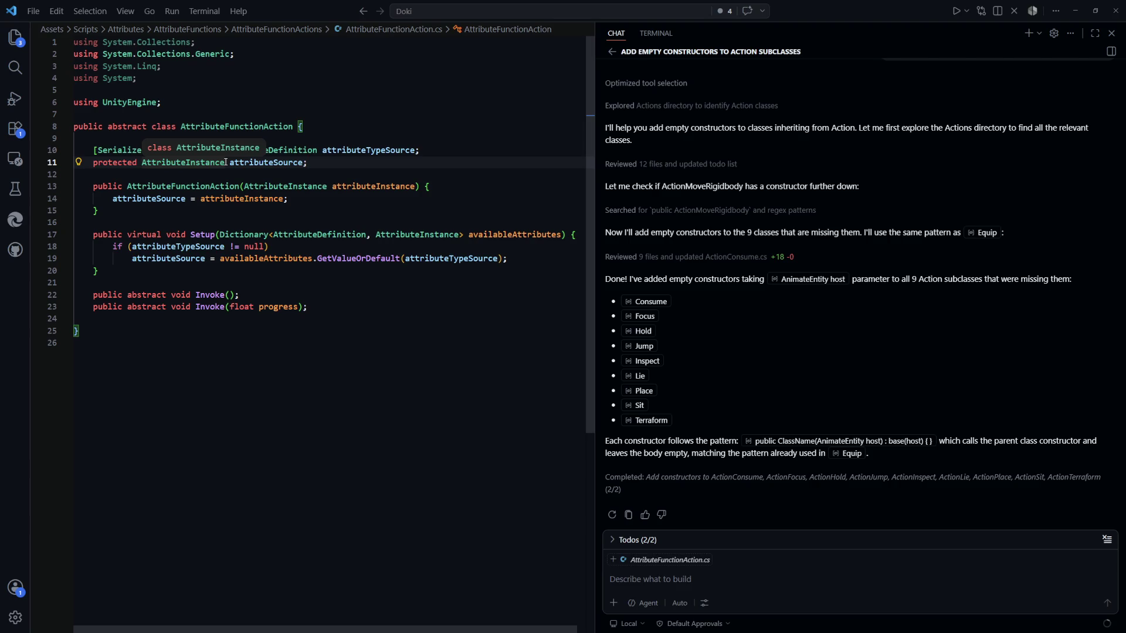
# Step: Open AttributeFunctionActionModifier.cs in VS Code through the quick file search
pyautogui.hotkey('alt', 'Tab')
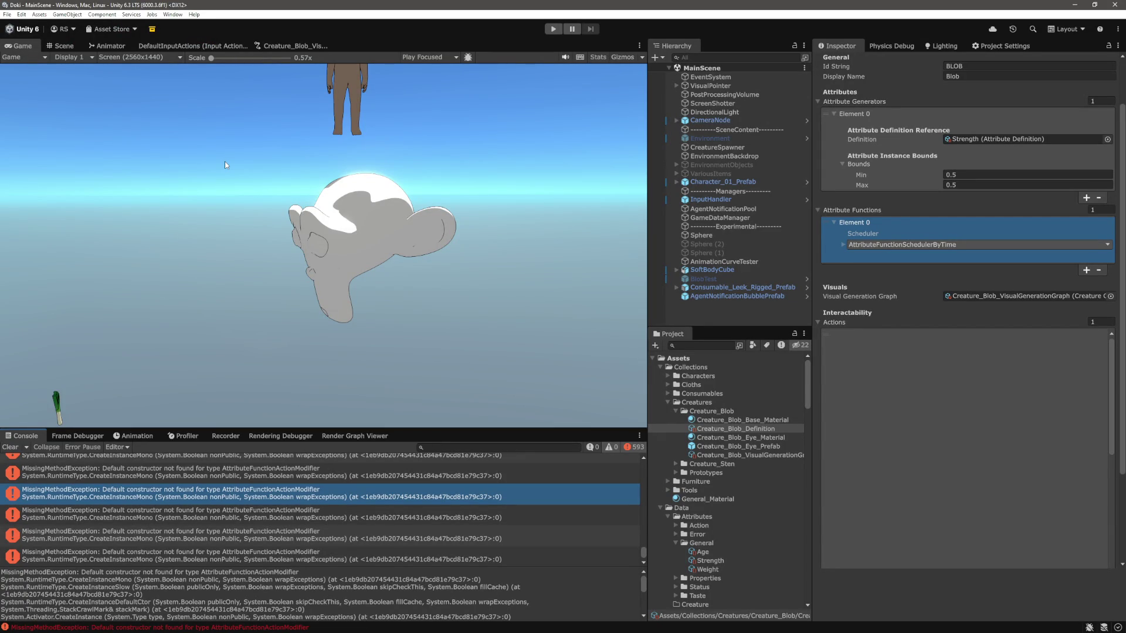
pyautogui.hotkey('alt', 'Tab')
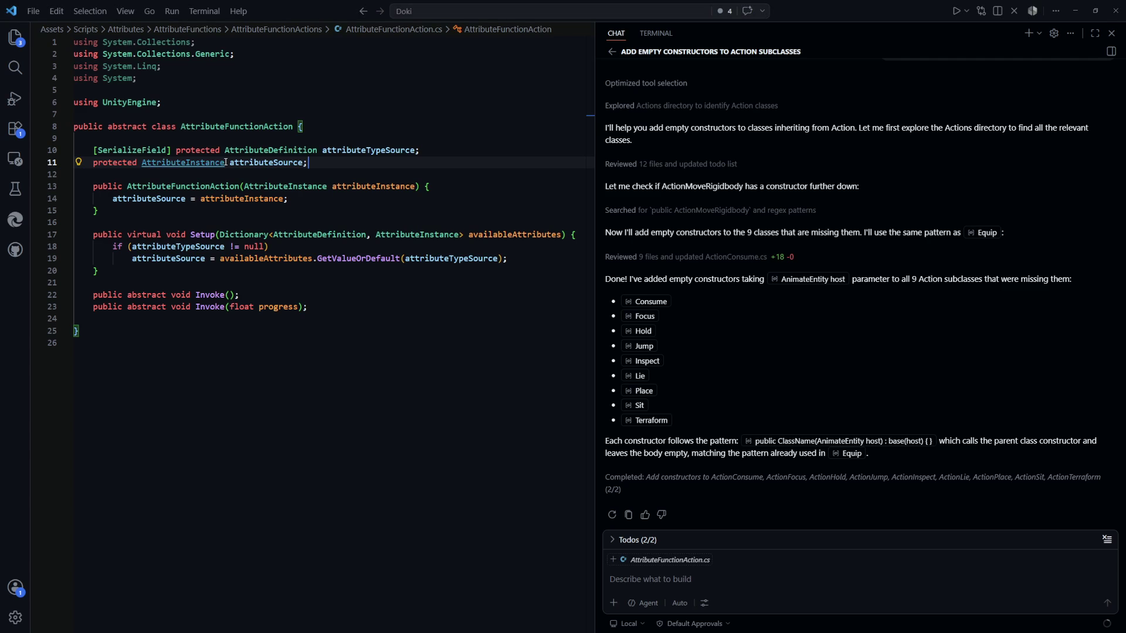
pyautogui.hotkey('ctrl', 'p')
pyautogui.write('attributefunction')
pyautogui.press('Down')
pyautogui.press('Down')
pyautogui.press('Down')
pyautogui.press('Return')
pyautogui.scroll(15, 226, 161)
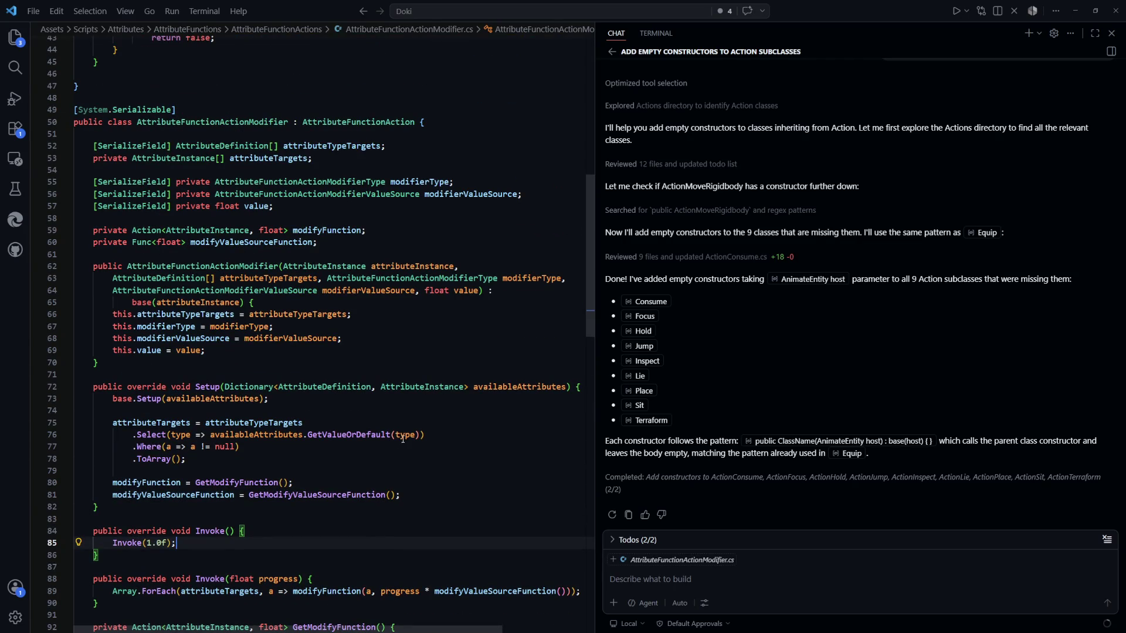
# Step: Add 'public AttributeFunctionActionModifier() : base(null) {}' after line 60, then return to Unity to recompile
pyautogui.moveTo(118, 359); pyautogui.dragTo(104, 270)
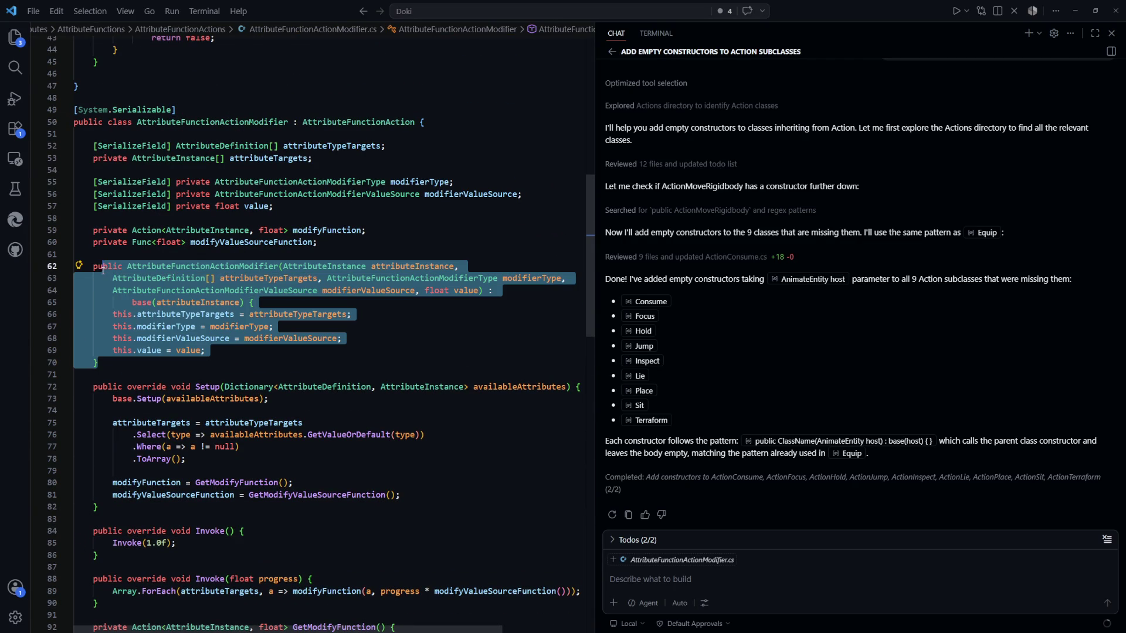
pyautogui.click(364, 338)
pyautogui.scroll(2, 382, 364)
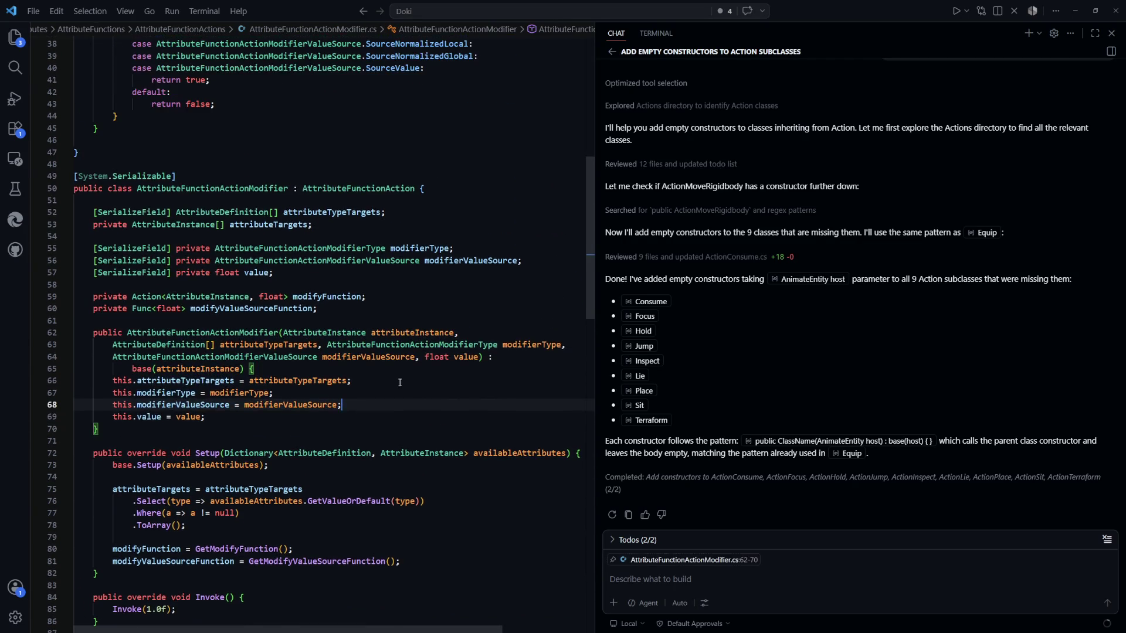
pyautogui.scroll(-1, 323, 384)
pyautogui.click(250, 388)
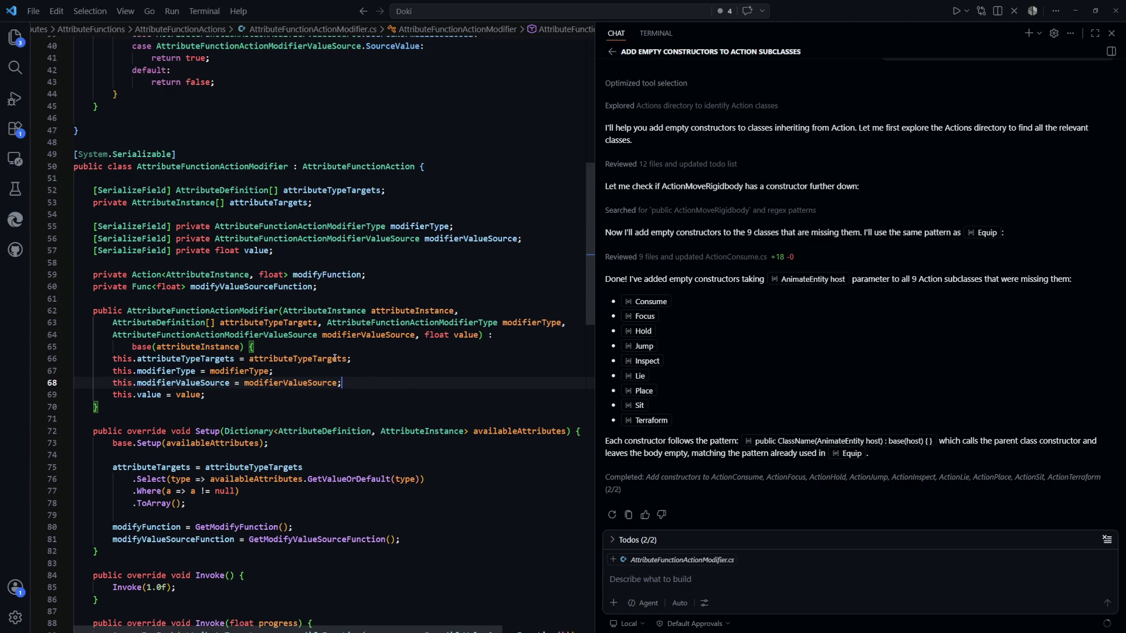
pyautogui.click(379, 285)
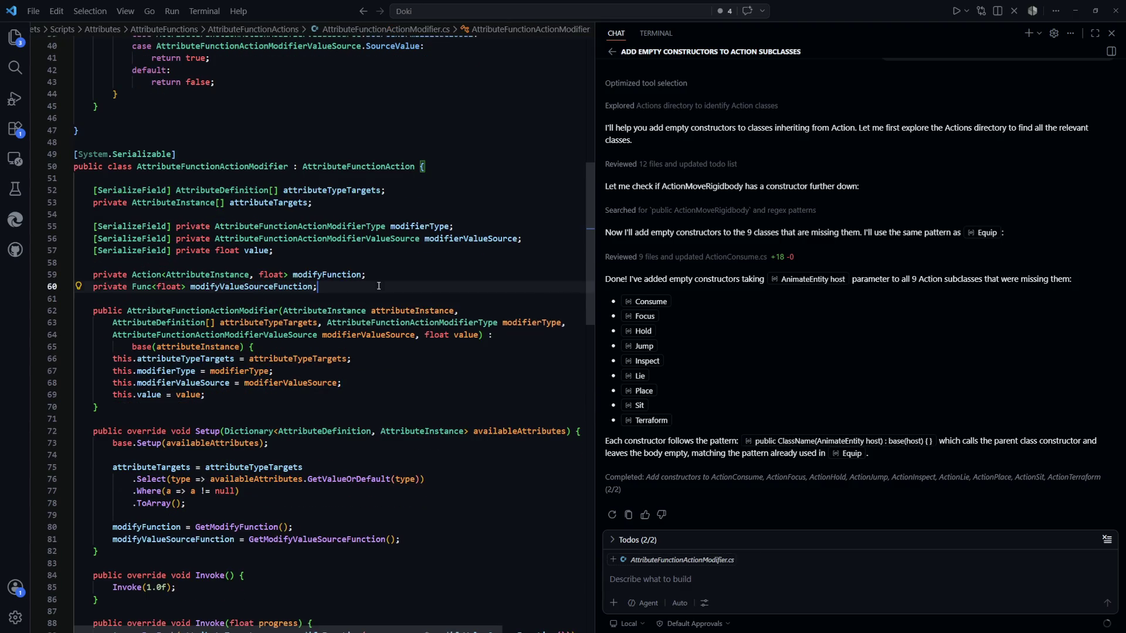
pyautogui.press('Return')
pyautogui.press('Return')
pyautogui.write('public Attri')
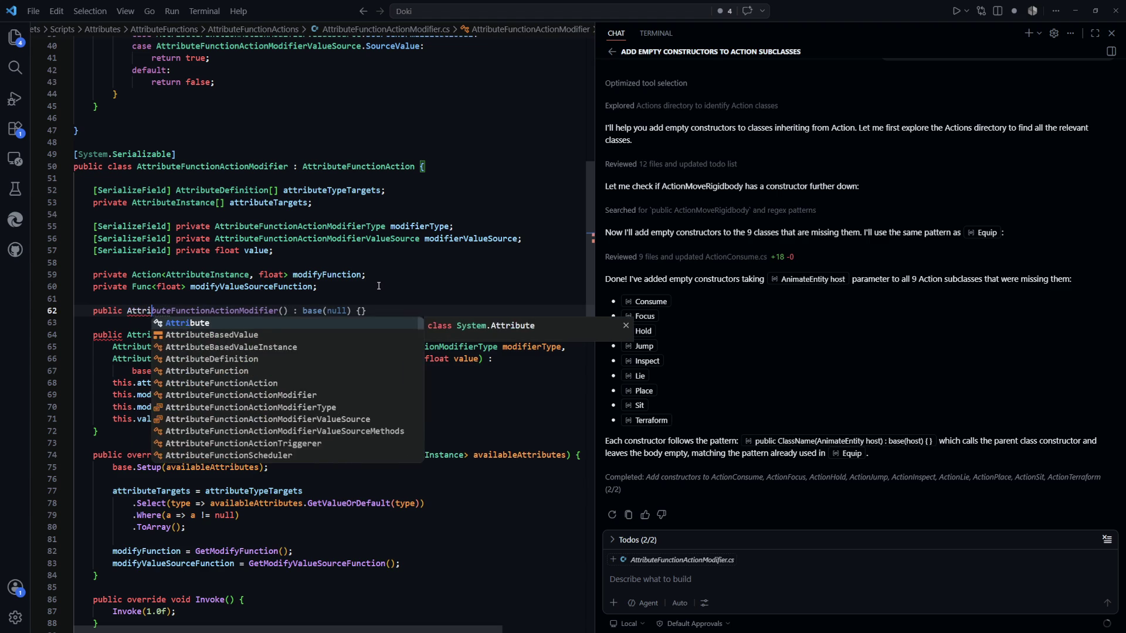
pyautogui.press('Tab')
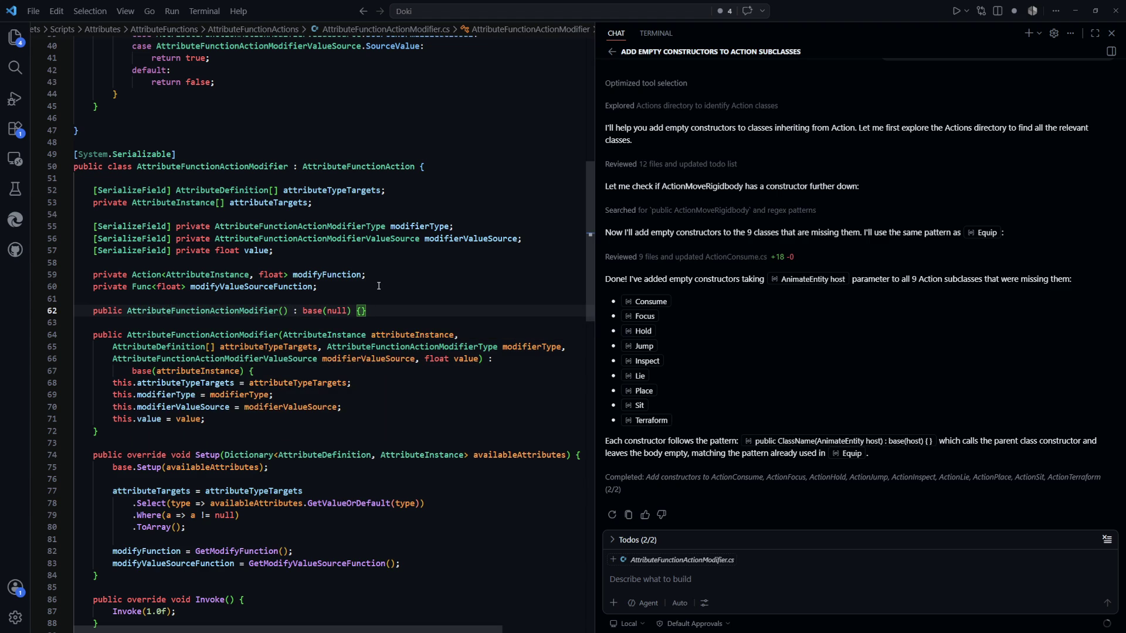
pyautogui.hotkey('alt', 'Left')
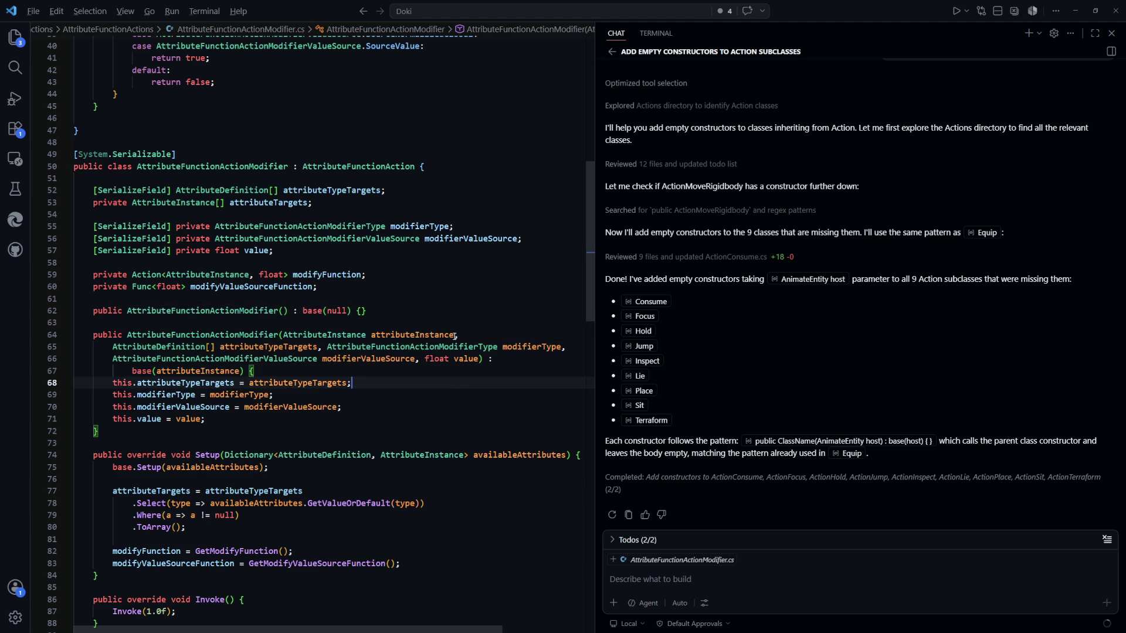
pyautogui.hotkey('alt', 'Tab')
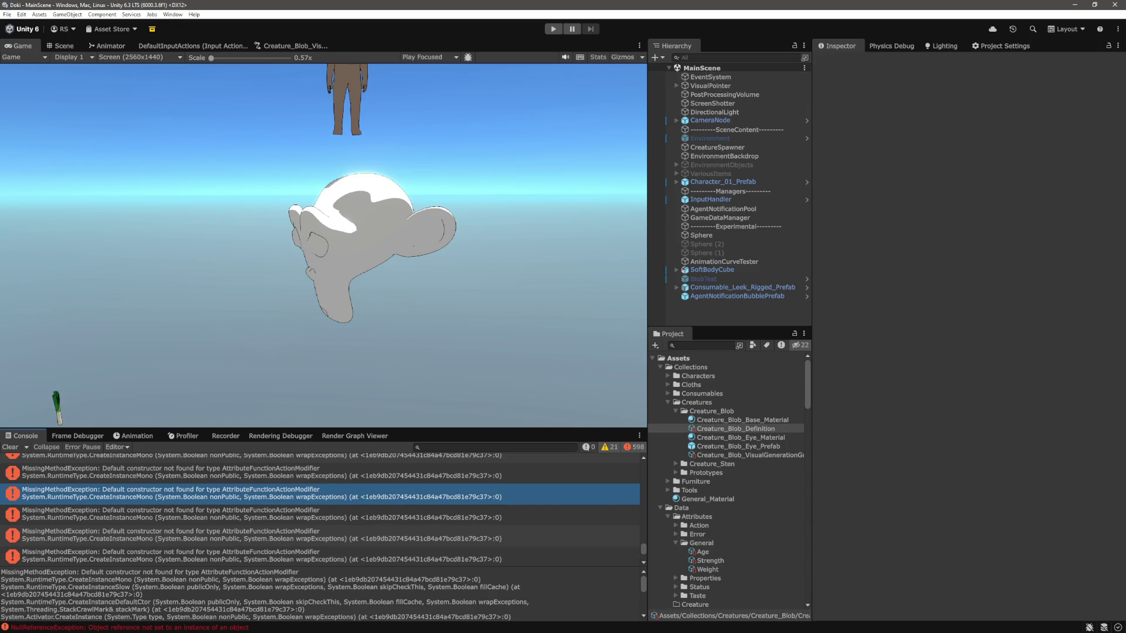
# Step: On Creature_Blob_Definition, expand Attribute Functions Element 0 and set its scheduler Delta Time to 1
pyautogui.click(18, 447)
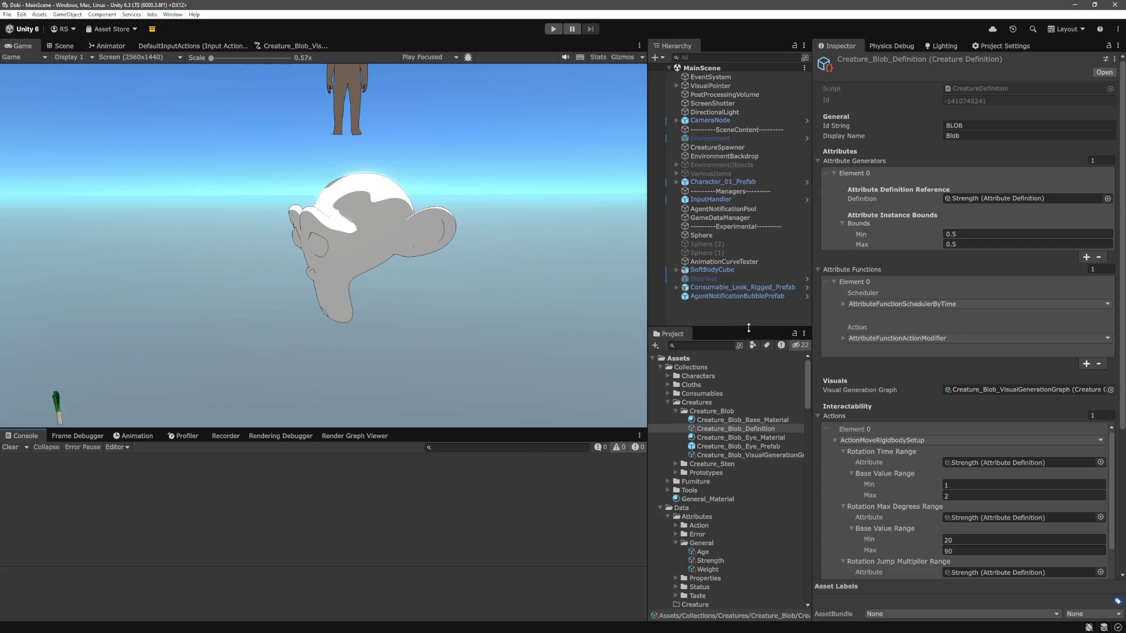
pyautogui.click(757, 430)
pyautogui.click(882, 287)
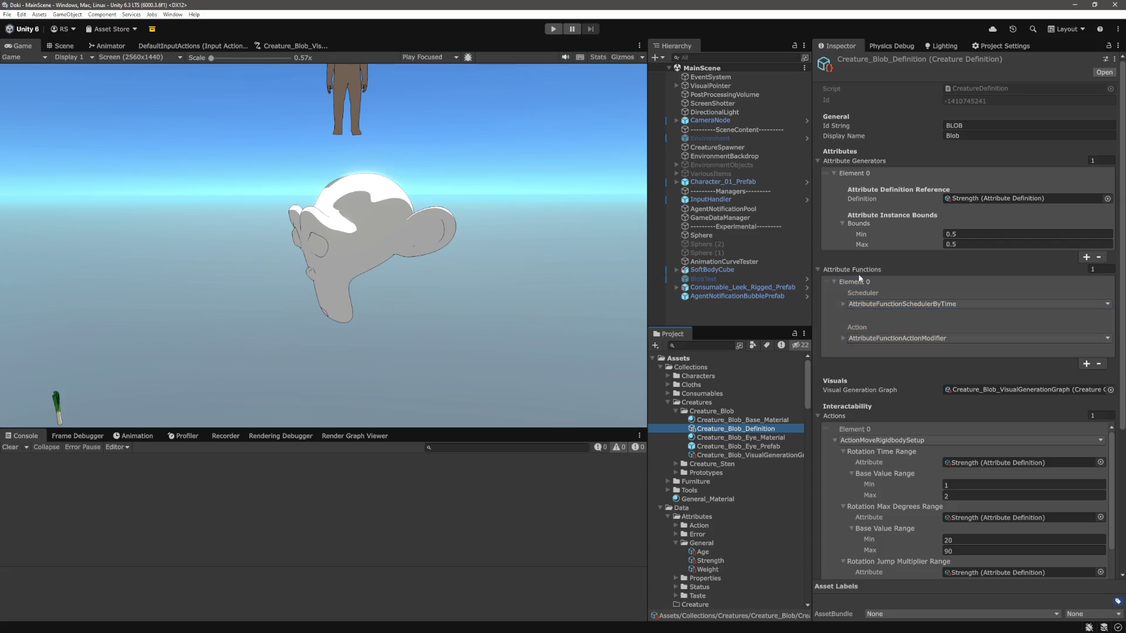
pyautogui.click(844, 303)
pyautogui.click(972, 316)
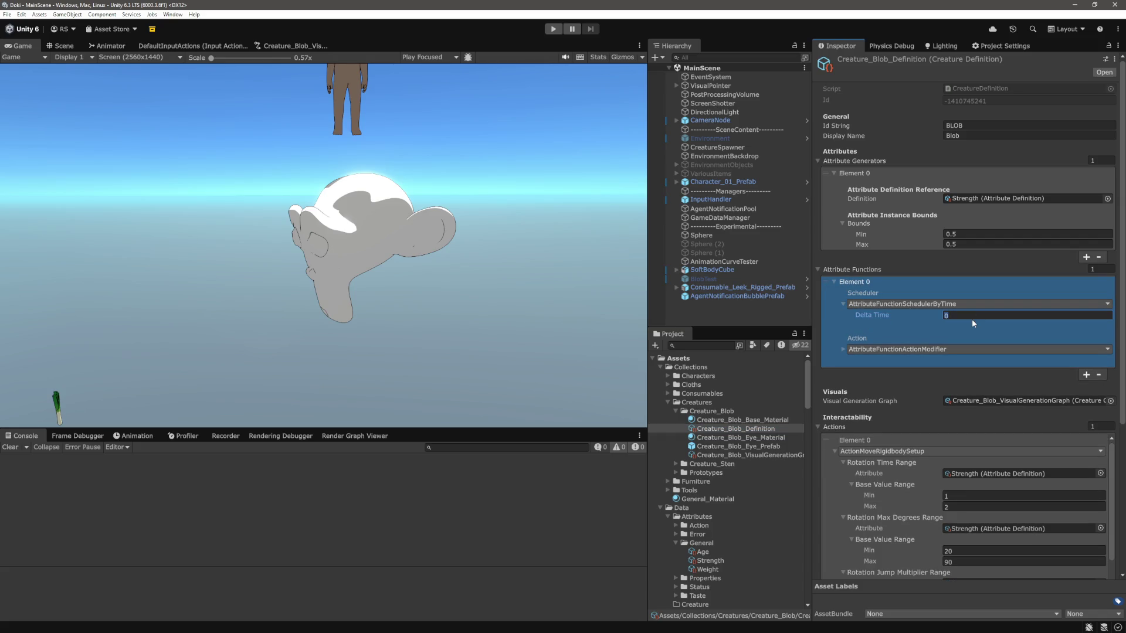
pyautogui.write('1')
# Step: Leave the attribute type source as None and add Strength to the Attribute Type Targets list
pyautogui.click(844, 352)
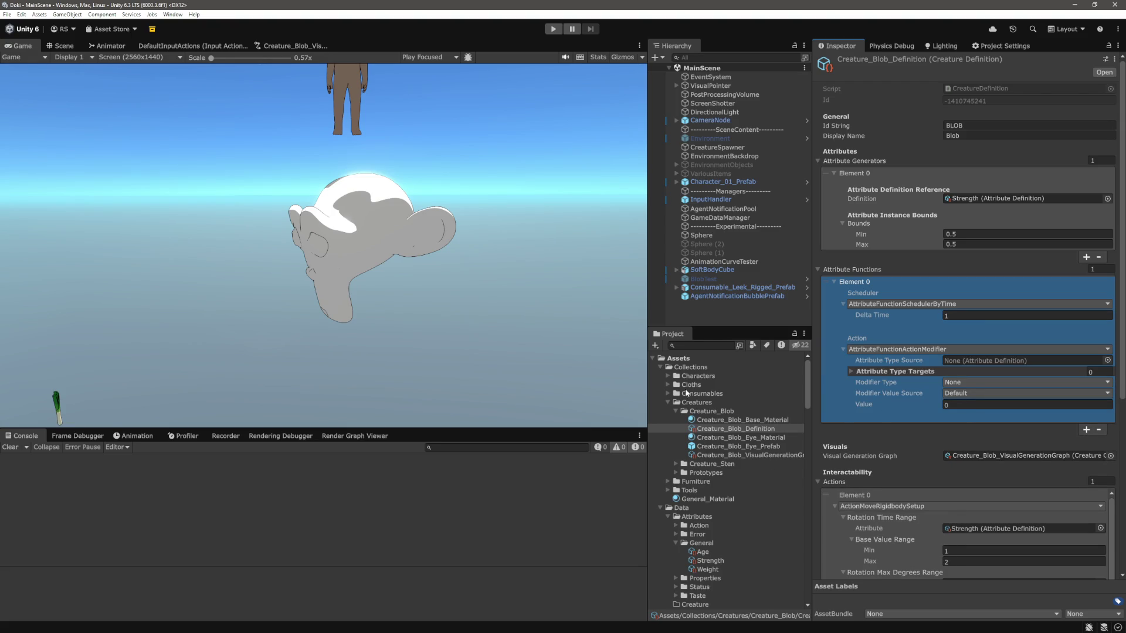
pyautogui.scroll(-4, 674, 385)
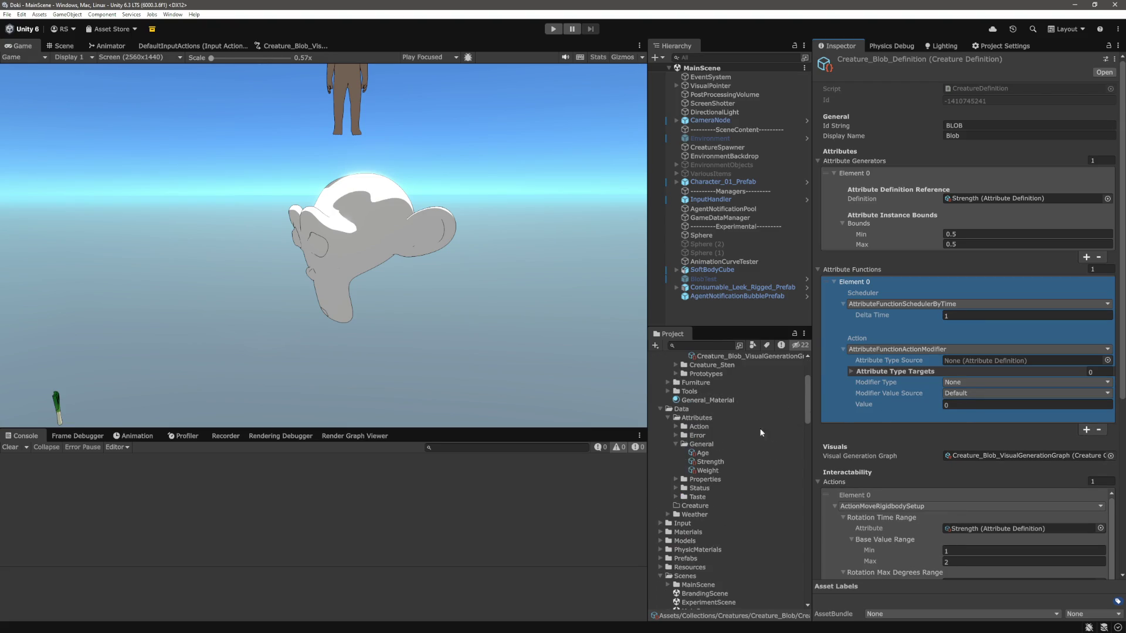
pyautogui.moveTo(697, 462)
pyautogui.mouseDown()
pyautogui.moveTo(980, 372)
pyautogui.moveTo(984, 361)
pyautogui.mouseUp()
pyautogui.click(851, 371)
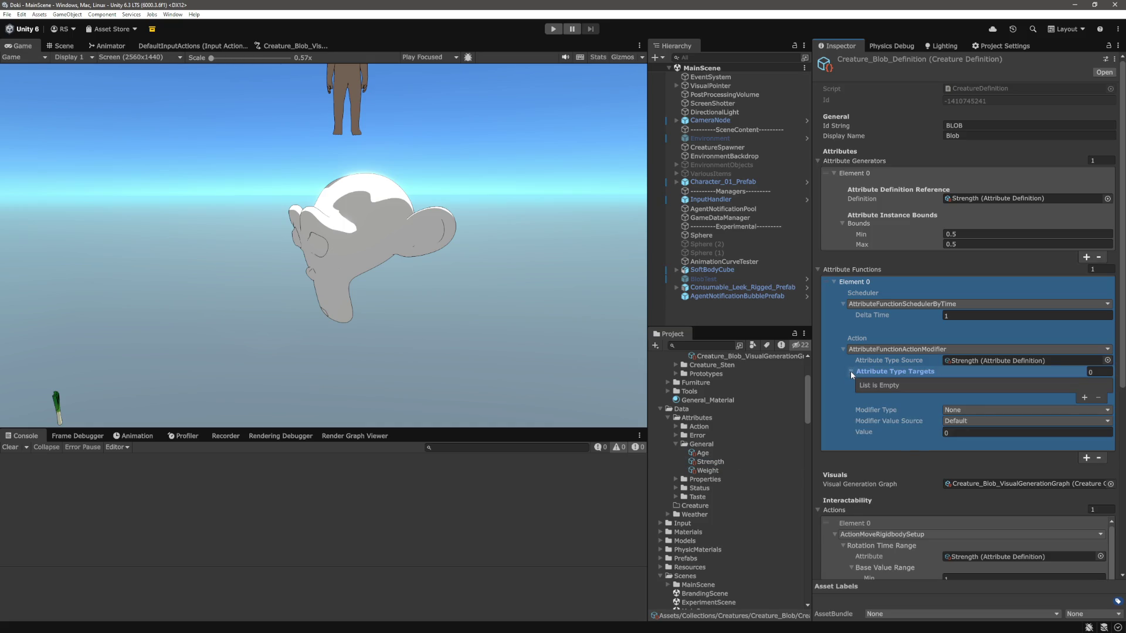
pyautogui.click(852, 373)
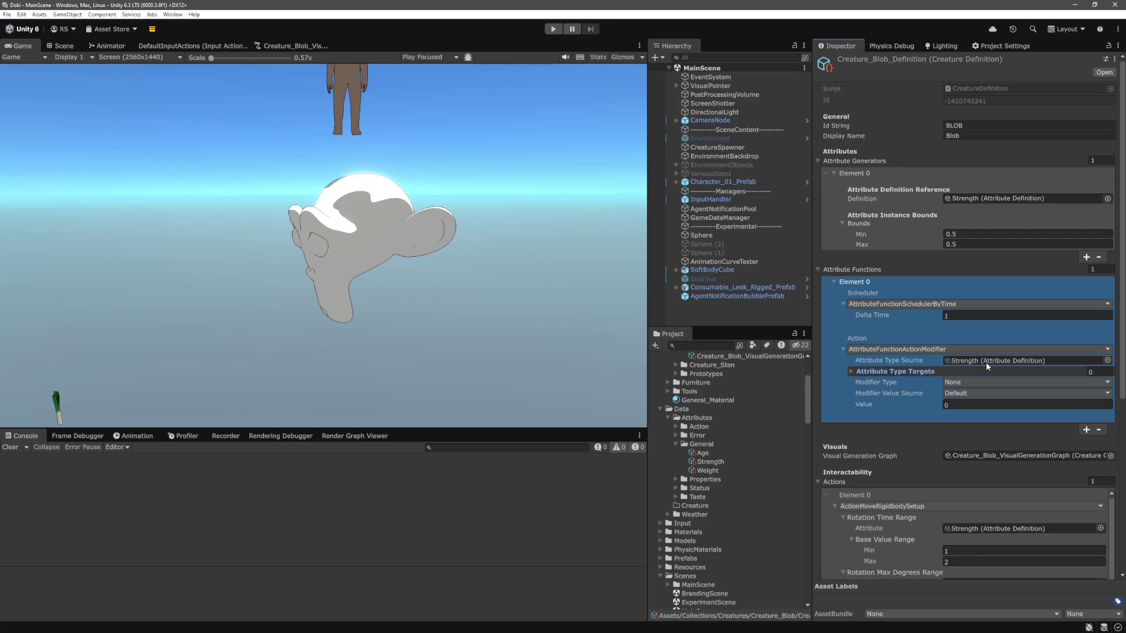
pyautogui.click(1108, 361)
pyautogui.click(891, 390)
pyautogui.click(1116, 355)
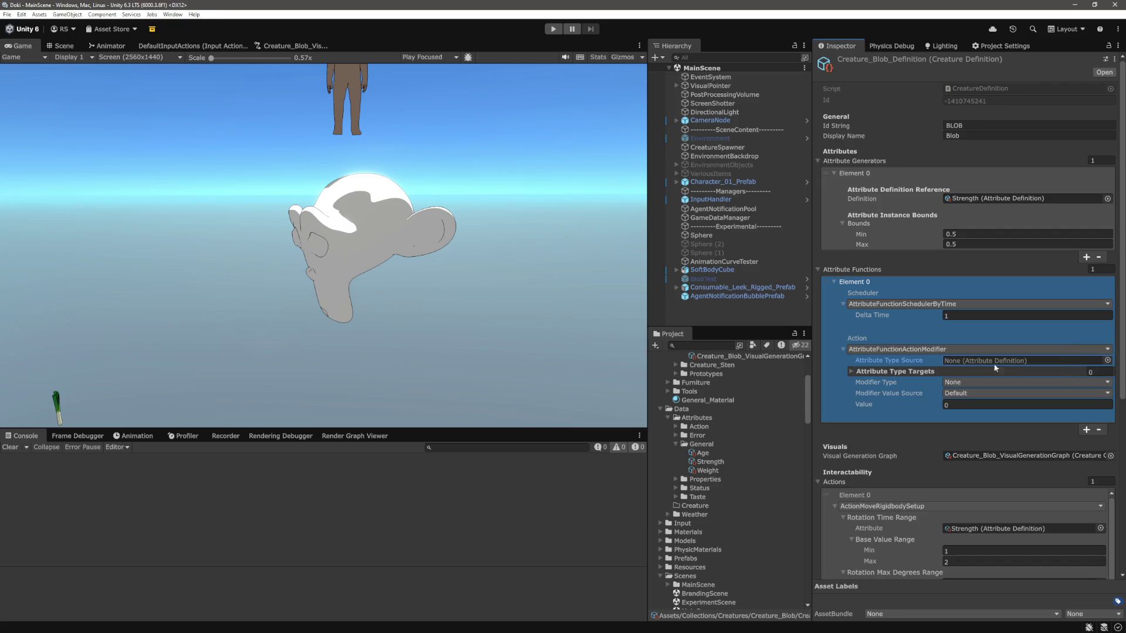
pyautogui.click(850, 371)
pyautogui.click(1084, 398)
pyautogui.moveTo(718, 462); pyautogui.dragTo(1009, 385)
pyautogui.scroll(-3, 878, 380)
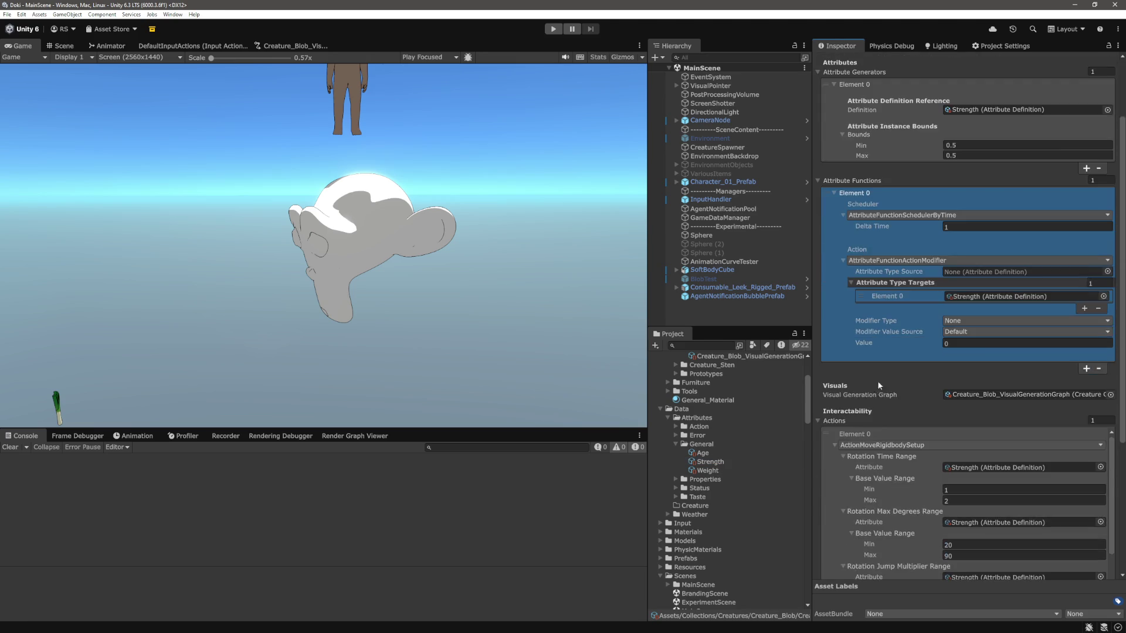
pyautogui.scroll(1, 879, 384)
# Step: Set the modifier type to Subtraction with Value 0.1, then deselect the asset
pyautogui.click(993, 349)
pyautogui.click(997, 387)
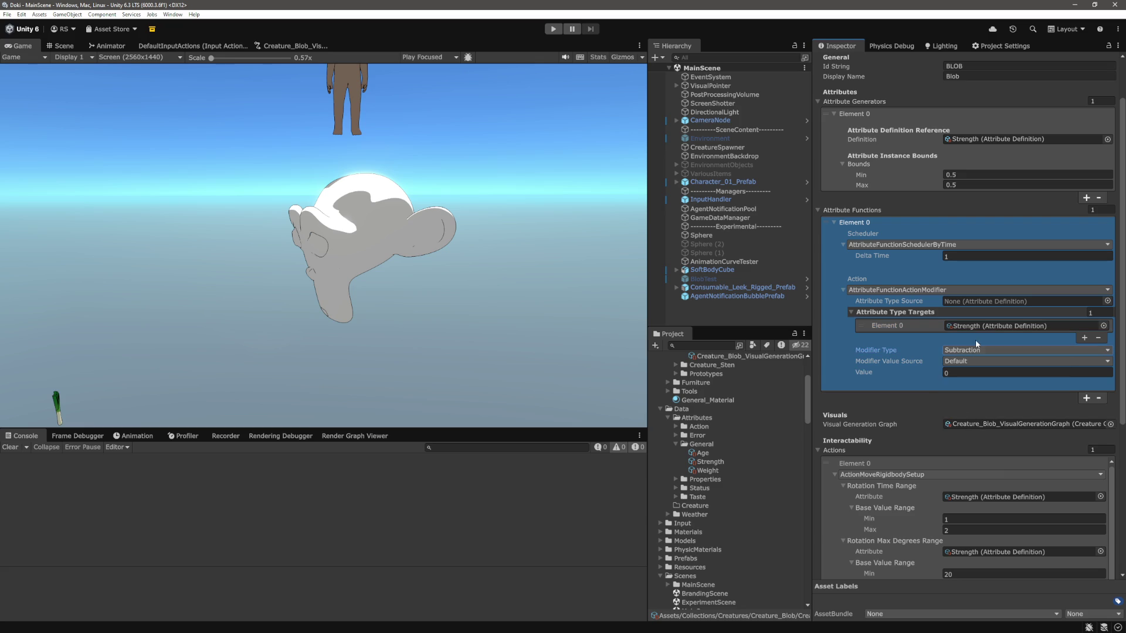
pyautogui.click(970, 360)
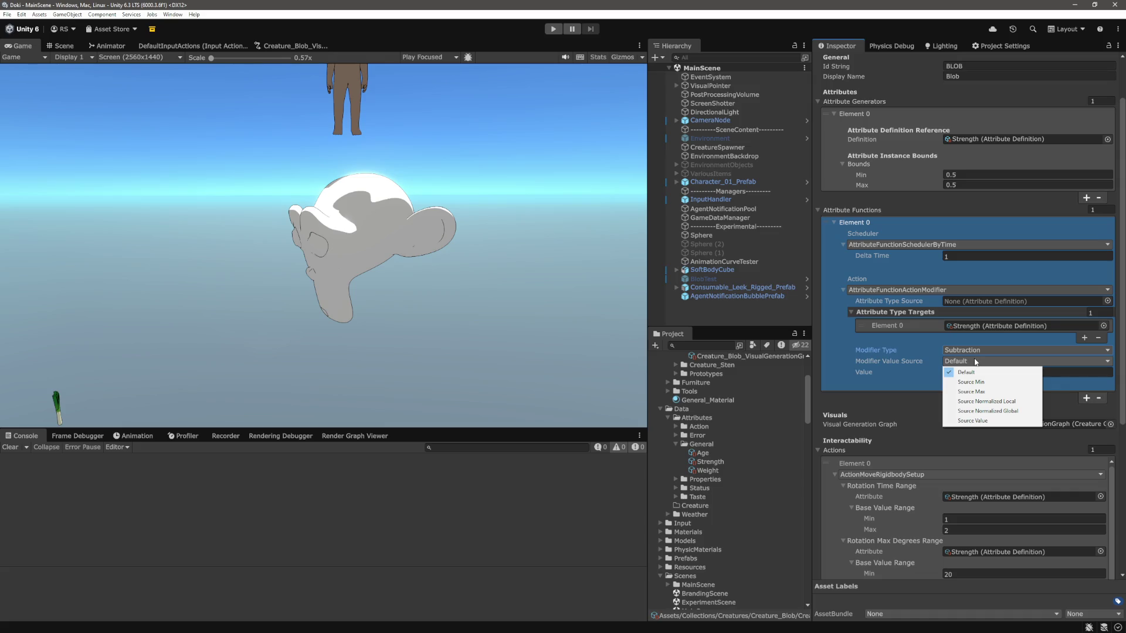
pyautogui.click(1071, 372)
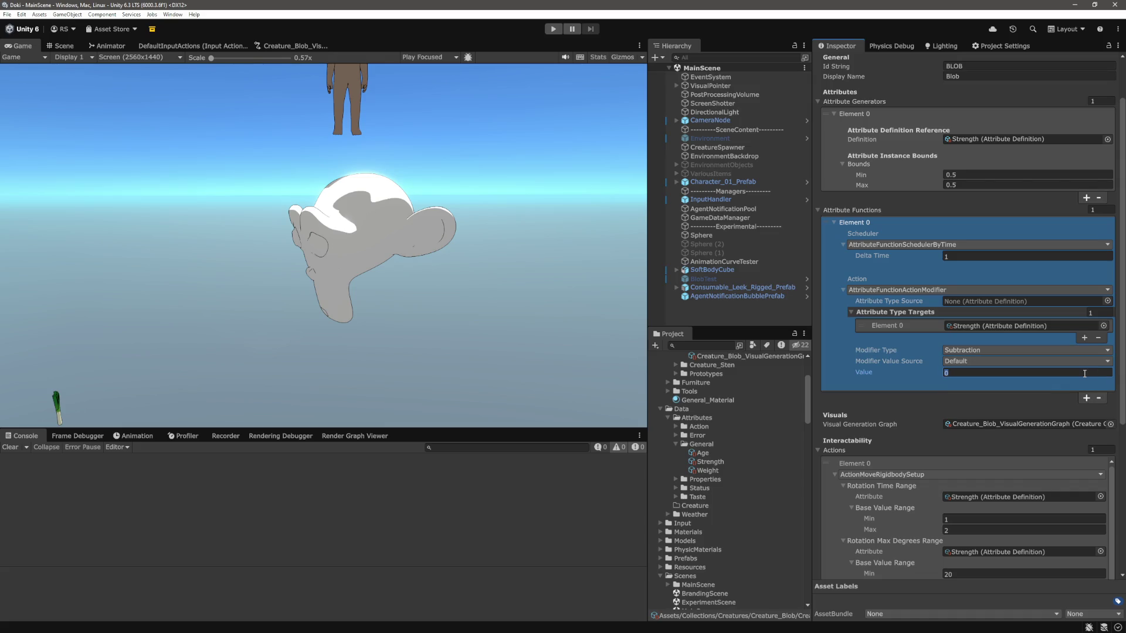
pyautogui.write('0.1')
pyautogui.press('Return')
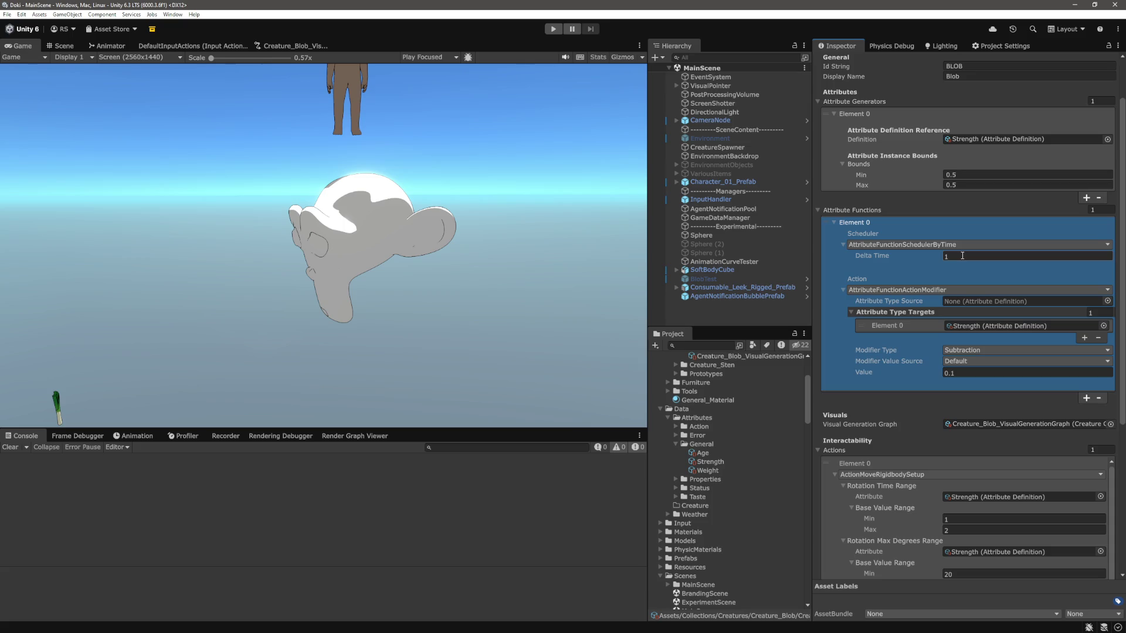
pyautogui.write('5')
pyautogui.click(717, 312)
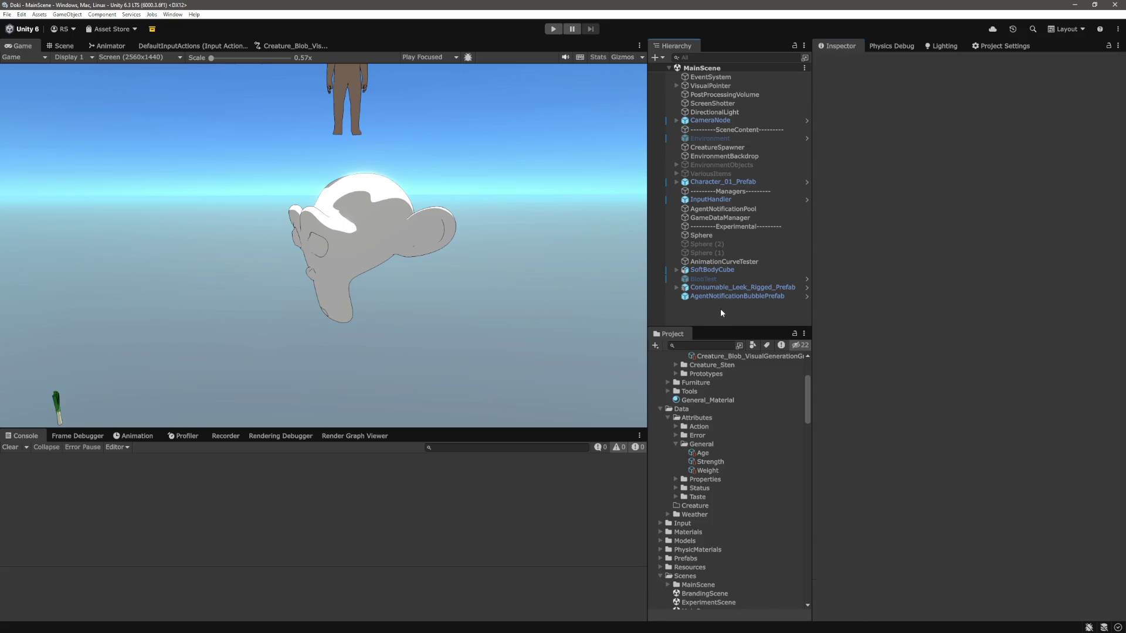
# Step: Select Character_01_Prefab and scroll through its components in the Inspector
pyautogui.click(720, 181)
pyautogui.scroll(-10, 866, 358)
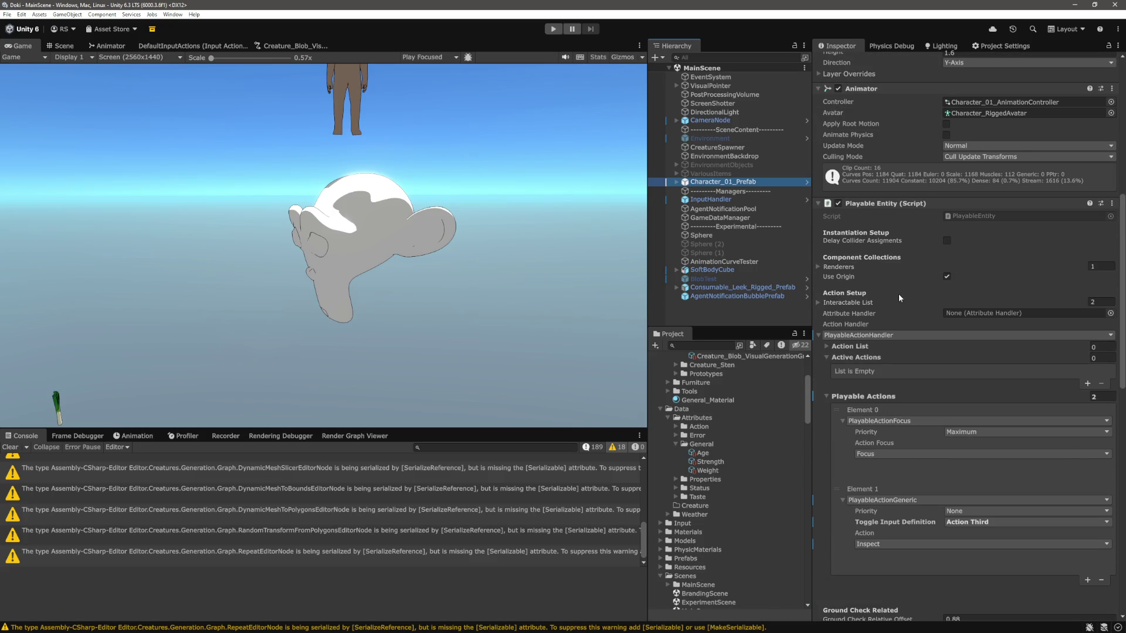
pyautogui.scroll(-12, 895, 283)
pyautogui.scroll(-3, 907, 302)
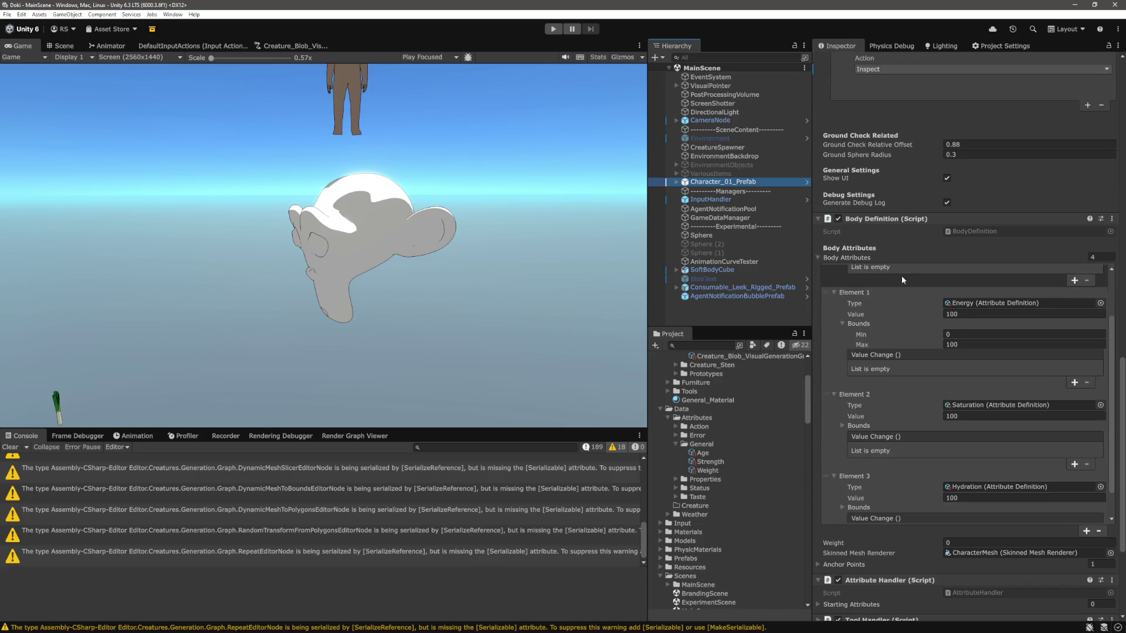
pyautogui.scroll(-2, 919, 446)
pyautogui.scroll(-3, 919, 446)
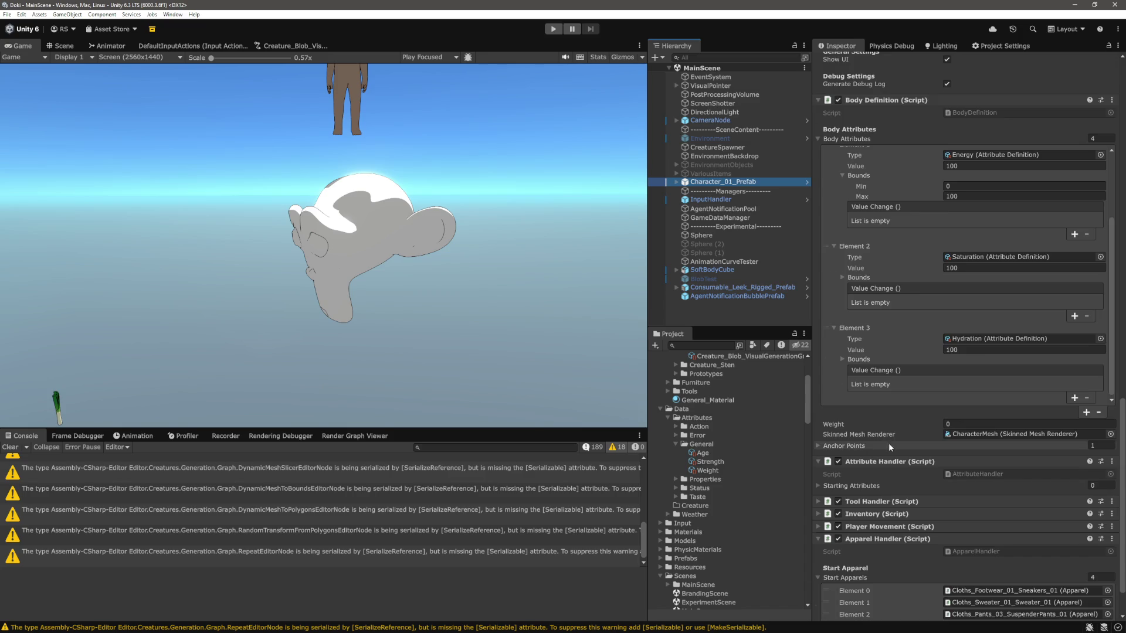
pyautogui.scroll(2, 888, 442)
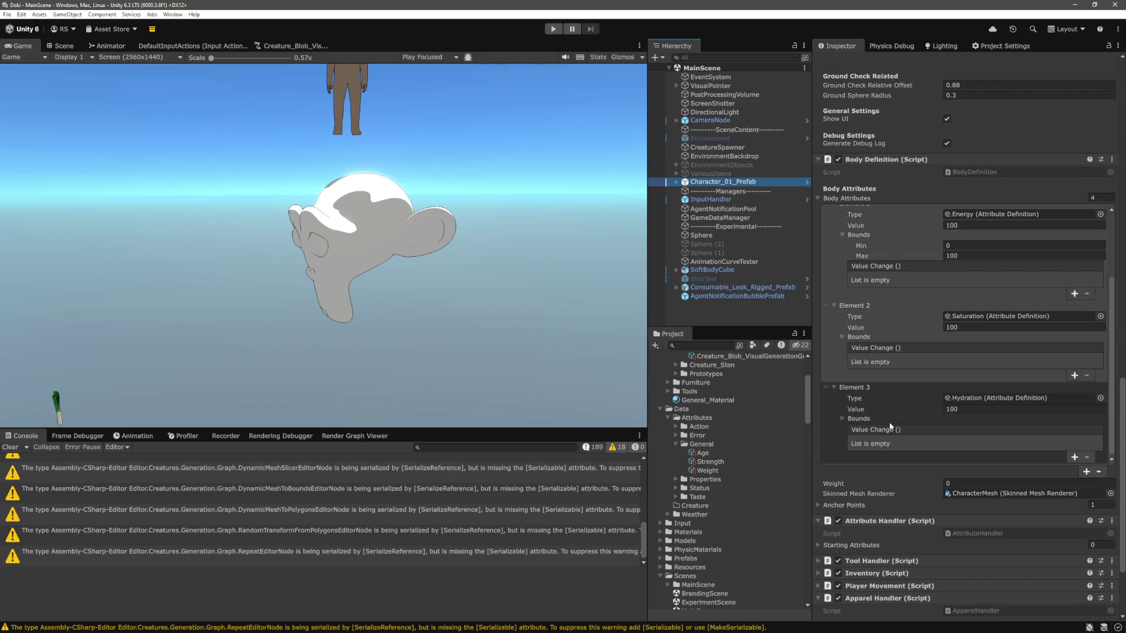
pyautogui.scroll(5, 891, 417)
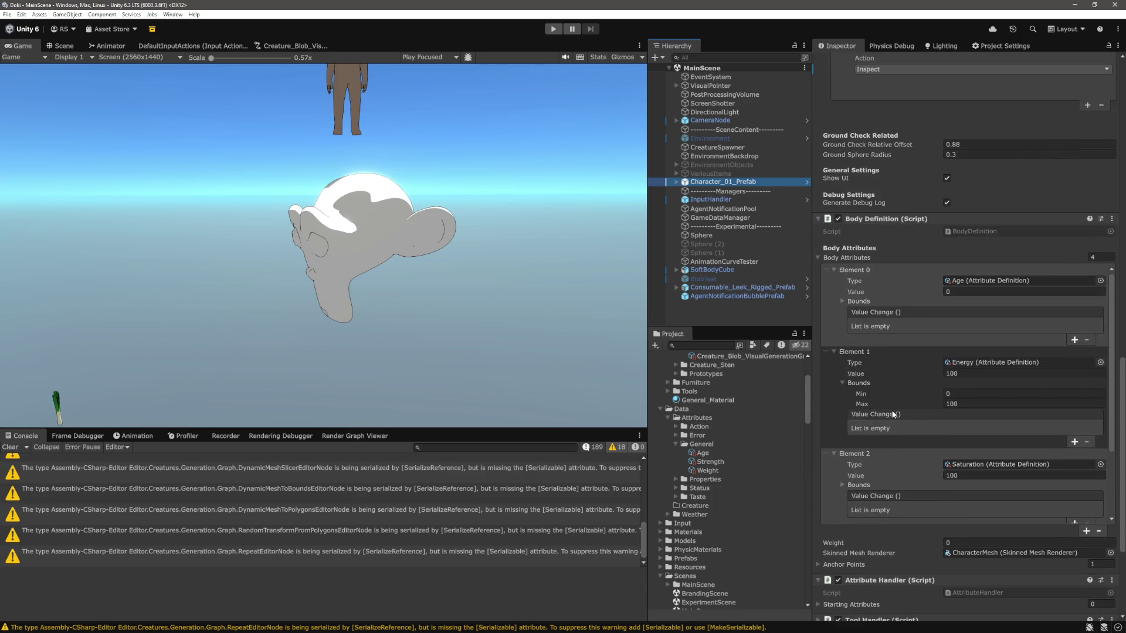
pyautogui.scroll(2, 891, 402)
pyautogui.scroll(-3, 890, 409)
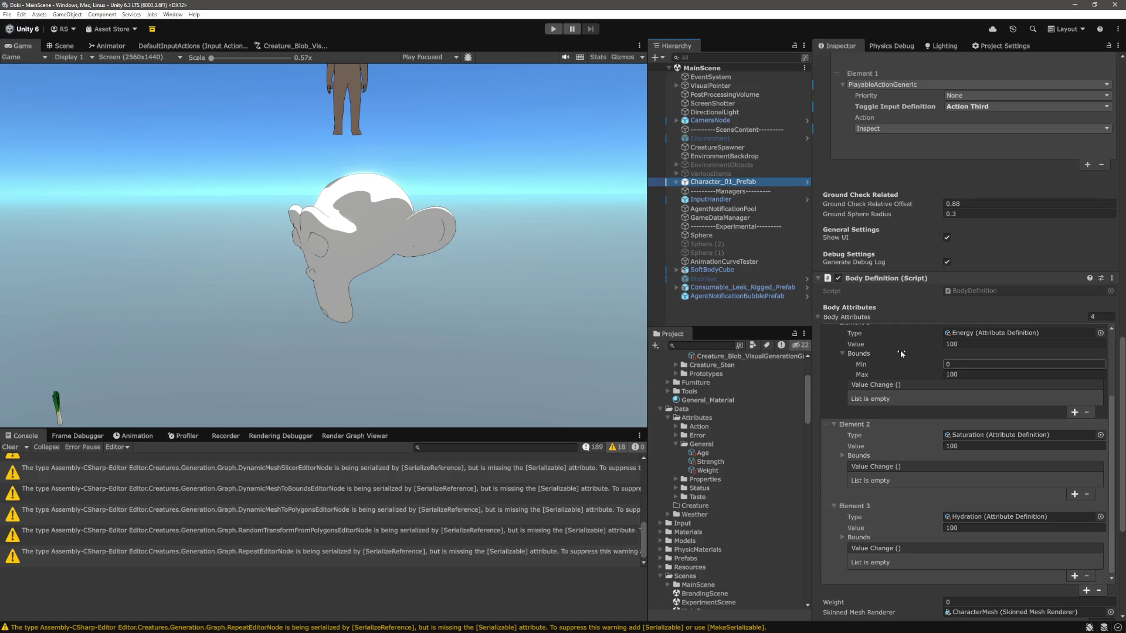
pyautogui.scroll(-8, 880, 410)
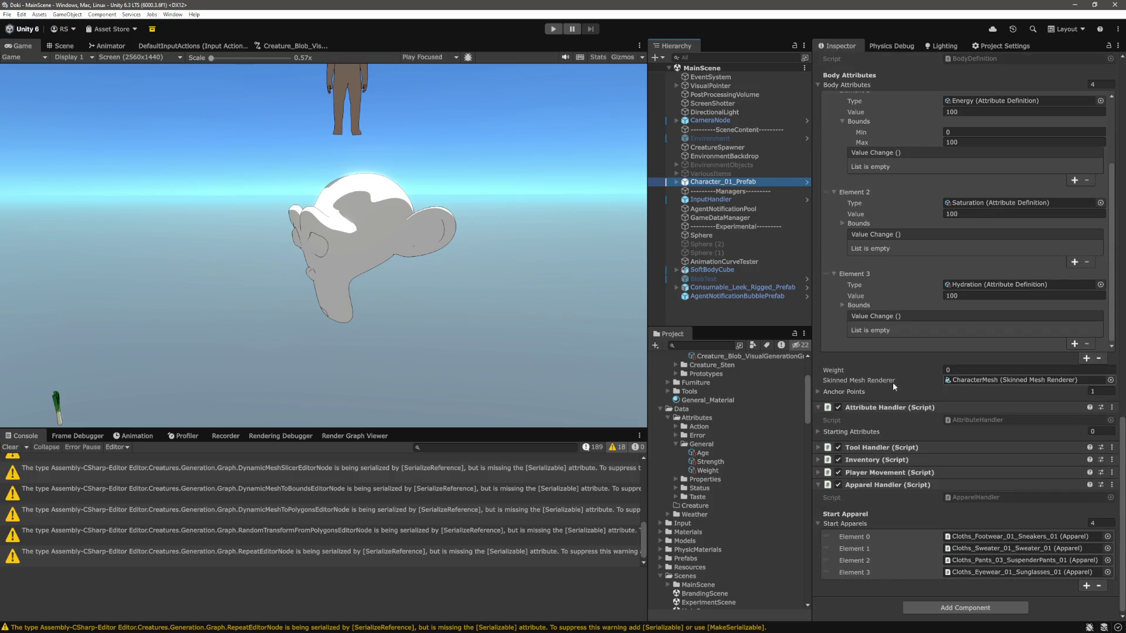
# Step: Check Player Movement's first attribute function scheduler, then deselect everything and clear the console warnings
pyautogui.click(863, 473)
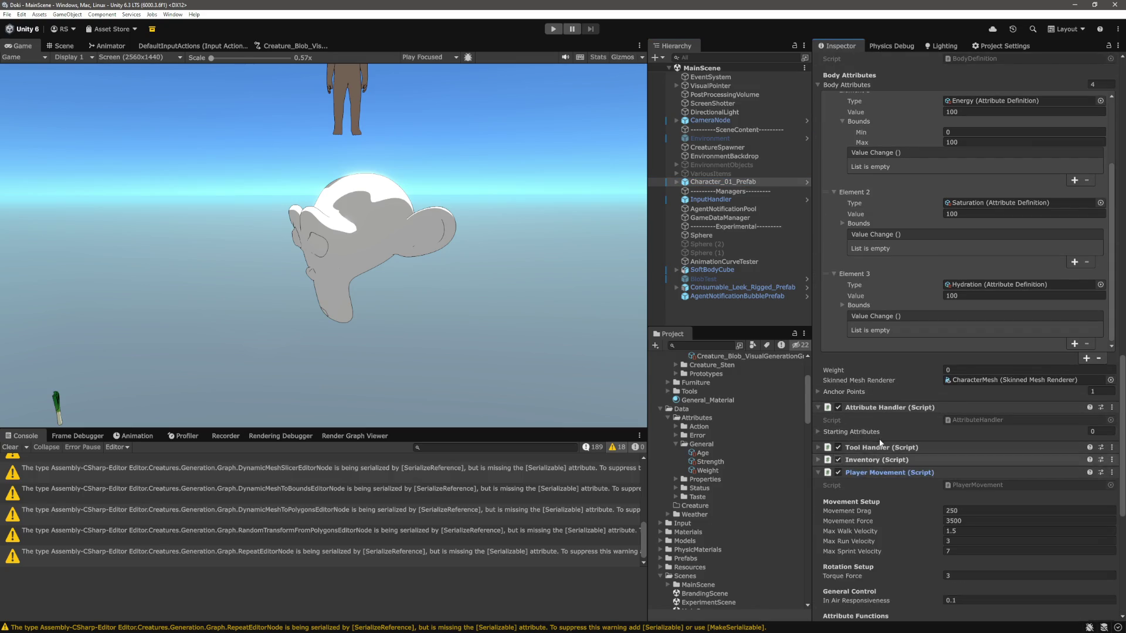
pyautogui.scroll(-4, 854, 448)
pyautogui.scroll(-6, 854, 449)
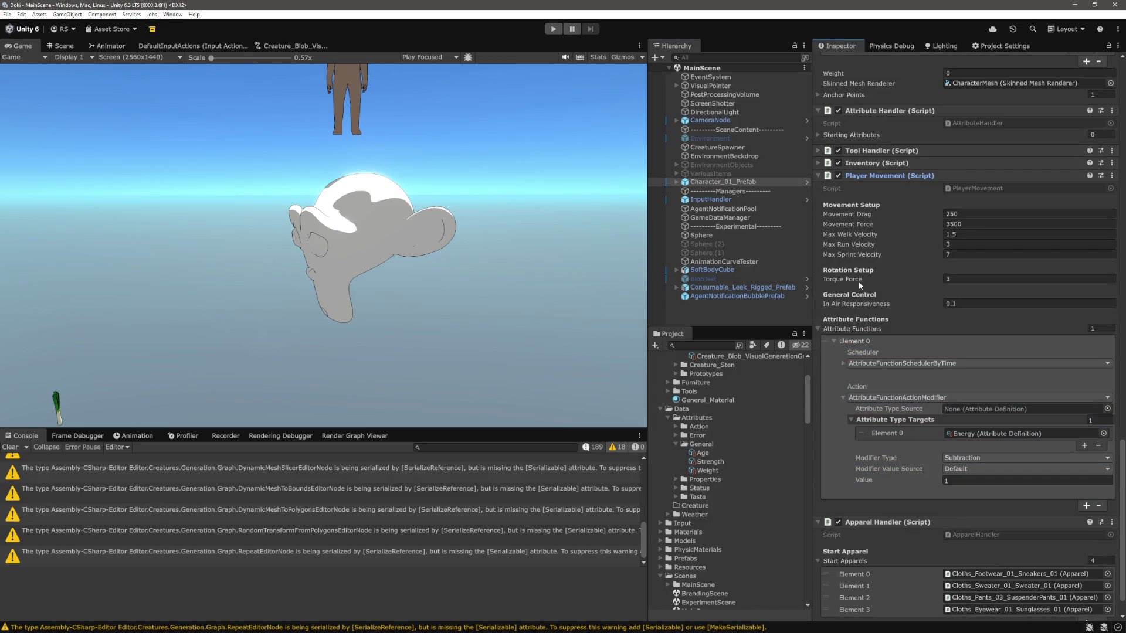
pyautogui.click(882, 410)
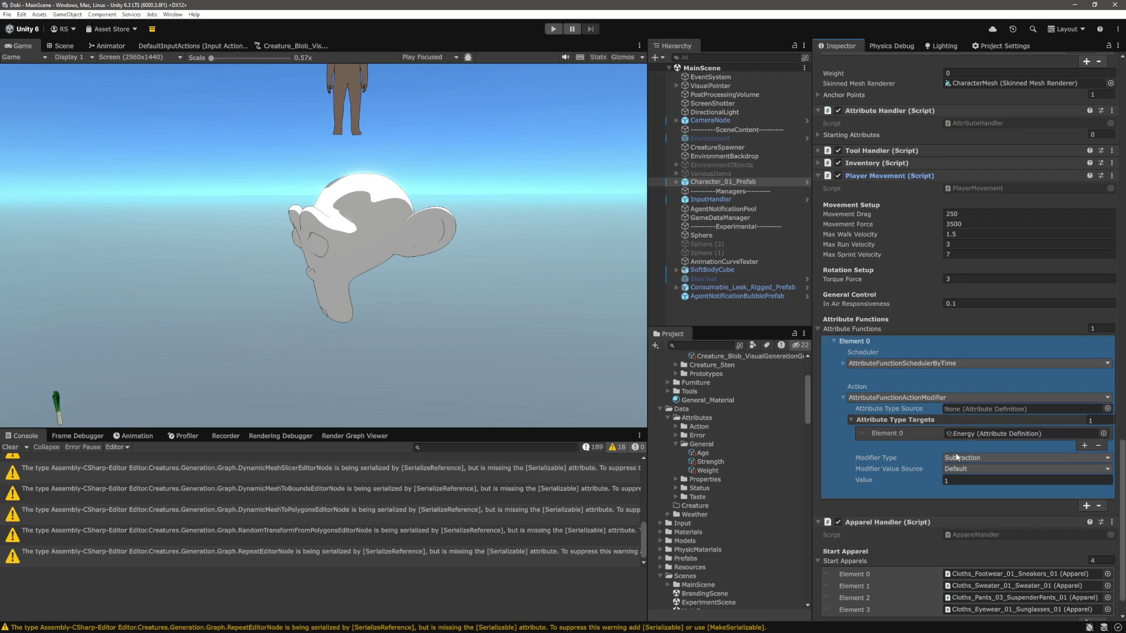
pyautogui.click(842, 364)
pyautogui.click(843, 362)
pyautogui.click(717, 312)
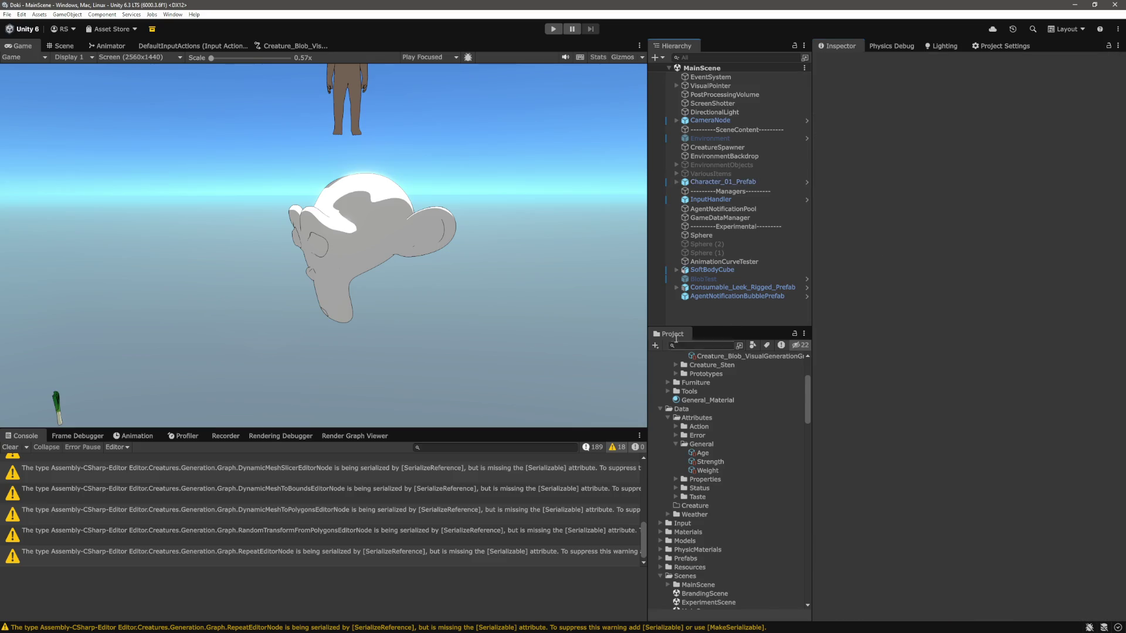
pyautogui.click(12, 447)
# Step: Play the game and steer the character with D, W and ground clicks to the blob showing Strength 0
pyautogui.click(552, 31)
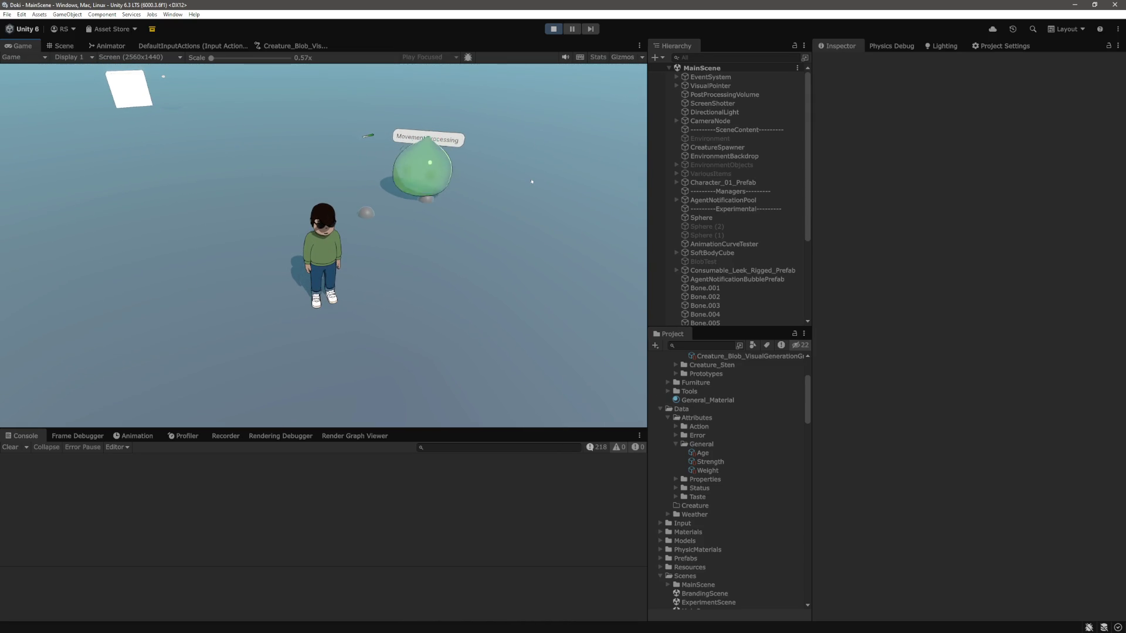
pyautogui.press('d')
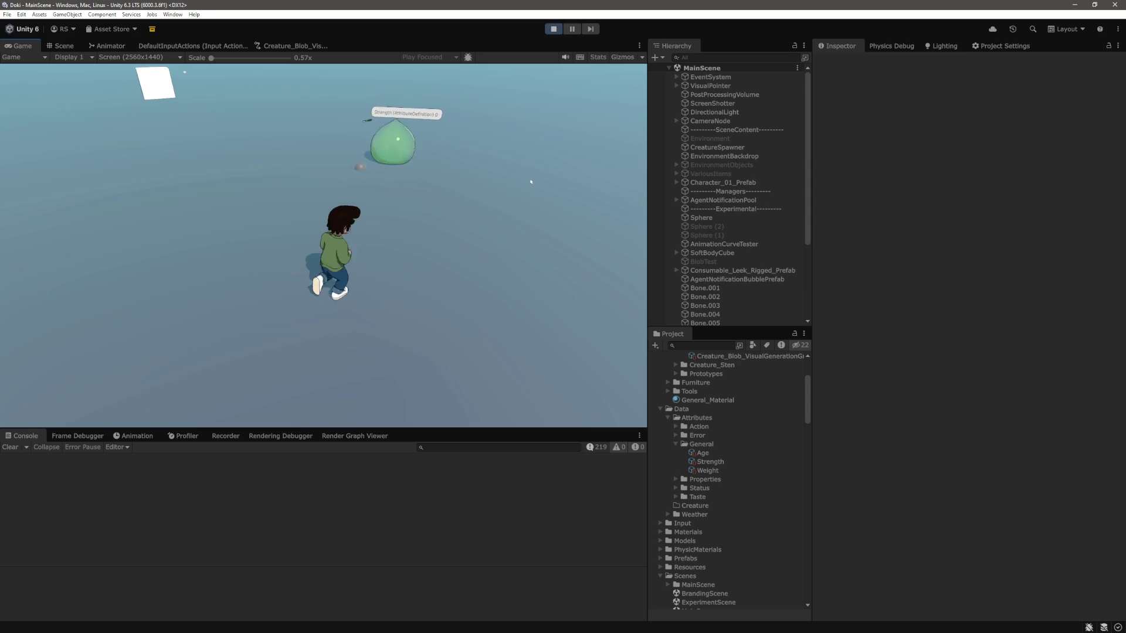
pyautogui.press('w')
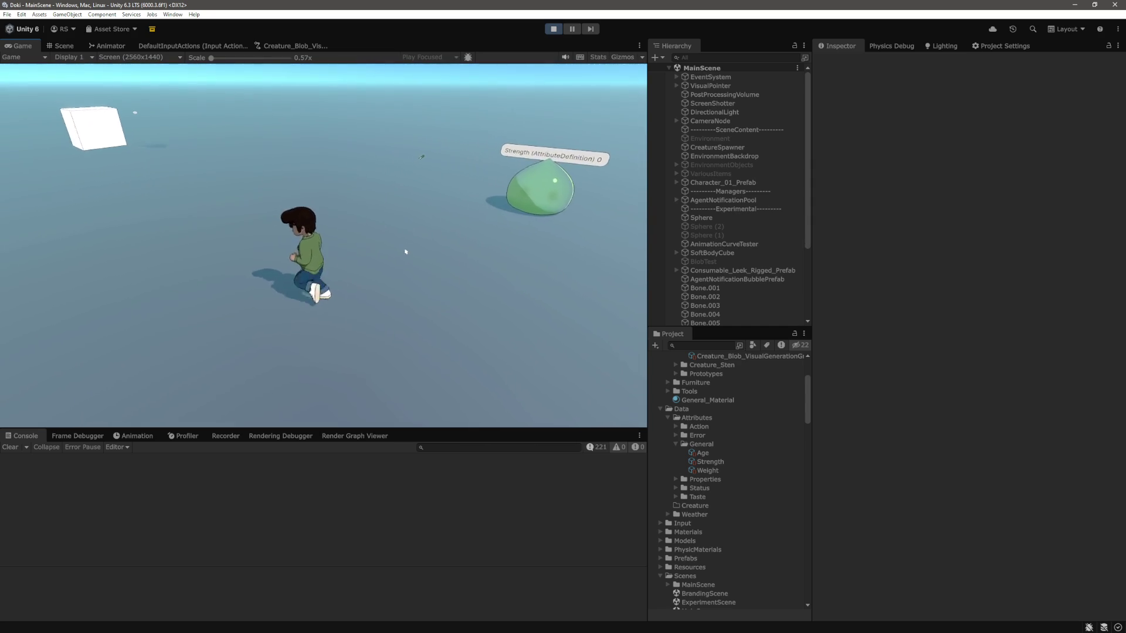
pyautogui.click(432, 265)
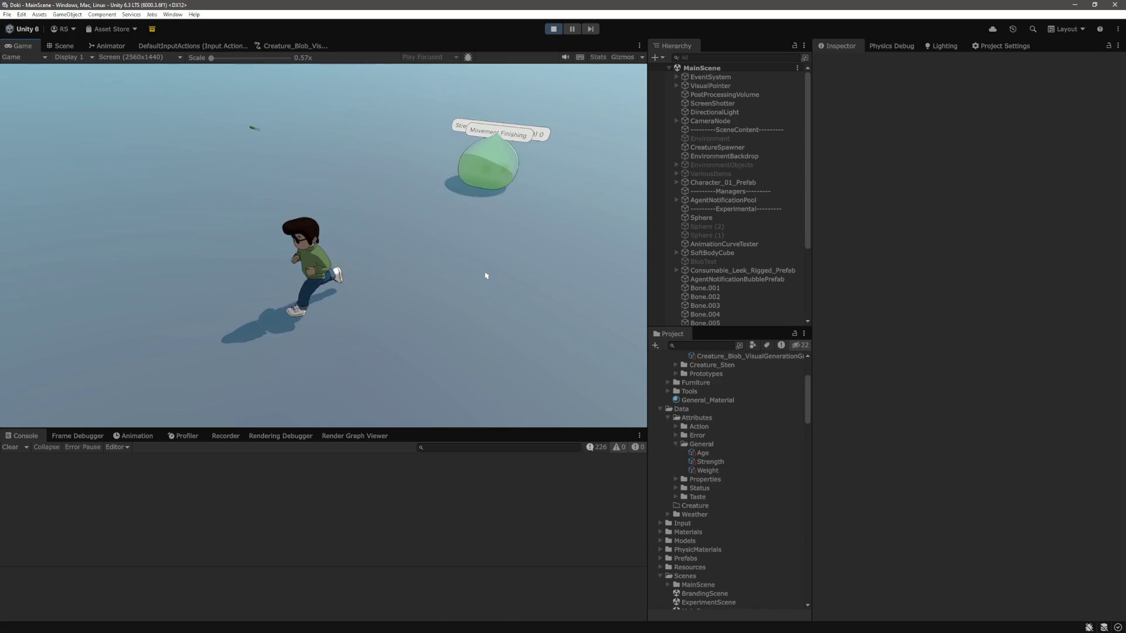
pyautogui.click(181, 238)
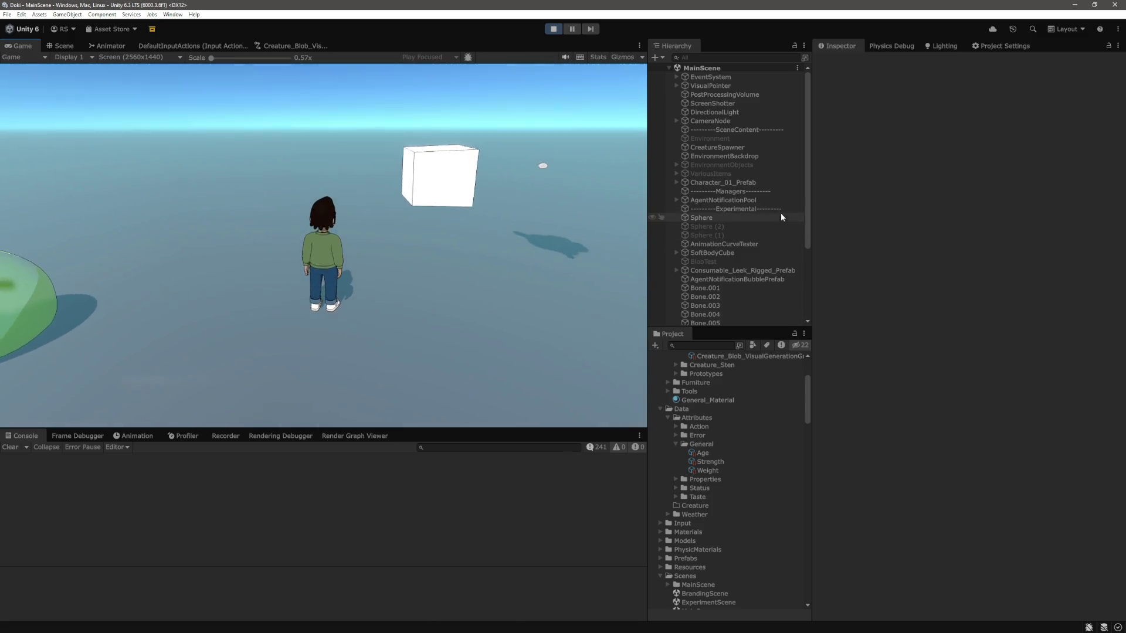
# Step: Select the spawned BLOB_0, switch the Inspector to Debug mode, and scroll through its Action List
pyautogui.scroll(-4, 762, 214)
pyautogui.click(727, 313)
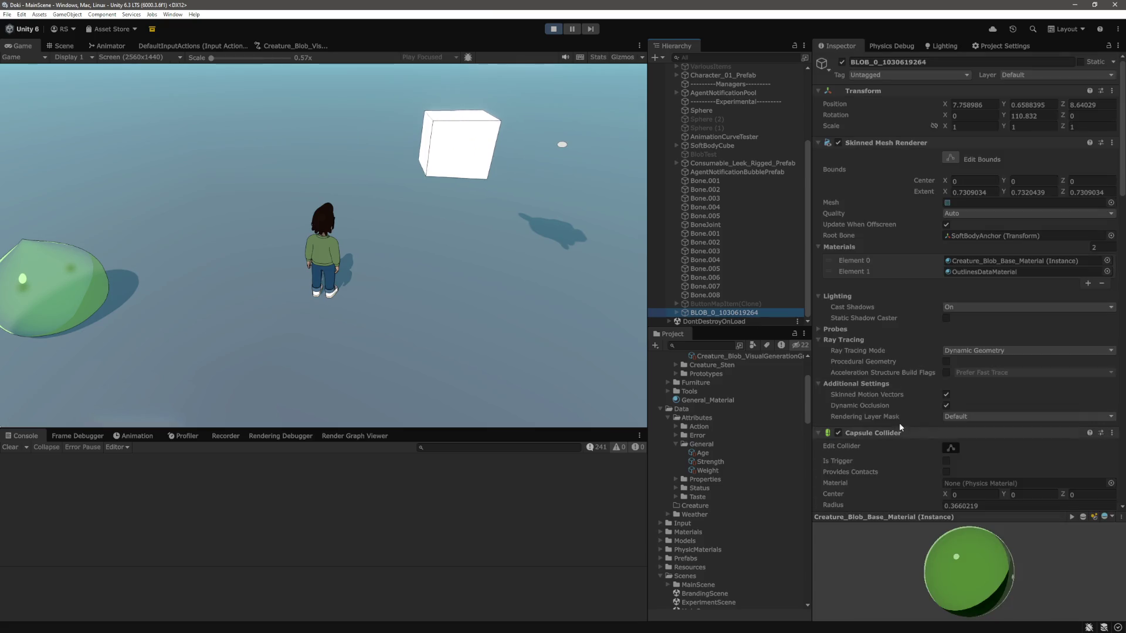
pyautogui.scroll(-5, 899, 396)
pyautogui.scroll(-10, 899, 396)
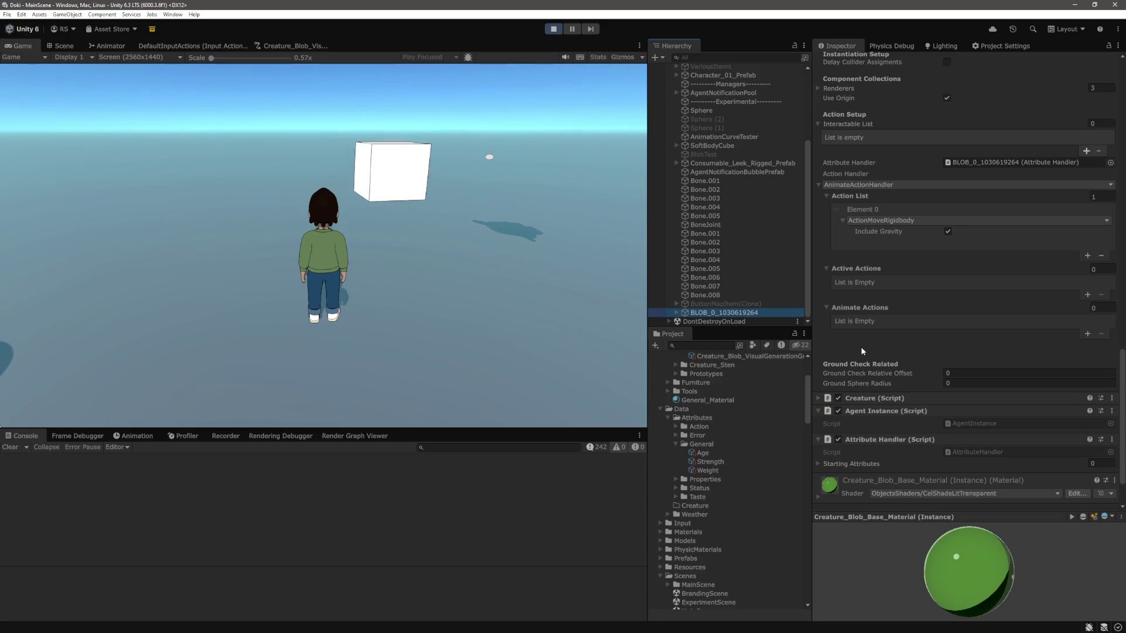
pyautogui.scroll(1, 846, 252)
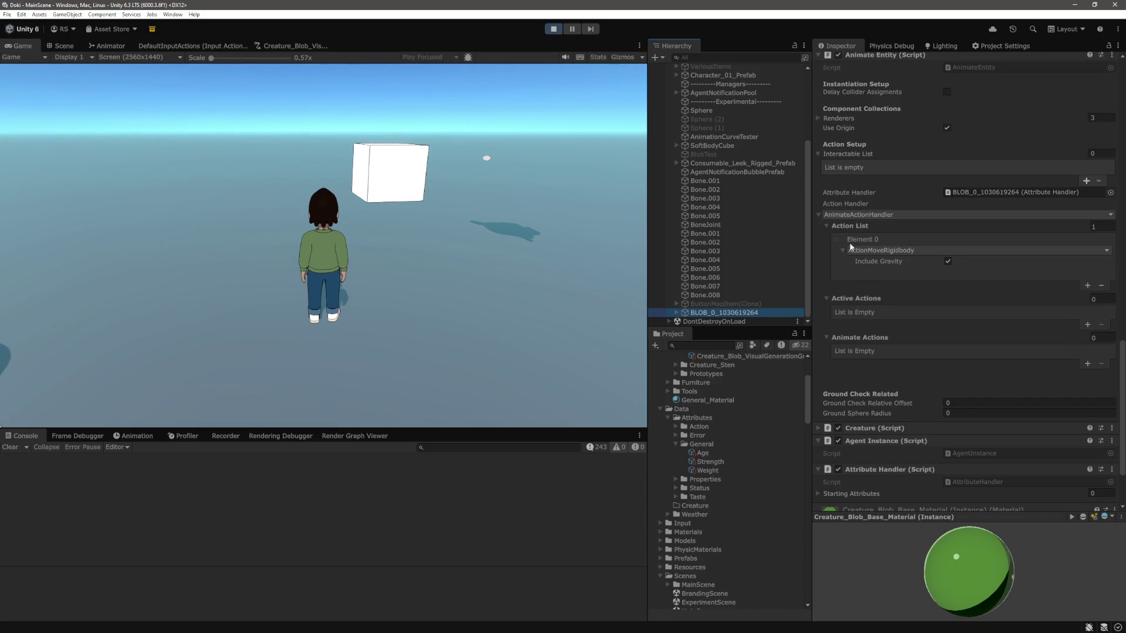
pyautogui.click(1118, 45)
pyautogui.click(1017, 87)
pyautogui.scroll(-5, 858, 332)
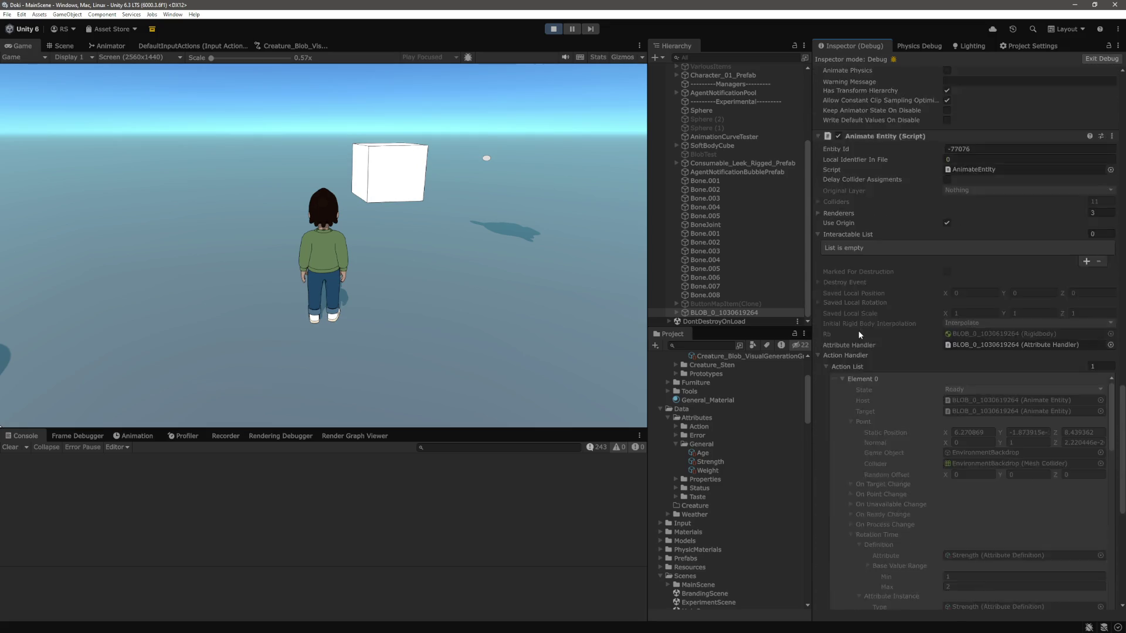
pyautogui.scroll(-5, 838, 329)
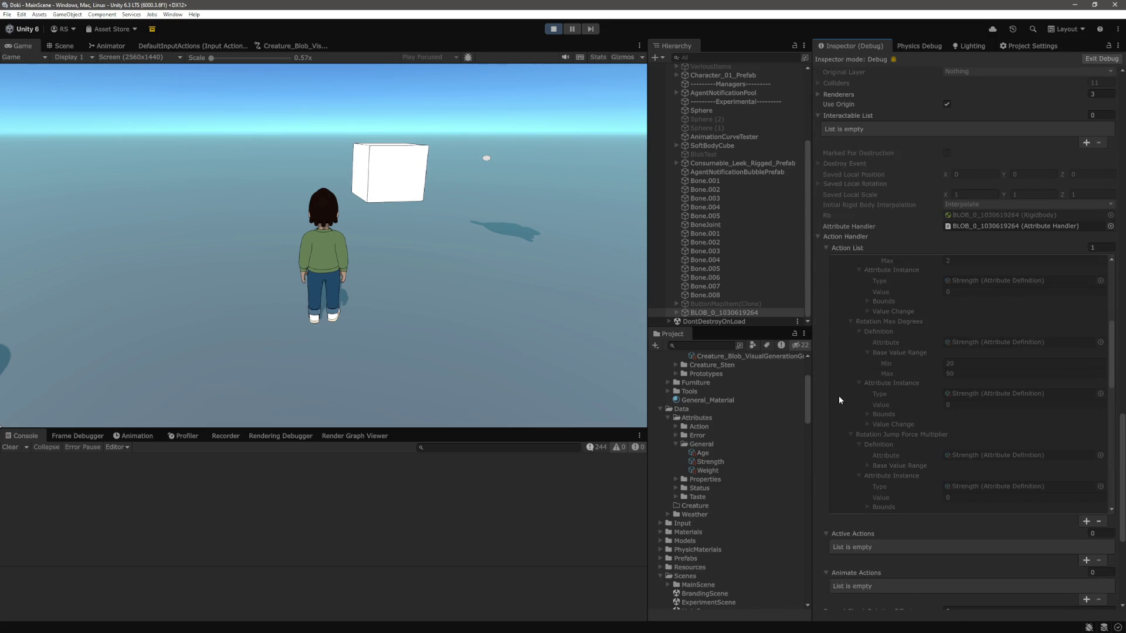
pyautogui.scroll(2, 846, 405)
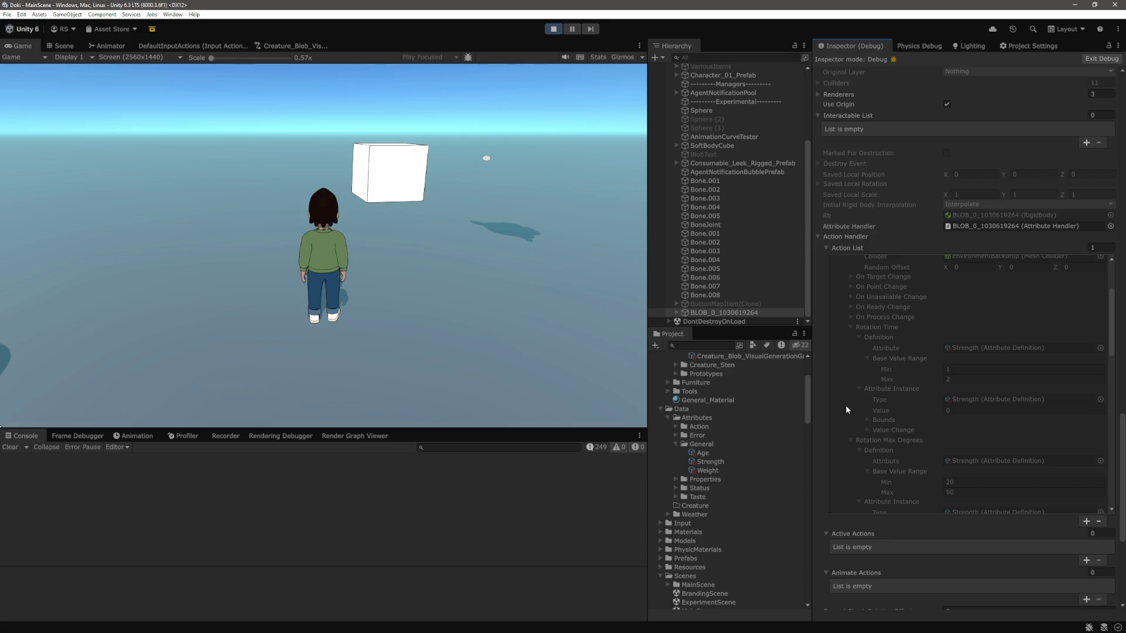
pyautogui.scroll(-6, 886, 399)
pyautogui.scroll(-3, 874, 384)
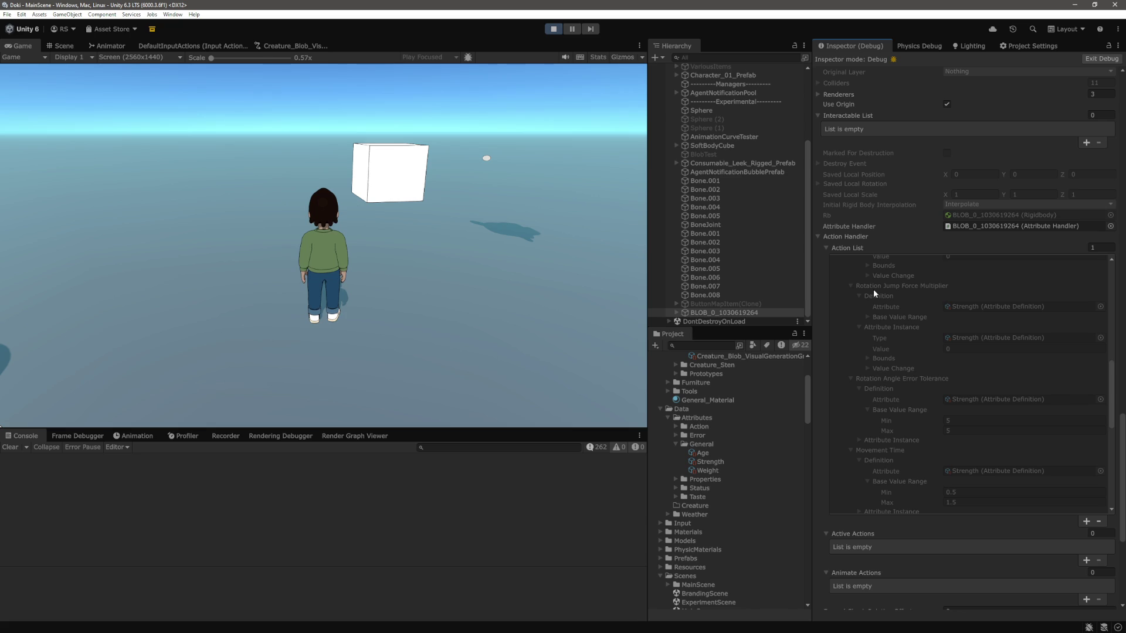
pyautogui.scroll(-3, 883, 340)
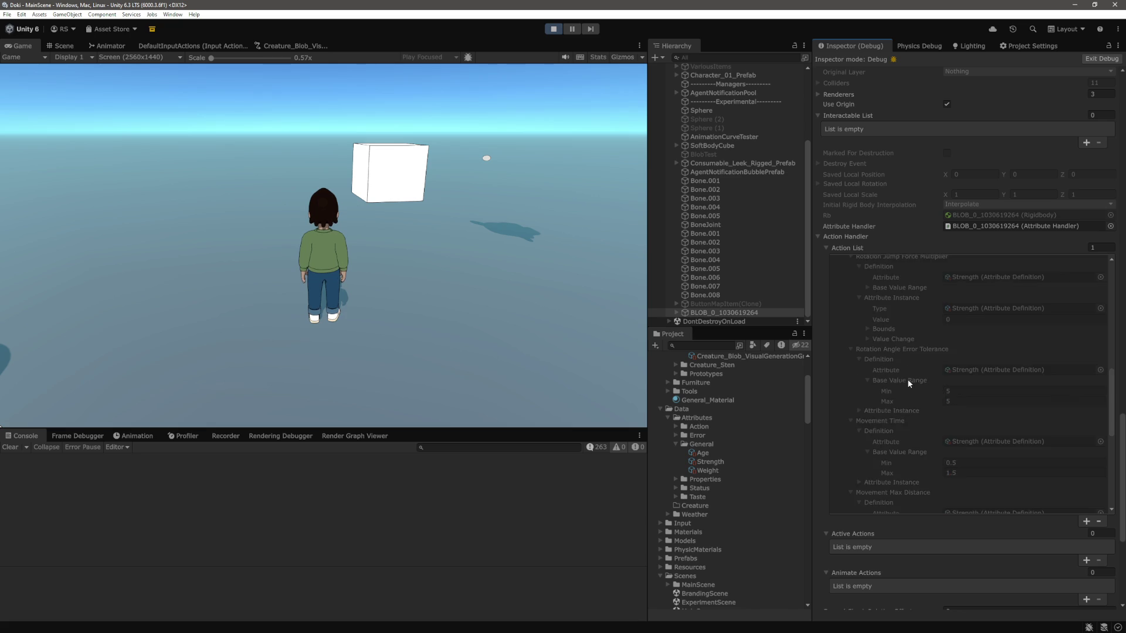
pyautogui.scroll(-2, 892, 399)
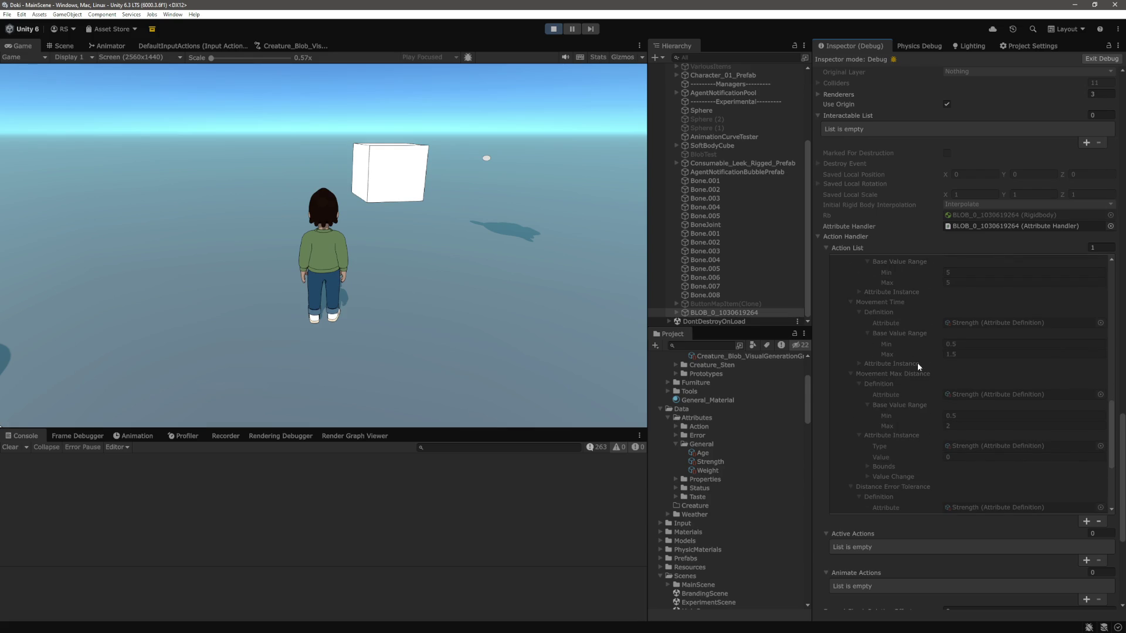
pyautogui.scroll(-1, 898, 346)
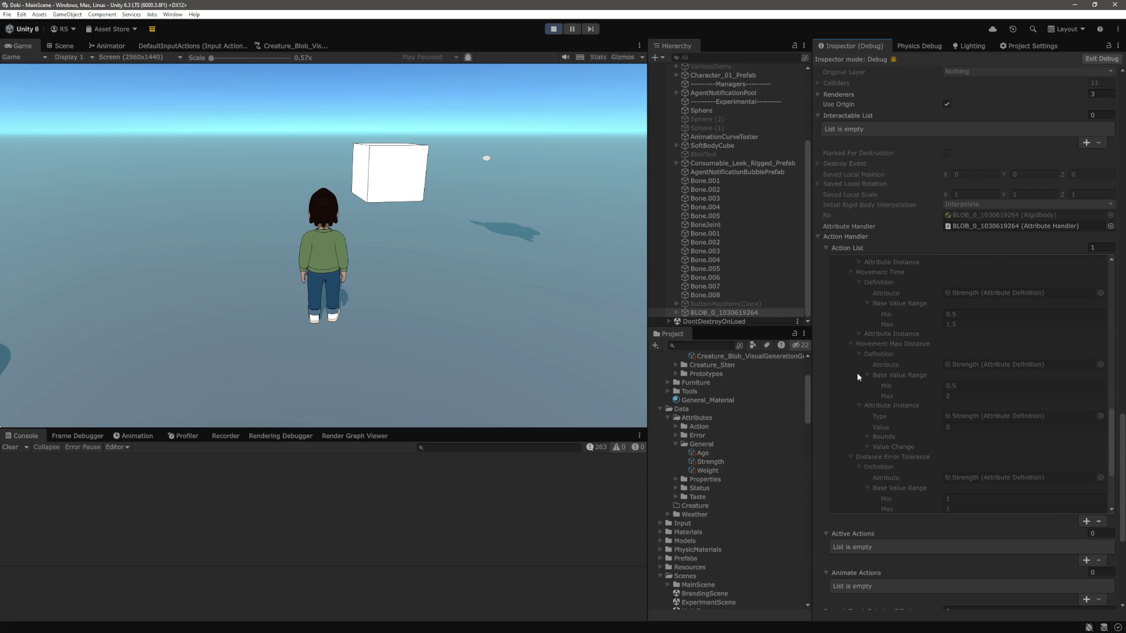
pyautogui.scroll(-1, 892, 399)
pyautogui.scroll(2, 890, 378)
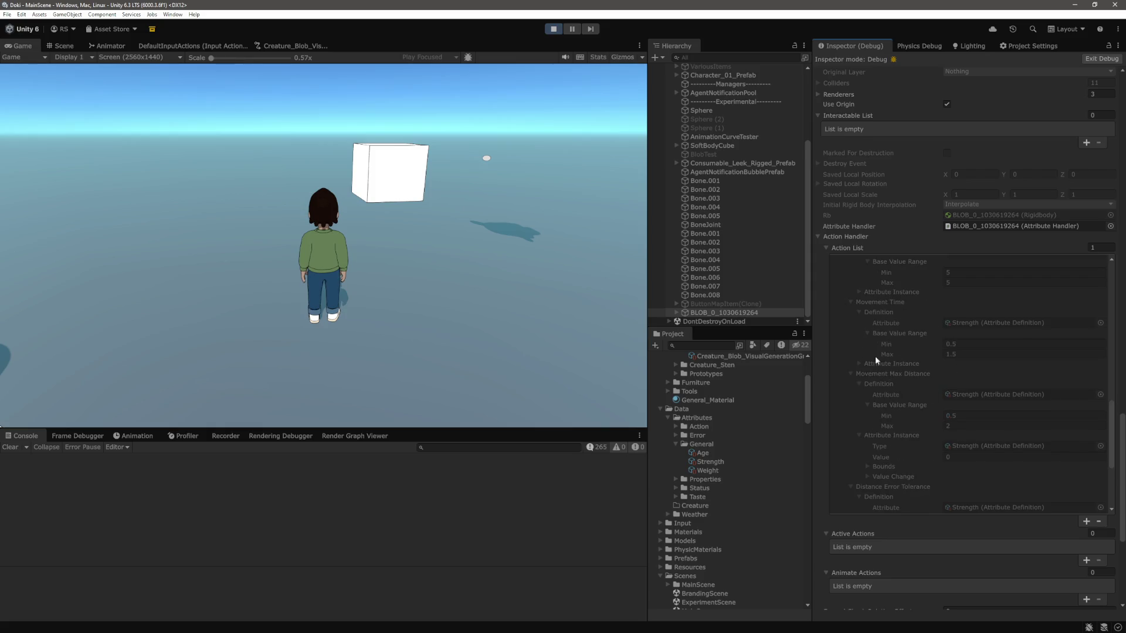
pyautogui.scroll(-2, 869, 329)
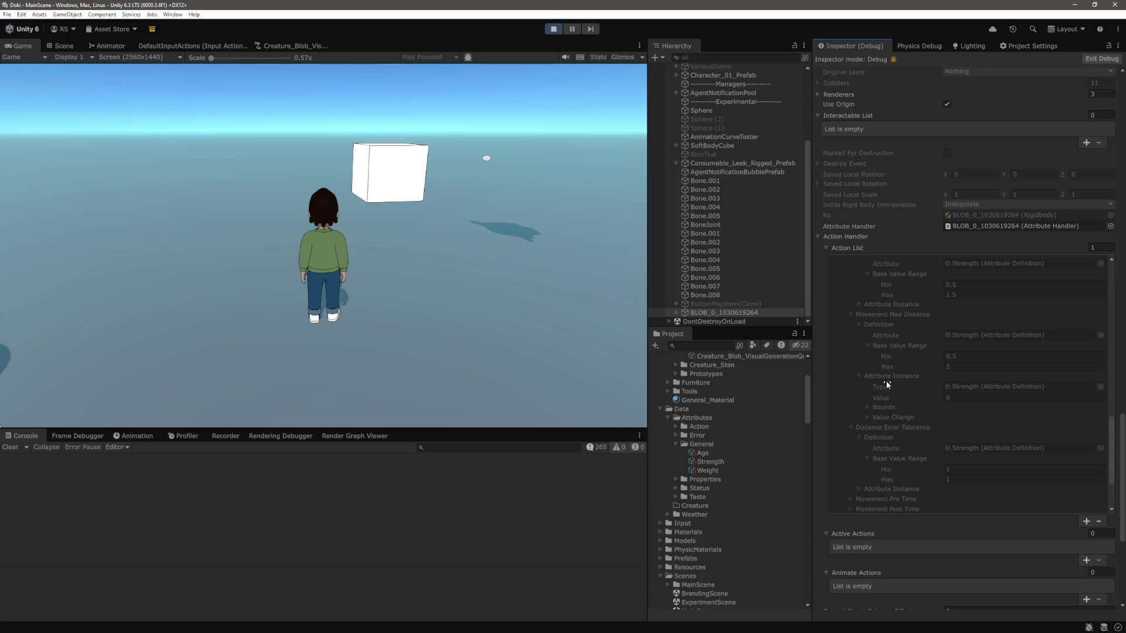
pyautogui.scroll(2, 952, 403)
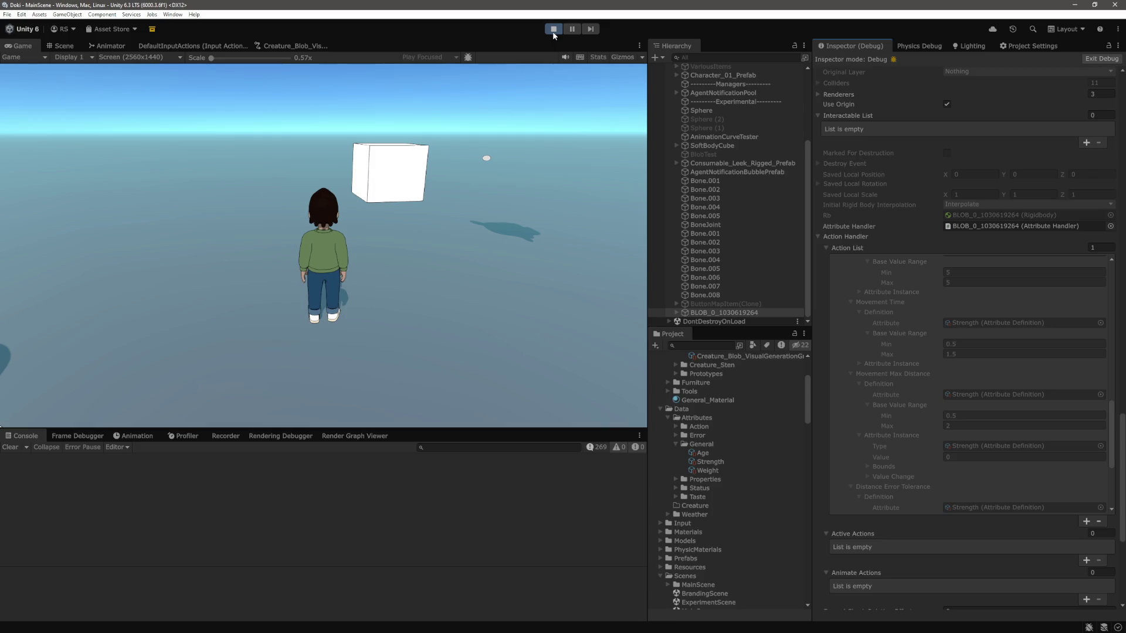
pyautogui.click(554, 31)
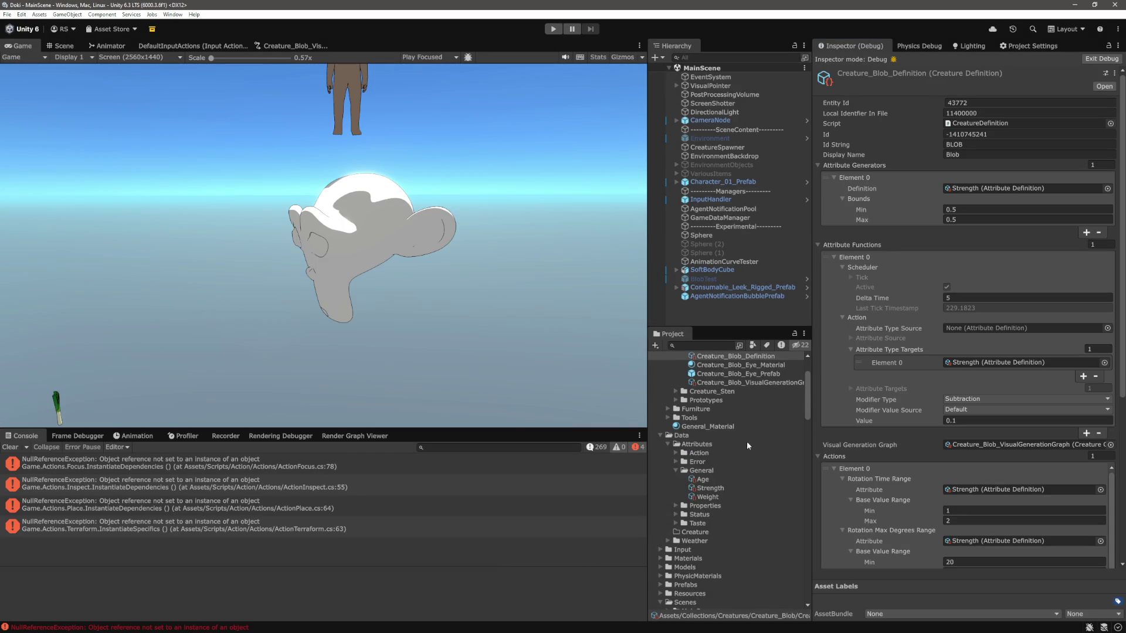
# Step: Add a second entry to the Blob's Attribute Generators and expand it
pyautogui.scroll(5, 747, 441)
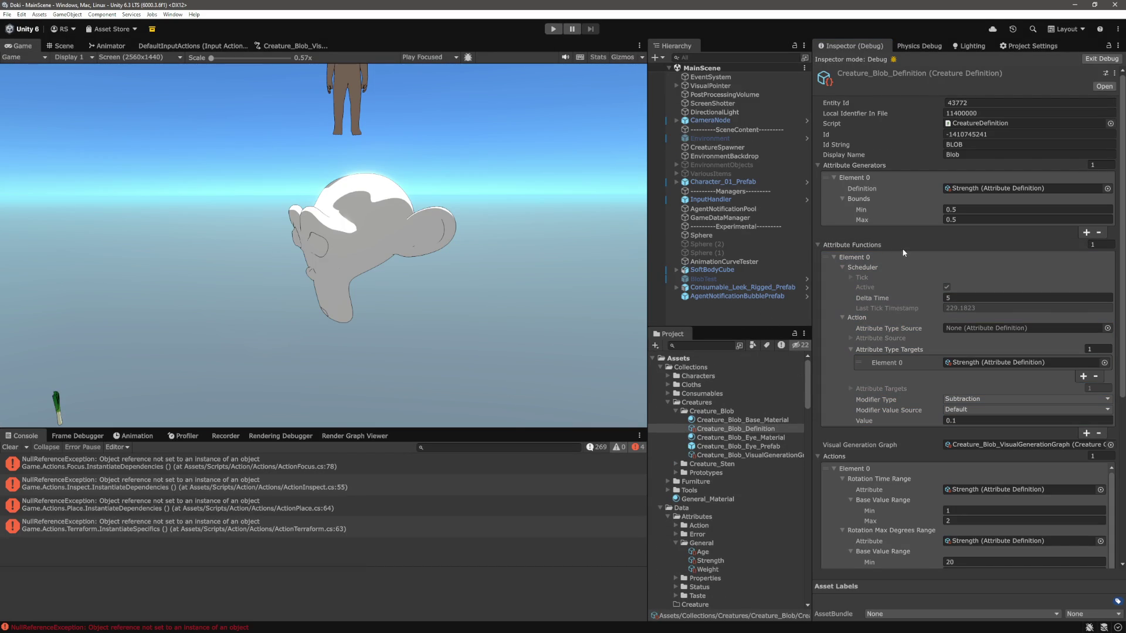
pyautogui.click(1087, 232)
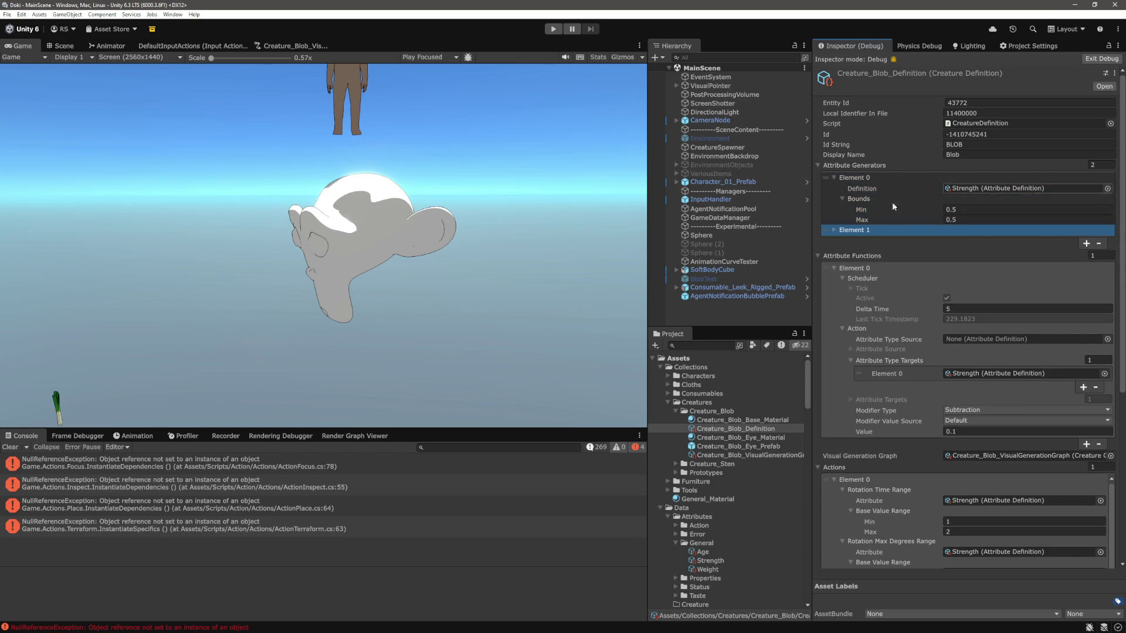
pyautogui.click(832, 230)
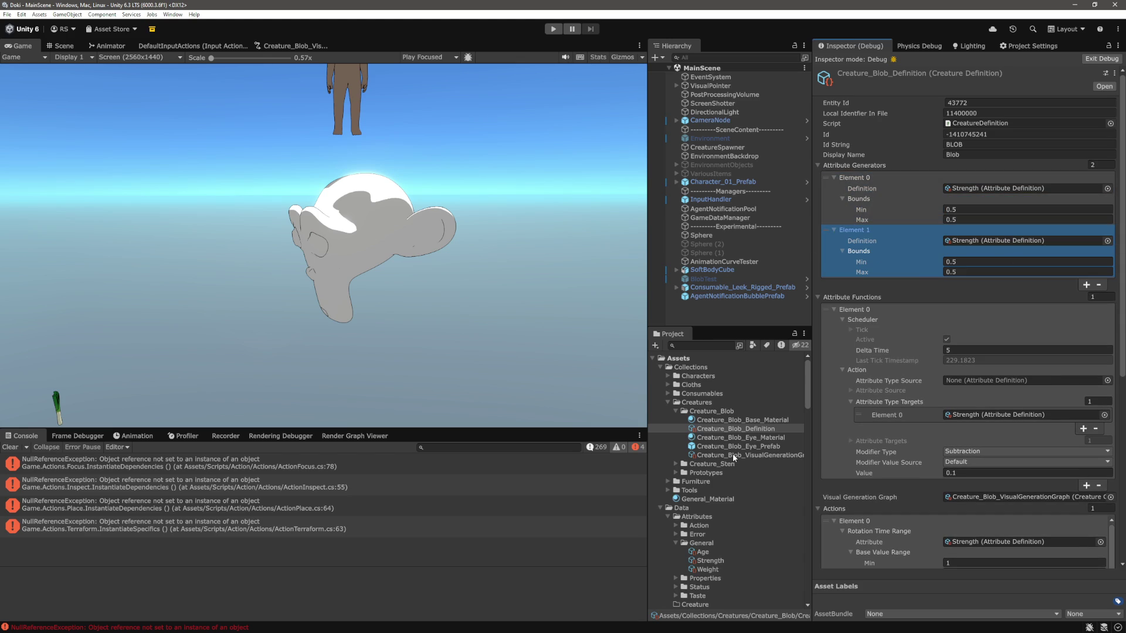
pyautogui.scroll(-5, 744, 444)
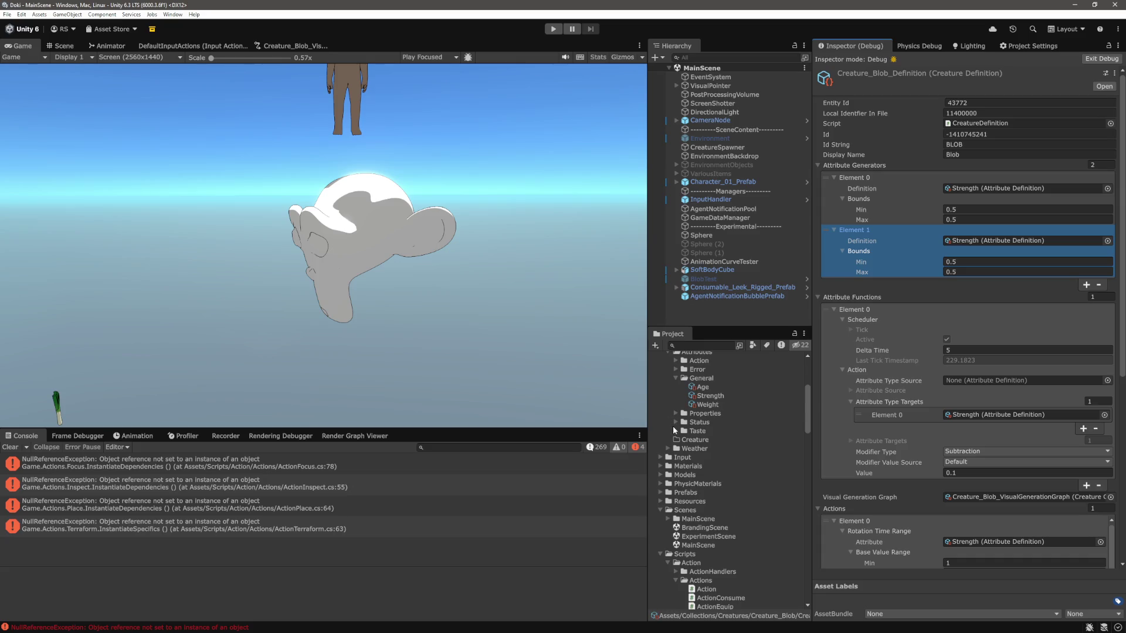
pyautogui.scroll(3, 673, 426)
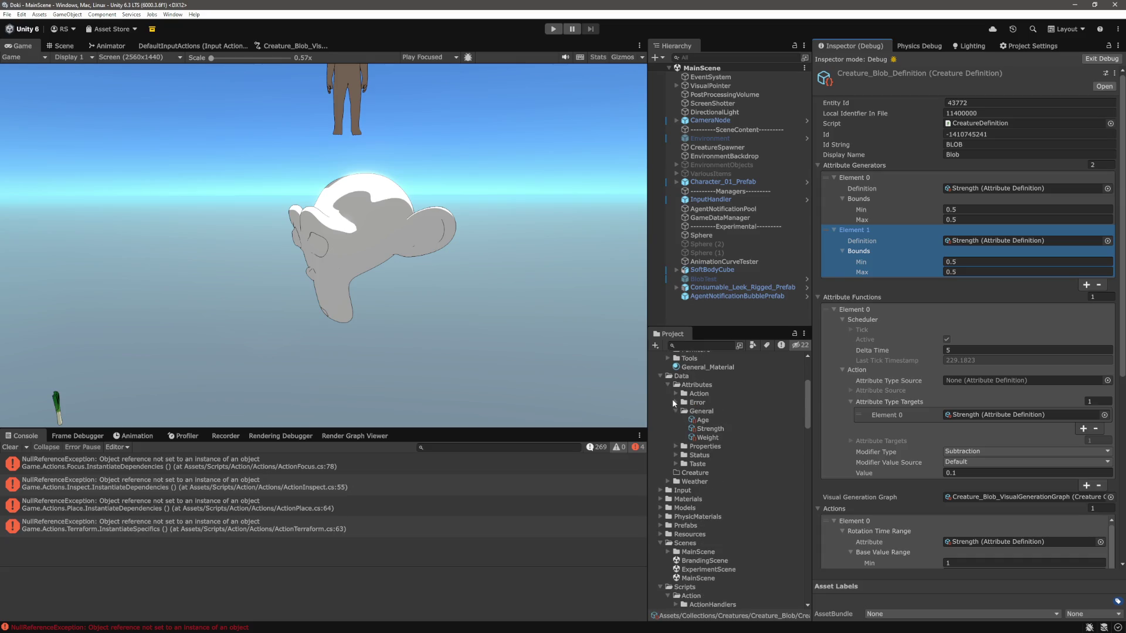
# Step: Find Energy in the Status attributes folder and assign it to generator Element 1's Definition
pyautogui.click(675, 394)
pyautogui.click(673, 393)
pyautogui.click(677, 447)
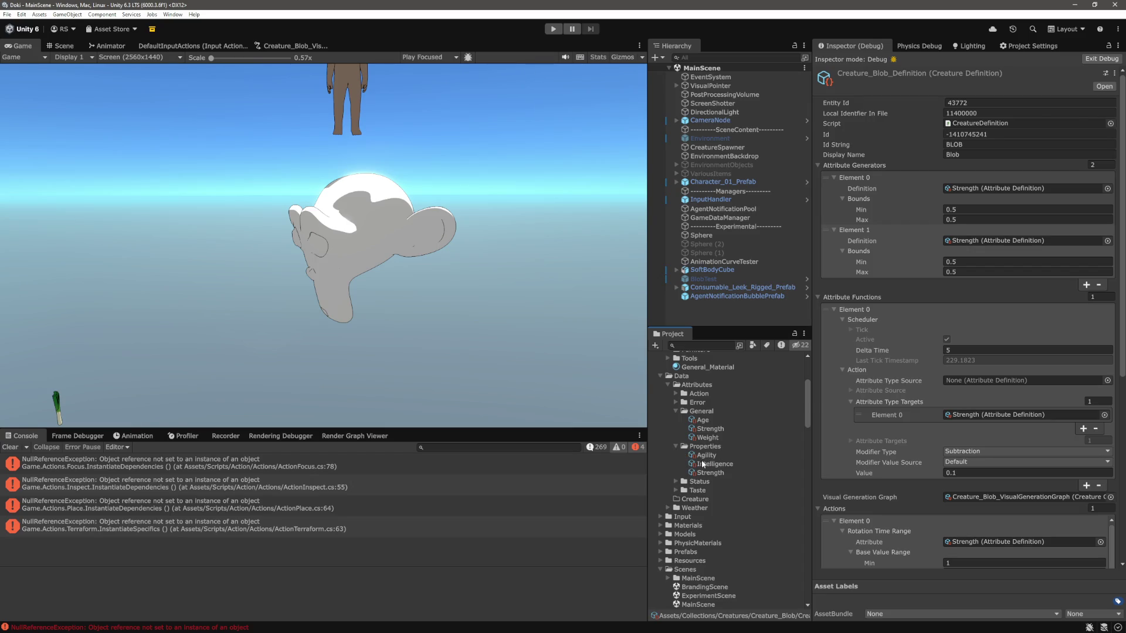
pyautogui.click(677, 447)
pyautogui.click(676, 455)
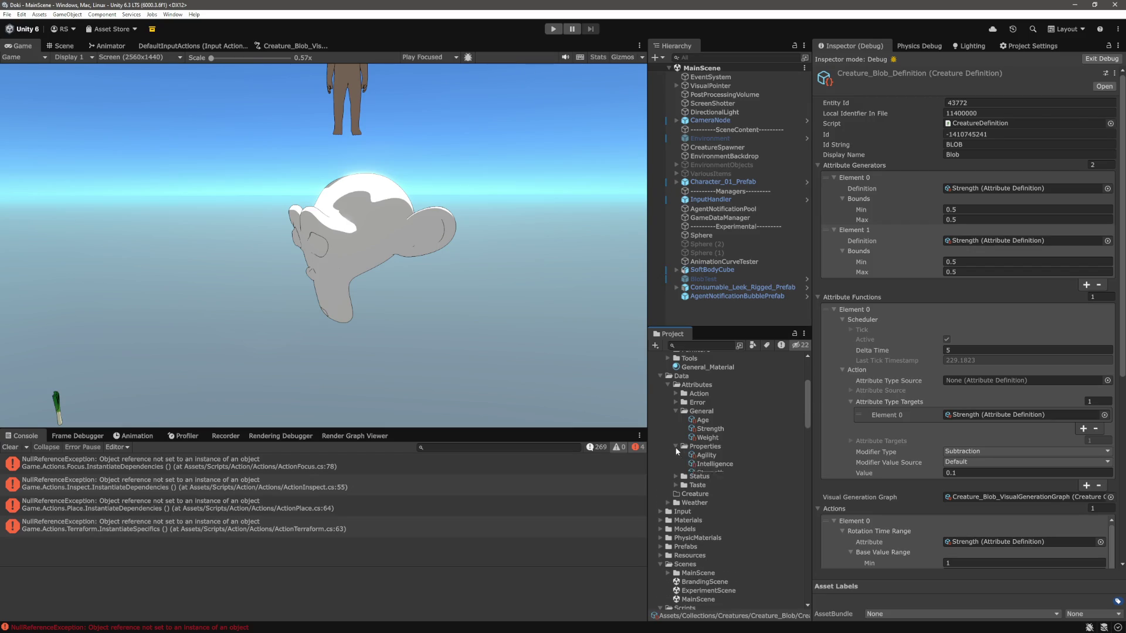
pyautogui.click(676, 456)
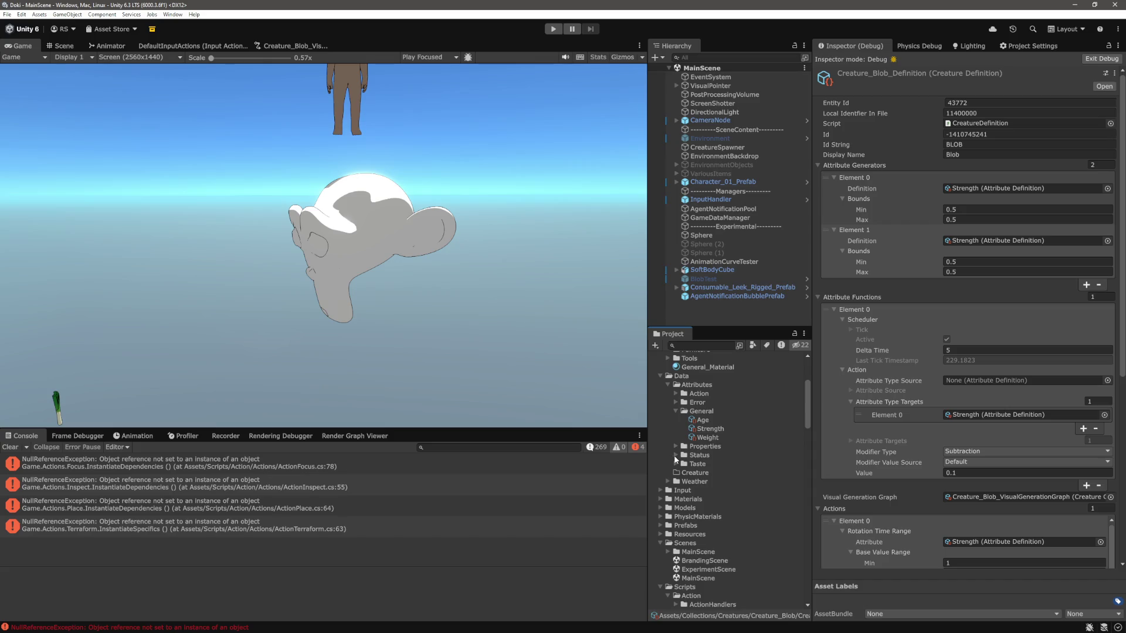
pyautogui.click(676, 456)
pyautogui.click(723, 465)
pyautogui.moveTo(723, 470)
pyautogui.mouseDown()
pyautogui.moveTo(993, 457)
pyautogui.moveTo(1068, 427)
pyautogui.moveTo(987, 241)
pyautogui.mouseUp()
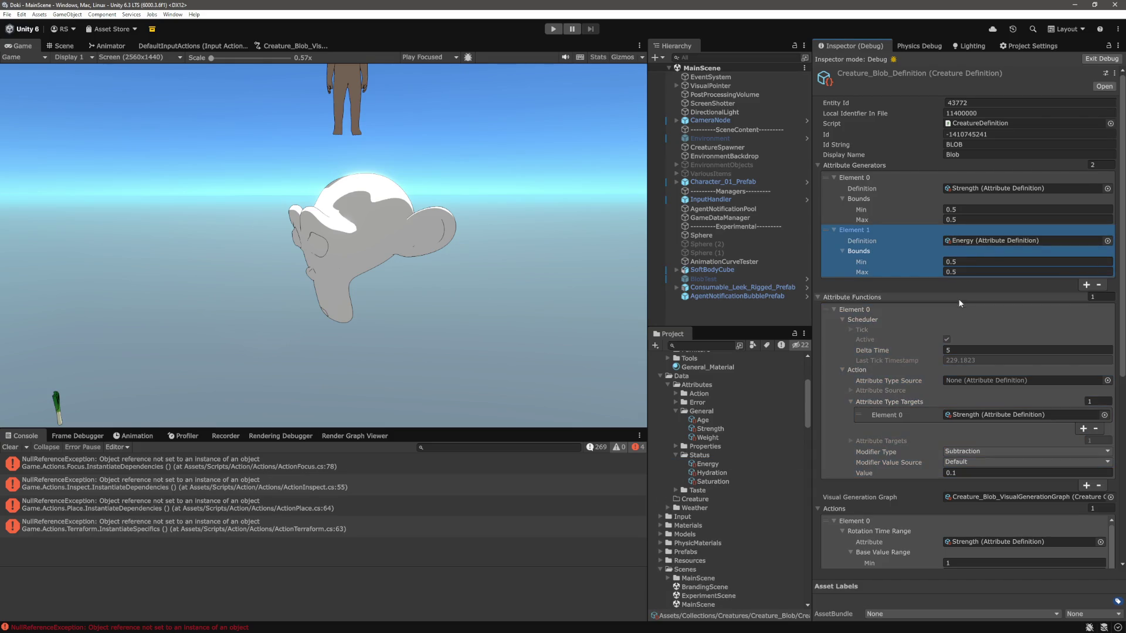
# Step: Check Energy's bounds, then set the second generator's Bounds Min to 0 and Max to 100
pyautogui.click(716, 468)
pyautogui.scroll(5, 741, 488)
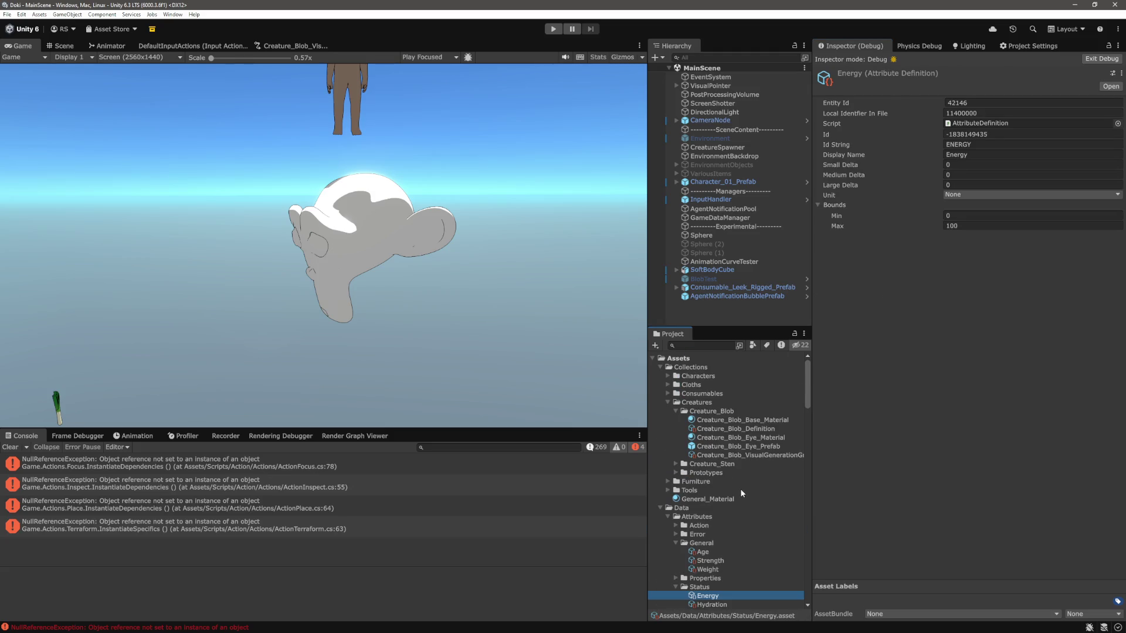
pyautogui.click(741, 430)
pyautogui.scroll(-3, 902, 417)
pyautogui.scroll(2, 902, 417)
pyautogui.click(935, 229)
pyautogui.click(982, 262)
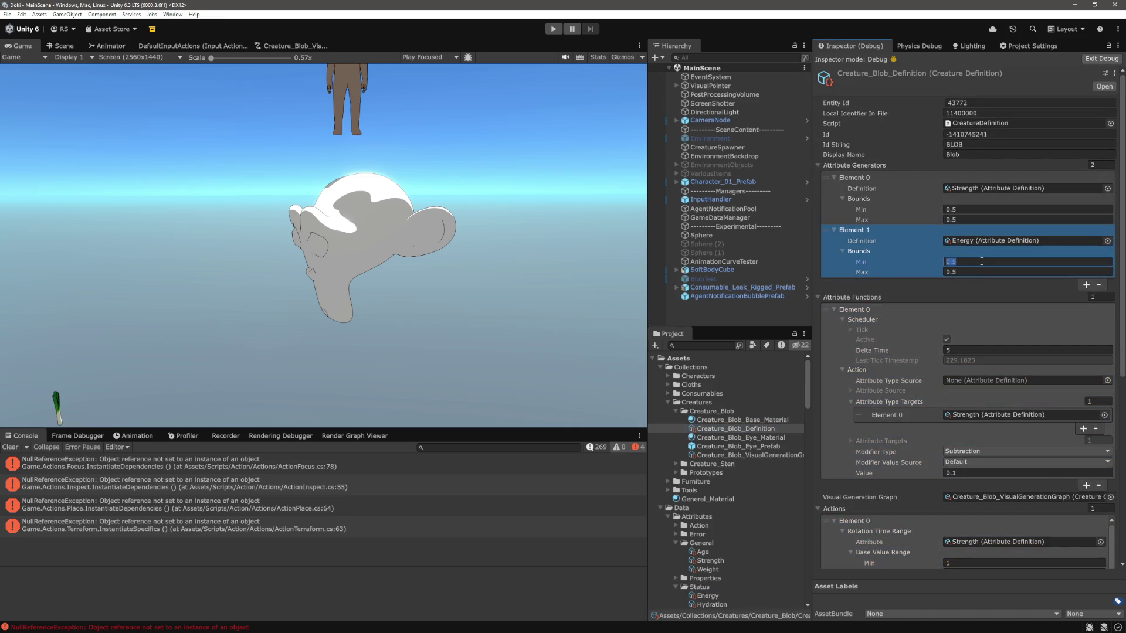
pyautogui.write('0')
pyautogui.press('Tab')
pyautogui.write('100')
pyautogui.press('Return')
pyautogui.click(915, 290)
pyautogui.scroll(-3, 915, 290)
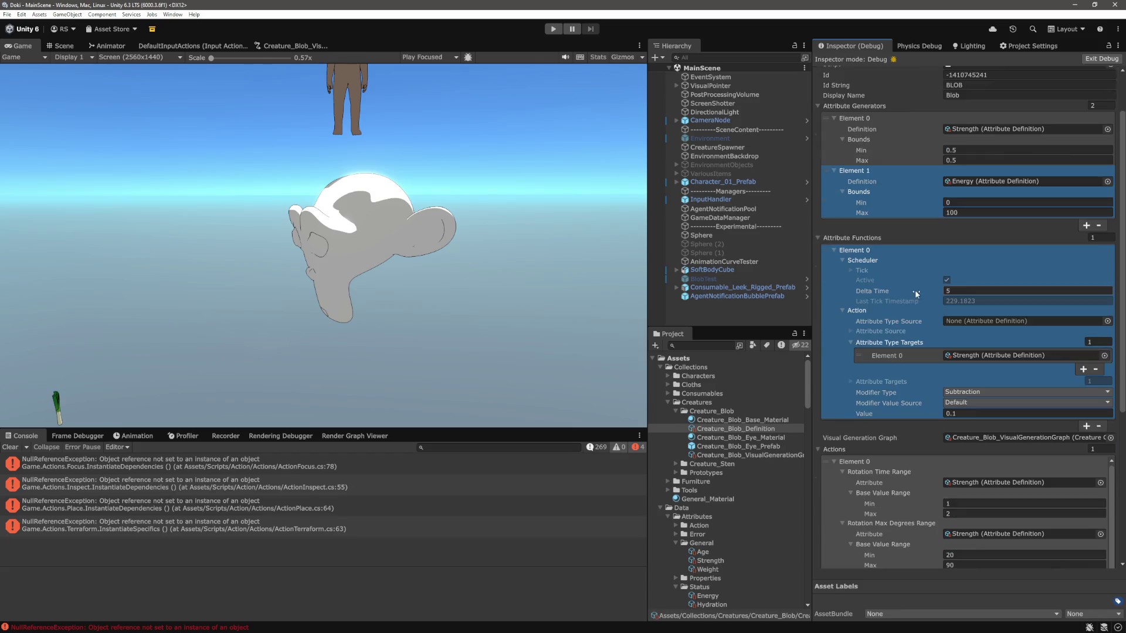
# Step: Add a second Attribute Functions entry to the Blob definition and expand its scheduler
pyautogui.scroll(-6, 869, 236)
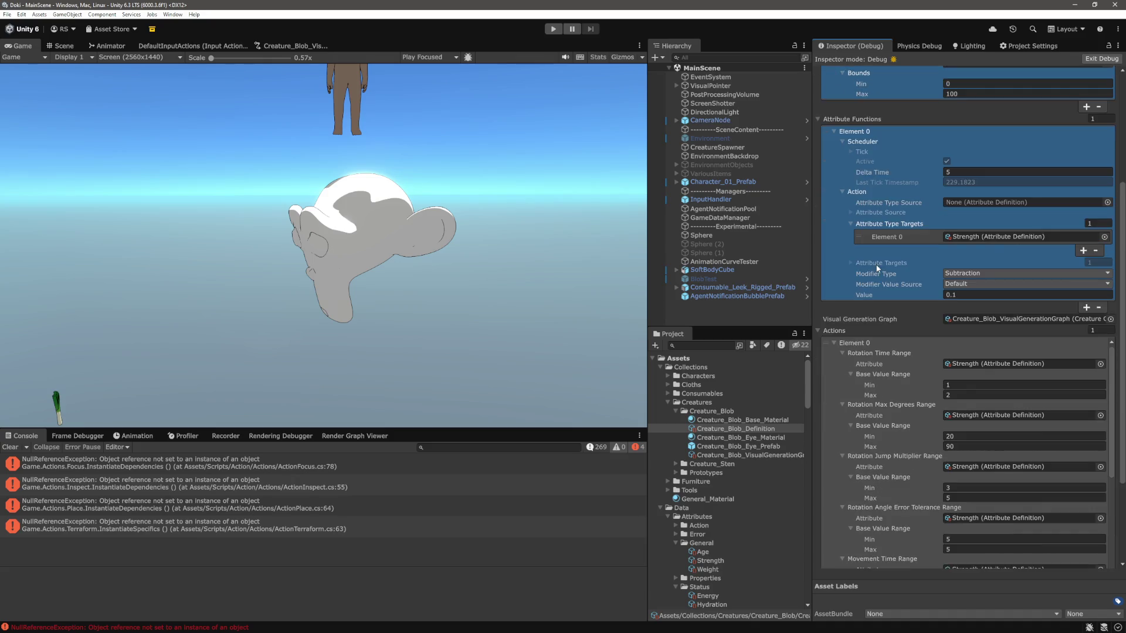
pyautogui.click(851, 307)
pyautogui.scroll(4, 851, 306)
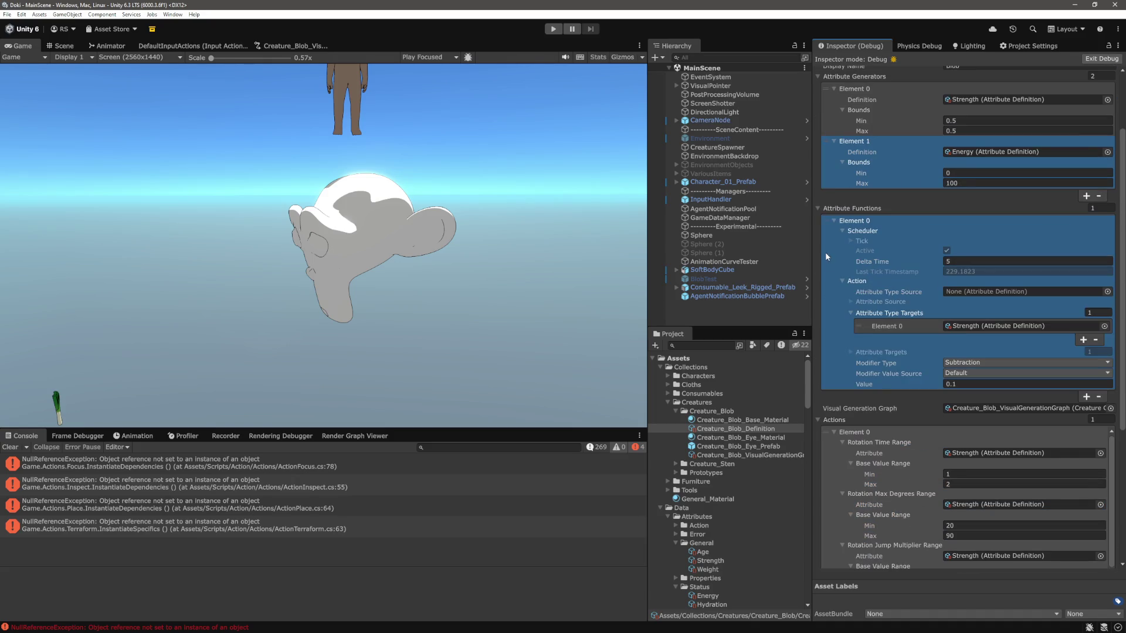
pyautogui.scroll(-3, 888, 371)
pyautogui.click(871, 178)
pyautogui.scroll(-1, 871, 177)
pyautogui.click(1086, 307)
pyautogui.scroll(-2, 857, 289)
pyautogui.click(834, 246)
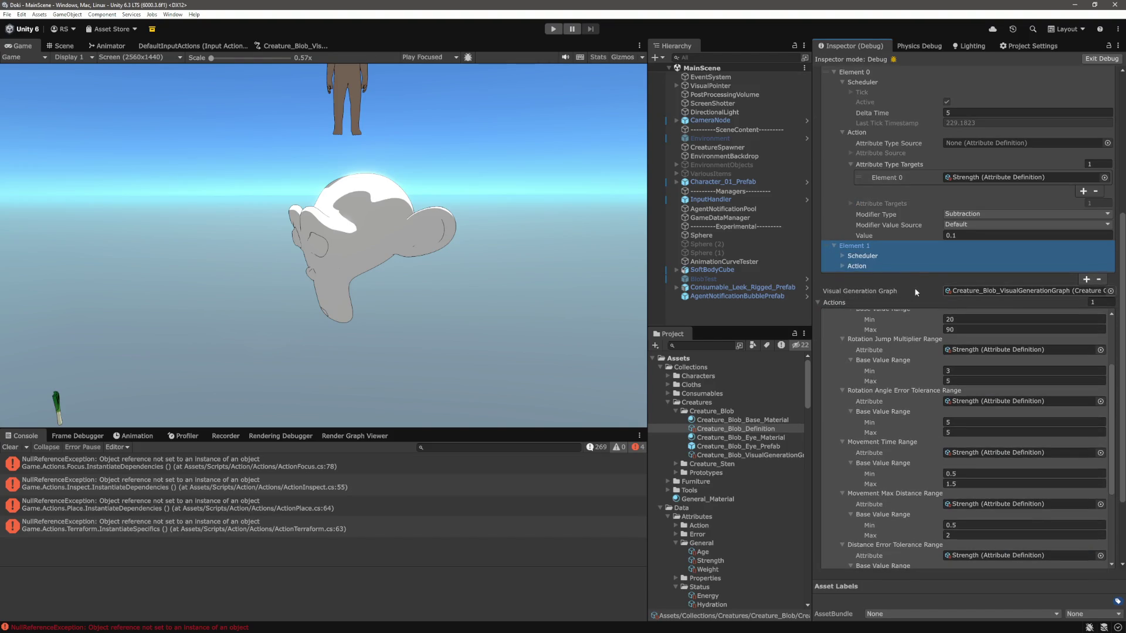
pyautogui.click(843, 255)
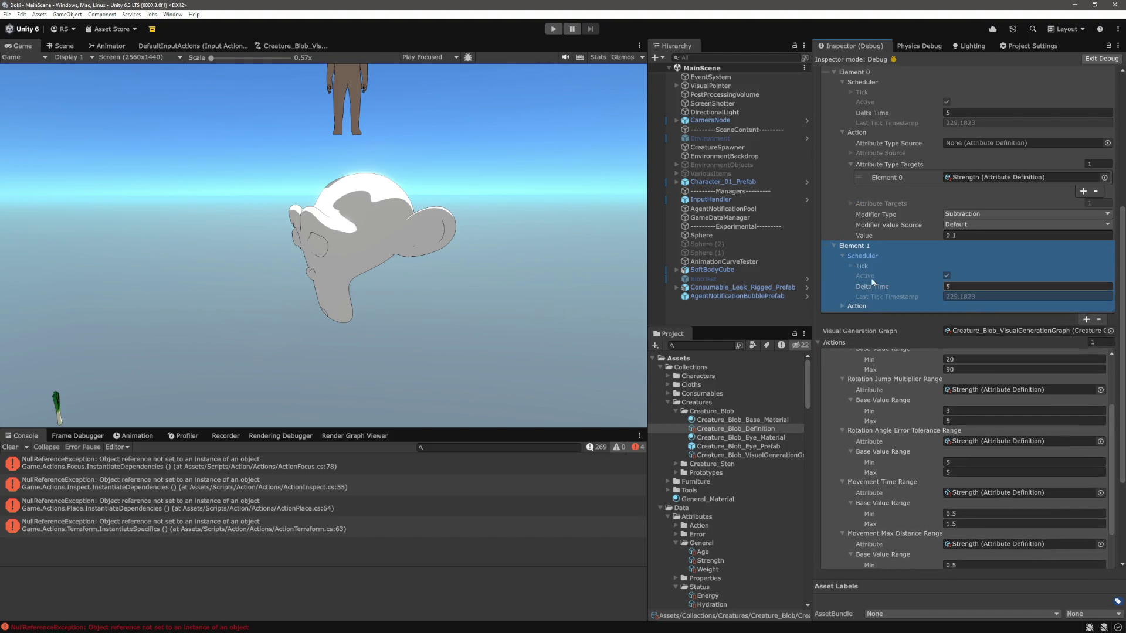
# Step: Return the Inspector to Normal mode and set the second function's modifier Value to 1
pyautogui.click(1118, 47)
pyautogui.click(1019, 78)
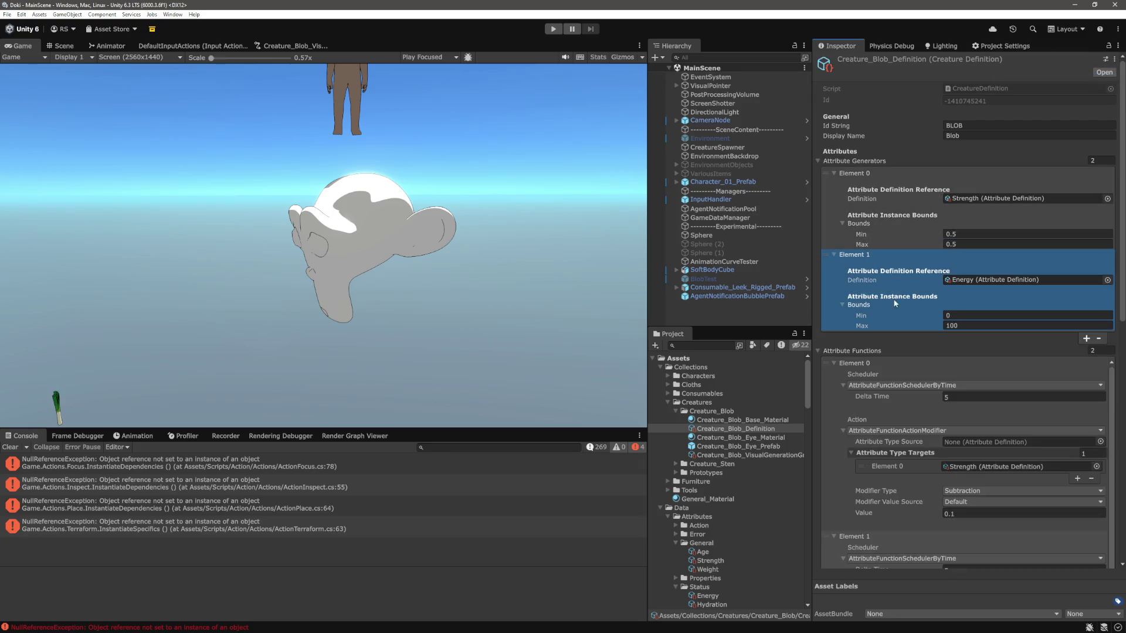
pyautogui.scroll(-5, 910, 277)
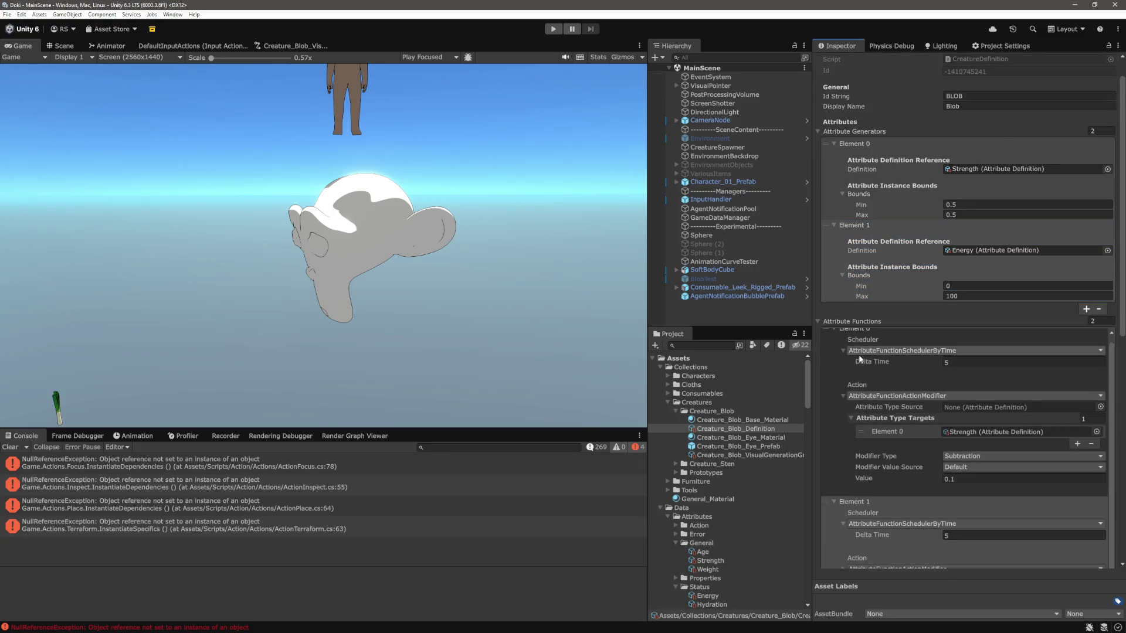
pyautogui.click(864, 360)
pyautogui.scroll(-1, 845, 247)
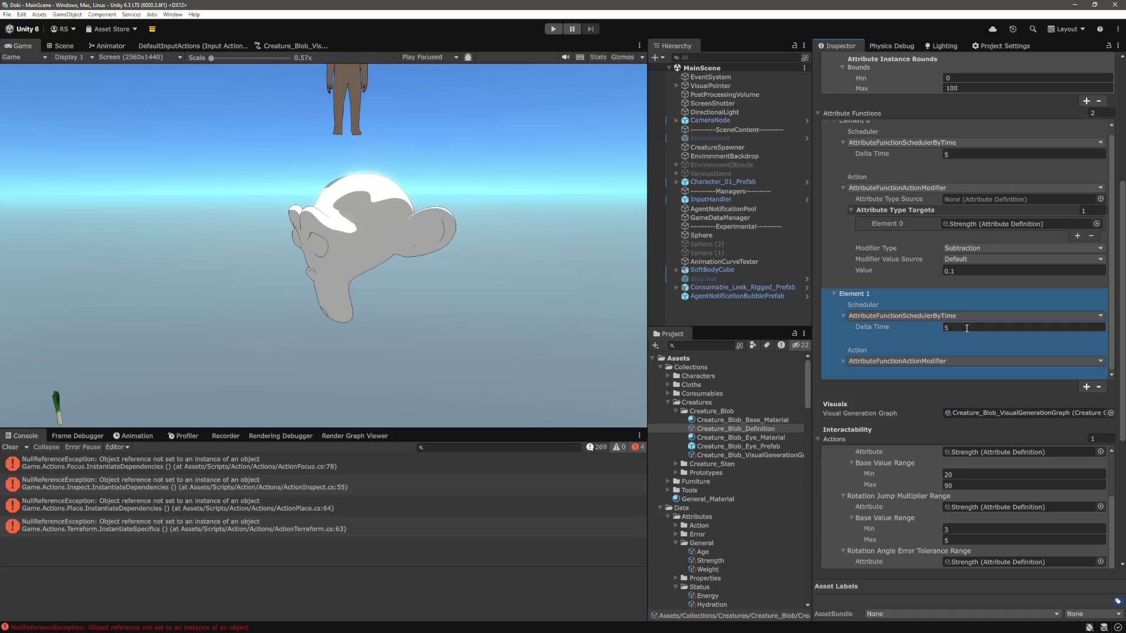
pyautogui.click(843, 361)
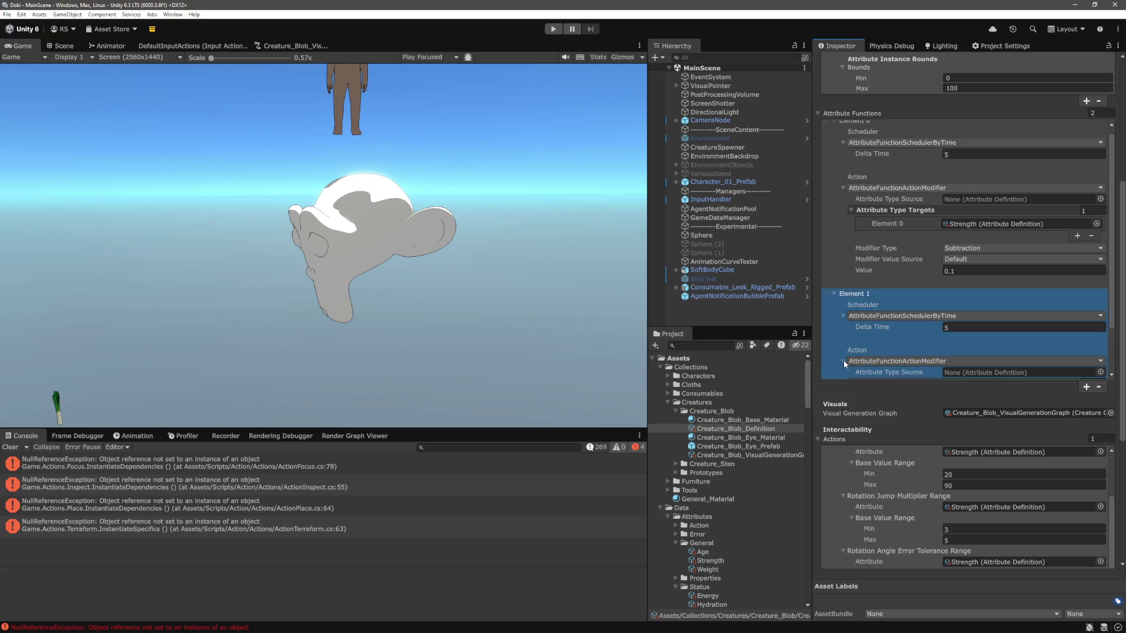
pyautogui.scroll(-4, 880, 317)
pyautogui.click(975, 302)
pyautogui.write('1')
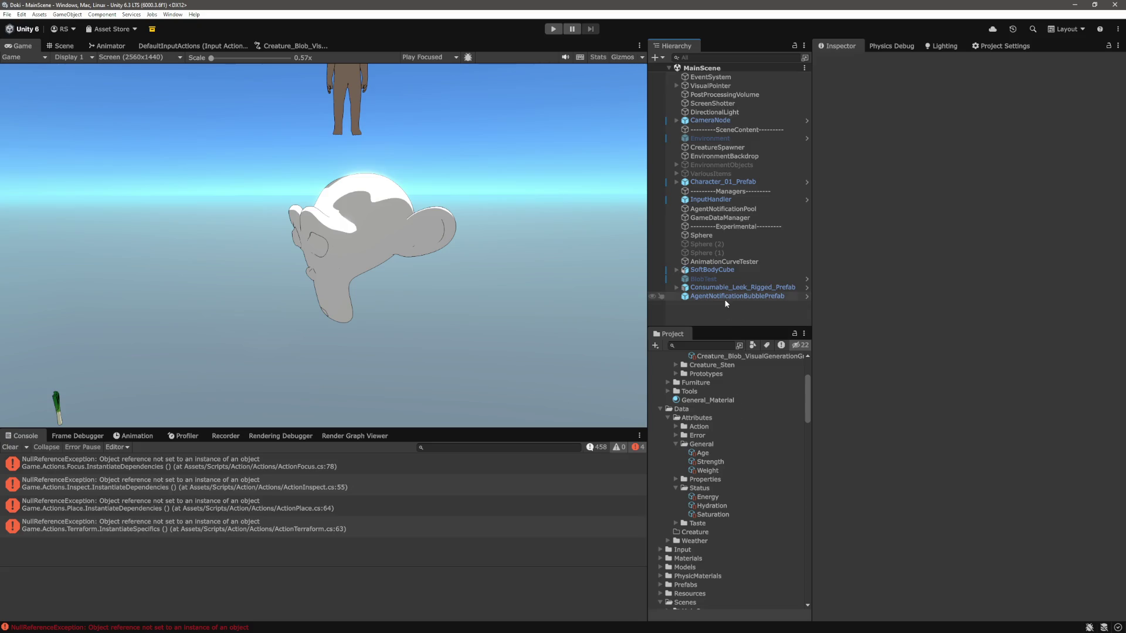
# Step: Review Creature_Blob_Definition's Attribute Functions and Actions in the Inspector
pyautogui.scroll(3, 735, 427)
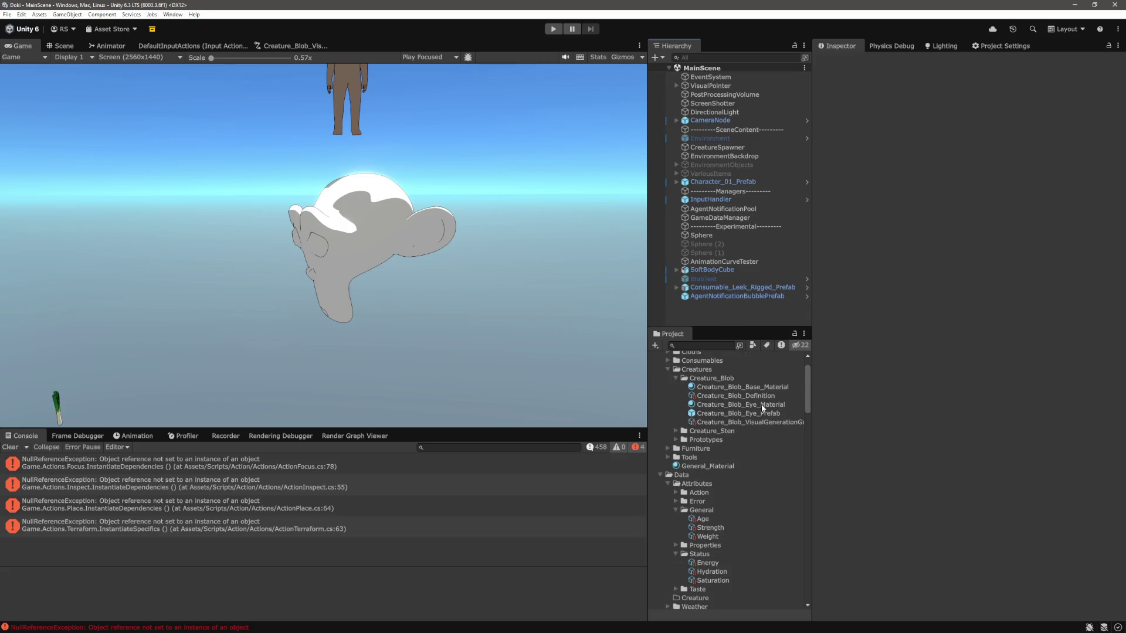
pyautogui.click(735, 396)
pyautogui.click(895, 276)
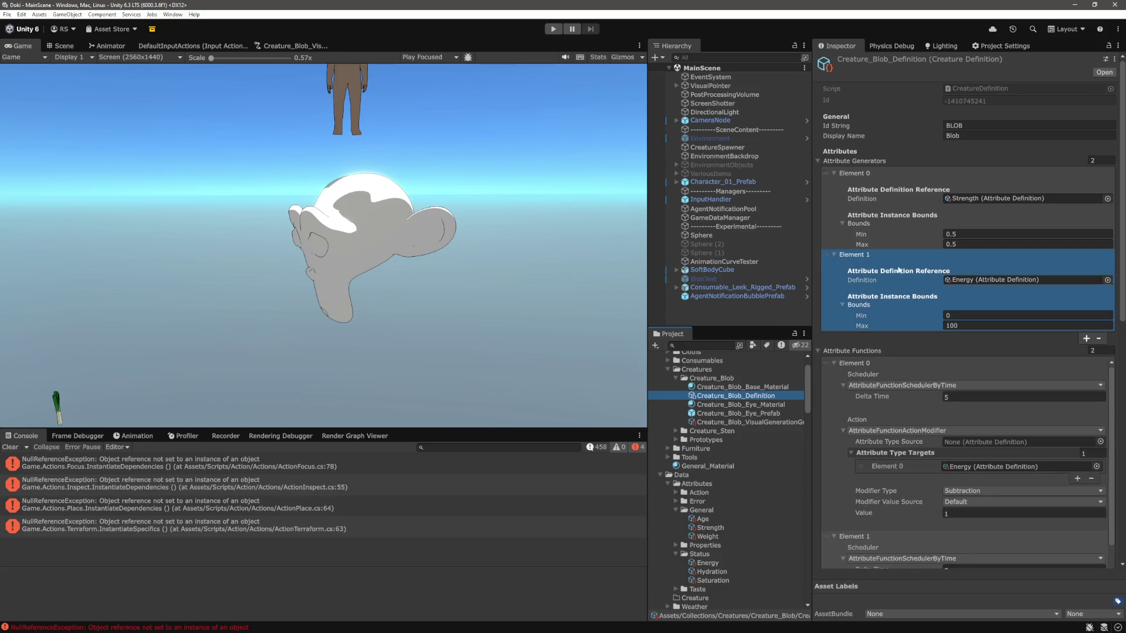
pyautogui.scroll(-5, 903, 305)
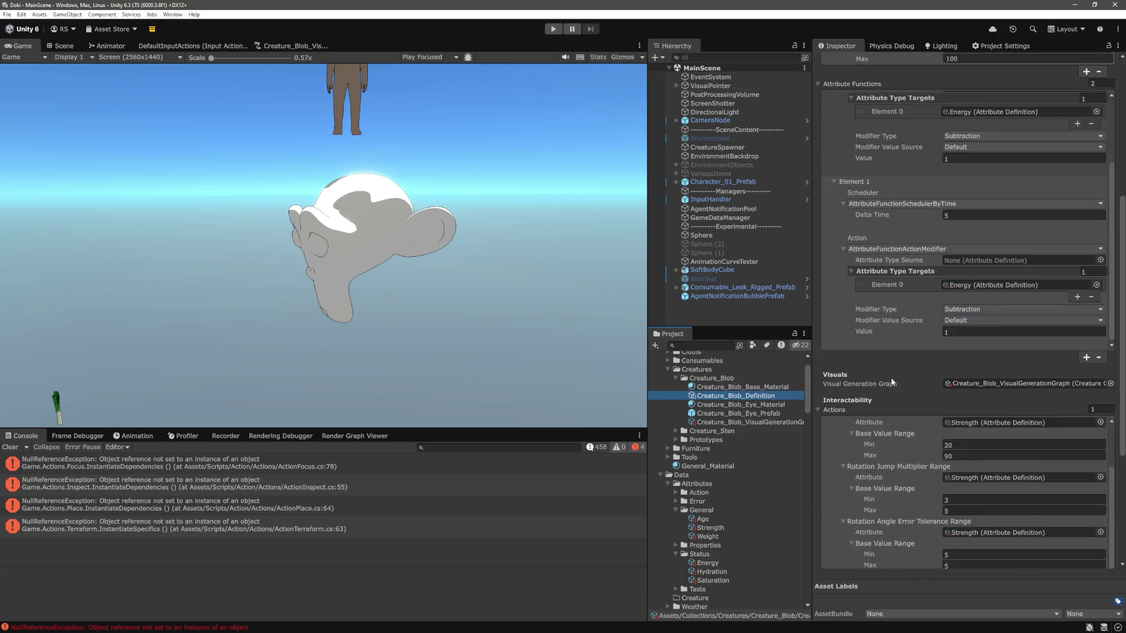
pyautogui.scroll(-5, 891, 377)
pyautogui.click(892, 289)
pyautogui.scroll(-2, 860, 390)
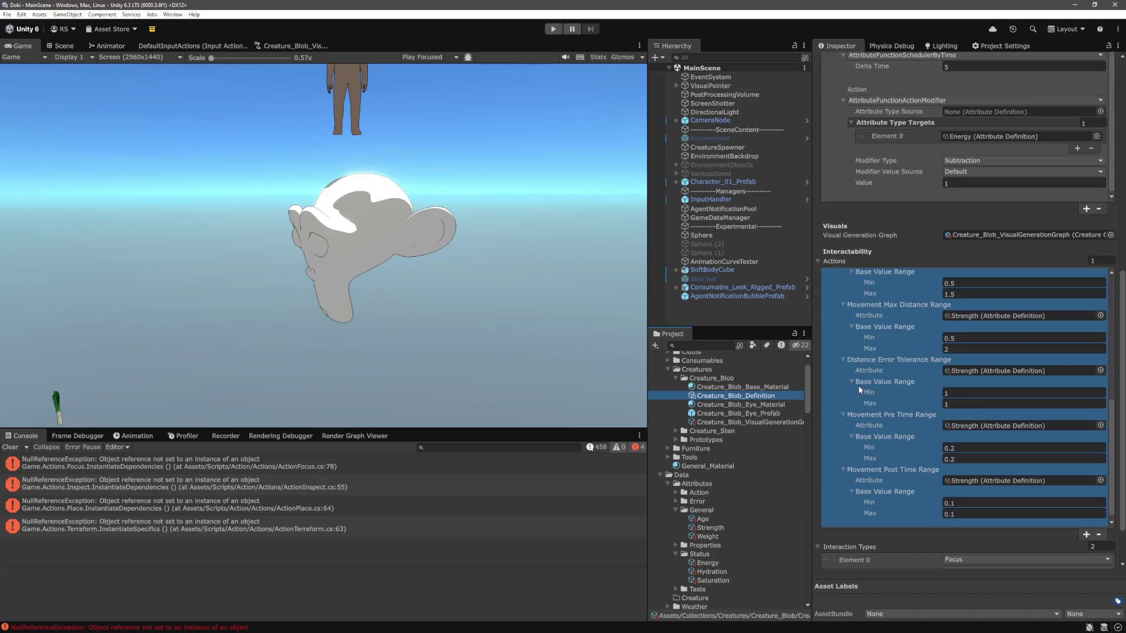
pyautogui.scroll(5, 892, 352)
pyautogui.click(934, 300)
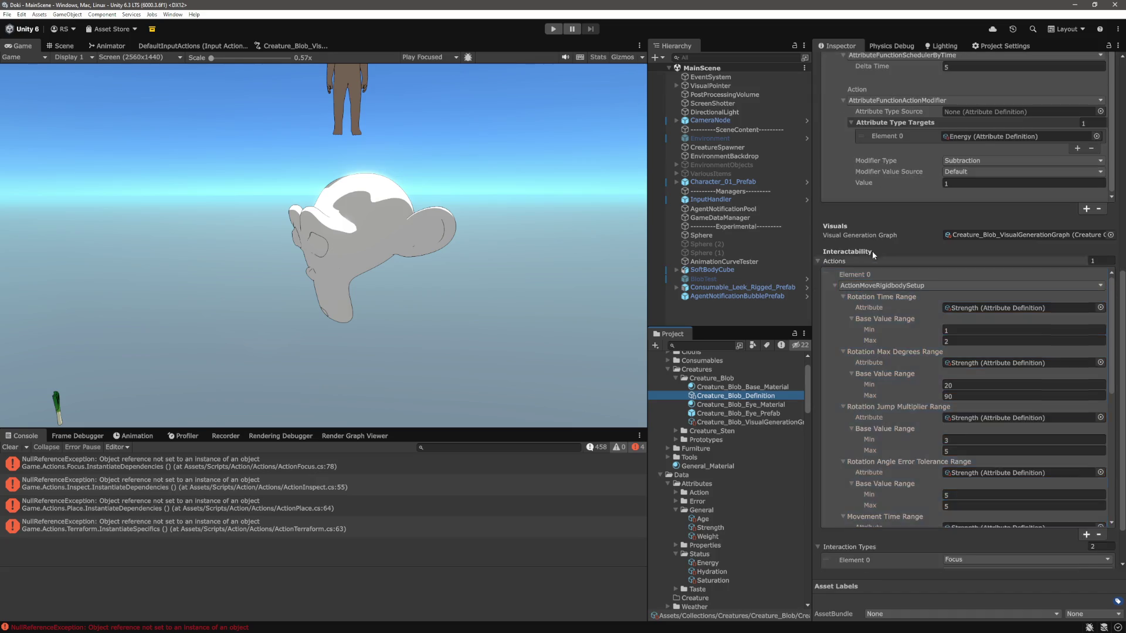
pyautogui.scroll(-1, 871, 258)
pyautogui.click(883, 293)
pyautogui.scroll(-5, 895, 376)
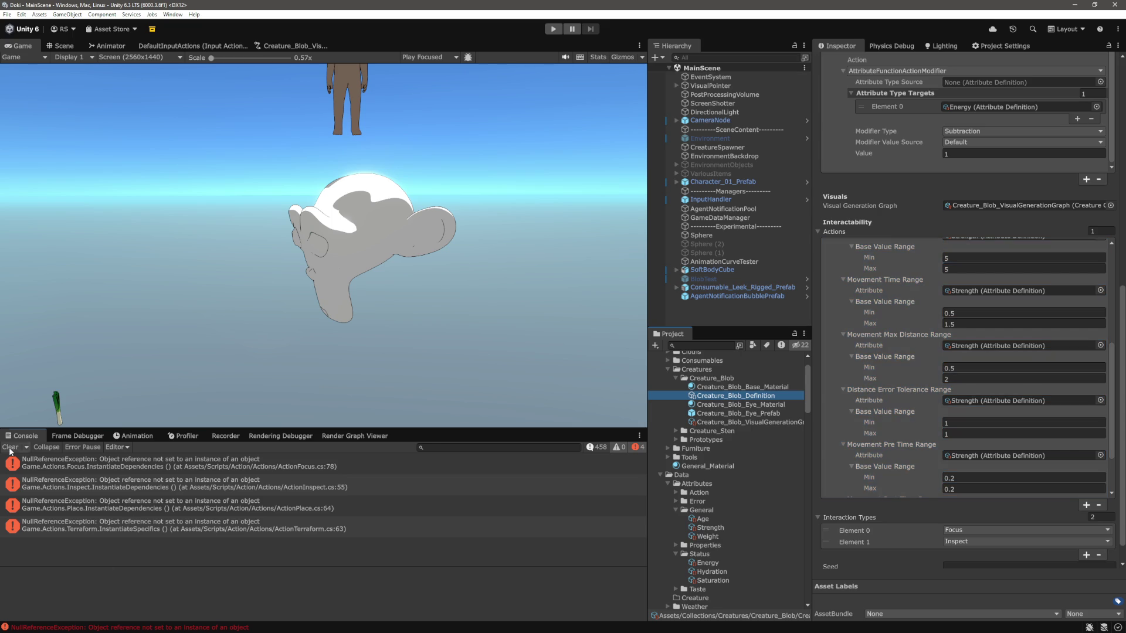
# Step: Switch to VS Code and open Range.cs via the quick file finder
pyautogui.hotkey('alt', 'Tab')
pyautogui.click(429, 377)
pyautogui.hotkey('ctrl', 'p')
pyautogui.write('range')
pyautogui.press('Return')
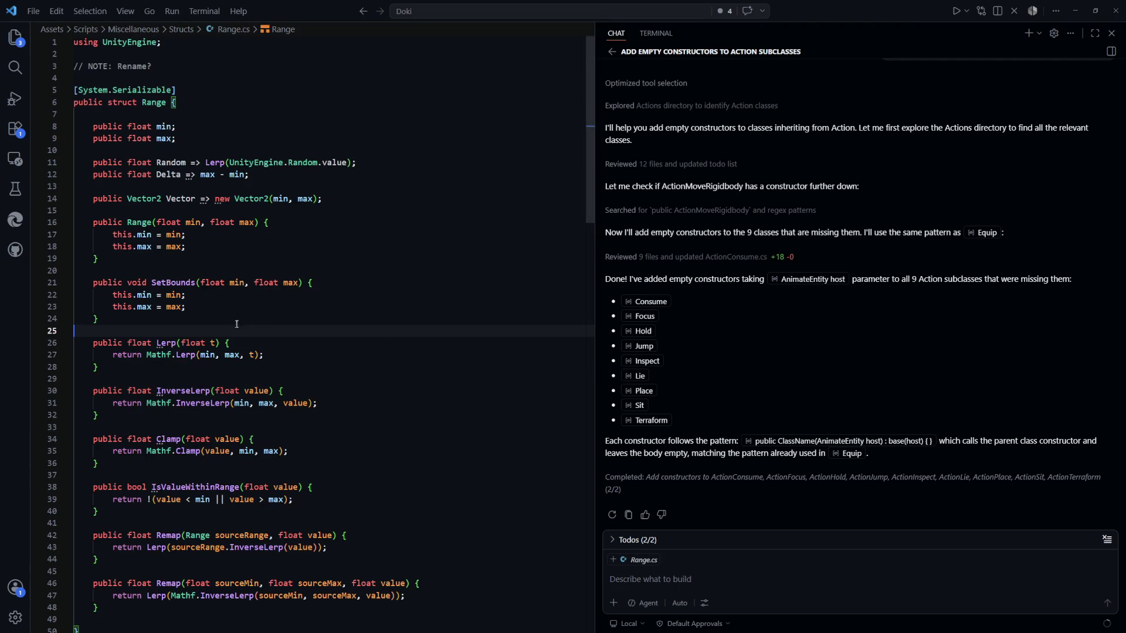
# Step: Make the Delta property return min - max when max is not greater than min
pyautogui.click(383, 138)
pyautogui.moveTo(383, 163); pyautogui.dragTo(129, 163)
pyautogui.moveTo(352, 175); pyautogui.dragTo(137, 174)
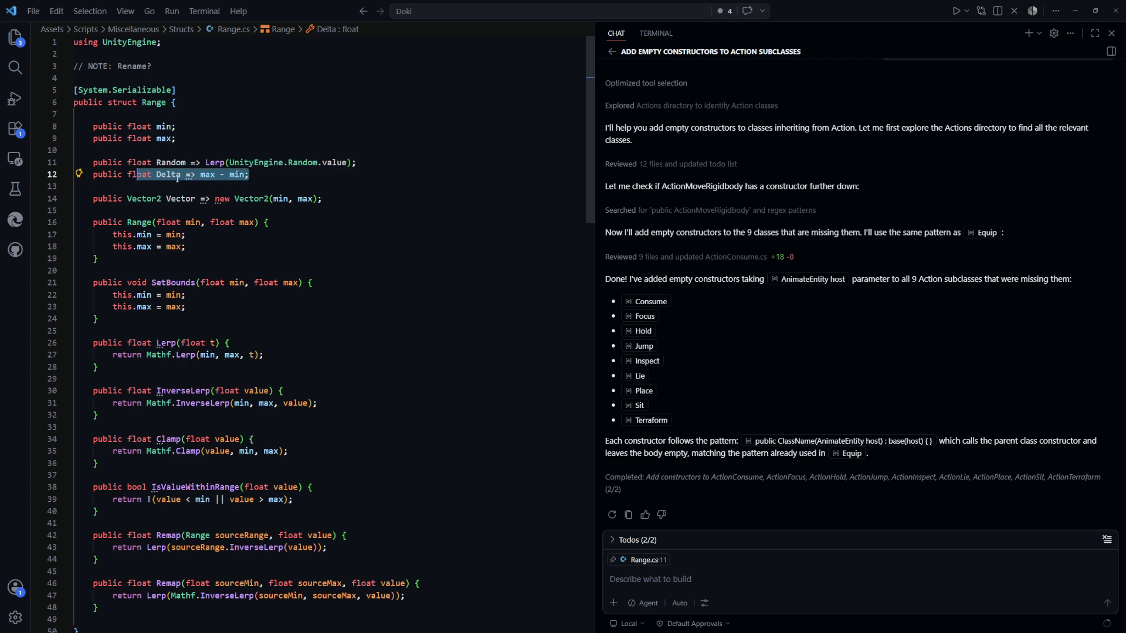
pyautogui.click(207, 175)
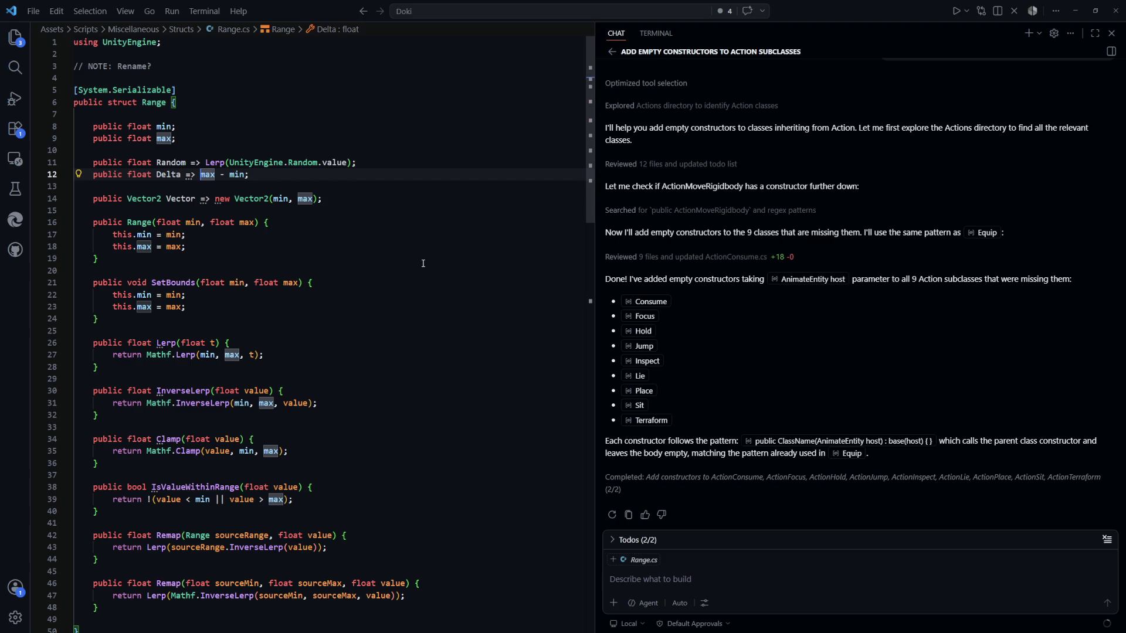
pyautogui.write('max > min ?')
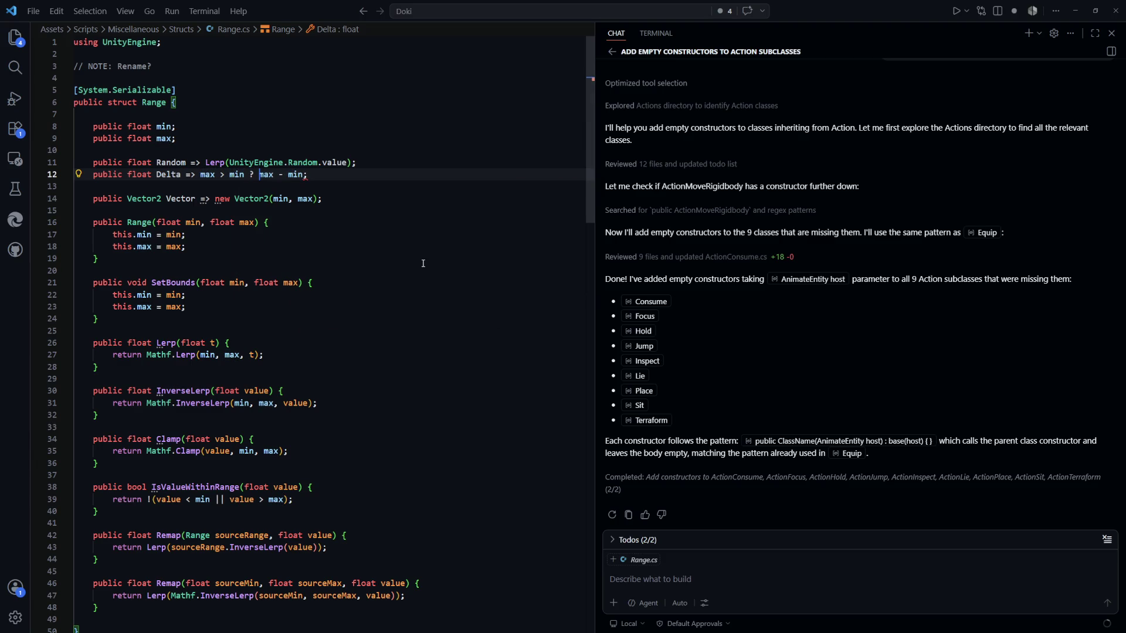
pyautogui.press('End')
pyautogui.press('Left')
pyautogui.write(': min - max')
pyautogui.click(291, 283)
# Step: Look over the Vector property, constructor, SetBounds and InverseLerp code down to Clamp
pyautogui.click(296, 222)
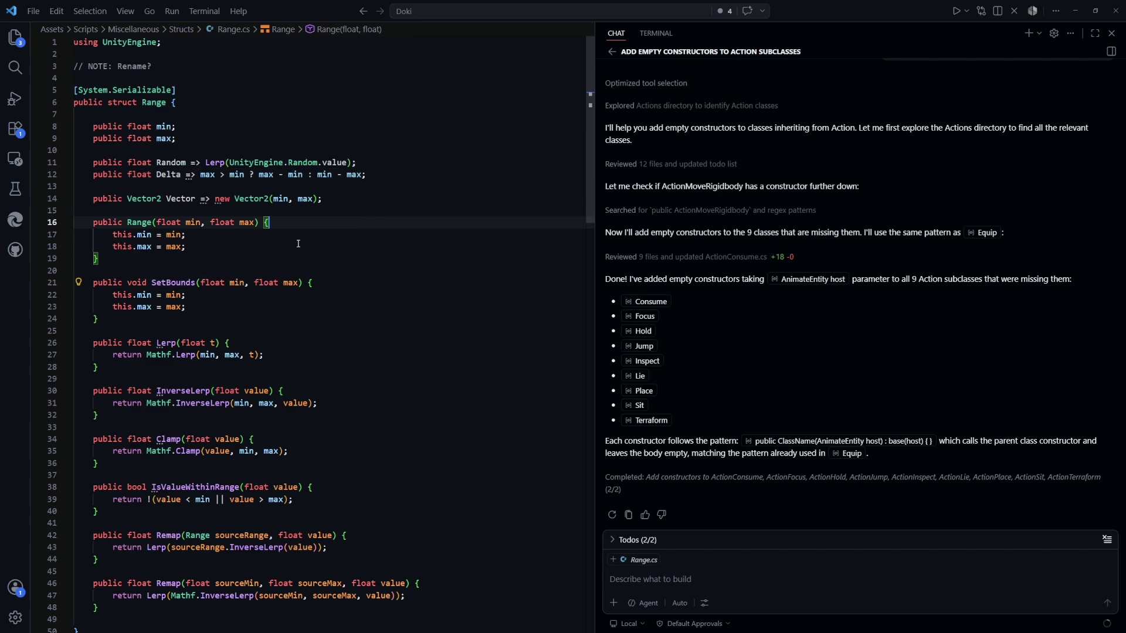
pyautogui.scroll(-1, 302, 244)
pyautogui.click(346, 179)
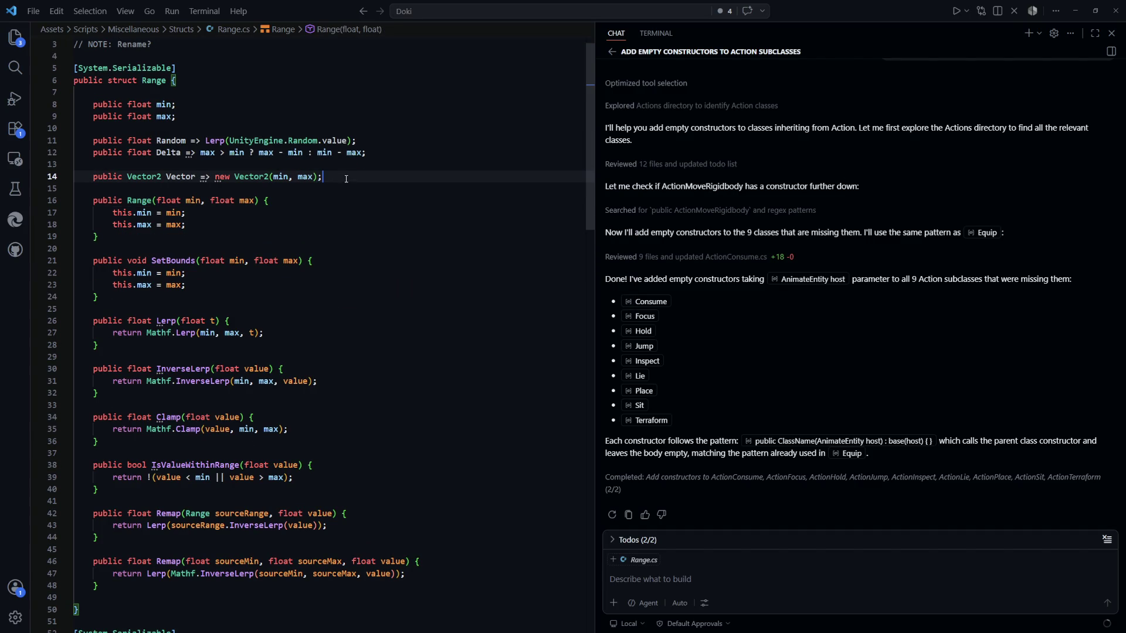
pyautogui.moveTo(346, 179); pyautogui.dragTo(93, 182)
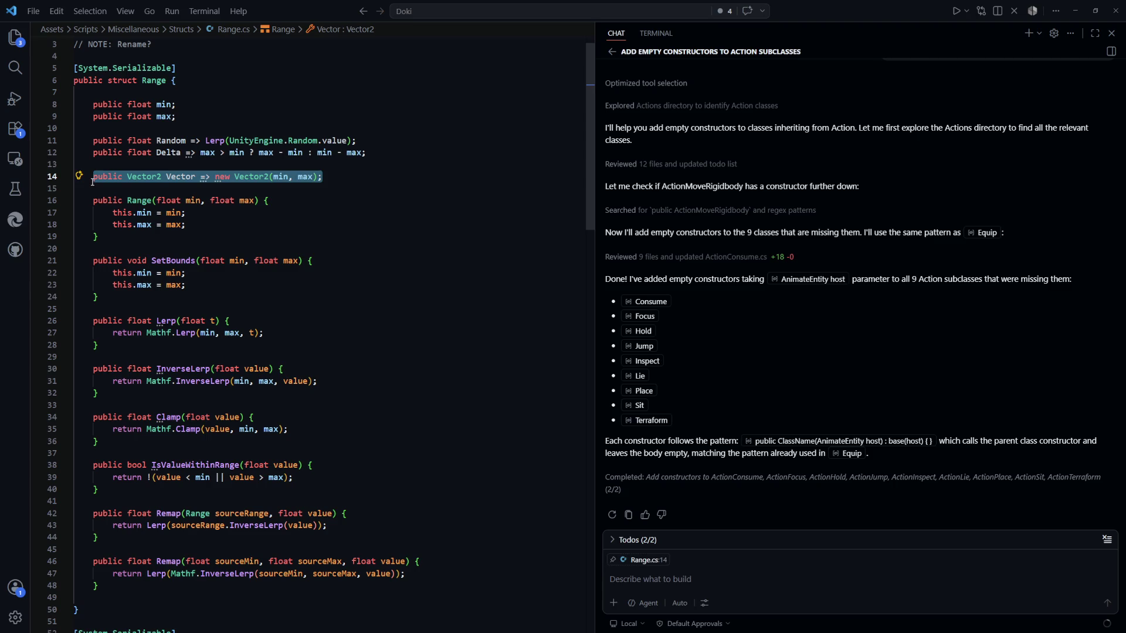
pyautogui.click(328, 213)
pyautogui.scroll(-4, 328, 183)
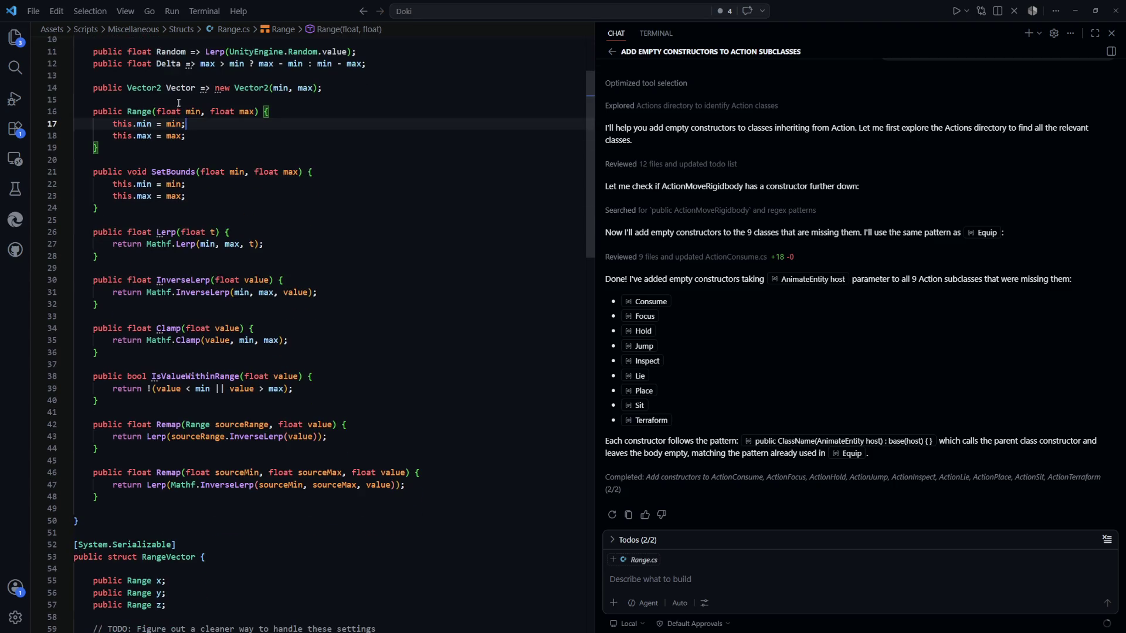
pyautogui.scroll(-1, 328, 183)
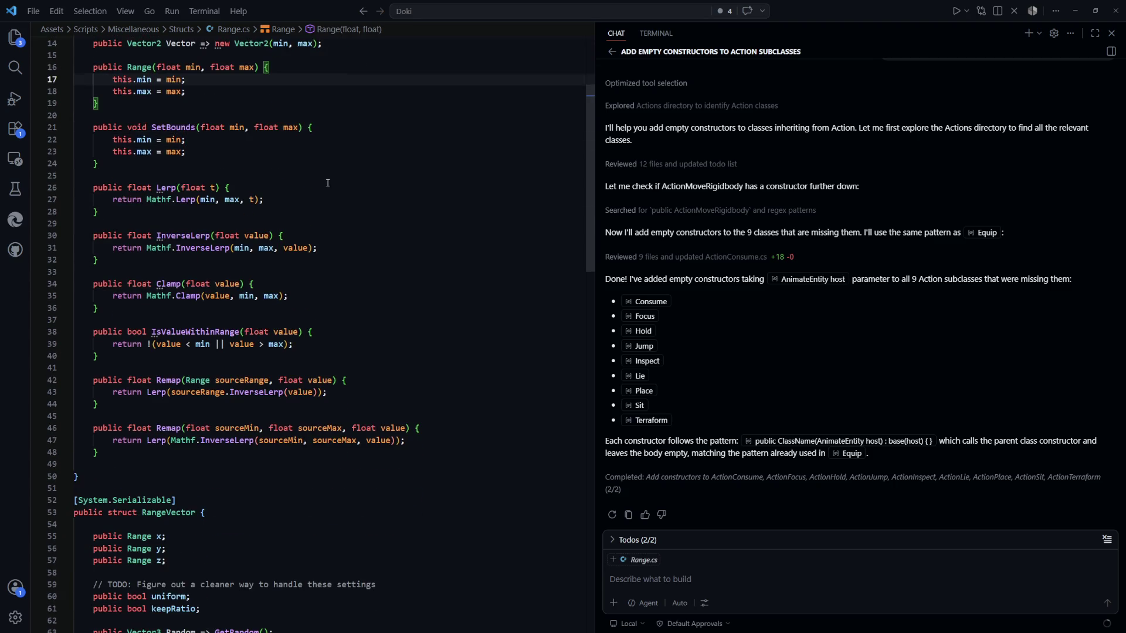
pyautogui.click(202, 146)
pyautogui.hotkey('shift', 'alt', 'Right')
pyautogui.hotkey('shift', 'alt', 'Right')
pyautogui.hotkey('shift', 'alt', 'Left')
pyautogui.hotkey('shift', 'alt', 'Left')
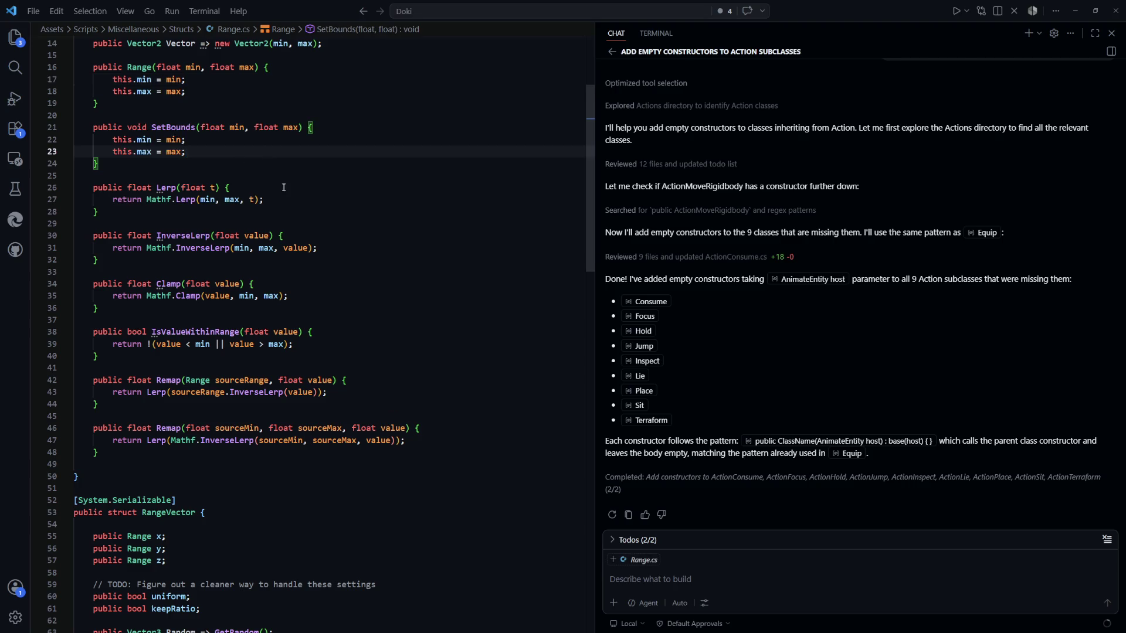
pyautogui.scroll(5, 272, 182)
pyautogui.scroll(-5, 283, 204)
pyautogui.scroll(-2, 254, 184)
pyautogui.moveTo(258, 190); pyautogui.dragTo(252, 155)
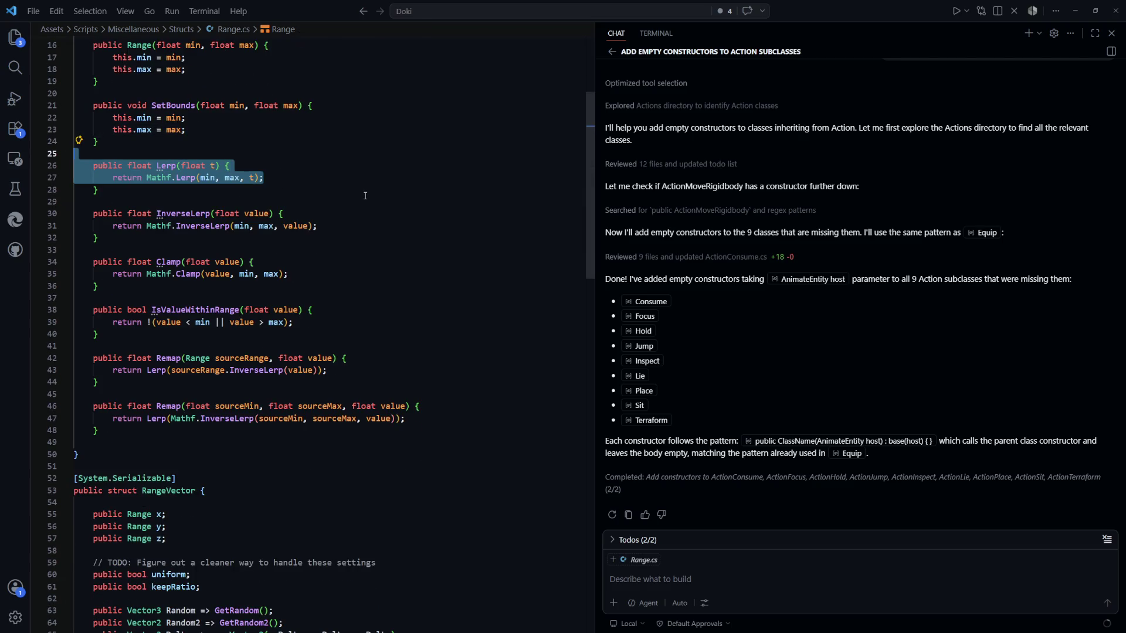
pyautogui.scroll(-4, 364, 226)
pyautogui.moveTo(318, 182)
pyautogui.mouseDown()
pyautogui.moveTo(102, 172)
pyautogui.moveTo(175, 152)
pyautogui.moveTo(161, 151)
pyautogui.mouseUp()
pyautogui.click(103, 172)
pyautogui.scroll(-2, 103, 171)
pyautogui.click(176, 187)
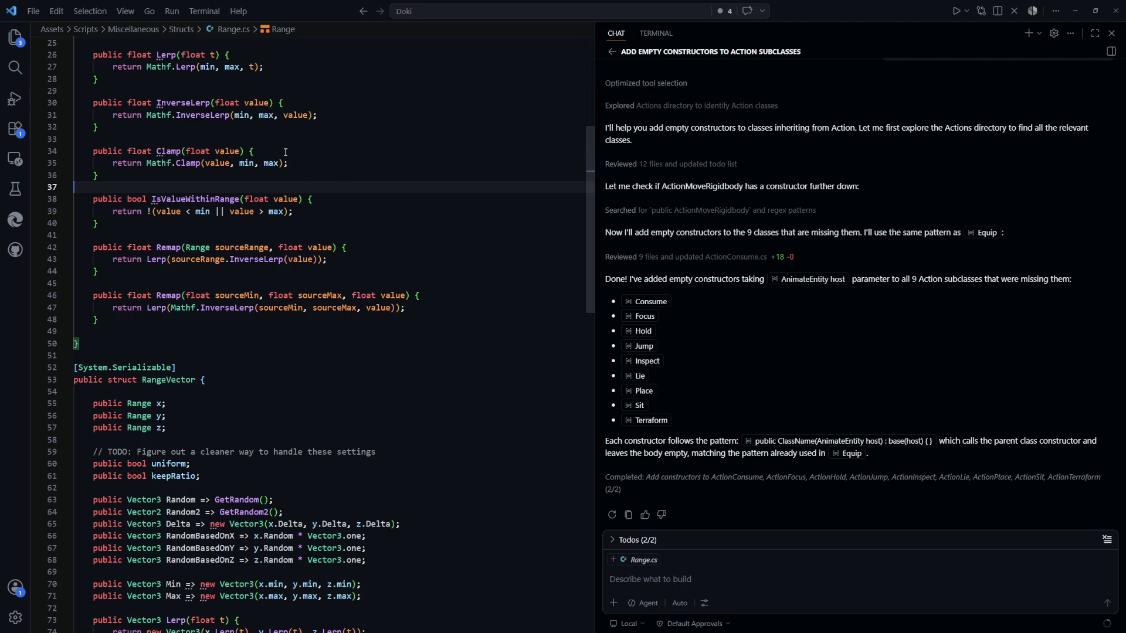
# Step: Change Clamp to max > min ? Mathf.Clamp(value, min, max) : Mathf.Clamp(value, max, min)
pyautogui.click(148, 163)
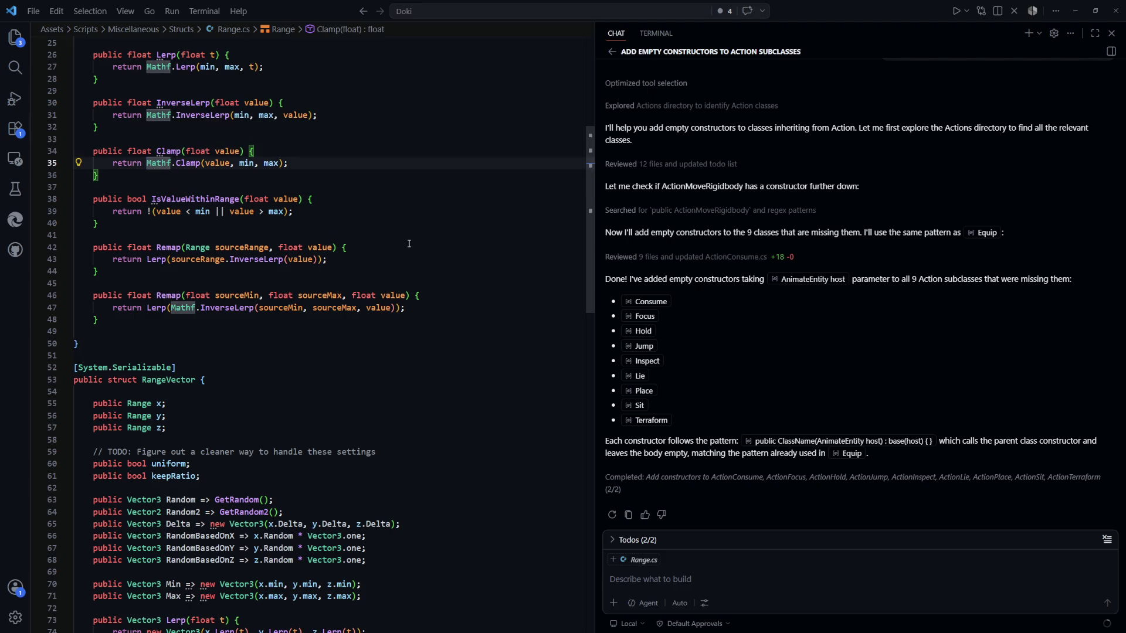
pyautogui.write('max > min ?')
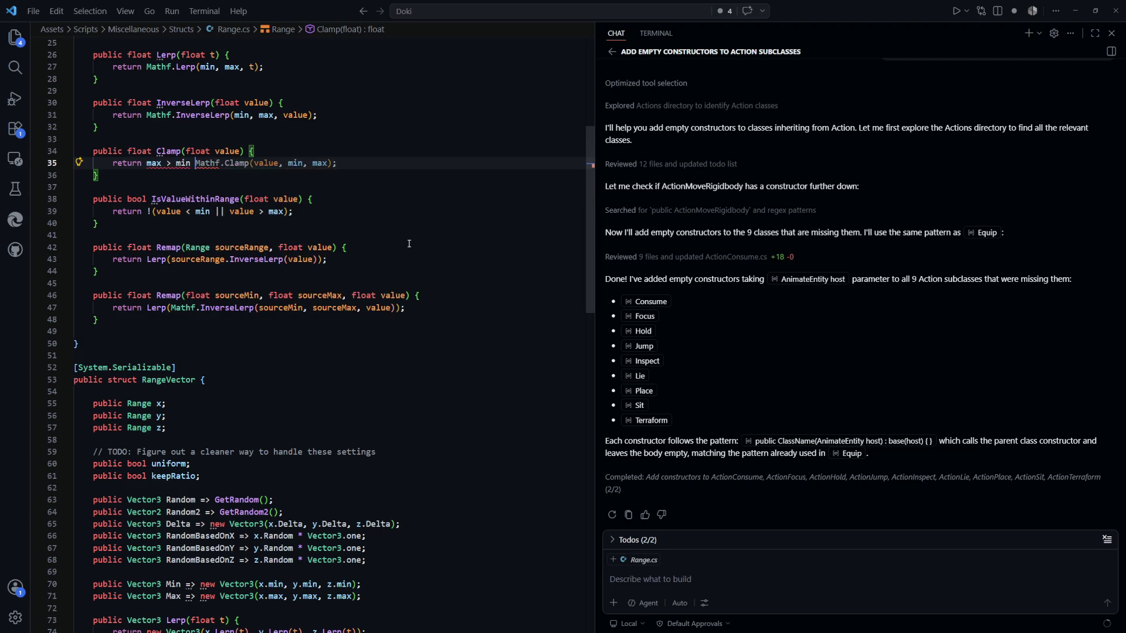
pyautogui.hotkey('ctrl', 'Right')
pyautogui.hotkey('ctrl', 'Right')
pyautogui.hotkey('ctrl', 'Right')
pyautogui.hotkey('ctrl', 'Right')
pyautogui.hotkey('ctrl', 'Right')
pyautogui.hotkey('ctrl', 'Right')
pyautogui.press('Right')
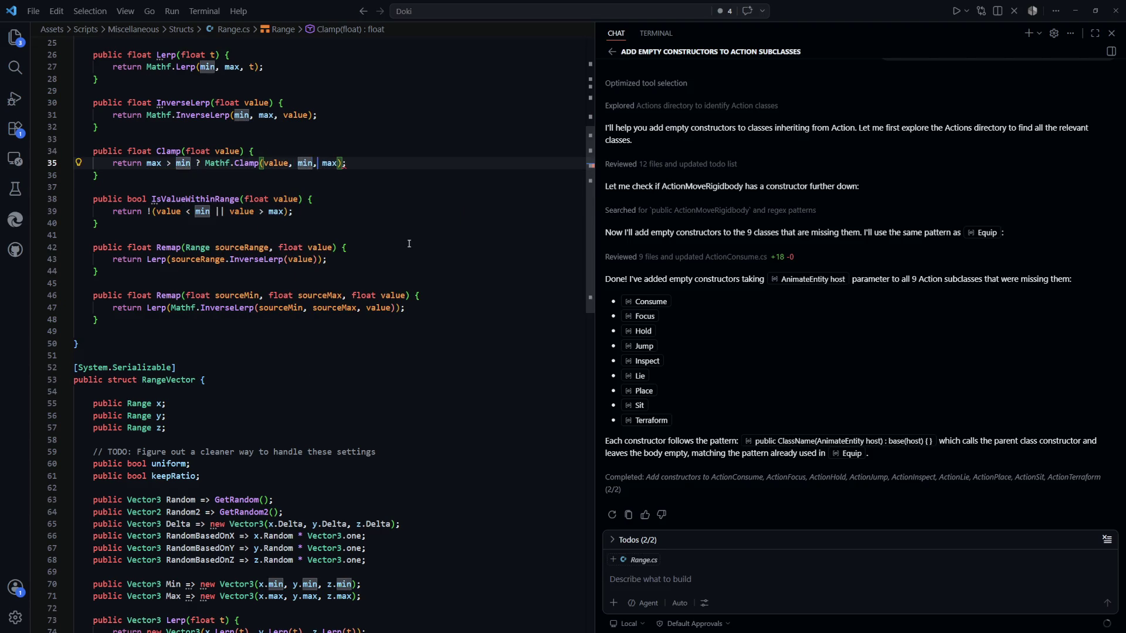
pyautogui.write(': Mathf.Cla')
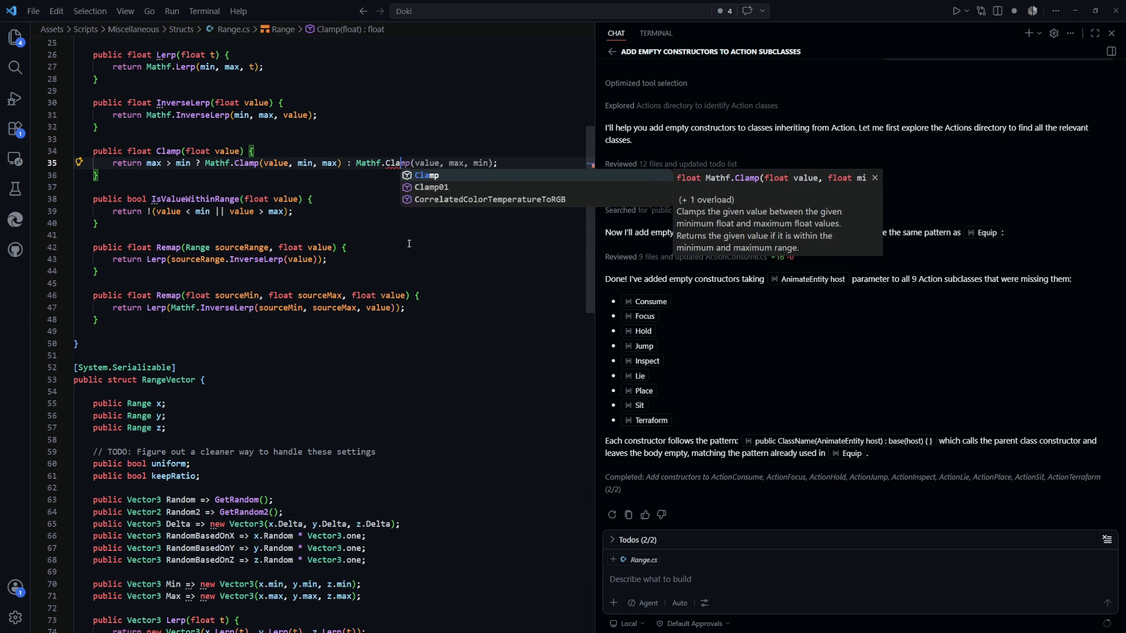
pyautogui.press('Escape')
pyautogui.press('Tab')
pyautogui.click(525, 261)
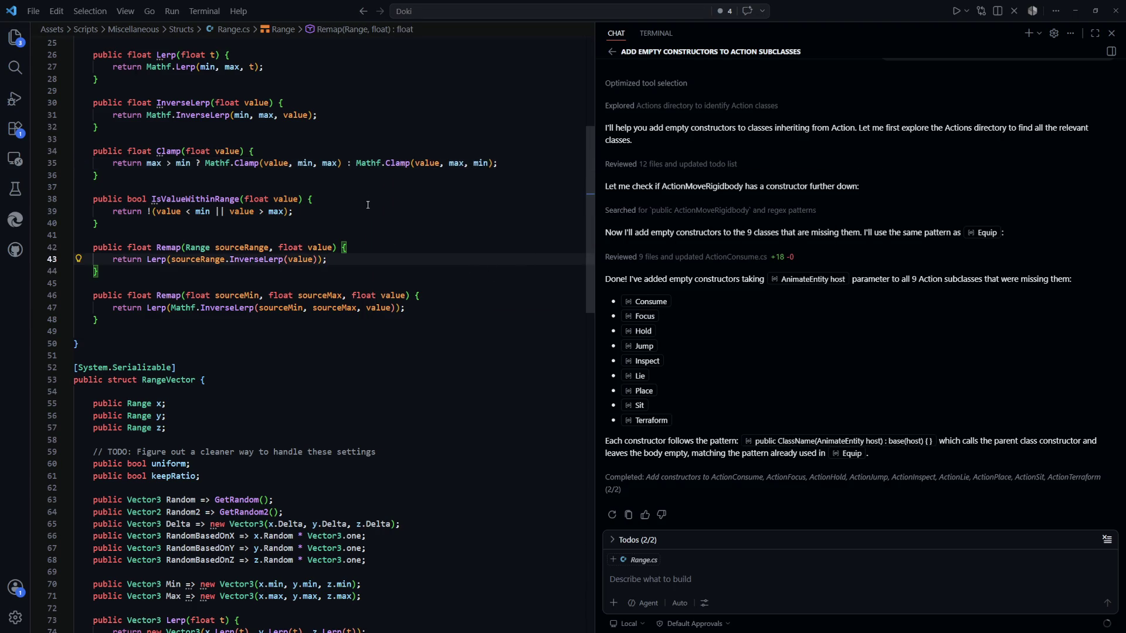
pyautogui.scroll(-1, 370, 206)
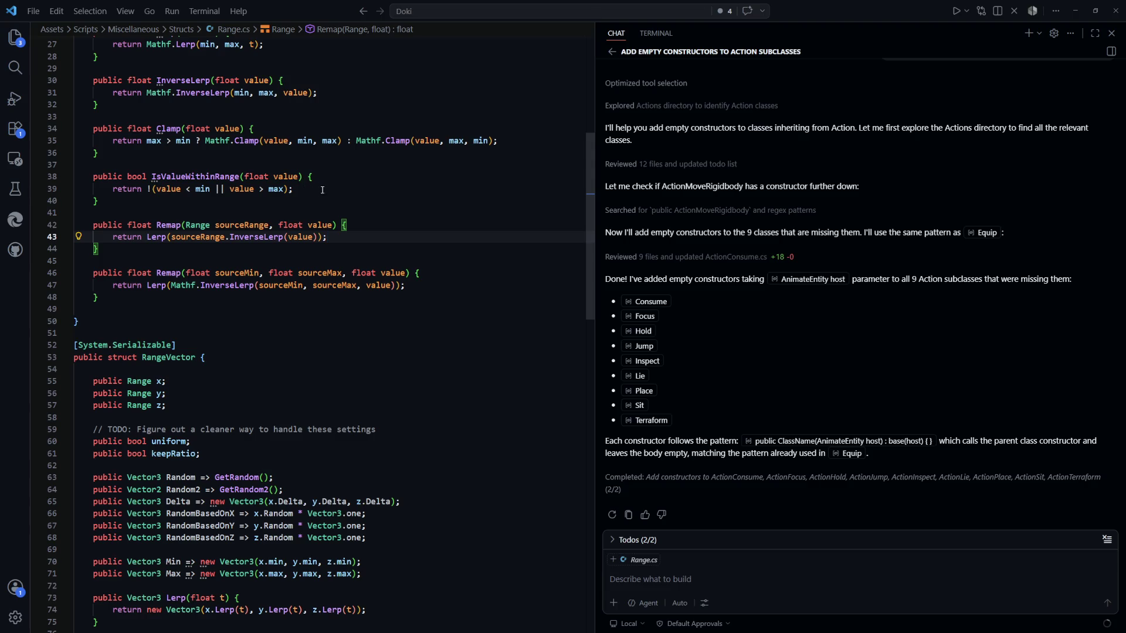
pyautogui.scroll(3, 352, 217)
pyautogui.scroll(-1, 305, 226)
pyautogui.click(314, 215)
pyautogui.press('Down')
pyautogui.press('Down')
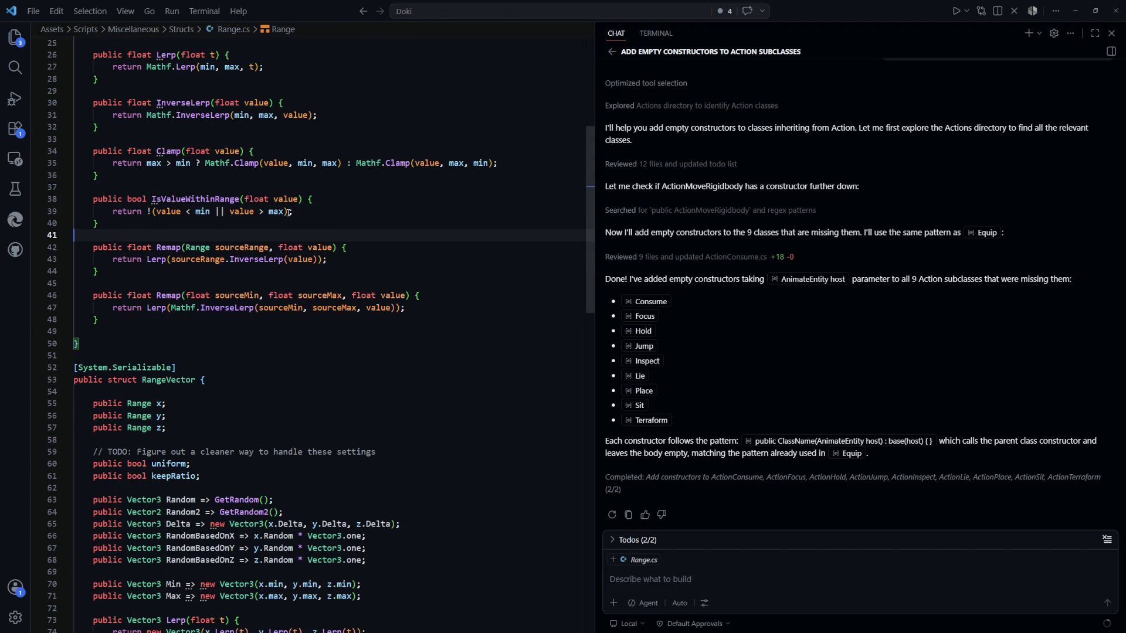
# Step: Accept Copilot's max > min ? … : … return line so IsValueWithinRange checks swapped bounds
pyautogui.click(287, 211)
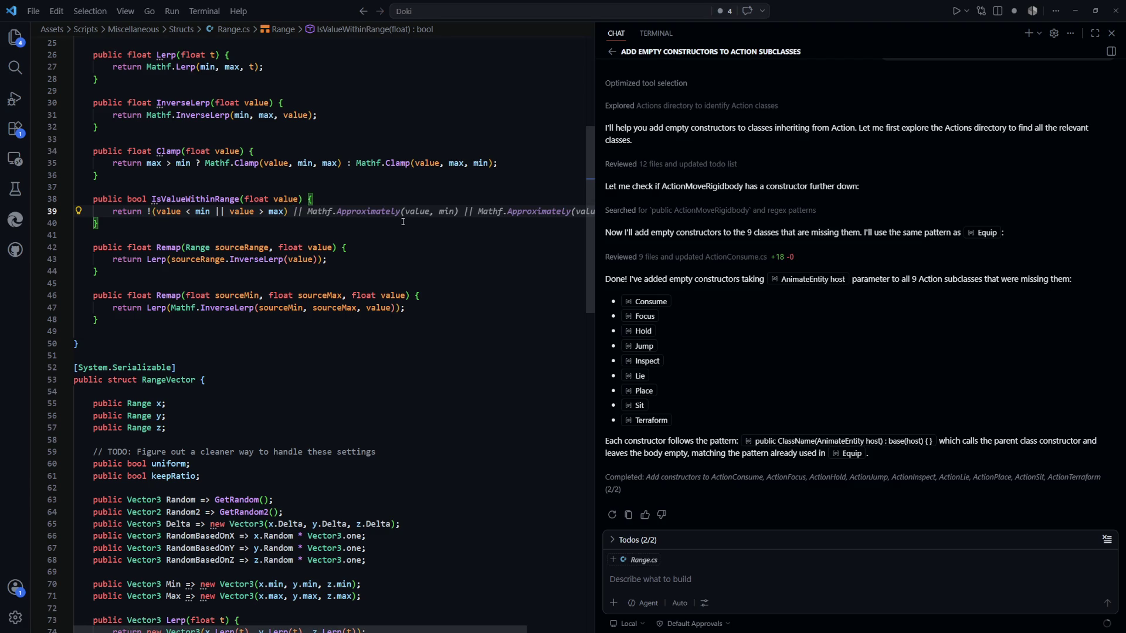
pyautogui.write('||')
pyautogui.press('Escape')
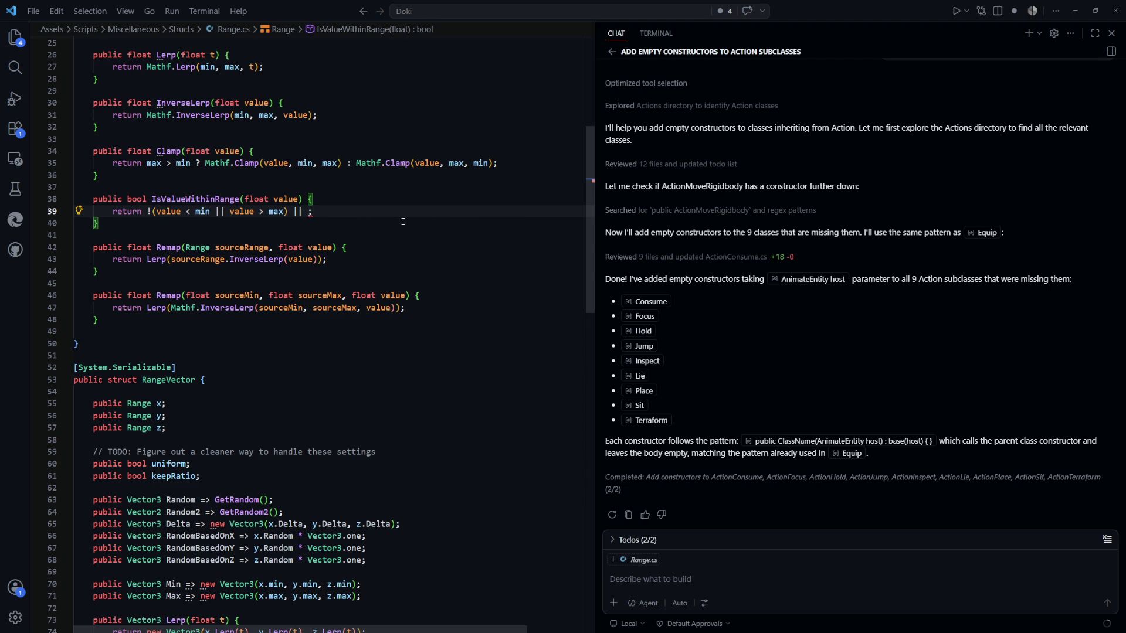
pyautogui.write('!(')
pyautogui.press('Escape')
pyautogui.write('value < ')
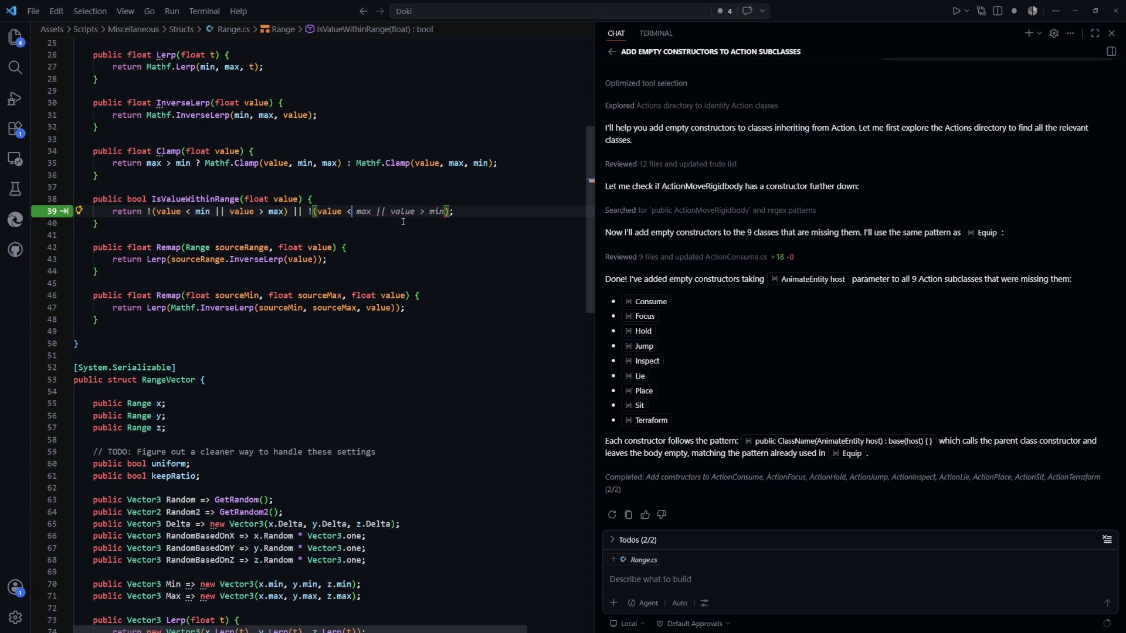
pyautogui.write('max')
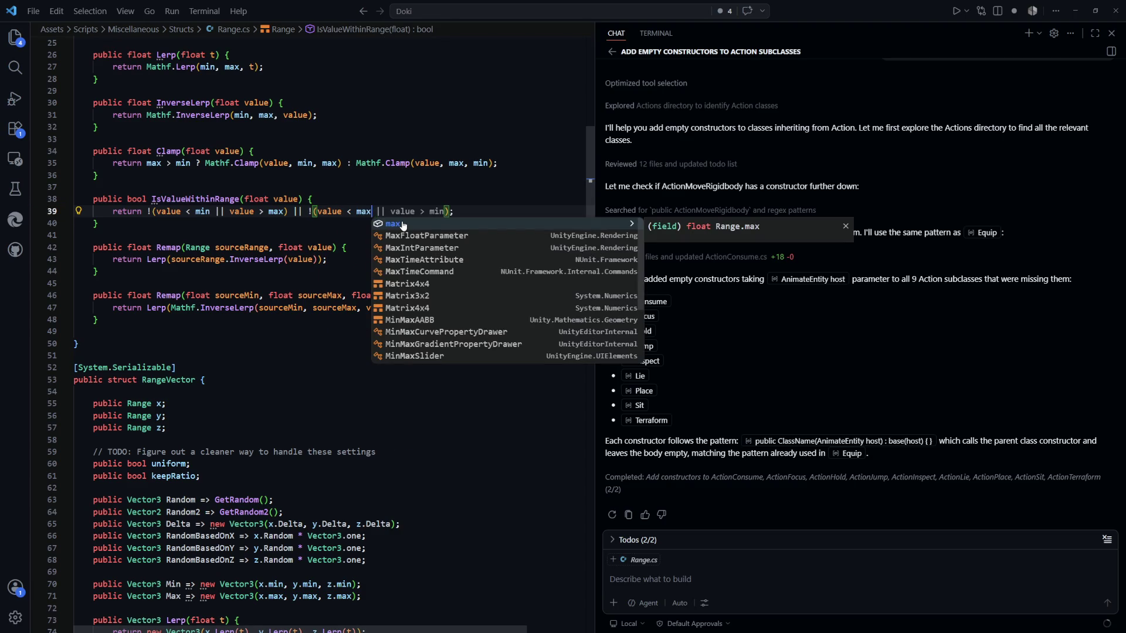
pyautogui.press('BackSpace')
pyautogui.press('BackSpace')
pyautogui.press('BackSpace')
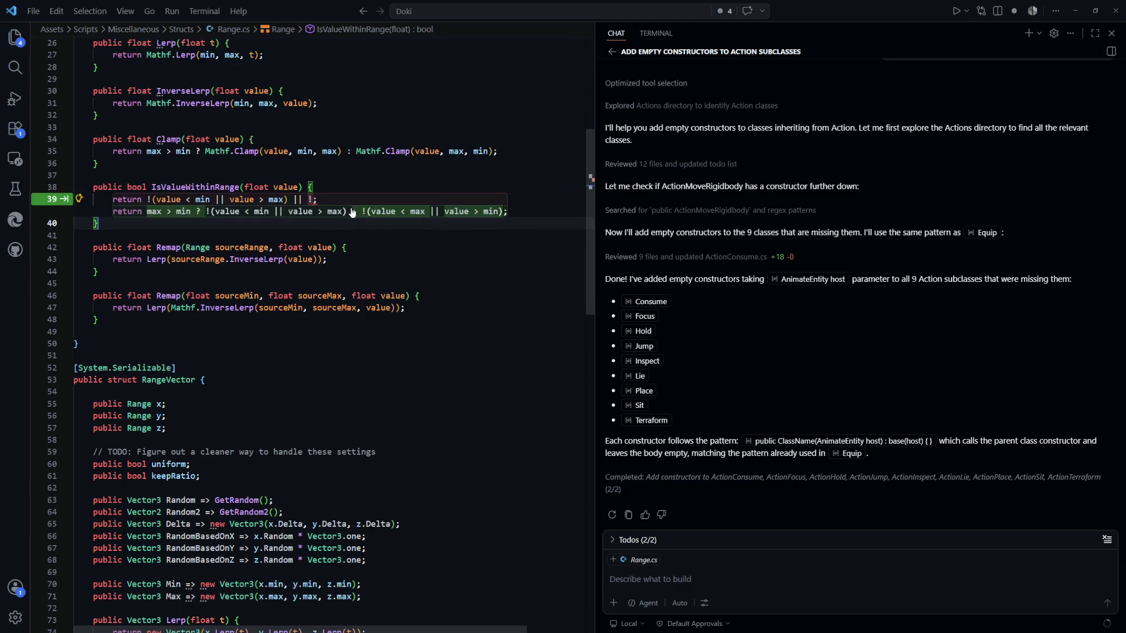
pyautogui.press('Tab')
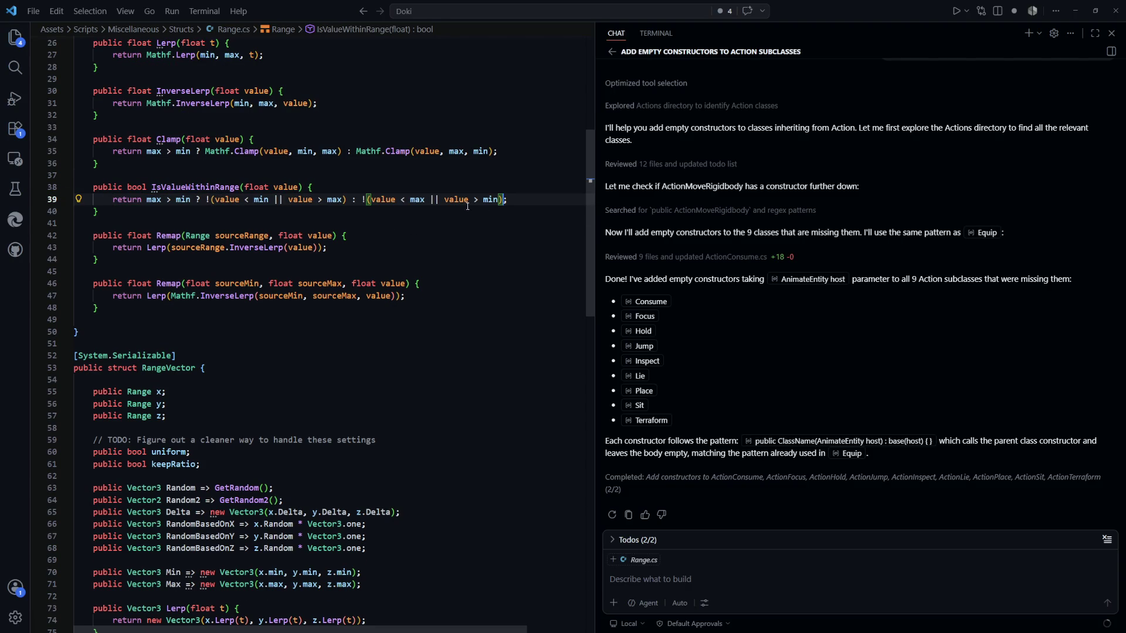
pyautogui.press('Down')
pyautogui.moveTo(348, 199); pyautogui.dragTo(201, 198)
pyautogui.click(520, 197)
pyautogui.press('Down')
pyautogui.press('Down')
pyautogui.press('Down')
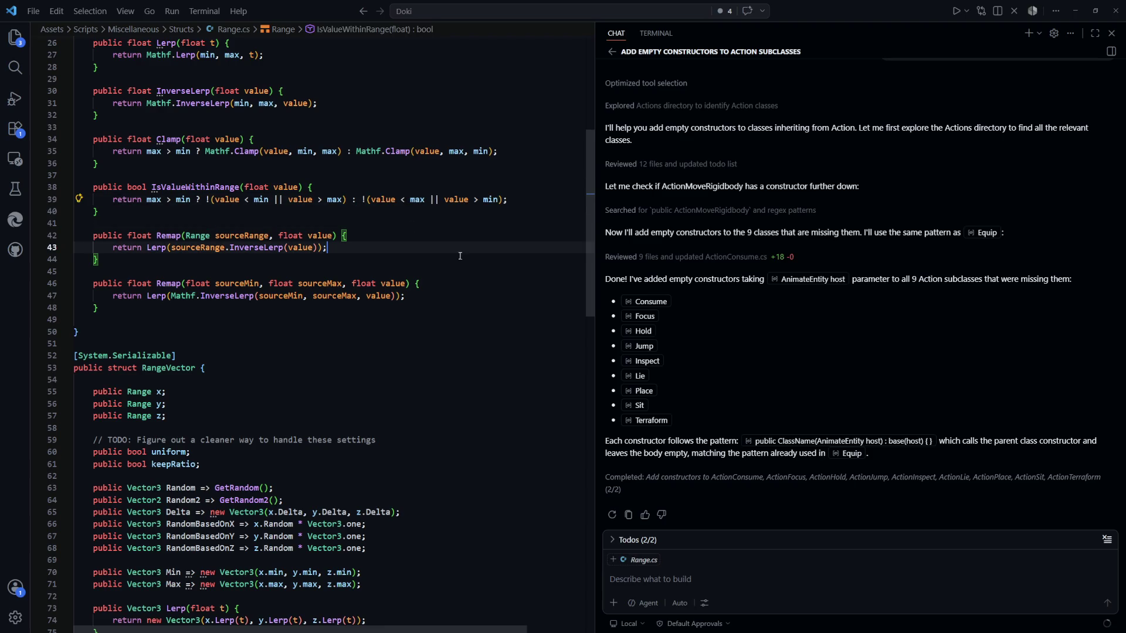
pyautogui.scroll(-3, 375, 241)
pyautogui.scroll(2, 375, 240)
pyautogui.press('Down')
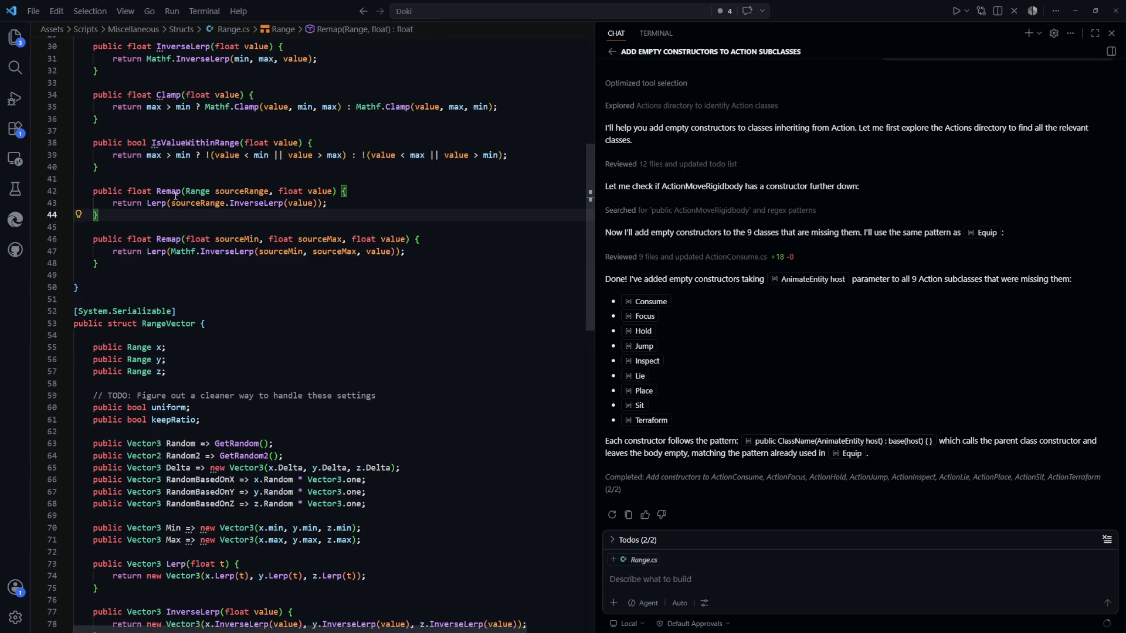
pyautogui.moveTo(346, 205); pyautogui.dragTo(141, 203)
pyautogui.click(282, 228)
pyautogui.moveTo(425, 264)
pyautogui.mouseDown()
pyautogui.moveTo(180, 252)
pyautogui.moveTo(175, 203)
pyautogui.mouseUp()
pyautogui.click(328, 287)
pyautogui.scroll(-3, 385, 240)
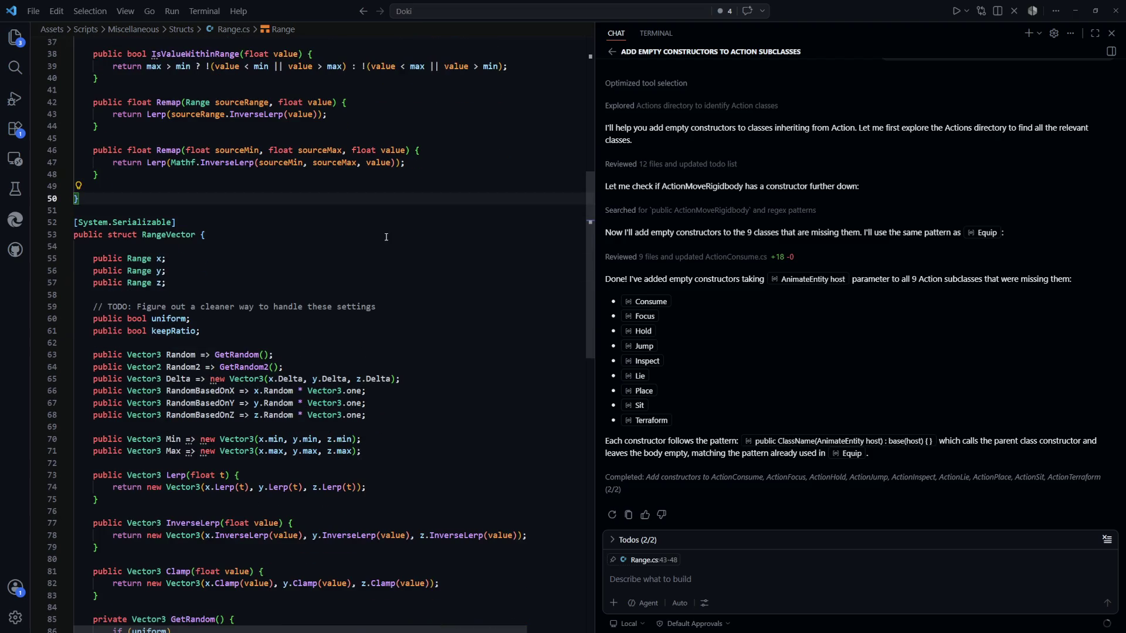
pyautogui.scroll(-6, 352, 242)
pyautogui.scroll(5, 284, 247)
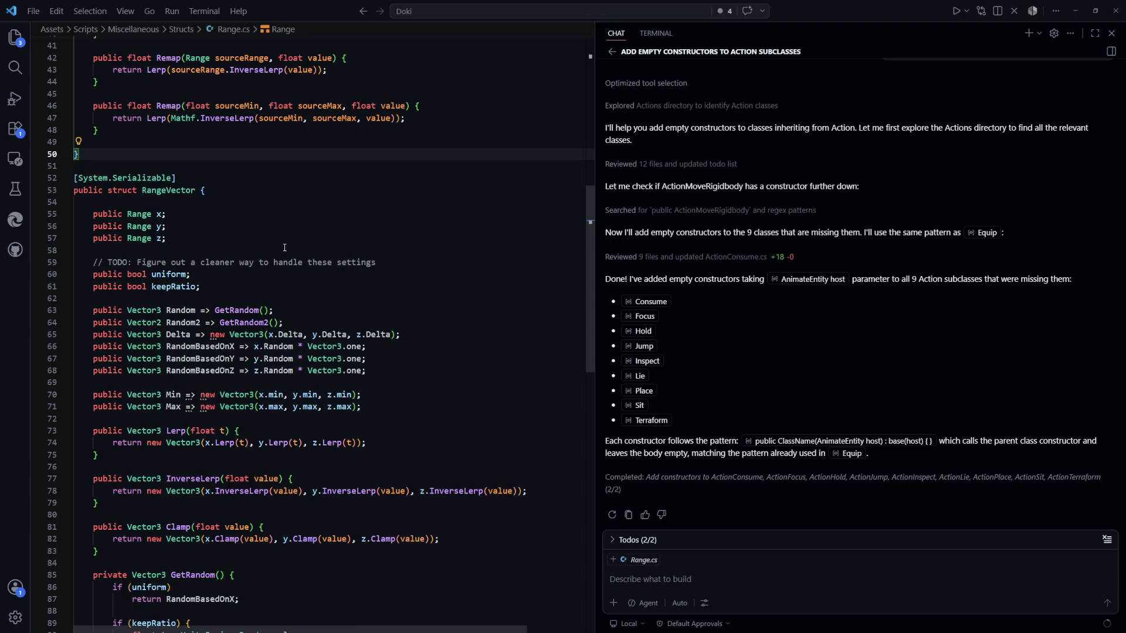
pyautogui.moveTo(240, 179); pyautogui.dragTo(200, 240)
pyautogui.click(199, 239)
pyautogui.scroll(-3, 420, 269)
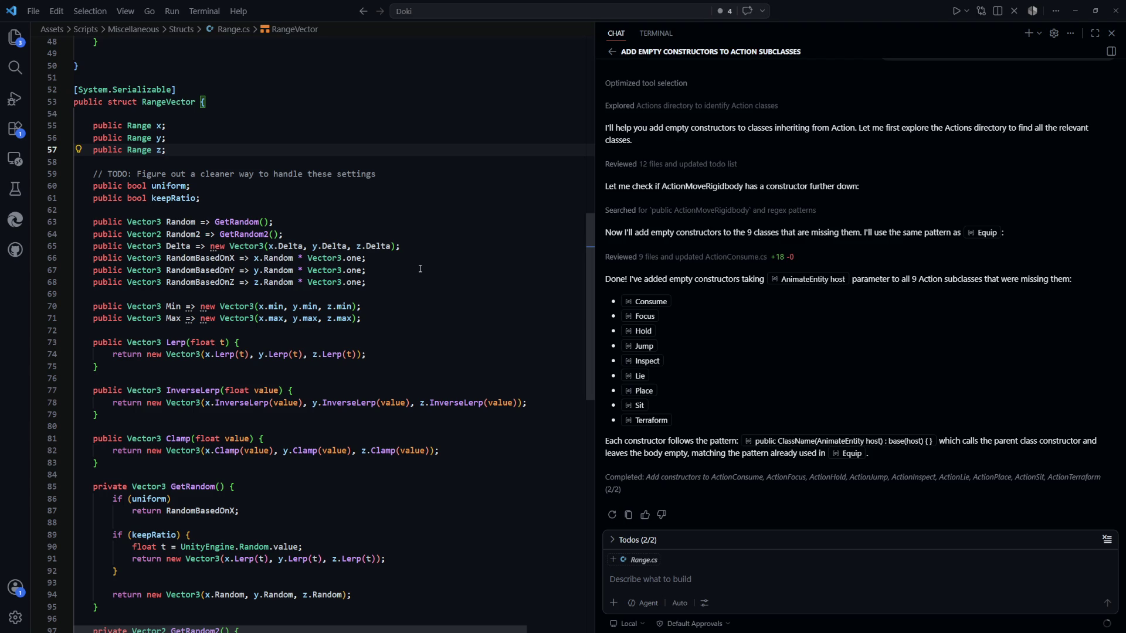
pyautogui.scroll(-3, 420, 269)
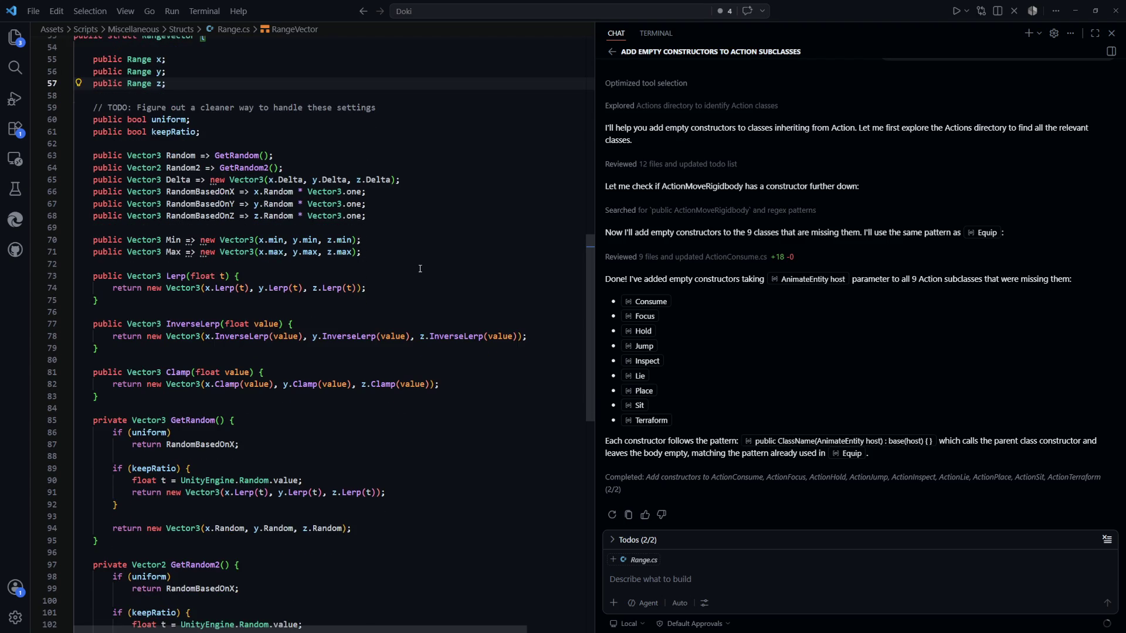
pyautogui.scroll(1, 419, 269)
pyautogui.moveTo(237, 67); pyautogui.dragTo(93, 59)
pyautogui.click(401, 180)
pyautogui.scroll(-4, 420, 269)
pyautogui.scroll(10, 464, 251)
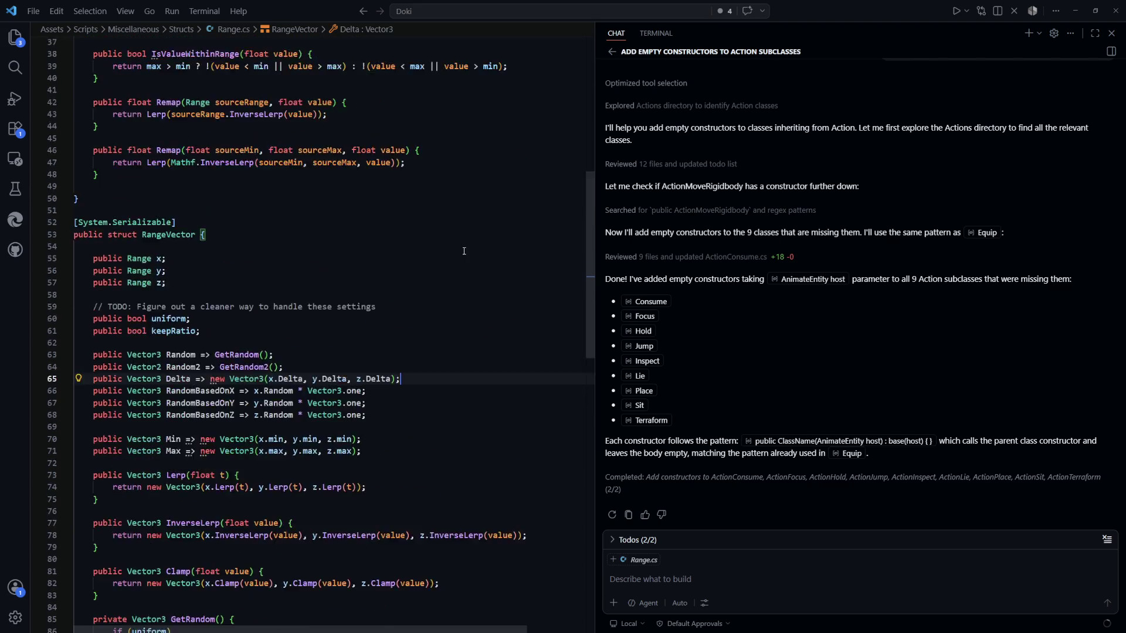
pyautogui.scroll(12, 458, 255)
pyautogui.click(437, 261)
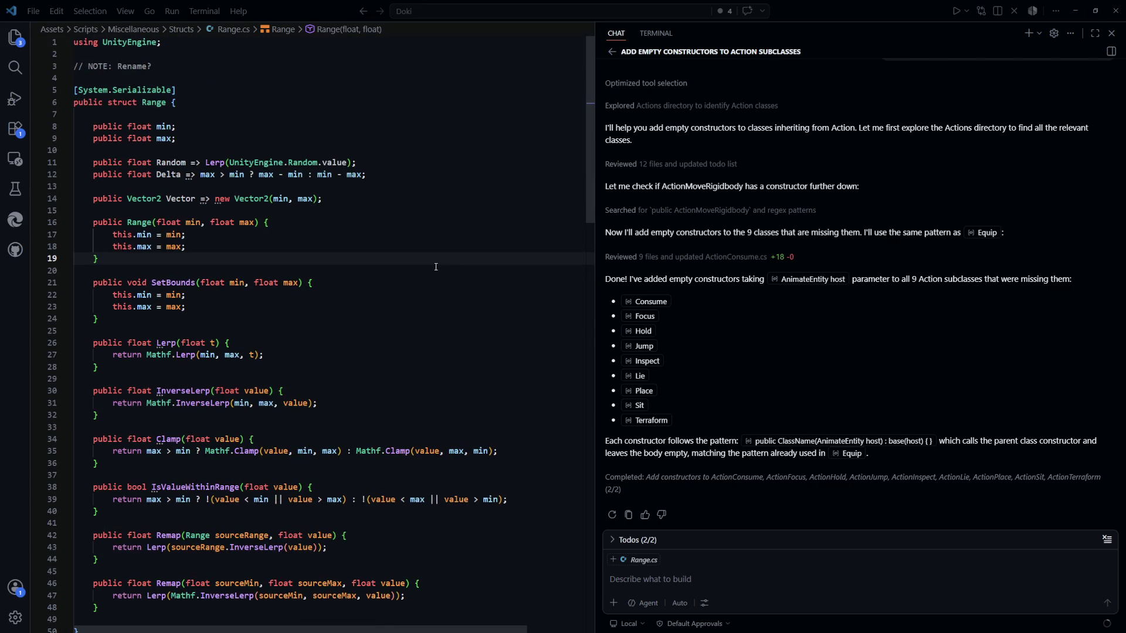
pyautogui.hotkey('alt', 'Tab')
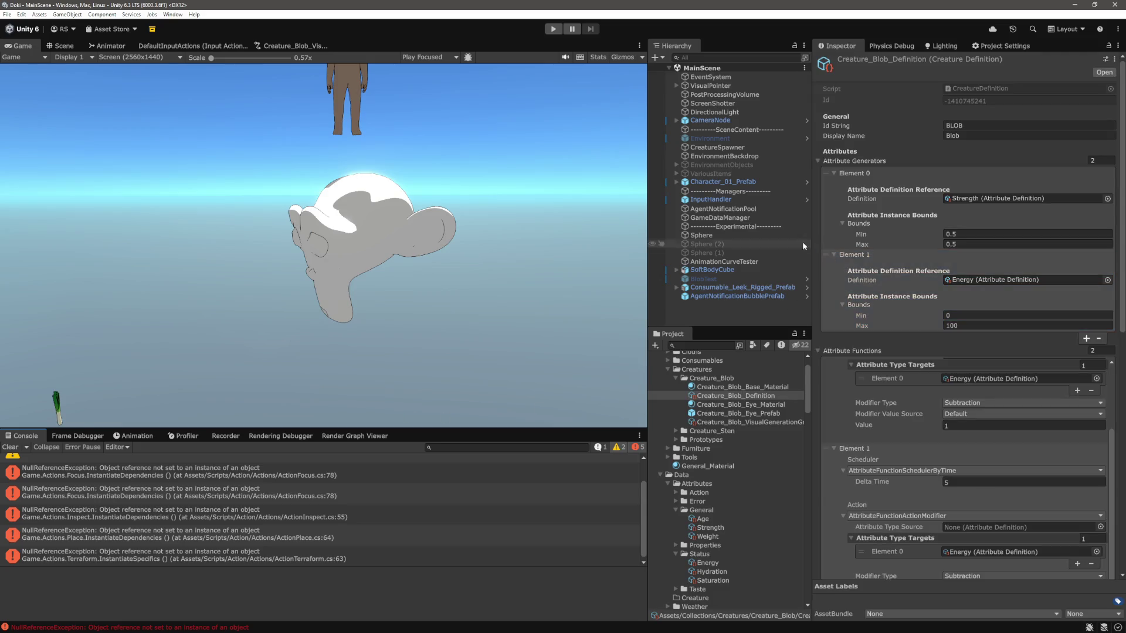
# Step: Assign Energy as Movement Time Range's attribute and enter 0.5 and 1.5 for its range
pyautogui.scroll(-3, 910, 299)
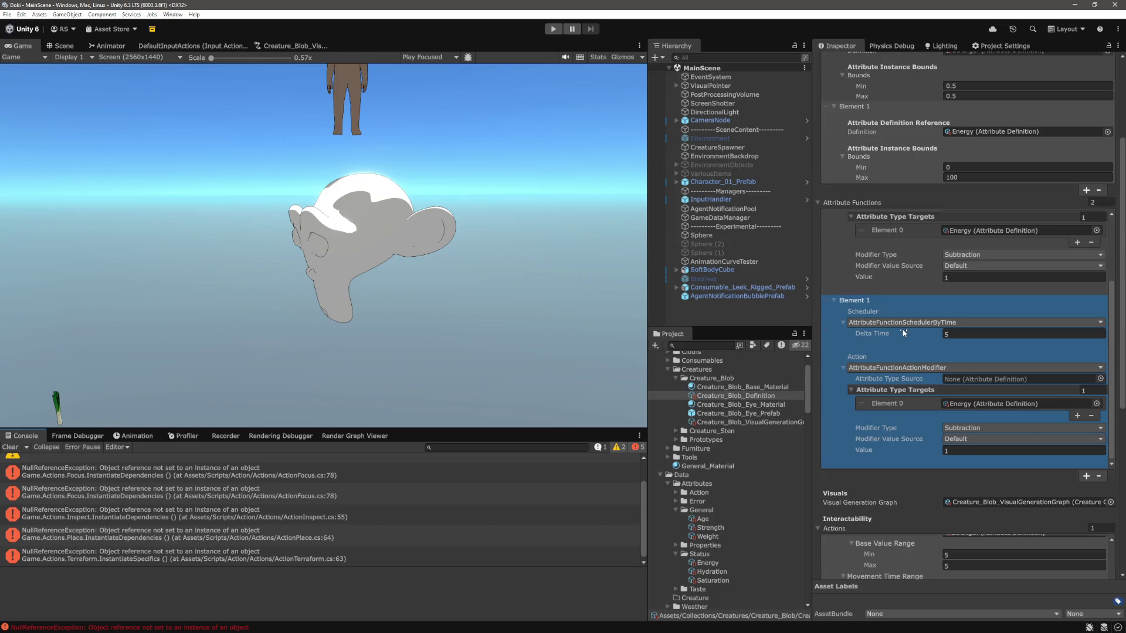
pyautogui.scroll(-6, 904, 332)
pyautogui.scroll(1, 884, 353)
pyautogui.click(963, 307)
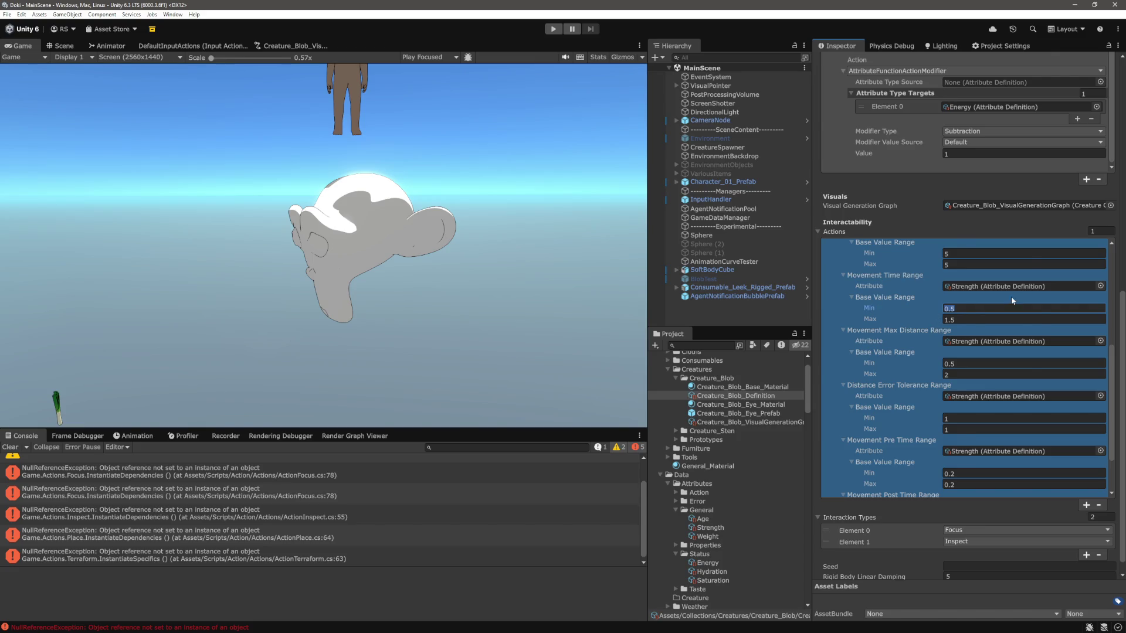
pyautogui.scroll(1, 856, 363)
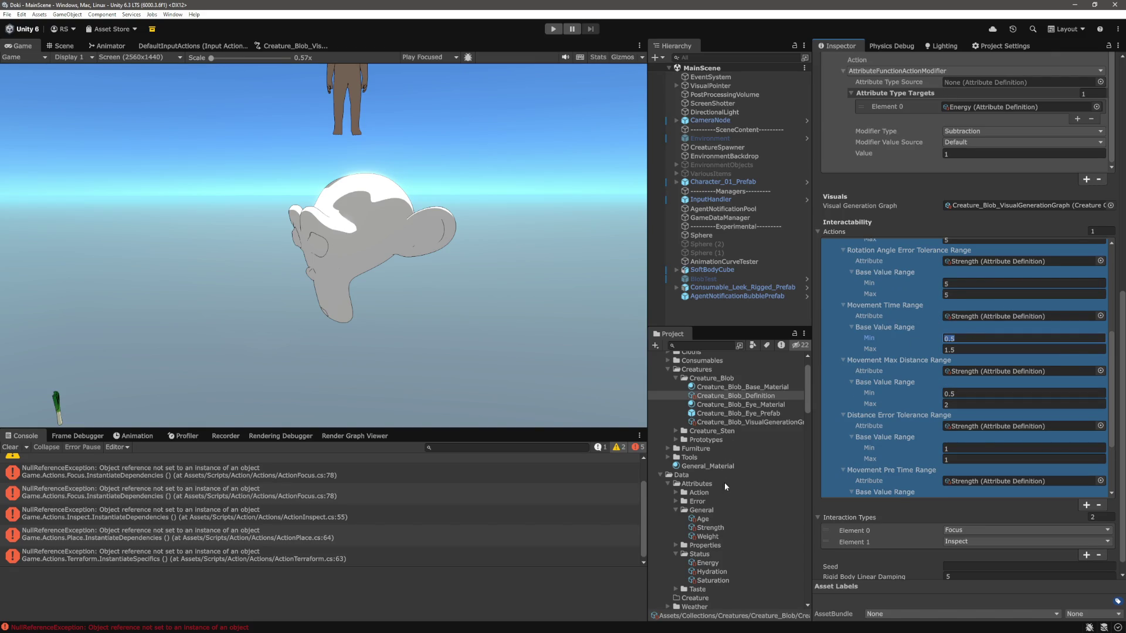
pyautogui.moveTo(719, 562); pyautogui.dragTo(1010, 321)
pyautogui.click(959, 339)
pyautogui.press('Tab')
pyautogui.write('0.5')
pyautogui.click(960, 339)
pyautogui.click(962, 350)
pyautogui.write('1.5')
pyautogui.press('Tab')
# Step: Give Movement Pre Time Range the Energy attribute and a base minimum of 1
pyautogui.scroll(-1, 749, 398)
pyautogui.moveTo(709, 495); pyautogui.dragTo(1004, 322)
pyautogui.scroll(-3, 933, 340)
pyautogui.scroll(-1, 903, 317)
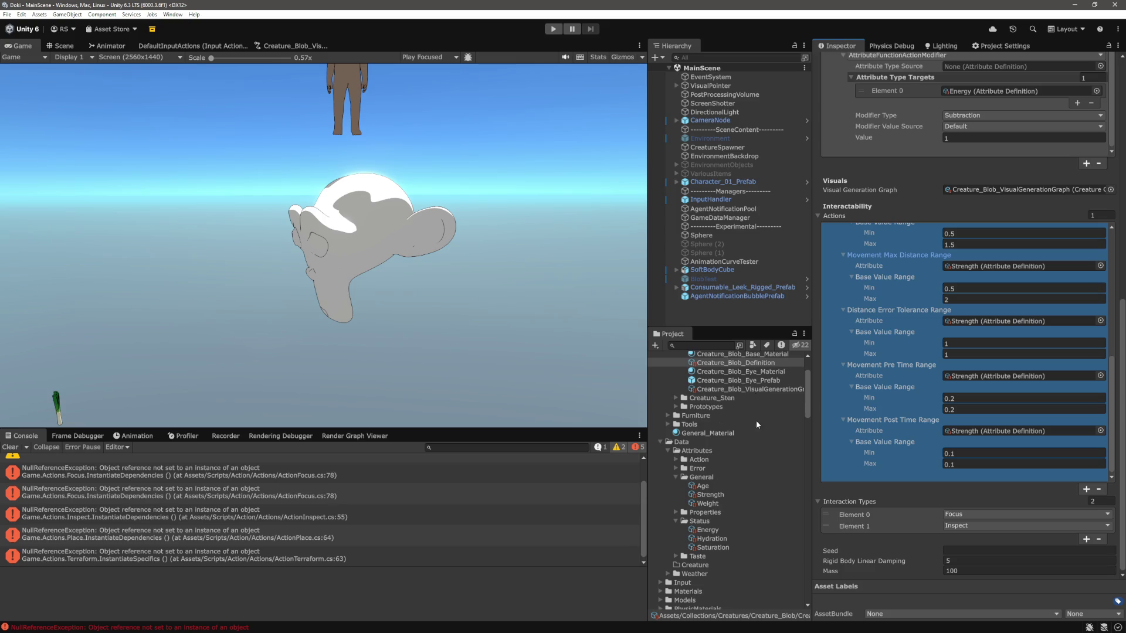
pyautogui.moveTo(711, 536)
pyautogui.mouseDown()
pyautogui.moveTo(1015, 426)
pyautogui.moveTo(987, 384)
pyautogui.mouseUp()
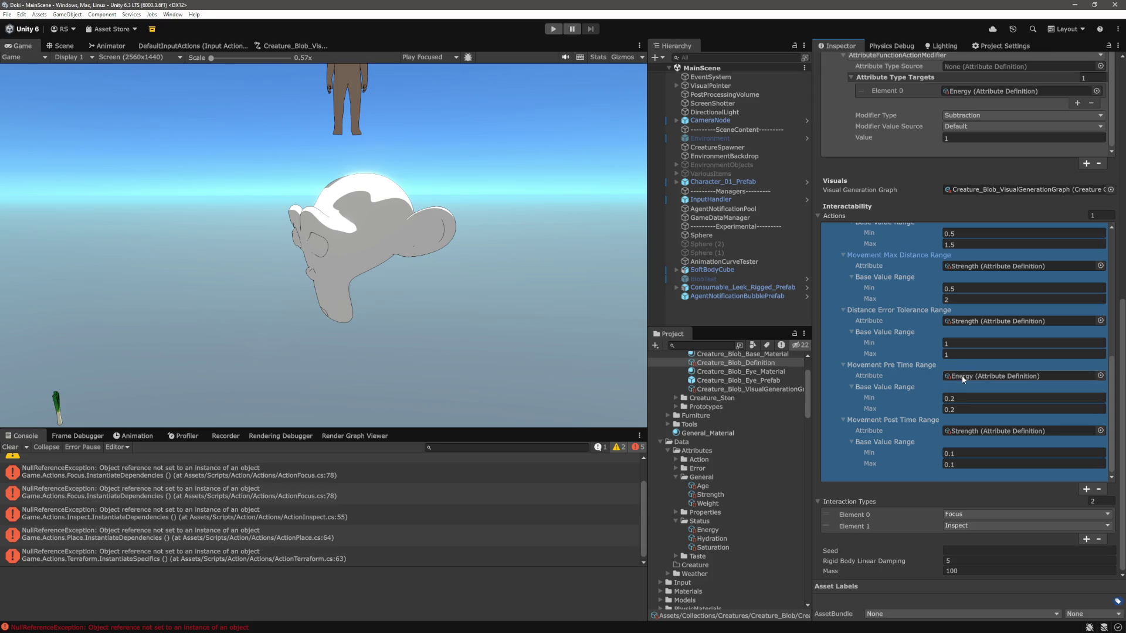
pyautogui.click(968, 397)
pyautogui.click(962, 410)
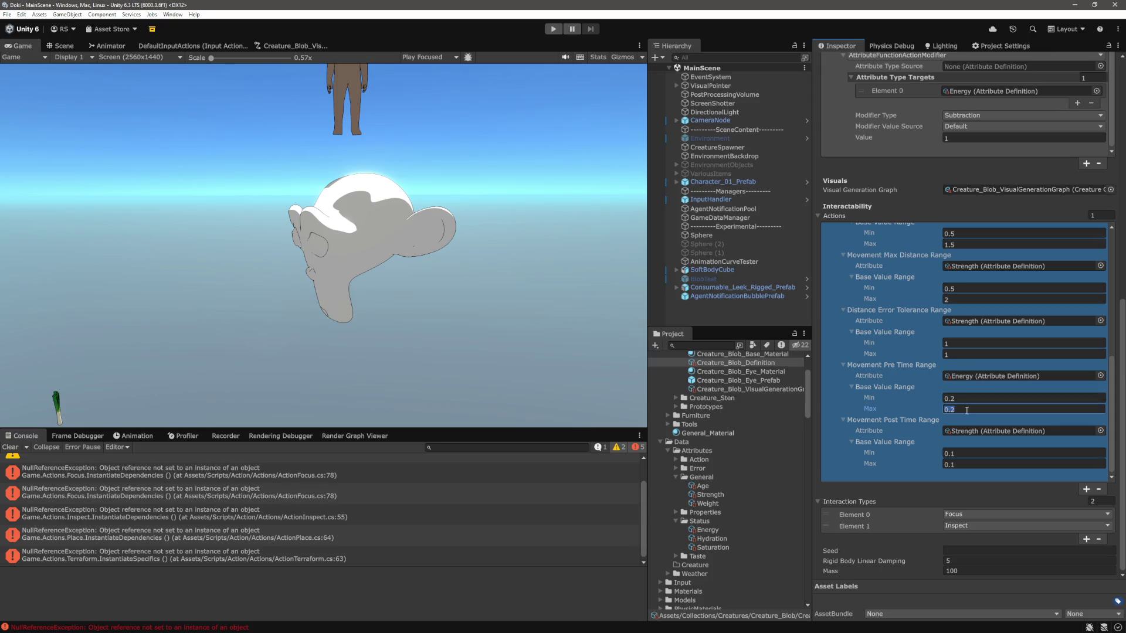
pyautogui.hotkey('shift', 'Tab')
pyautogui.write('1')
pyautogui.press('Return')
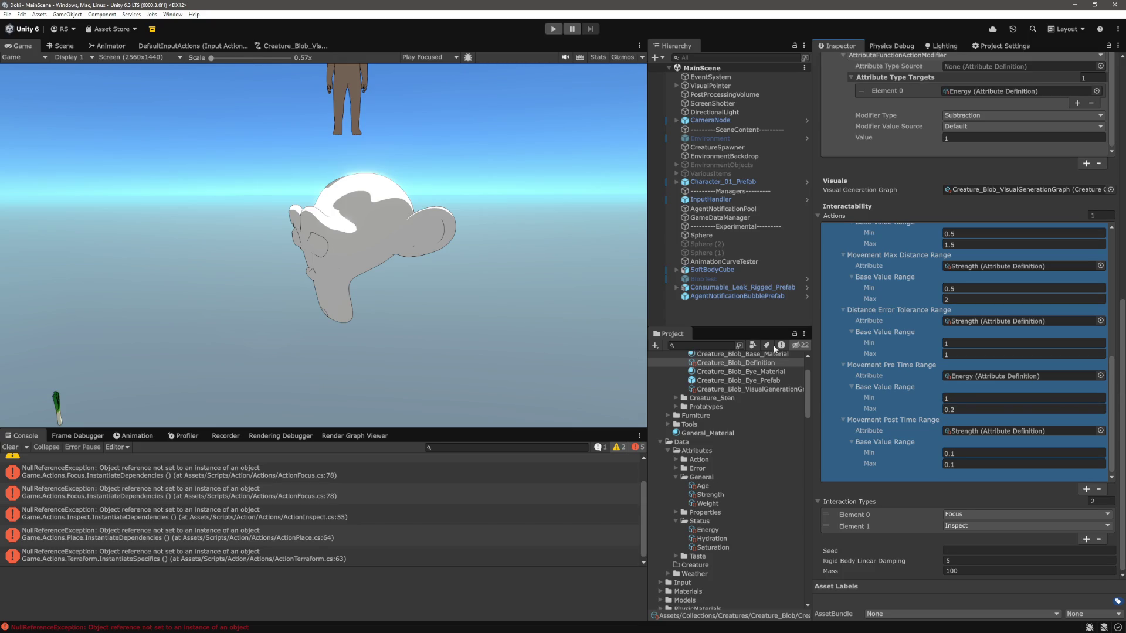
pyautogui.click(729, 311)
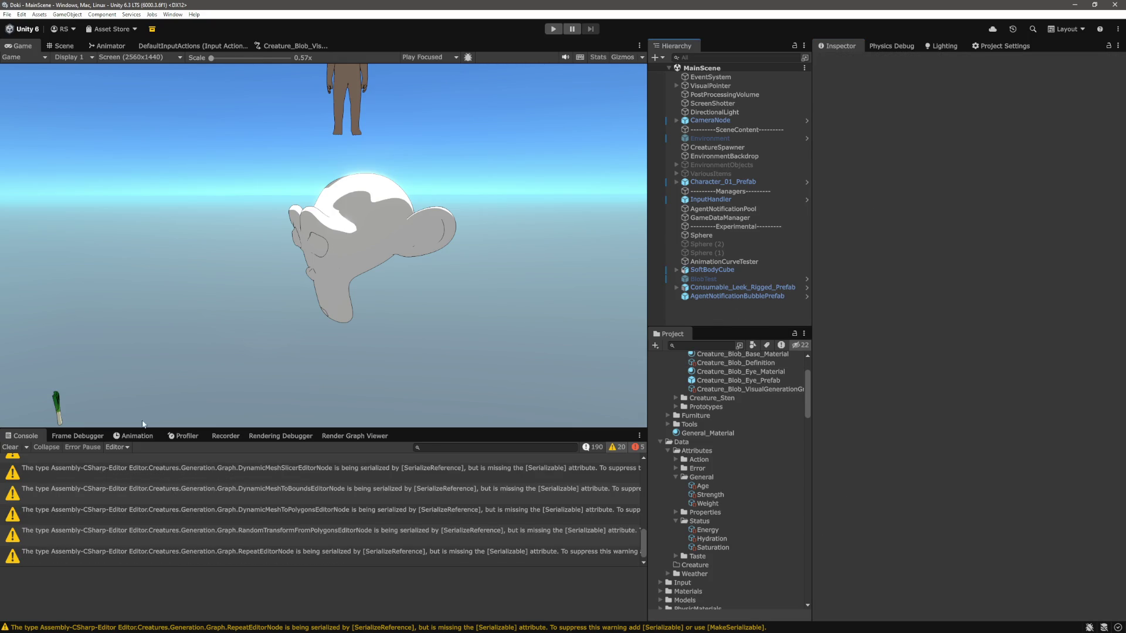
# Step: Clear the console warnings, play-test the blob in the Game view, then stop Play mode
pyautogui.click(10, 446)
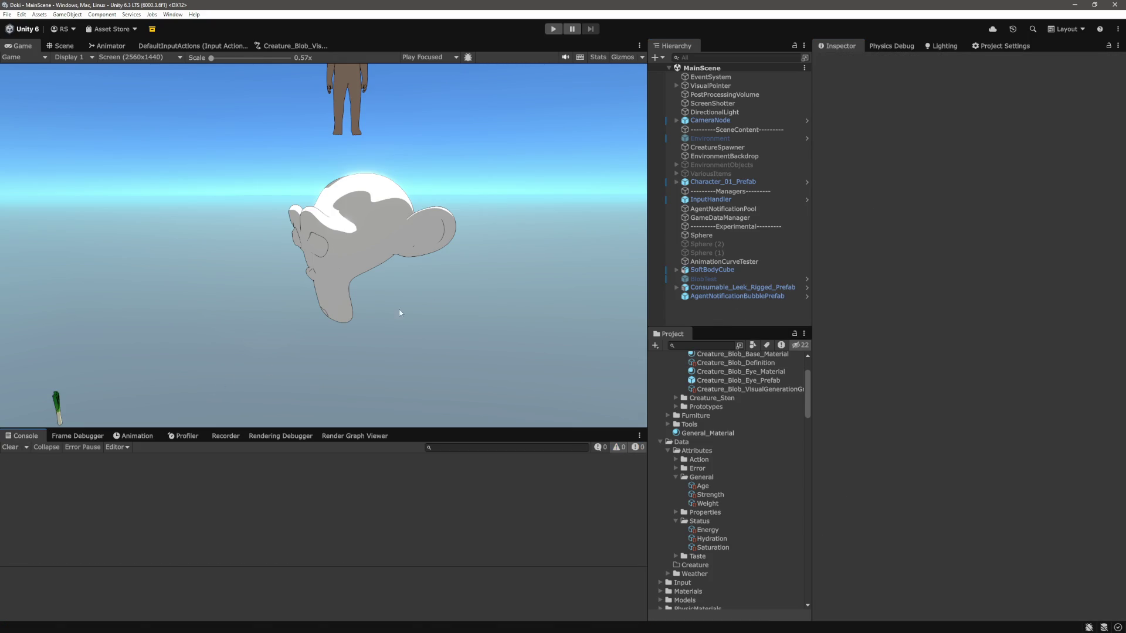
pyautogui.click(553, 31)
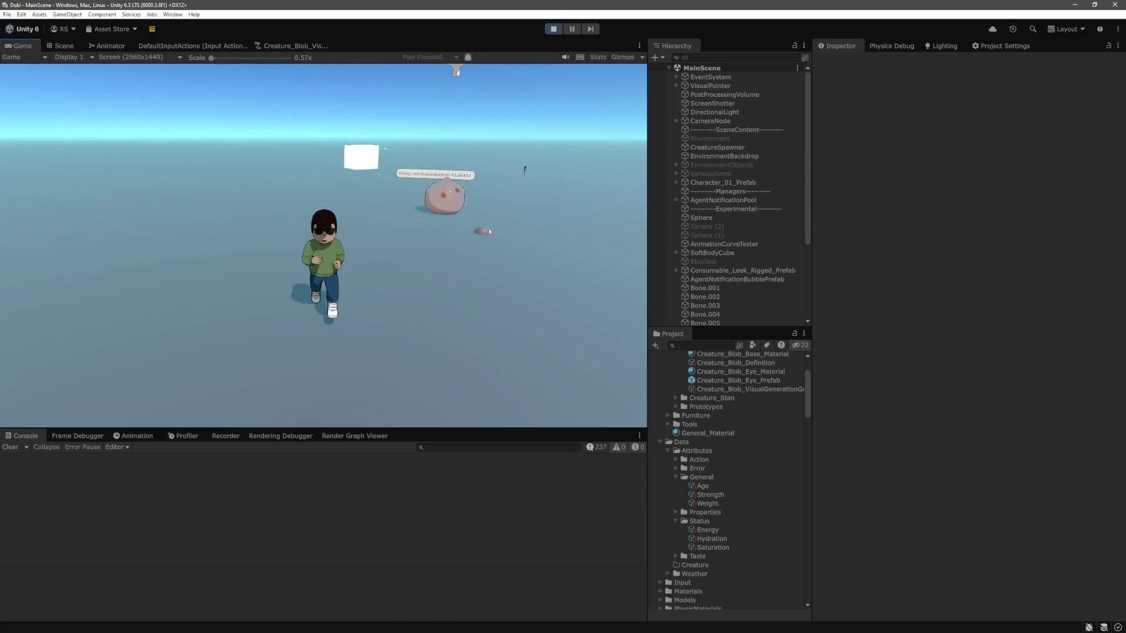
pyautogui.hotkey('ctrl', 'p')
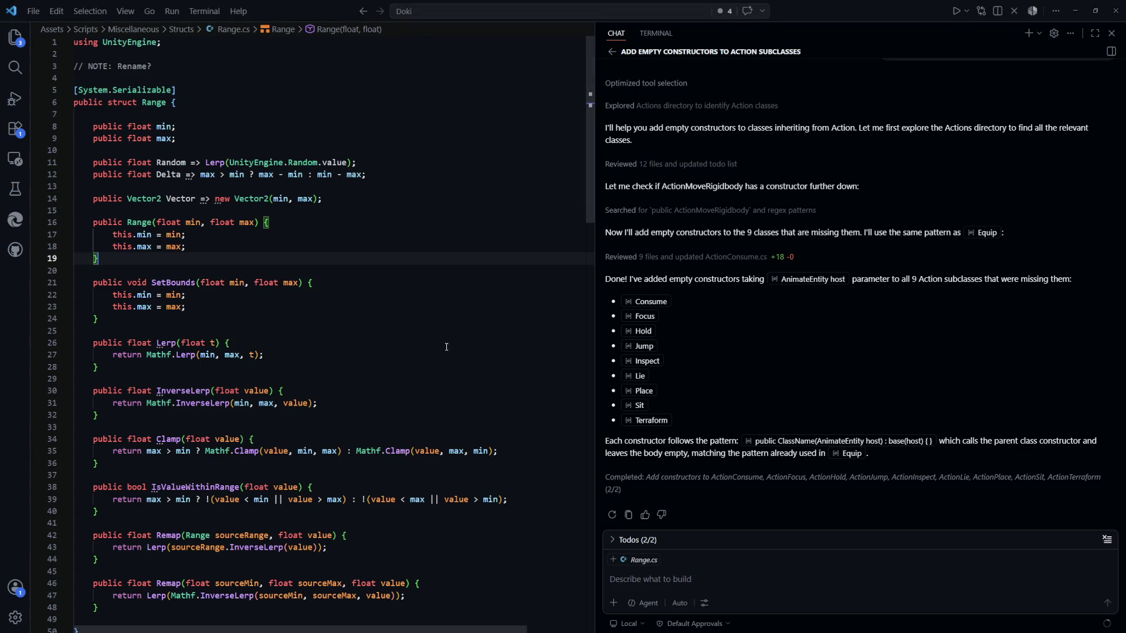
pyautogui.click(414, 299)
pyautogui.hotkey('ctrl', 'p')
# Step: Find and open ActionMoveRigidbody.cs by searching 'rigidb'
pyautogui.write('p')
pyautogui.press('Escape')
pyautogui.hotkey('ctrl', 'p')
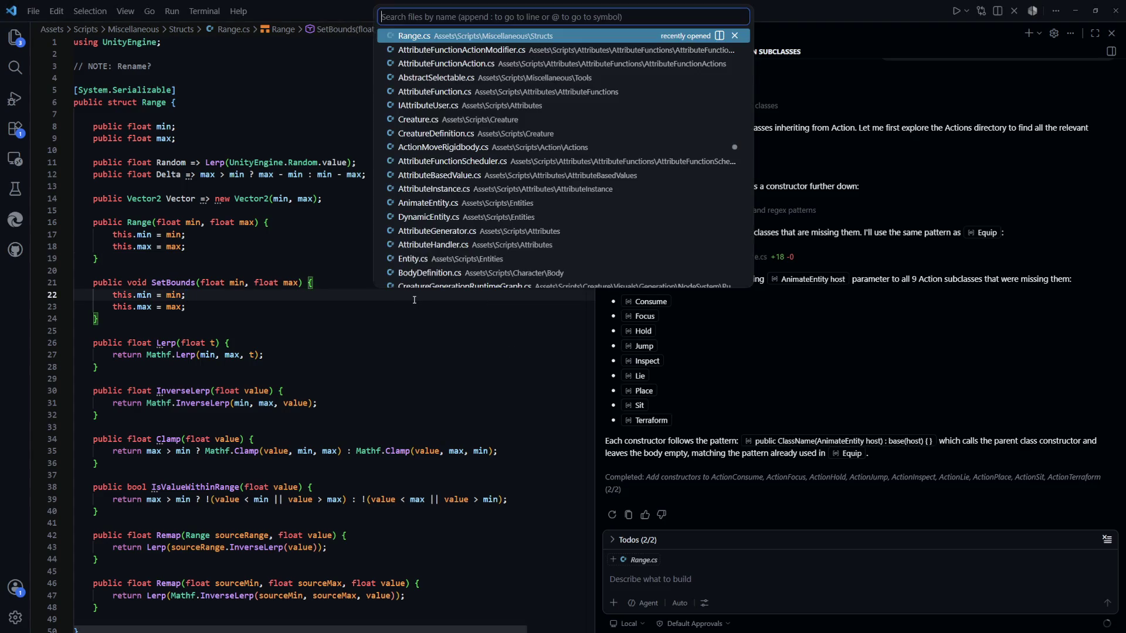
pyautogui.write('rigidb')
pyautogui.press('Down')
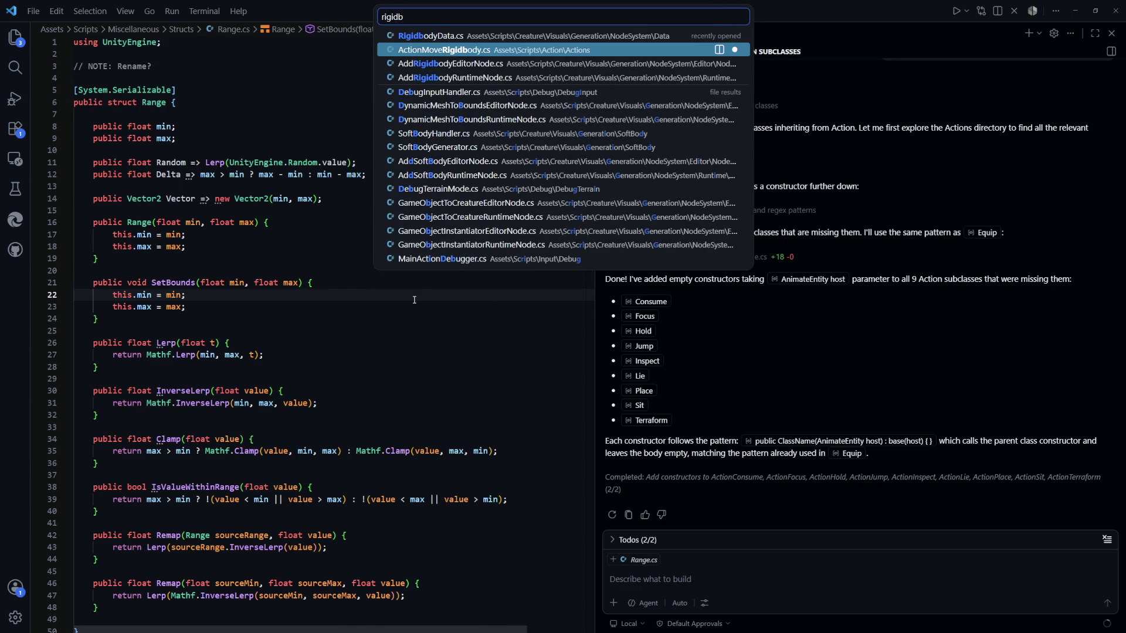
pyautogui.press('Return')
# Step: Search the file for movementPre and step through its matches
pyautogui.hotkey('ctrl', 'p')
pyautogui.write('prer')
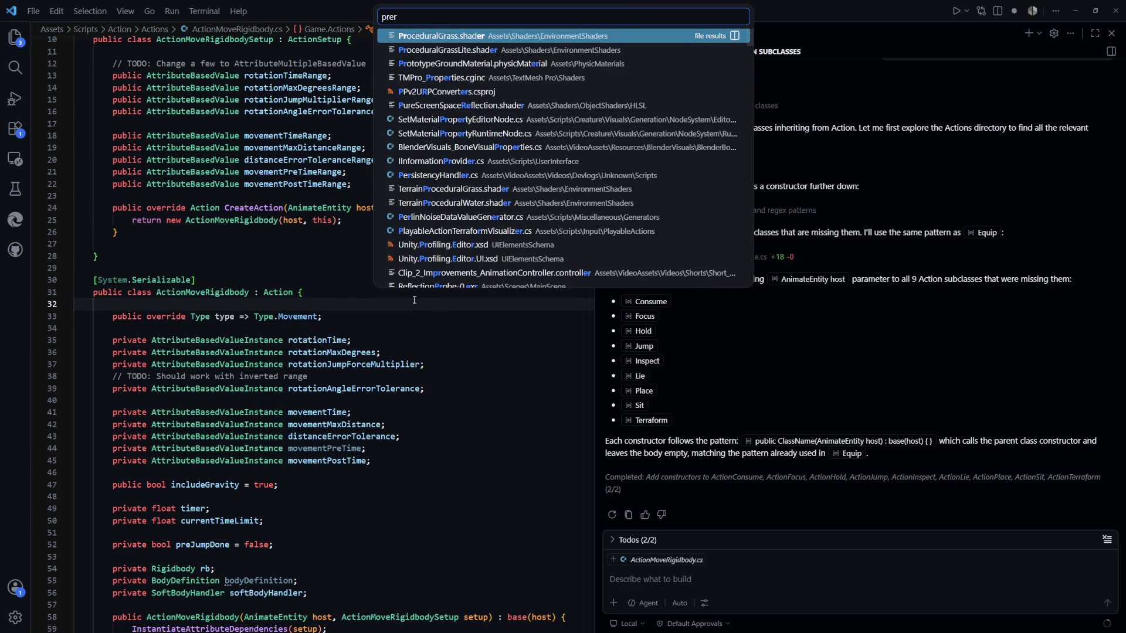
pyautogui.press('BackSpace')
pyautogui.press('Escape')
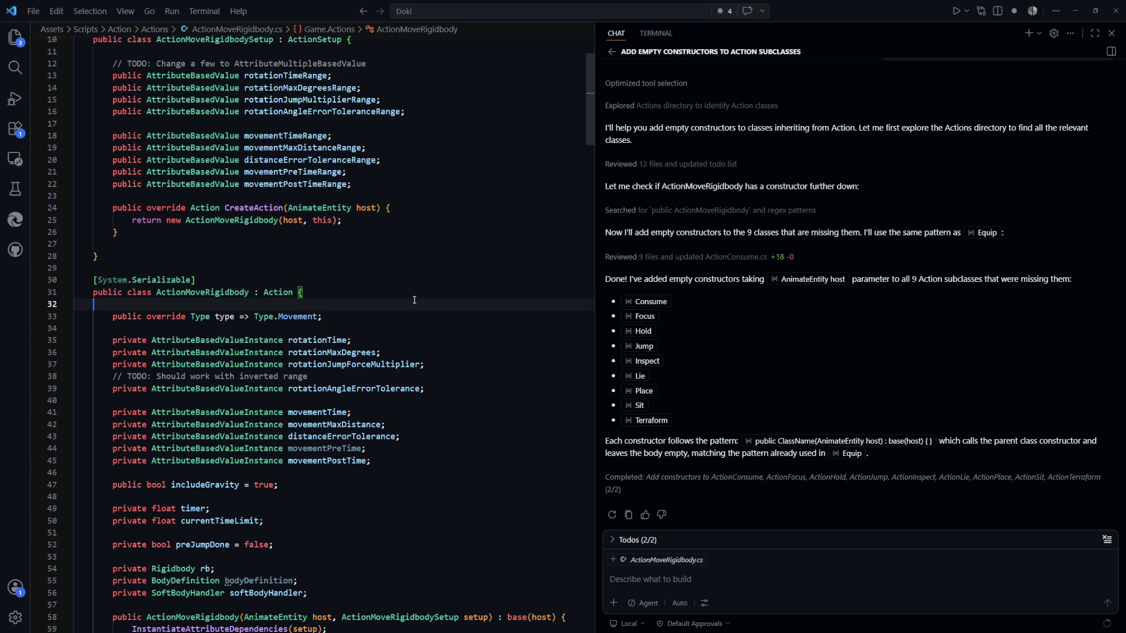
pyautogui.hotkey('ctrl', 'f')
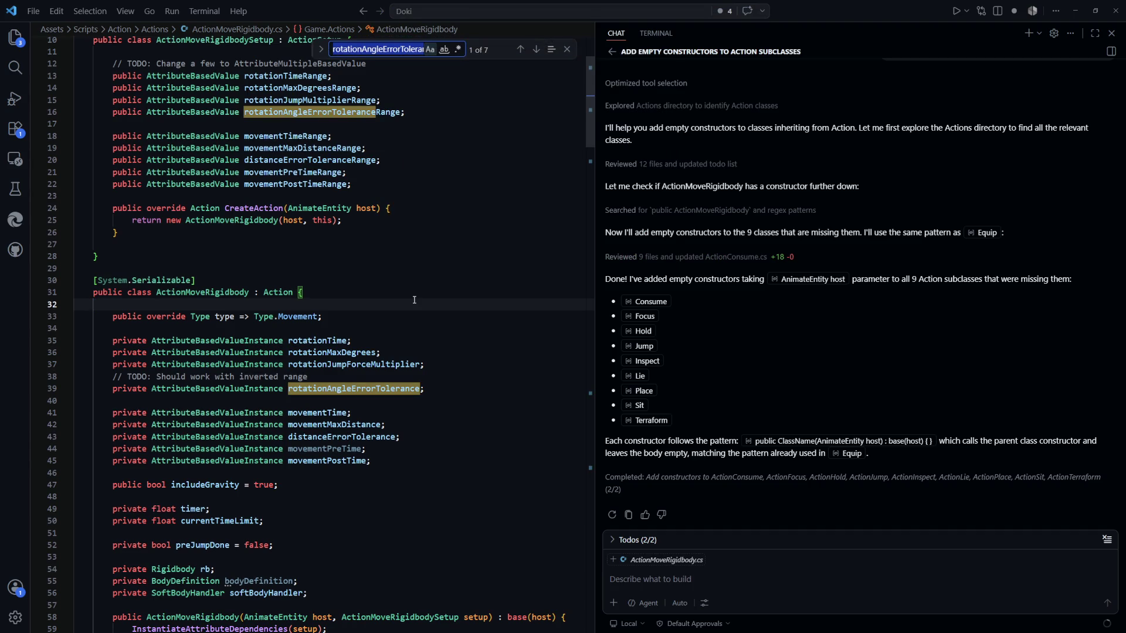
pyautogui.write('movementp')
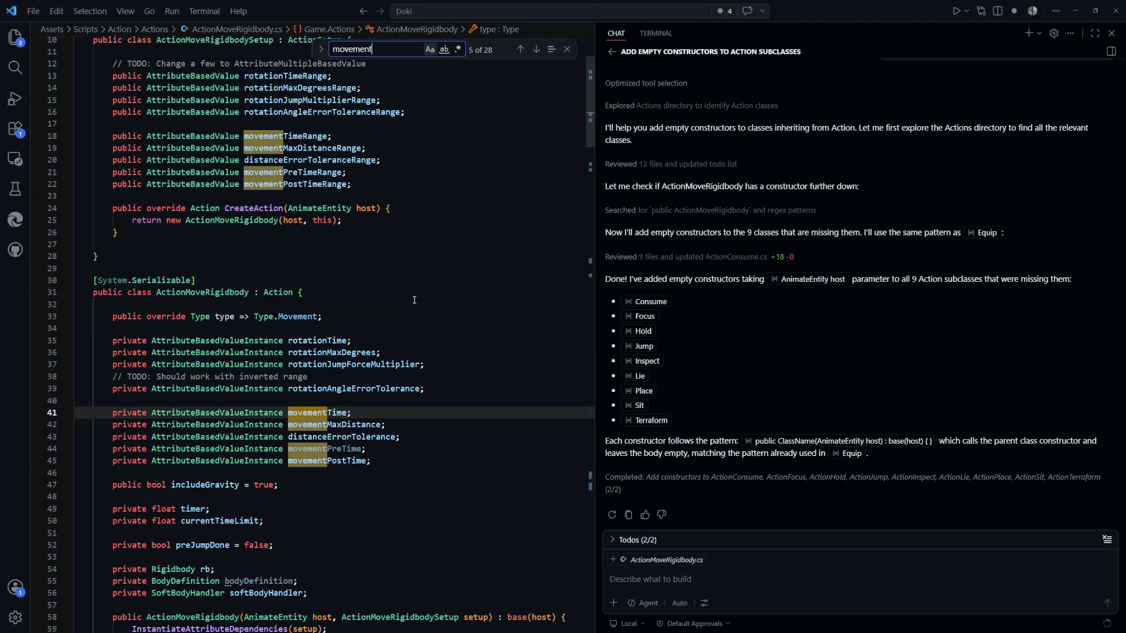
pyautogui.press('BackSpace')
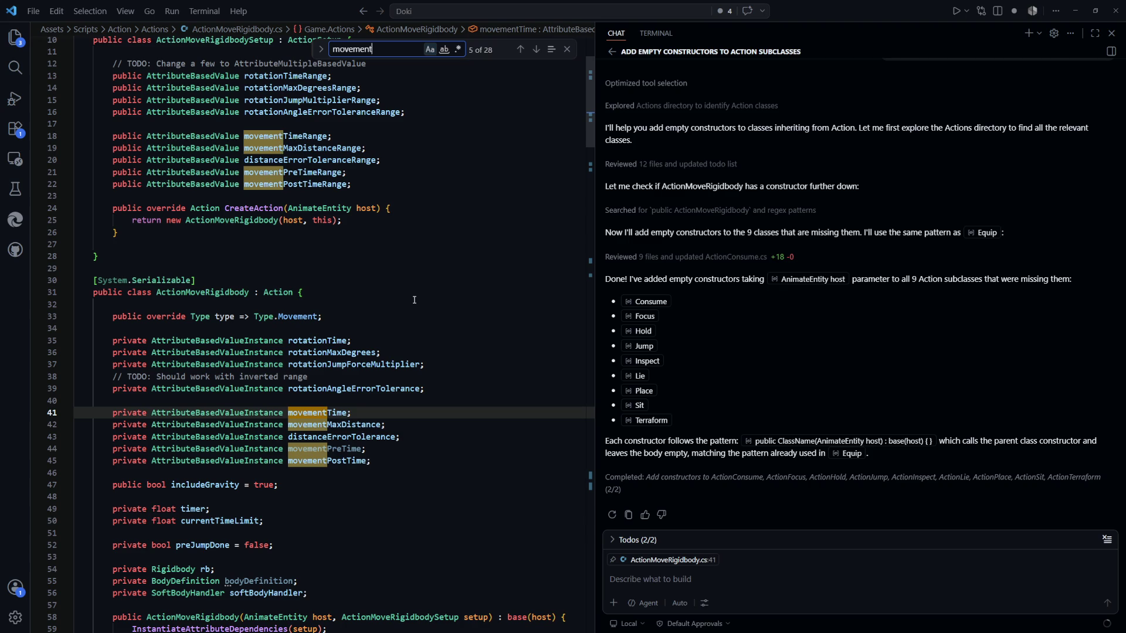
pyautogui.write('pr')
pyautogui.write('P')
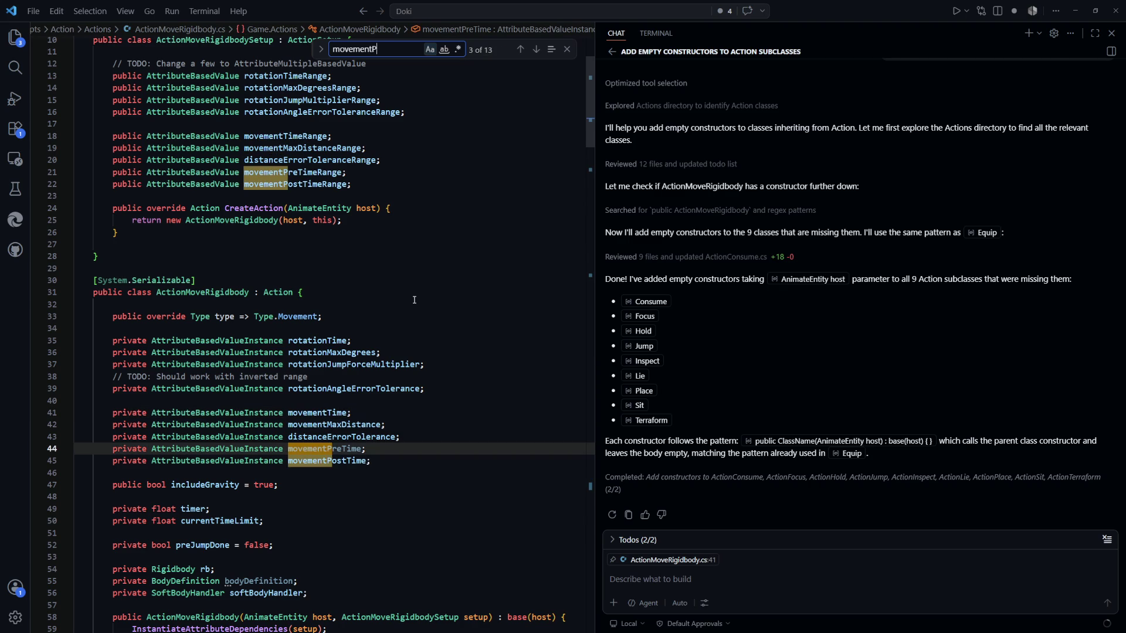
pyautogui.press('Return')
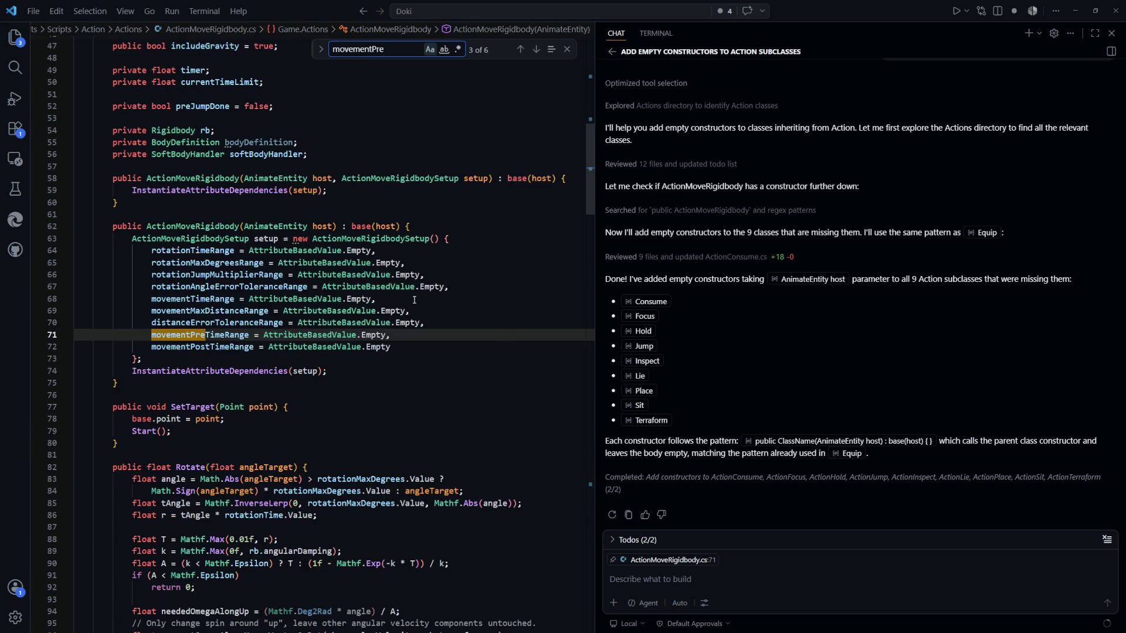
pyautogui.press('Return')
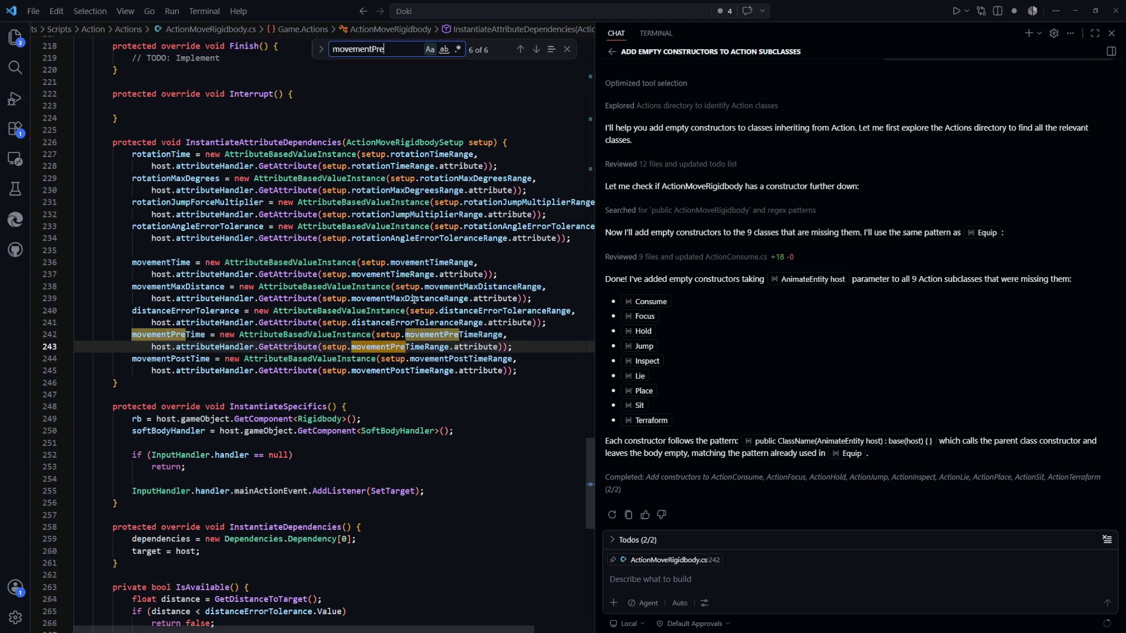
pyautogui.press('Return')
pyautogui.scroll(-20, 415, 299)
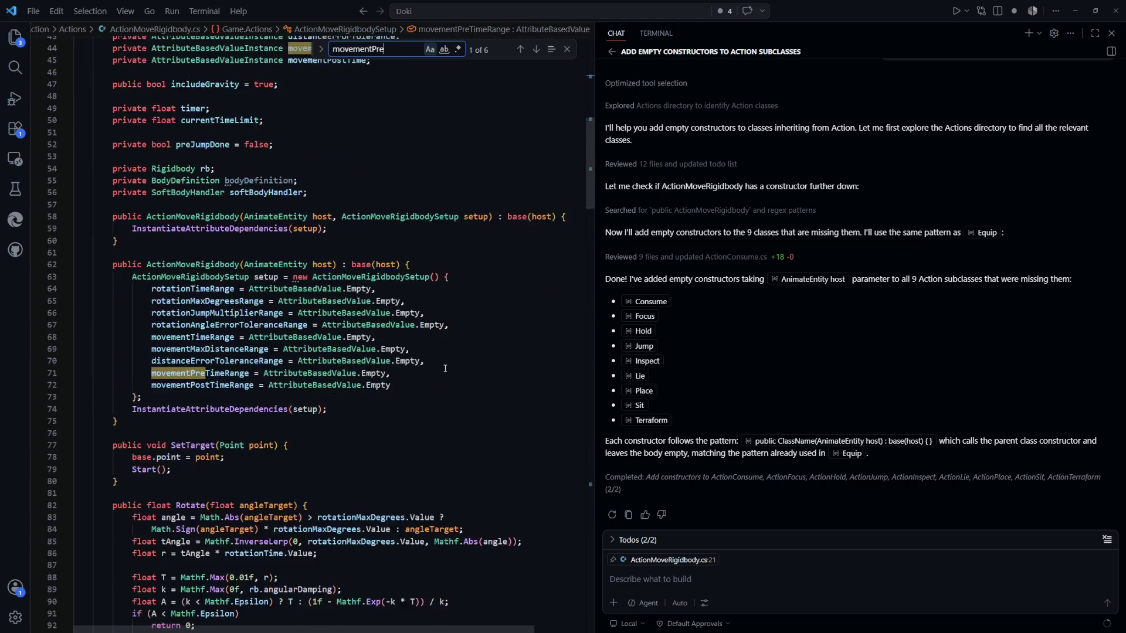
pyautogui.scroll(-3, 442, 371)
pyautogui.click(363, 404)
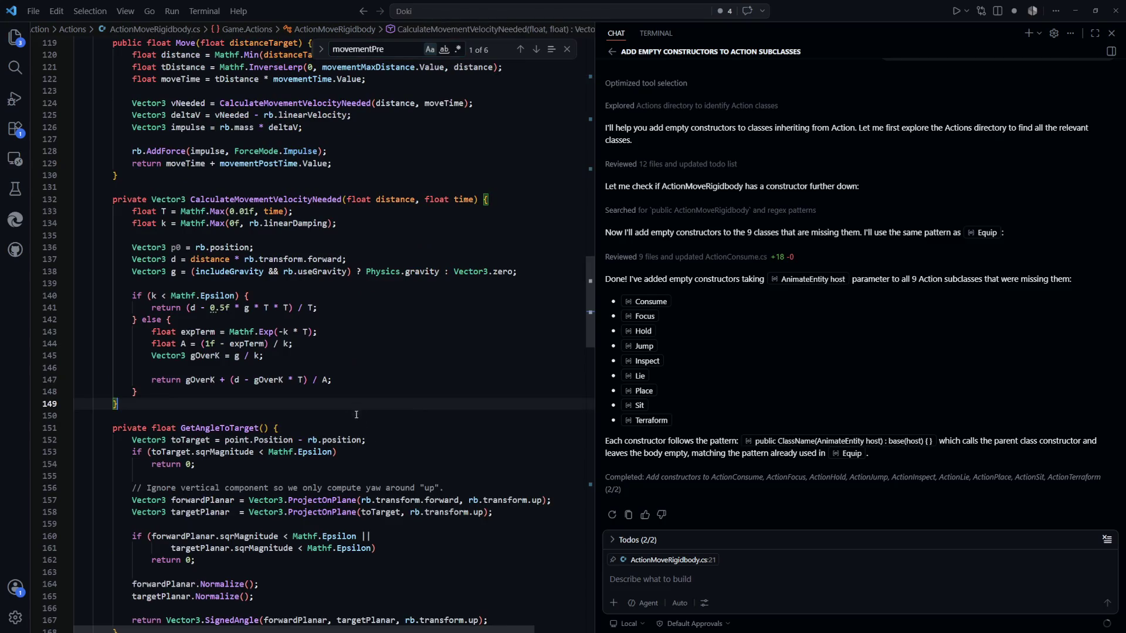
pyautogui.scroll(-5, 358, 399)
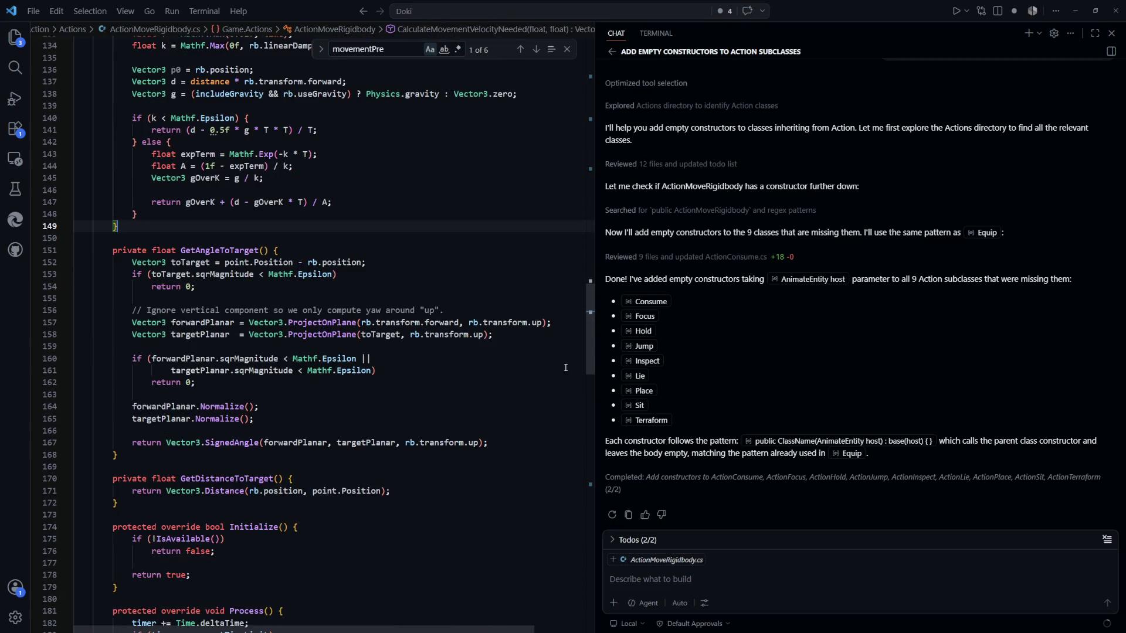
pyautogui.moveTo(589, 360)
pyautogui.mouseDown()
pyautogui.moveTo(601, 245)
pyautogui.moveTo(599, 446)
pyautogui.mouseUp()
# Step: Review the Process method's pre-jump block, highlighting preJumpDone and distanceErrorTolerance uses
pyautogui.click(258, 406)
pyautogui.doubleClick(176, 261)
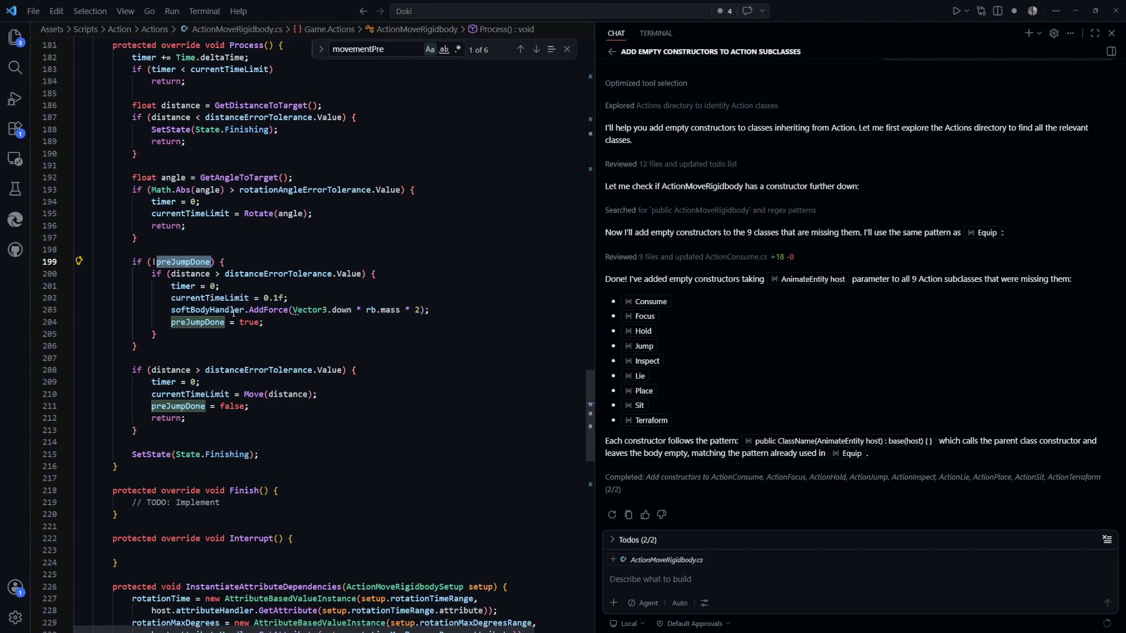
pyautogui.doubleClick(276, 274)
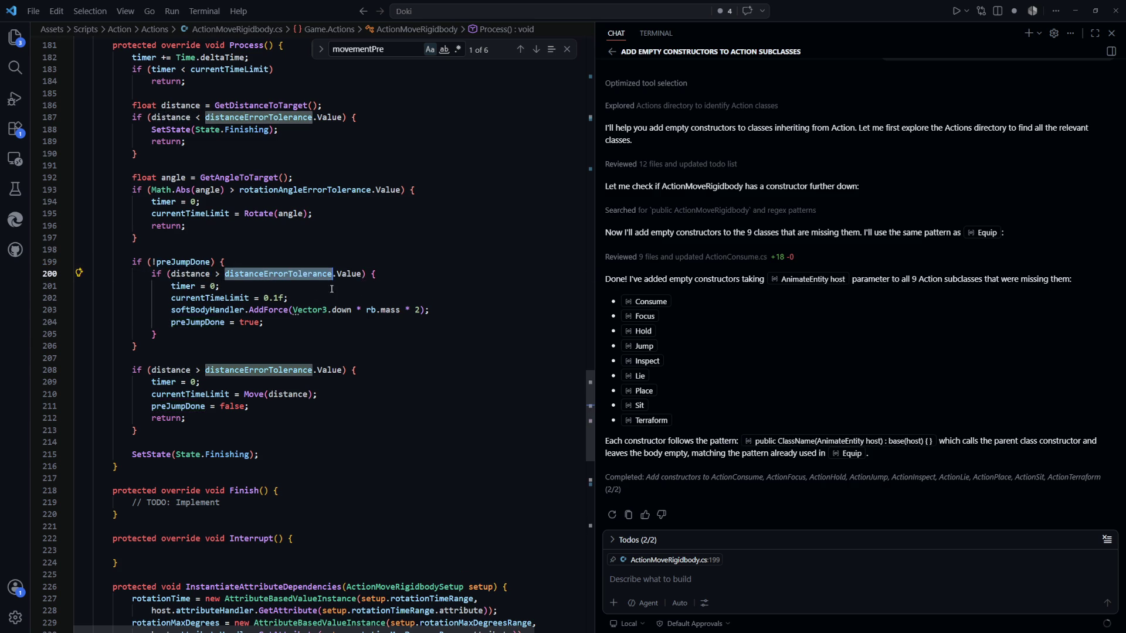
pyautogui.click(248, 288)
pyautogui.click(305, 298)
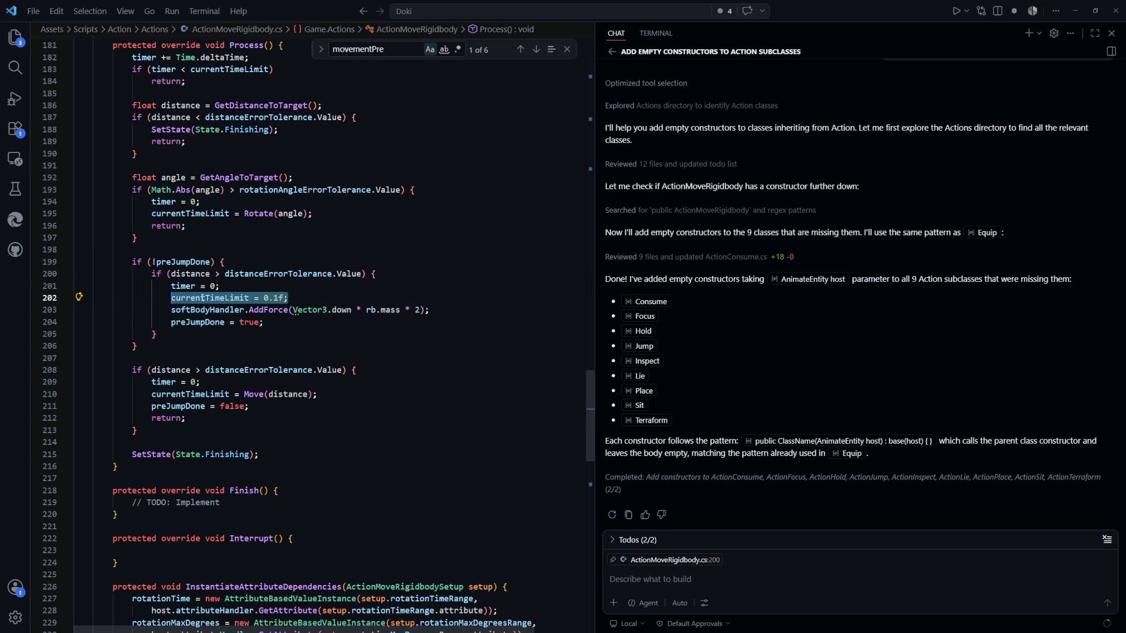
pyautogui.moveTo(431, 310); pyautogui.dragTo(176, 310)
pyautogui.click(304, 337)
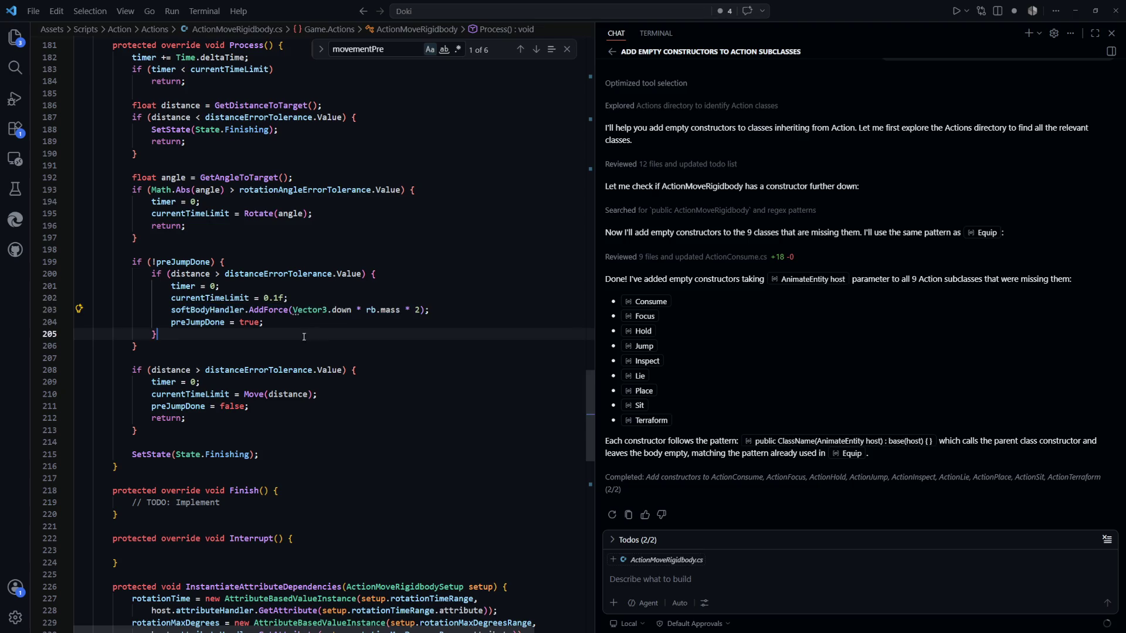
pyautogui.moveTo(158, 248); pyautogui.dragTo(317, 336)
pyautogui.click(319, 349)
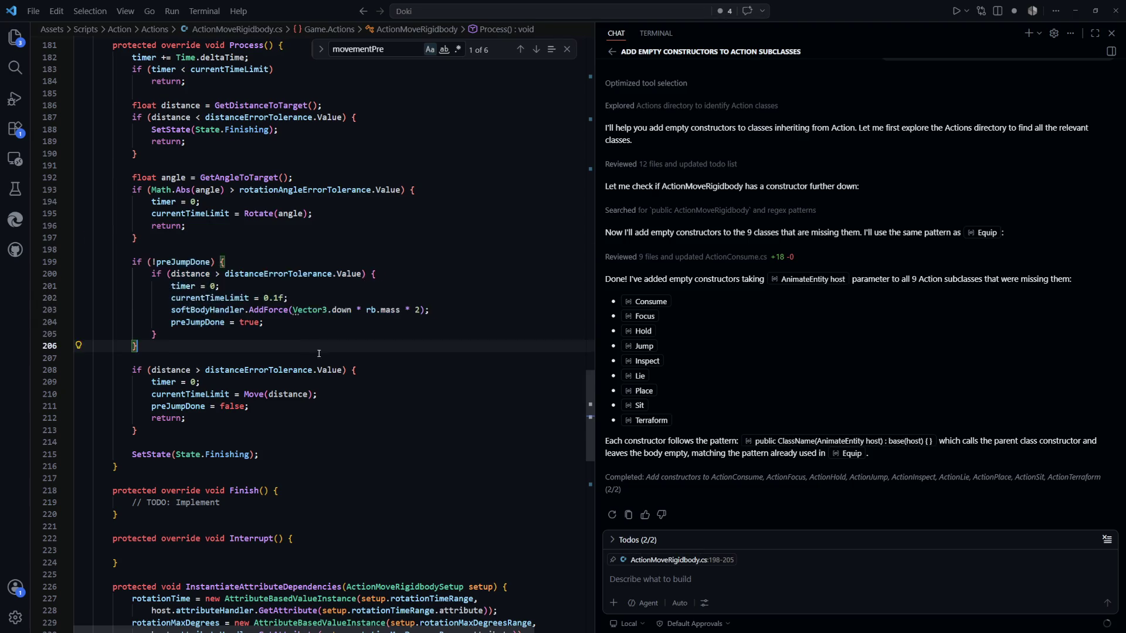
pyautogui.scroll(2, 319, 354)
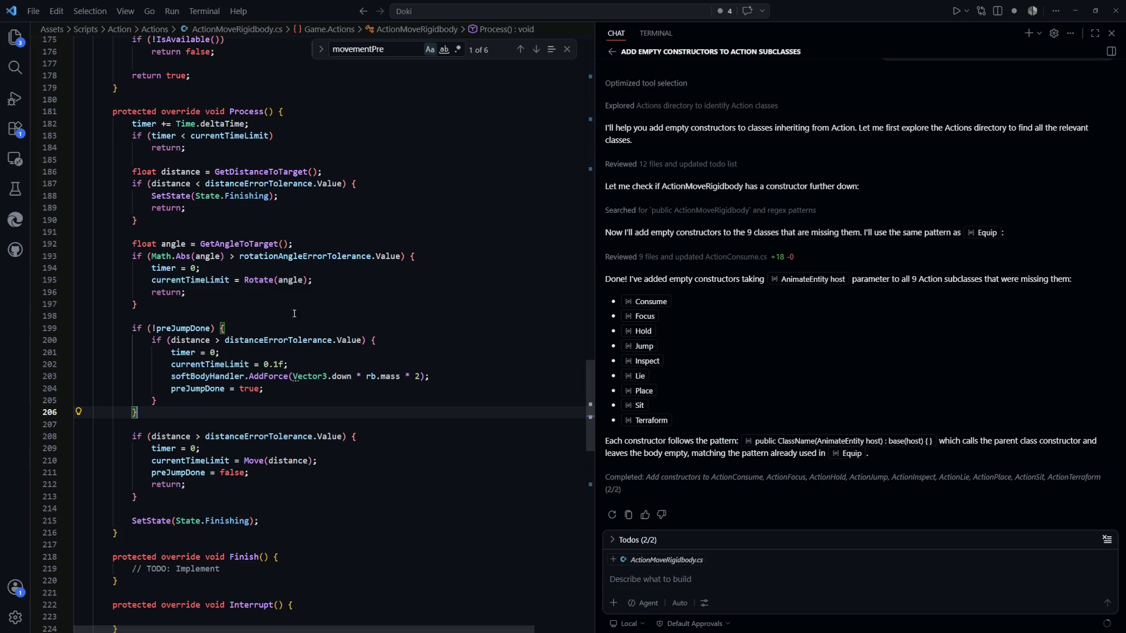
# Step: Inspect the currentTimeLimit assignment, the 0.1f wait and the soft body force call
pyautogui.moveTo(333, 282); pyautogui.dragTo(171, 280)
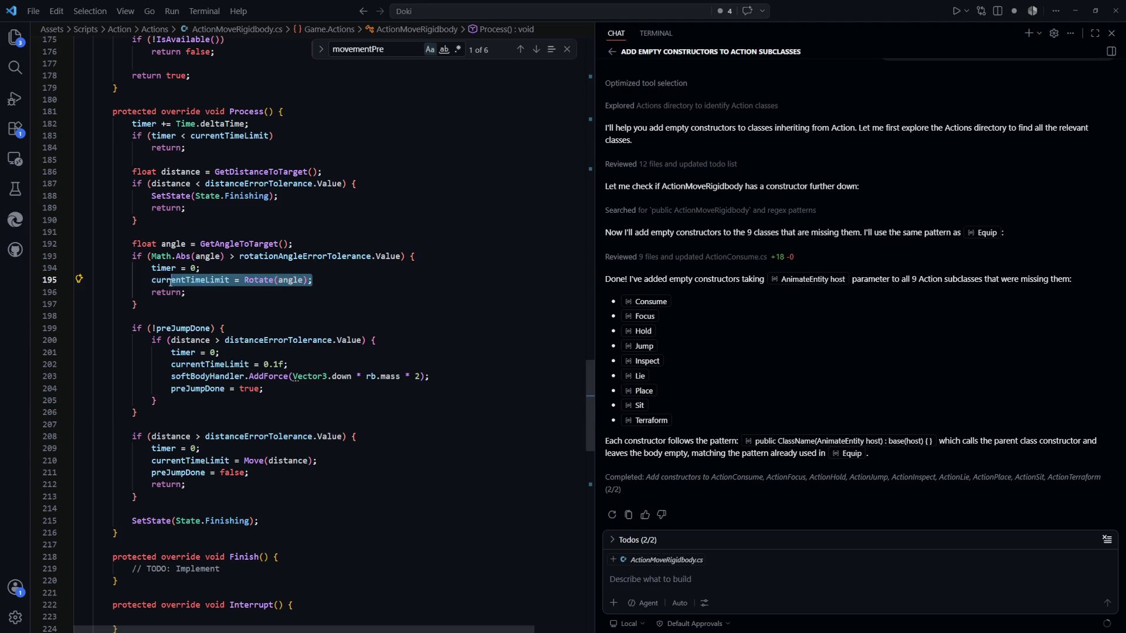
pyautogui.doubleClick(212, 281)
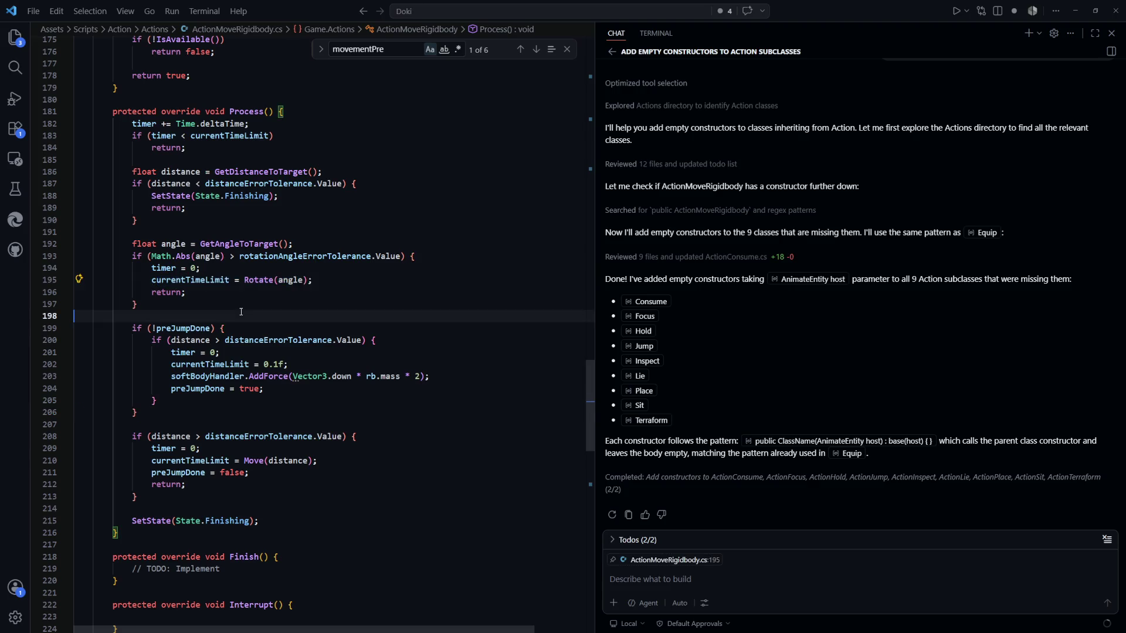
pyautogui.scroll(-1, 293, 309)
pyautogui.click(300, 323)
pyautogui.hotkey('shift', 'Home')
pyautogui.press('Down')
pyautogui.press('Down')
pyautogui.press('Down')
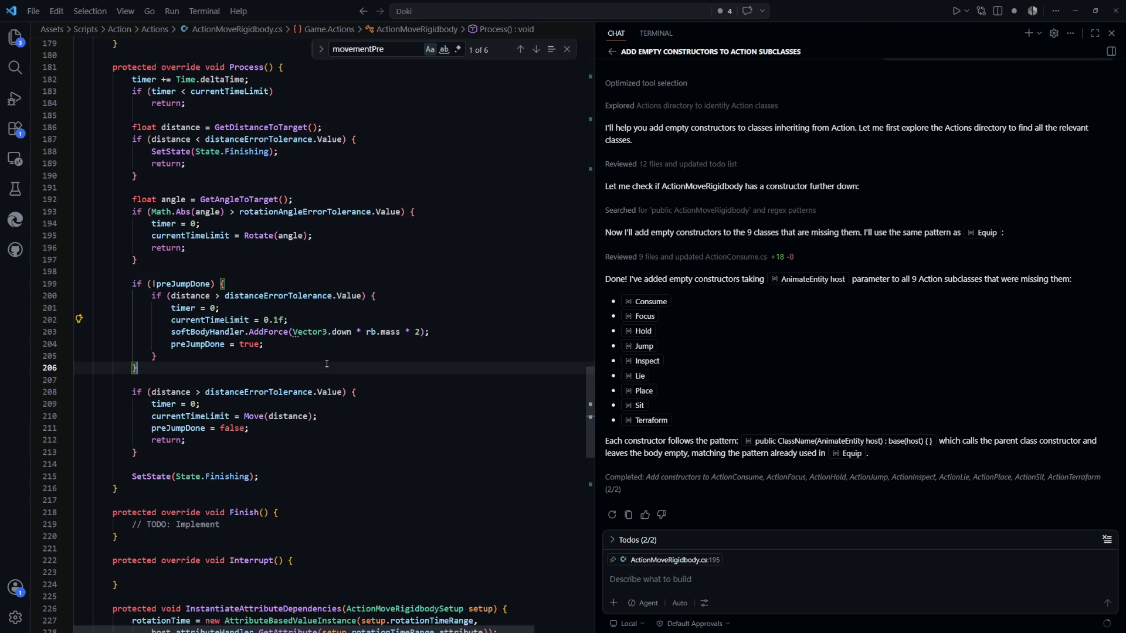
pyautogui.moveTo(300, 323); pyautogui.dragTo(260, 321)
pyautogui.moveTo(430, 332); pyautogui.dragTo(188, 333)
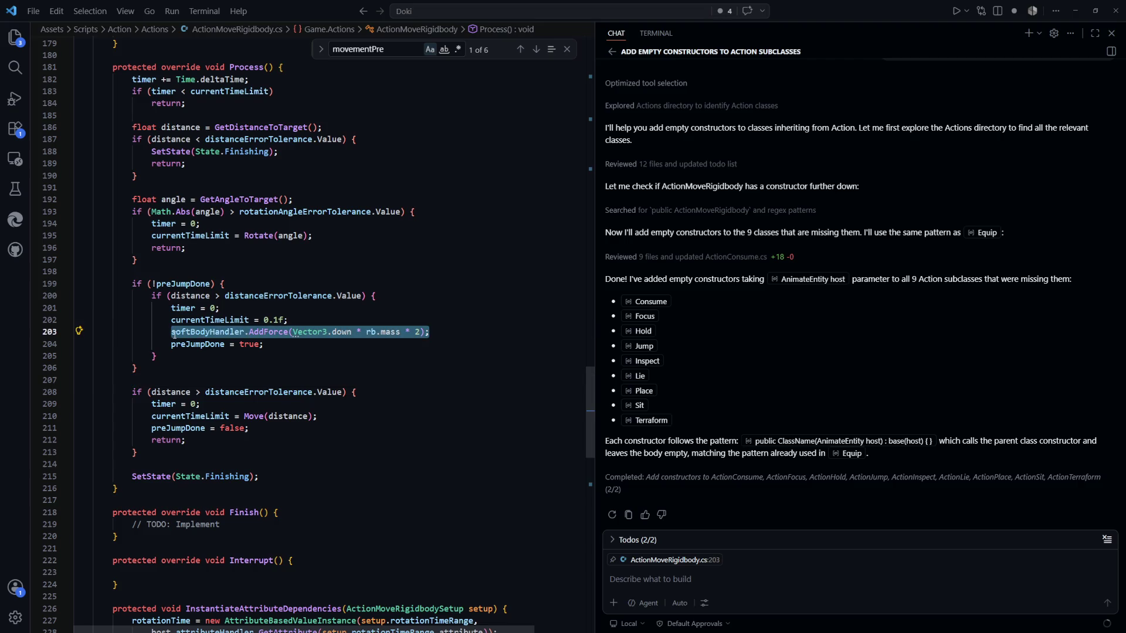
pyautogui.click(305, 356)
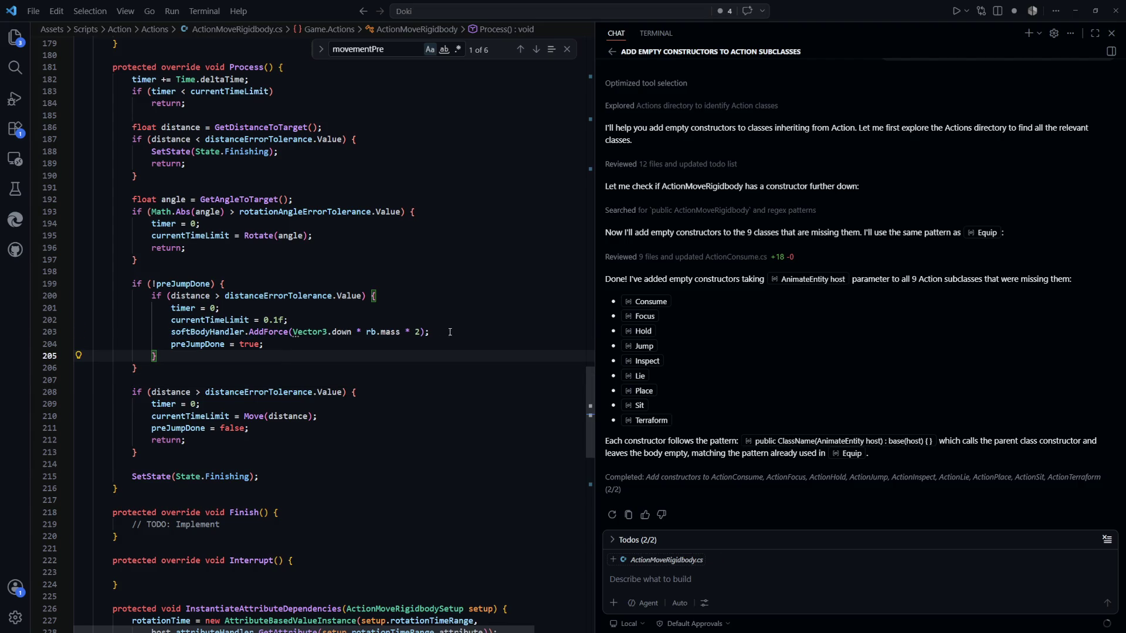
pyautogui.moveTo(431, 332); pyautogui.dragTo(200, 332)
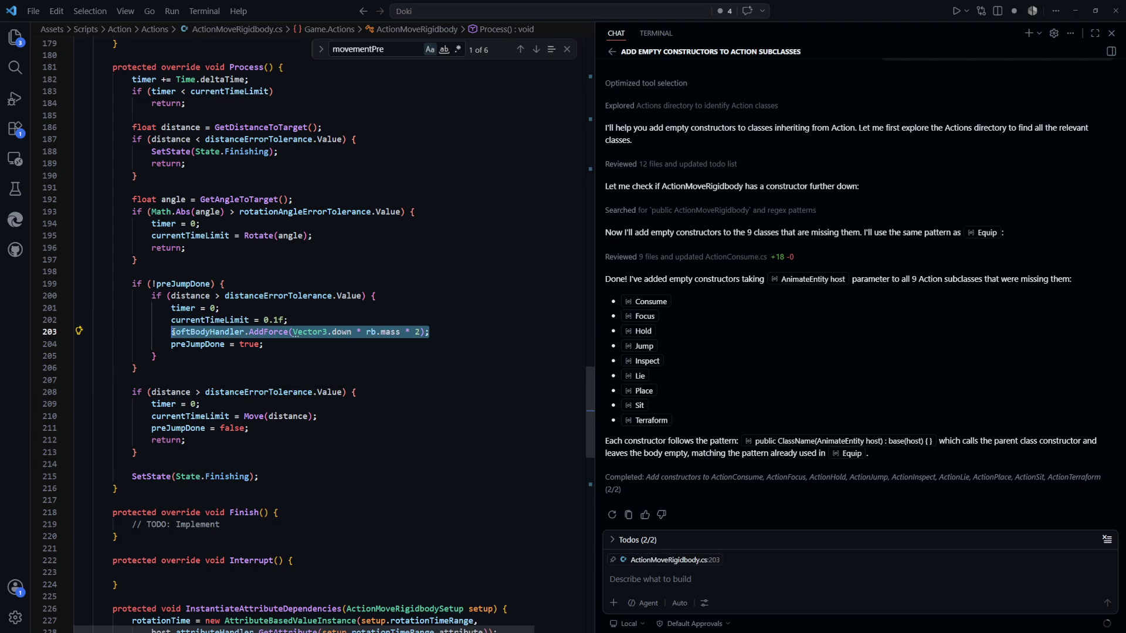
pyautogui.click(305, 356)
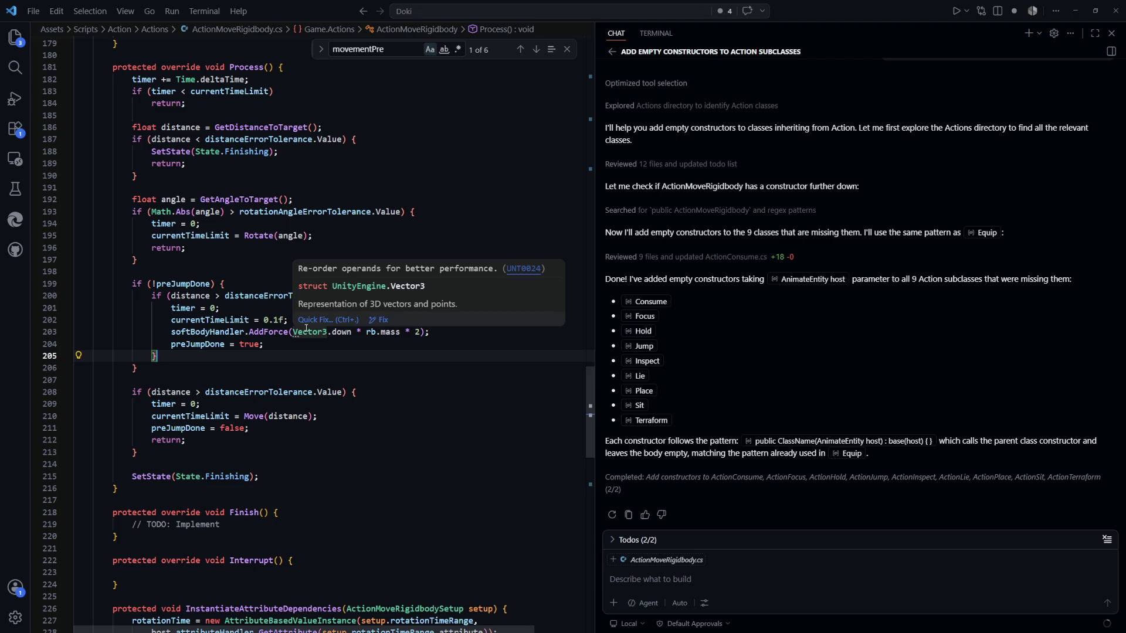
pyautogui.press('Down')
pyautogui.press('Down')
pyautogui.press('Down')
pyautogui.press('End')
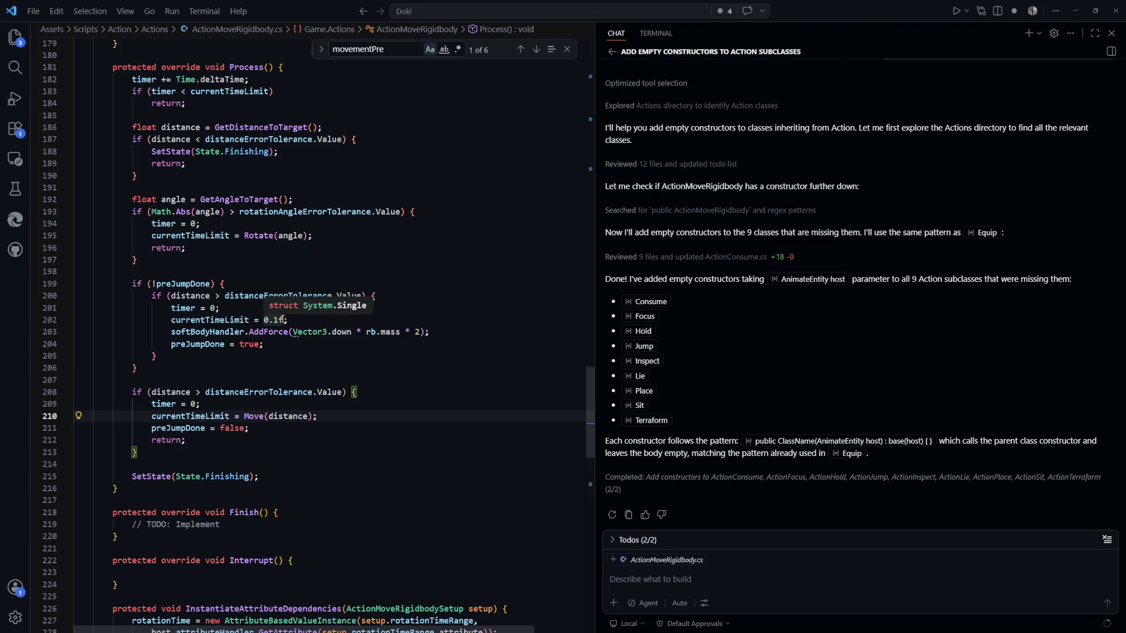
pyautogui.press('Up')
pyautogui.press('Up')
pyautogui.press('Up')
# Step: Replace the 0.1f wait on line 202 with movementPreTime.Value and return to Unity
pyautogui.moveTo(284, 320); pyautogui.dragTo(260, 321)
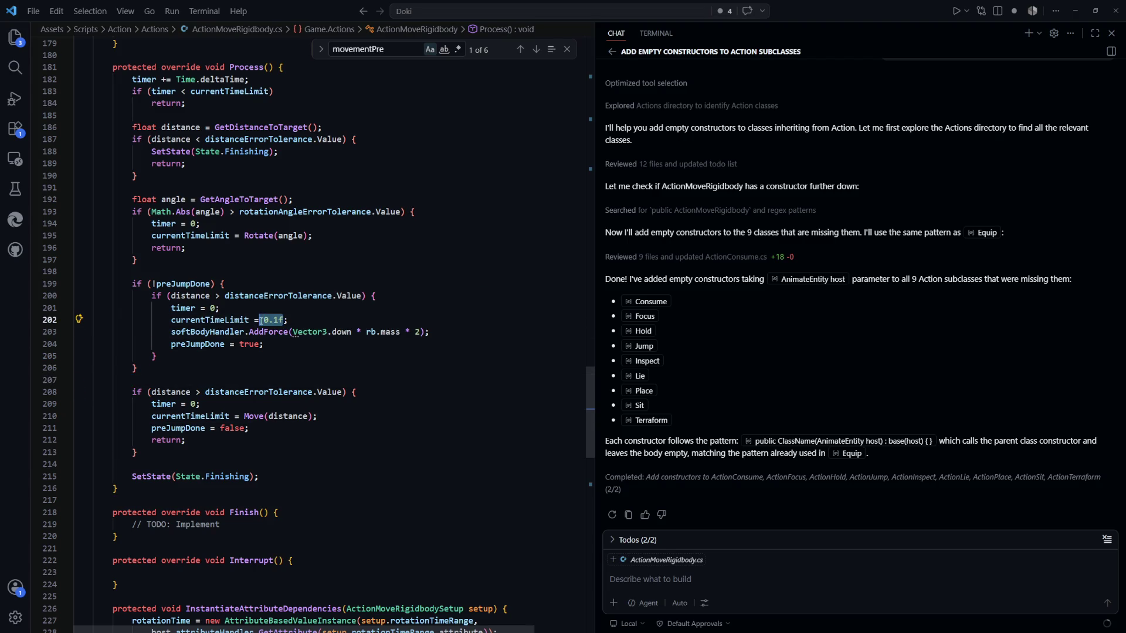
pyautogui.write('moveme')
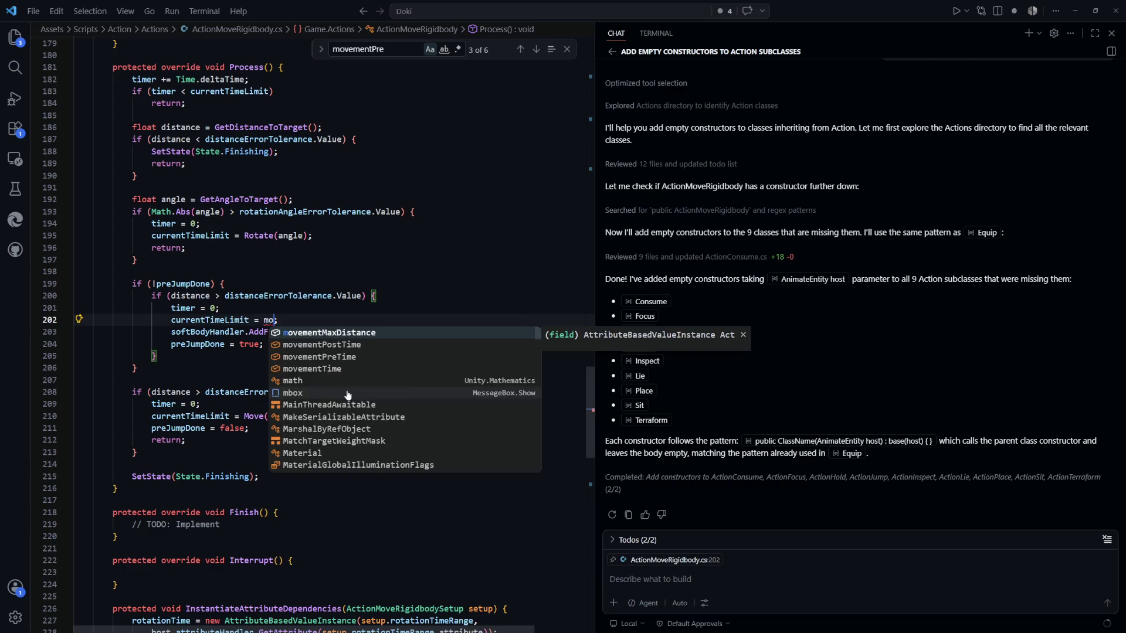
pyautogui.press('Down')
pyautogui.press('Down')
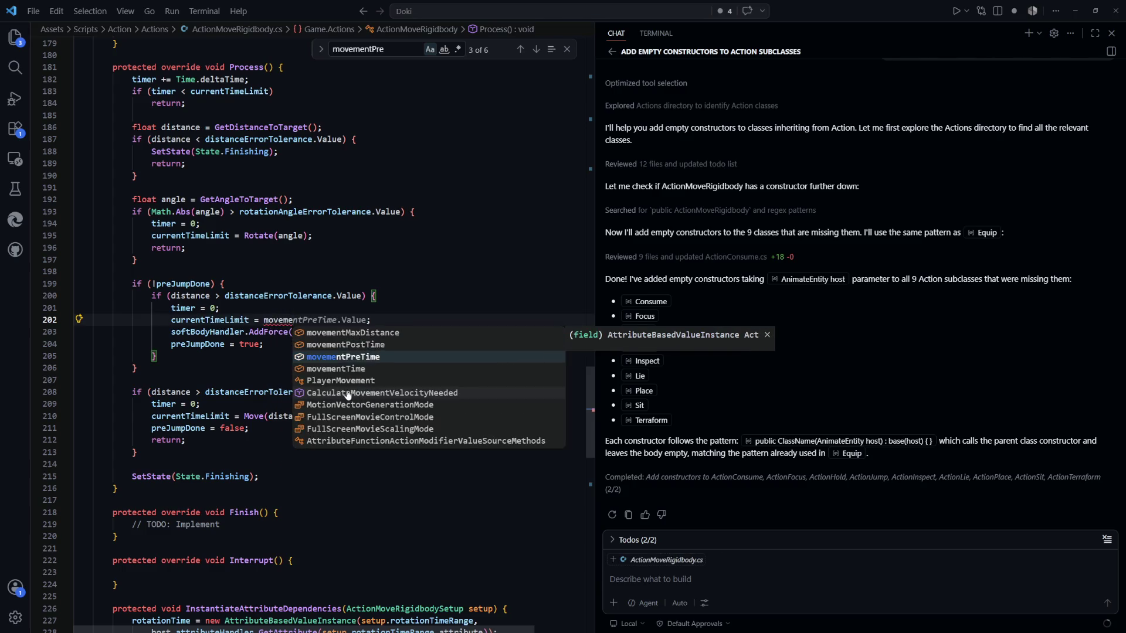
pyautogui.press('Return')
pyautogui.click(455, 393)
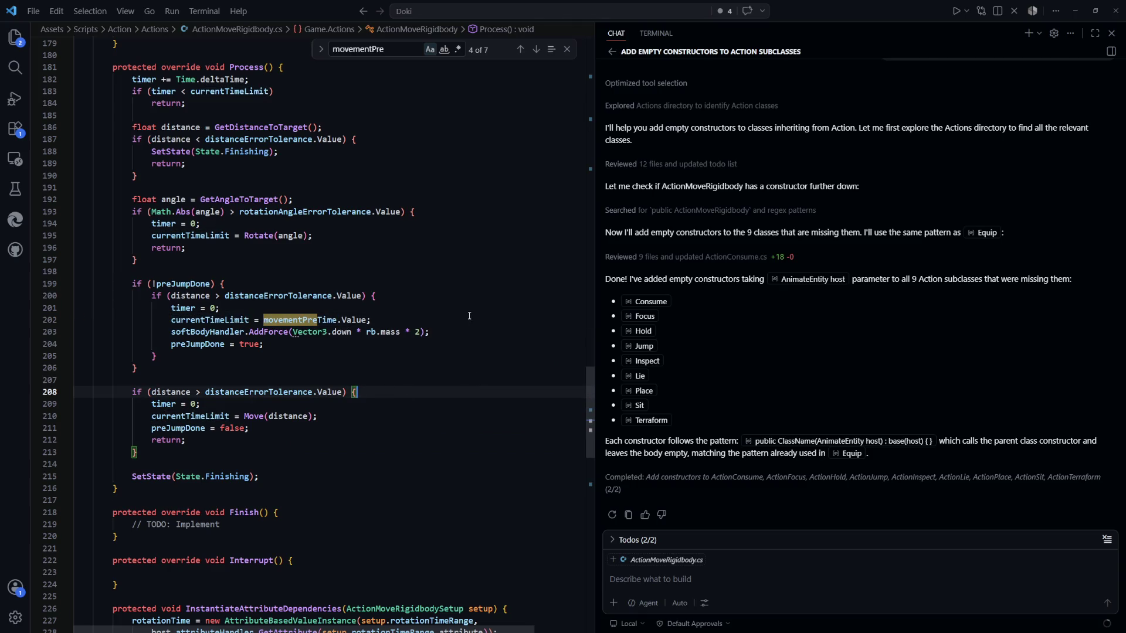
pyautogui.hotkey('alt', 'Tab')
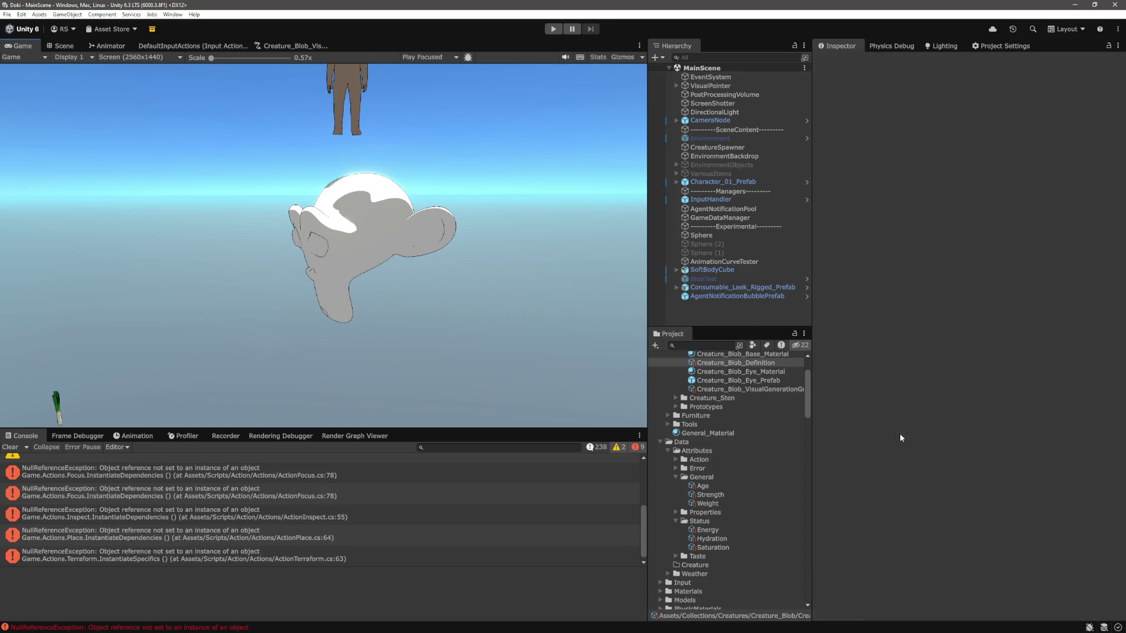
# Step: Clear the Console errors and enter Play mode to test the Blob creature
pyautogui.scroll(-10, 898, 433)
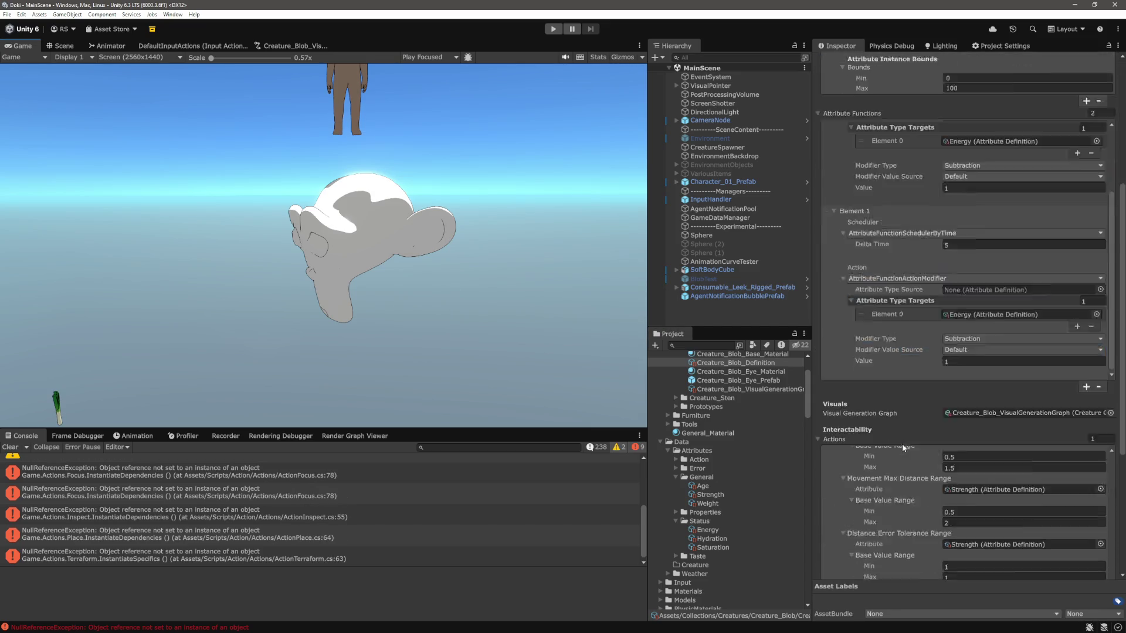
pyautogui.scroll(5, 894, 461)
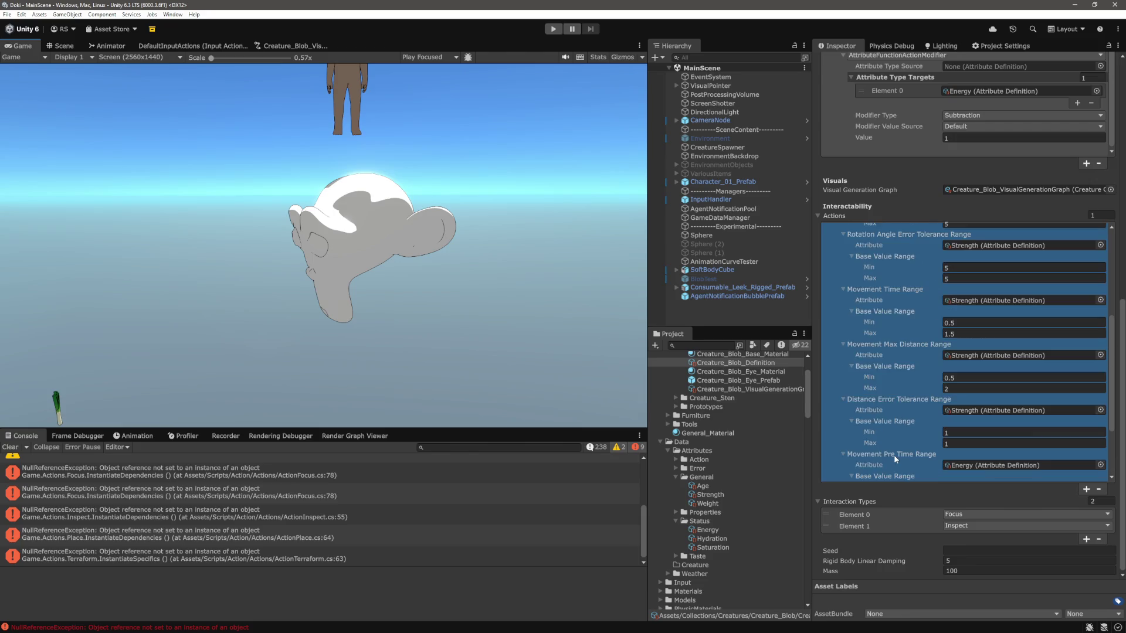
pyautogui.scroll(-5, 894, 455)
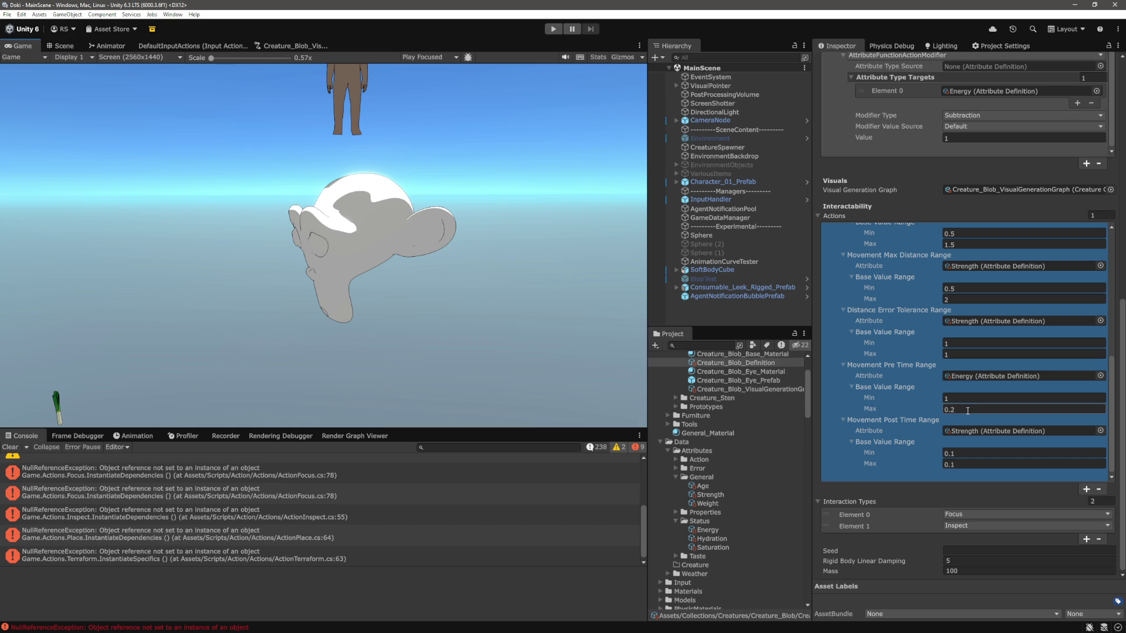
pyautogui.click(10, 447)
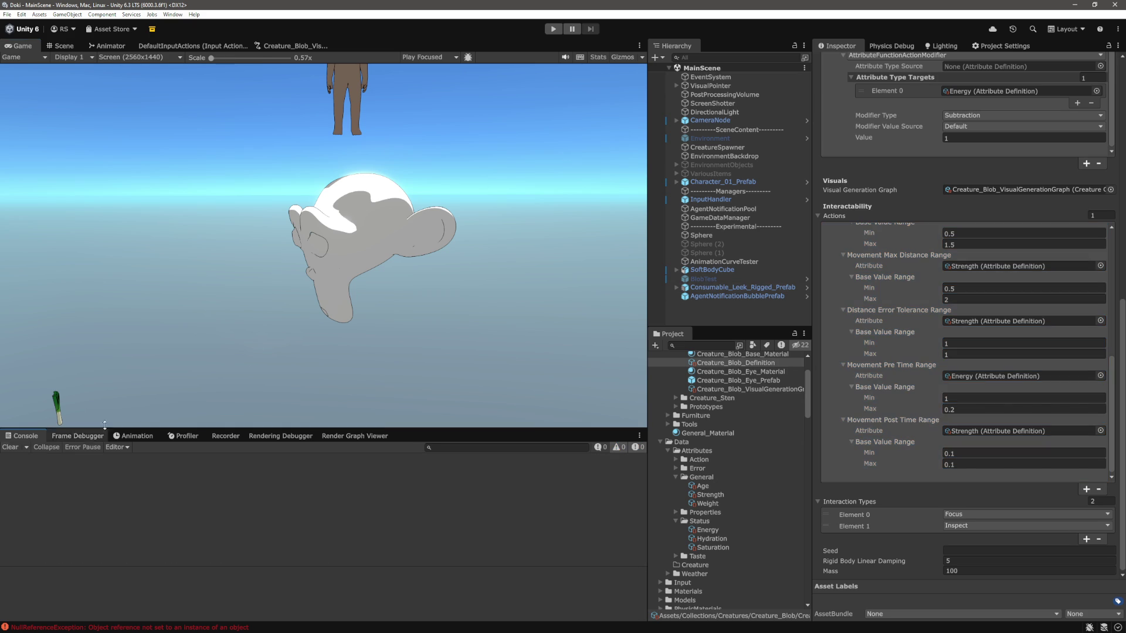
pyautogui.click(553, 29)
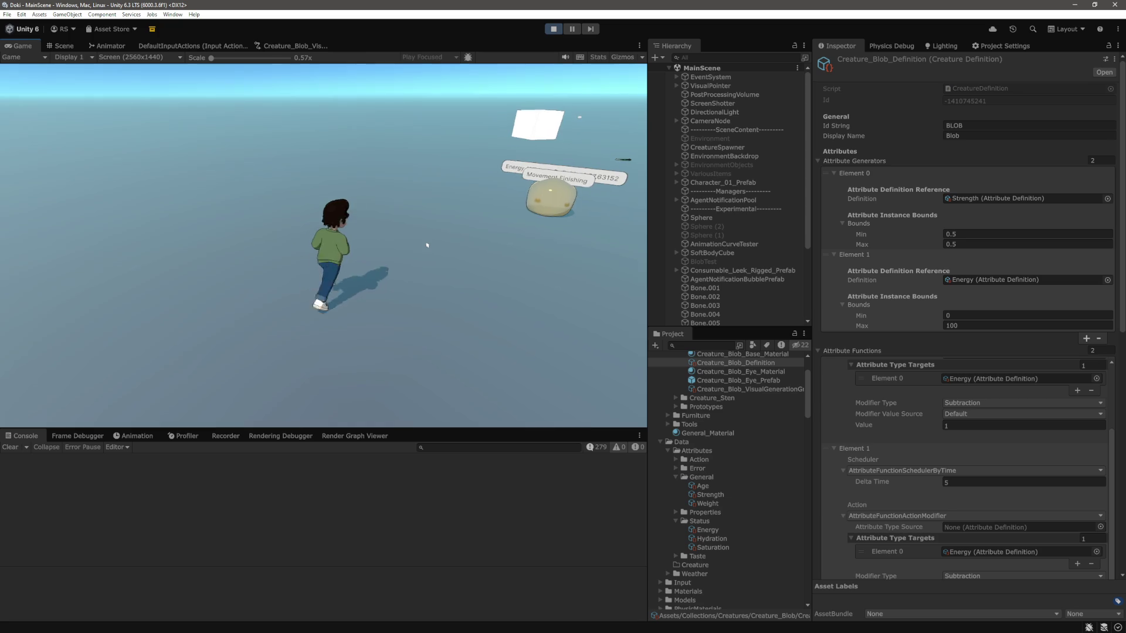
# Step: Inspect attribute function Element 1 during play, then stop the game and return to VS Code
pyautogui.click(910, 306)
pyautogui.scroll(-2, 906, 428)
pyautogui.click(906, 428)
pyautogui.scroll(-10, 905, 428)
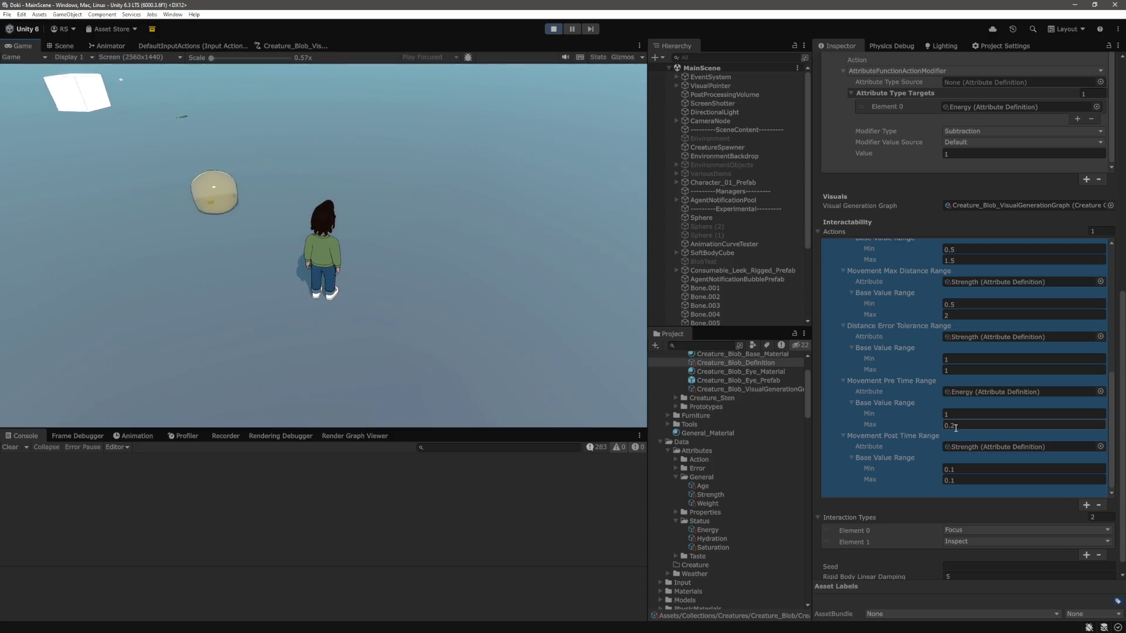
pyautogui.click(624, 377)
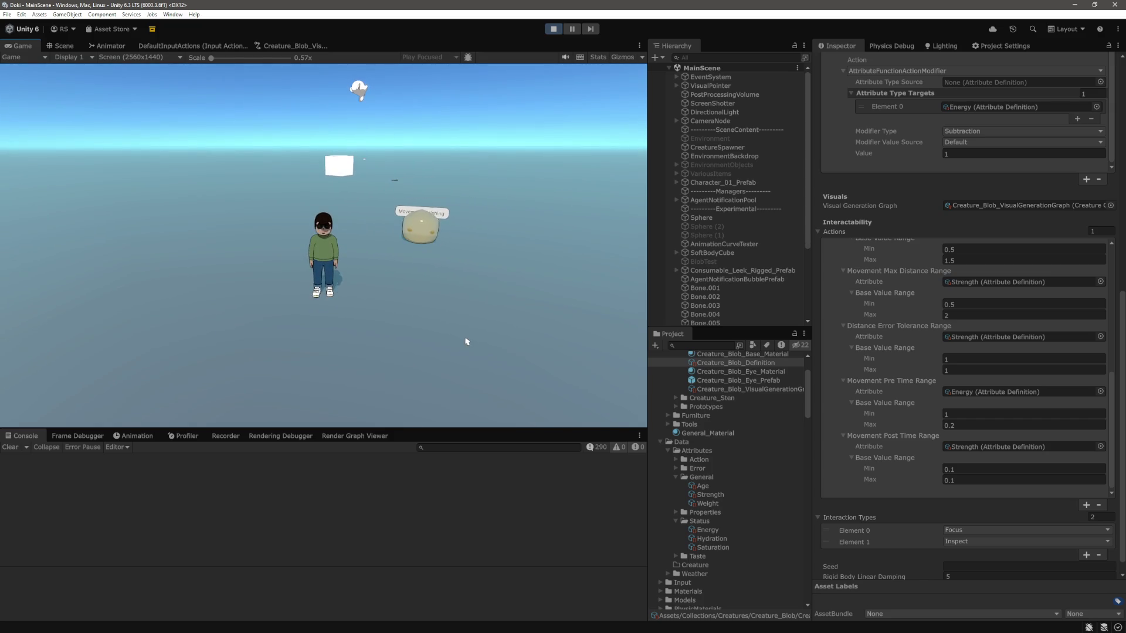
pyautogui.hotkey('ctrl', 'p')
pyautogui.hotkey('alt', 'Tab')
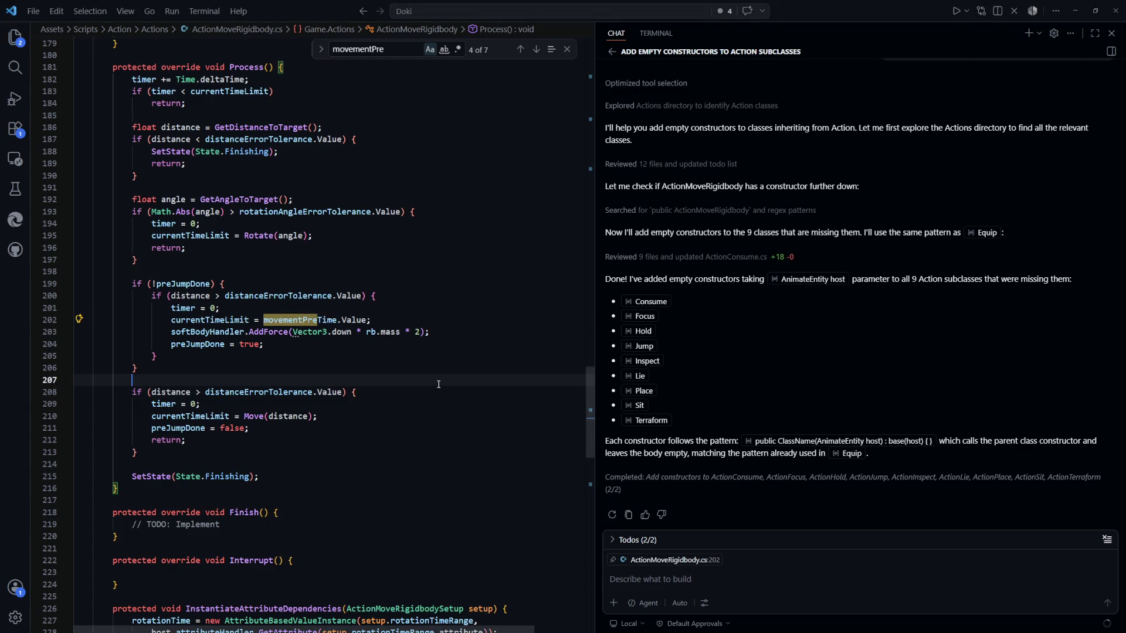
# Step: Review the pre-jump block's timer reset, preJumpDone assignment and distance-check block
pyautogui.click(218, 308)
pyautogui.moveTo(218, 308); pyautogui.dragTo(173, 308)
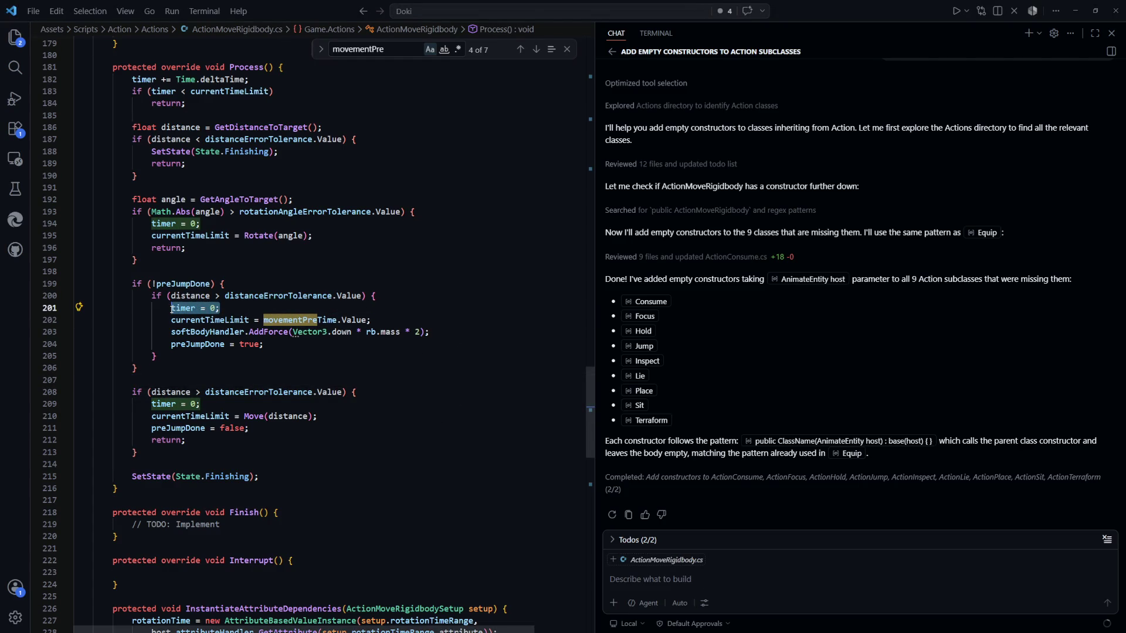
pyautogui.moveTo(264, 344); pyautogui.dragTo(171, 344)
pyautogui.click(254, 370)
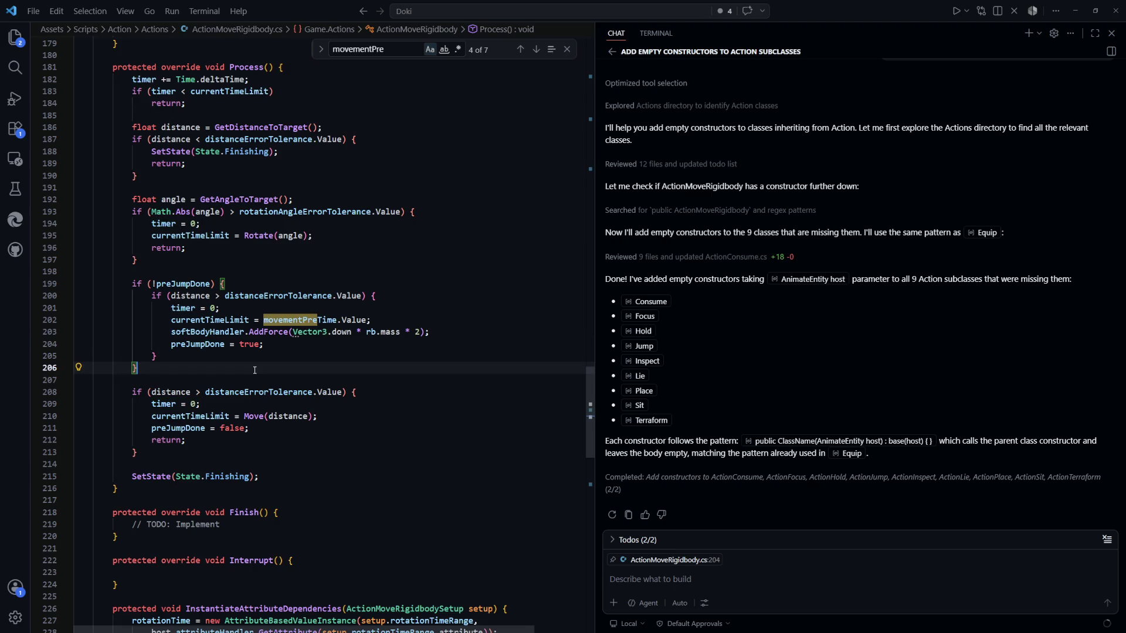
pyautogui.scroll(1, 293, 374)
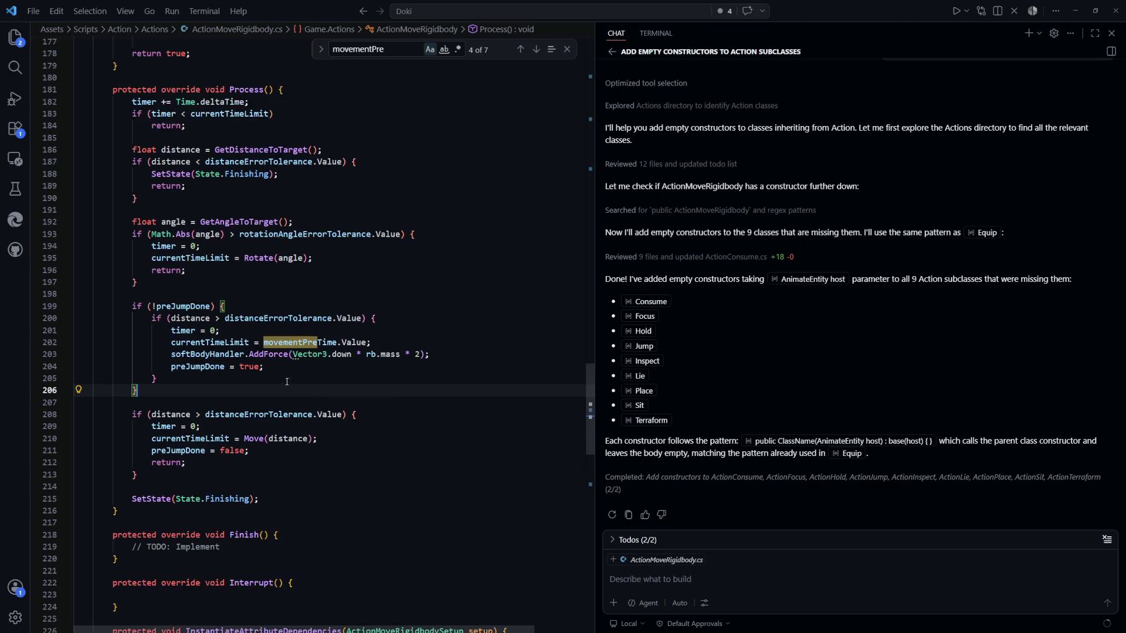
pyautogui.moveTo(279, 389); pyautogui.dragTo(172, 389)
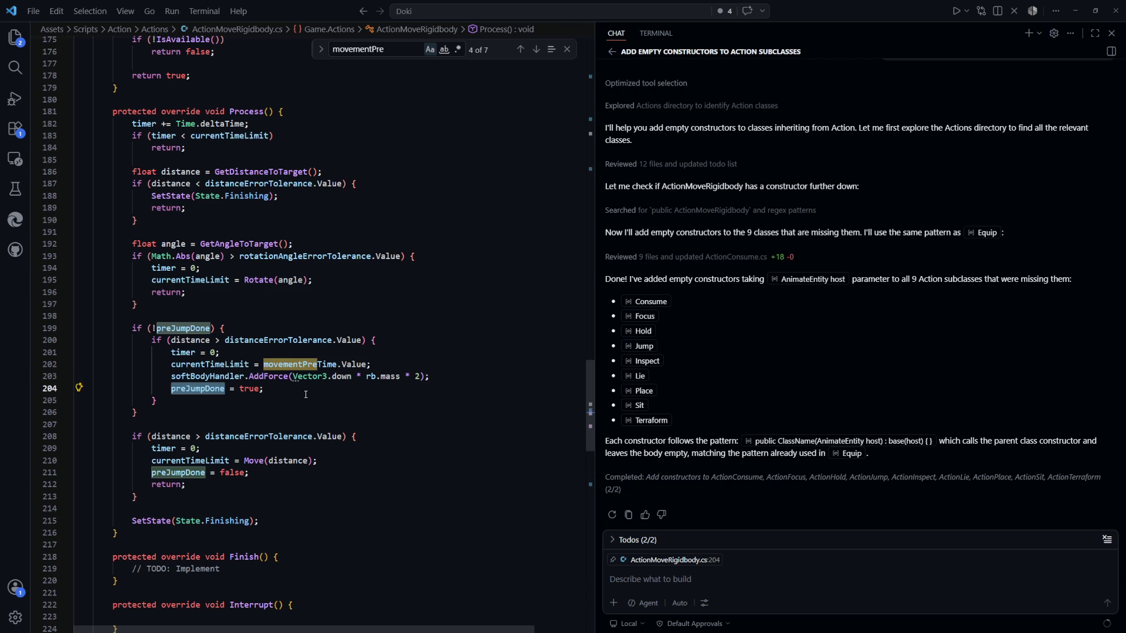
pyautogui.moveTo(141, 413); pyautogui.dragTo(138, 496)
pyautogui.click(136, 496)
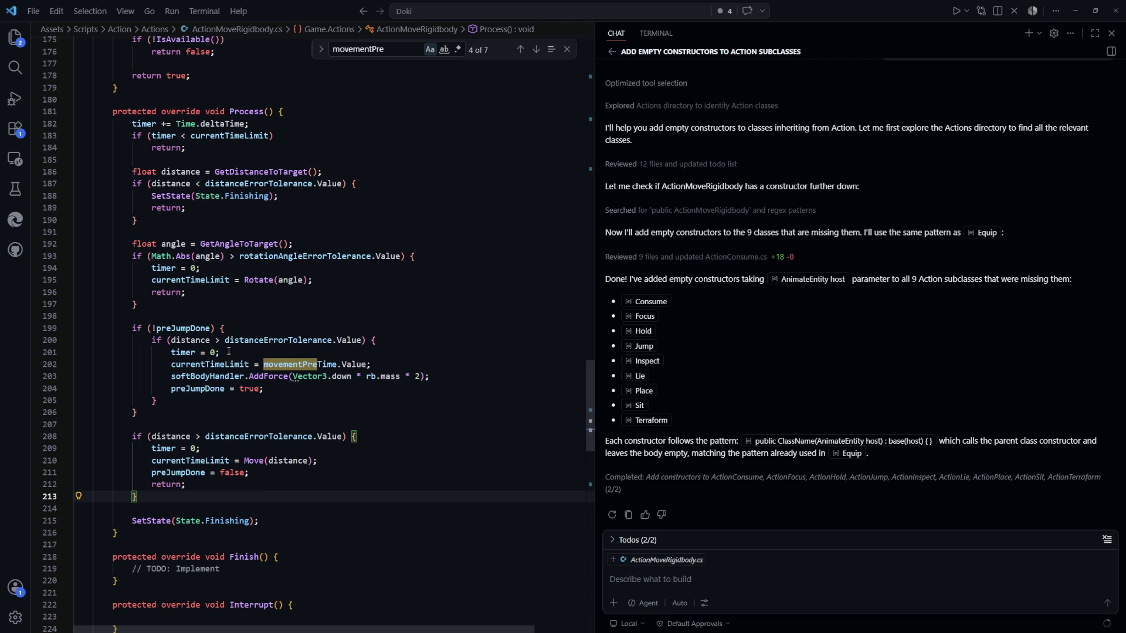
pyautogui.click(269, 402)
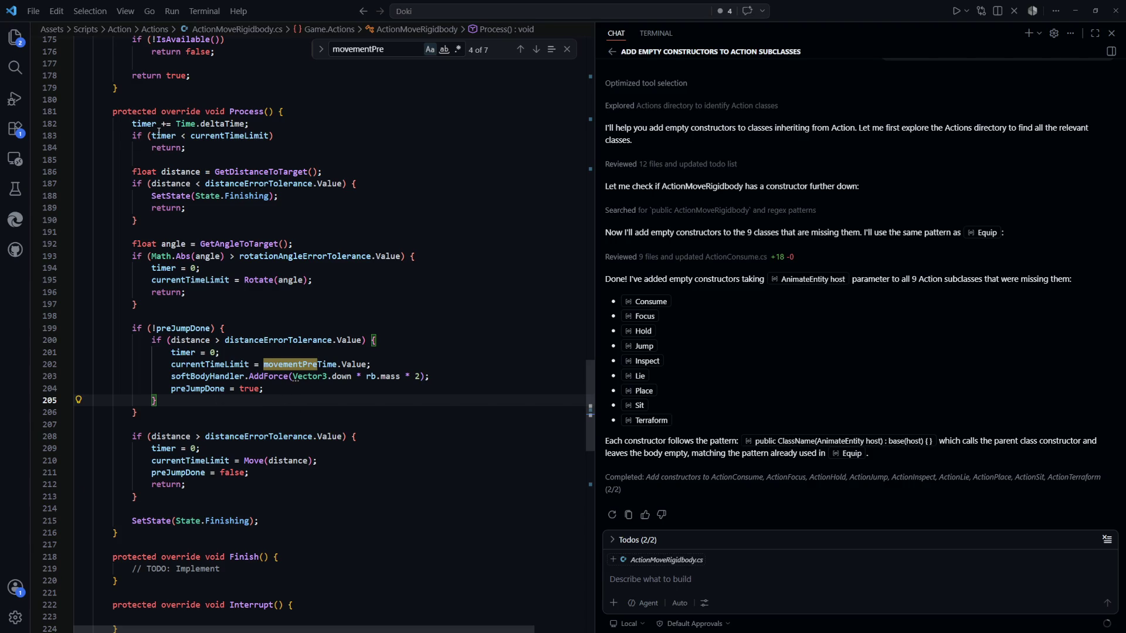
# Step: Add 'return;' right after preJumpDone = true, save, and switch to Unity
pyautogui.click(287, 389)
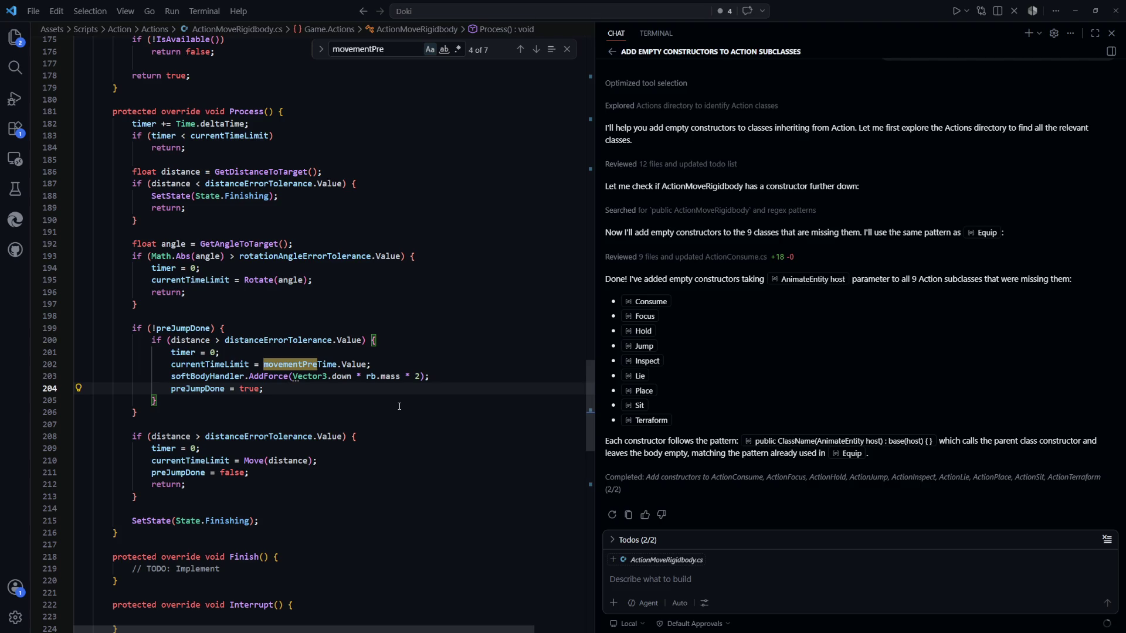
pyautogui.press('Return')
pyautogui.write('retur')
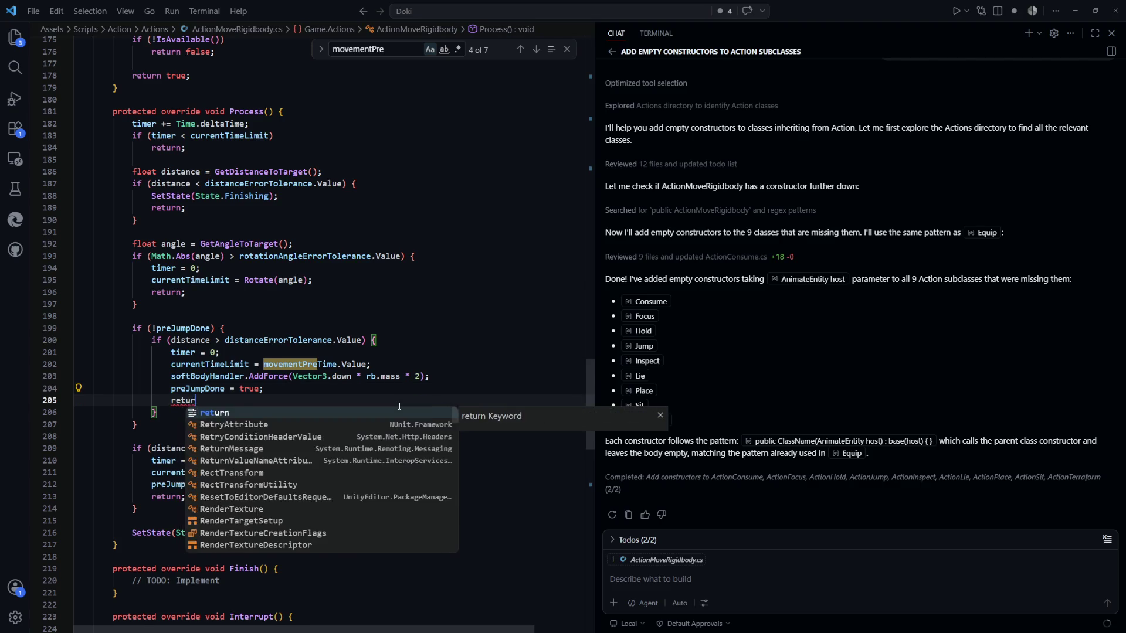
pyautogui.write('n;')
pyautogui.hotkey('ctrl', 's')
pyautogui.hotkey('alt', 'Tab')
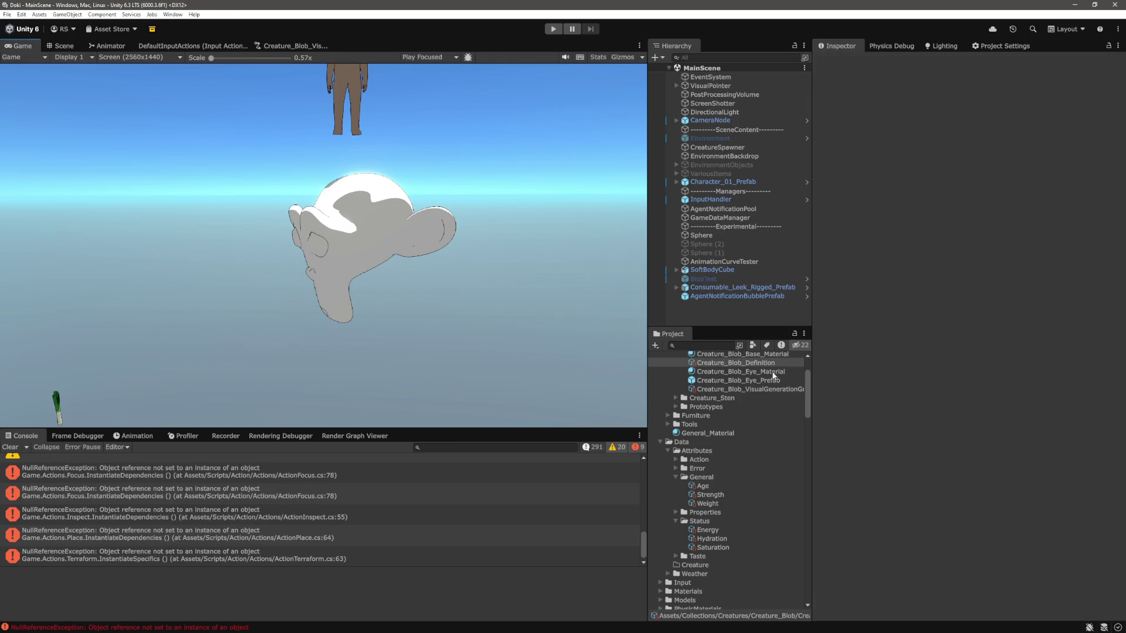
# Step: Show Creature_Blob_Definition in the Inspector and bring Attribute Functions Element 1 into view
pyautogui.click(761, 363)
pyautogui.scroll(1, 940, 413)
pyautogui.click(945, 280)
pyautogui.scroll(-4, 909, 347)
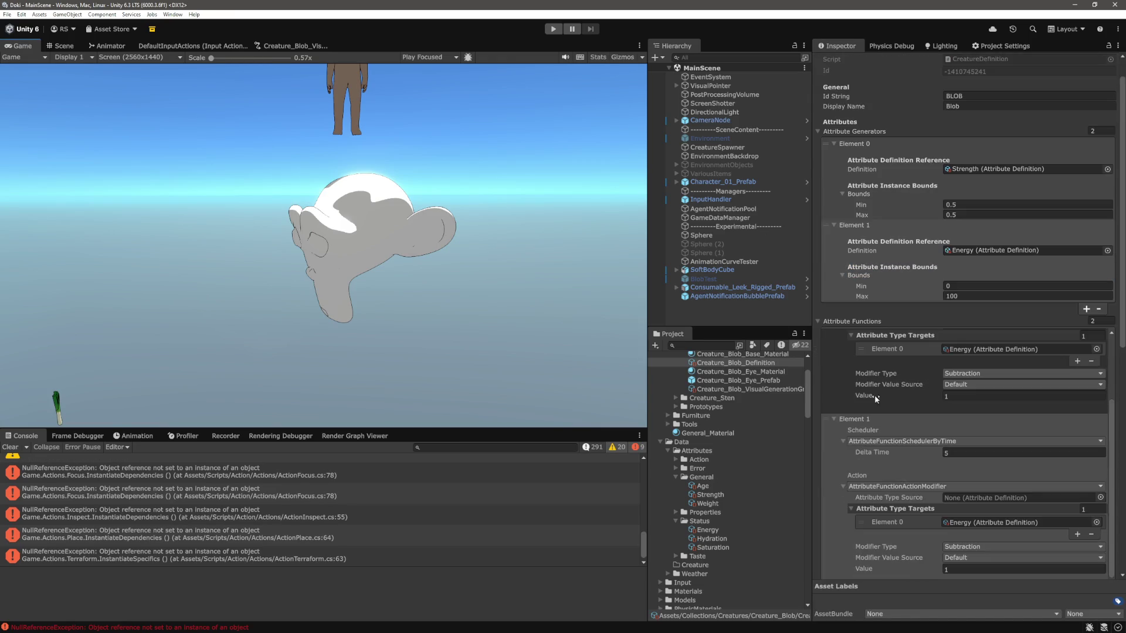
pyautogui.click(859, 409)
pyautogui.scroll(6, 859, 409)
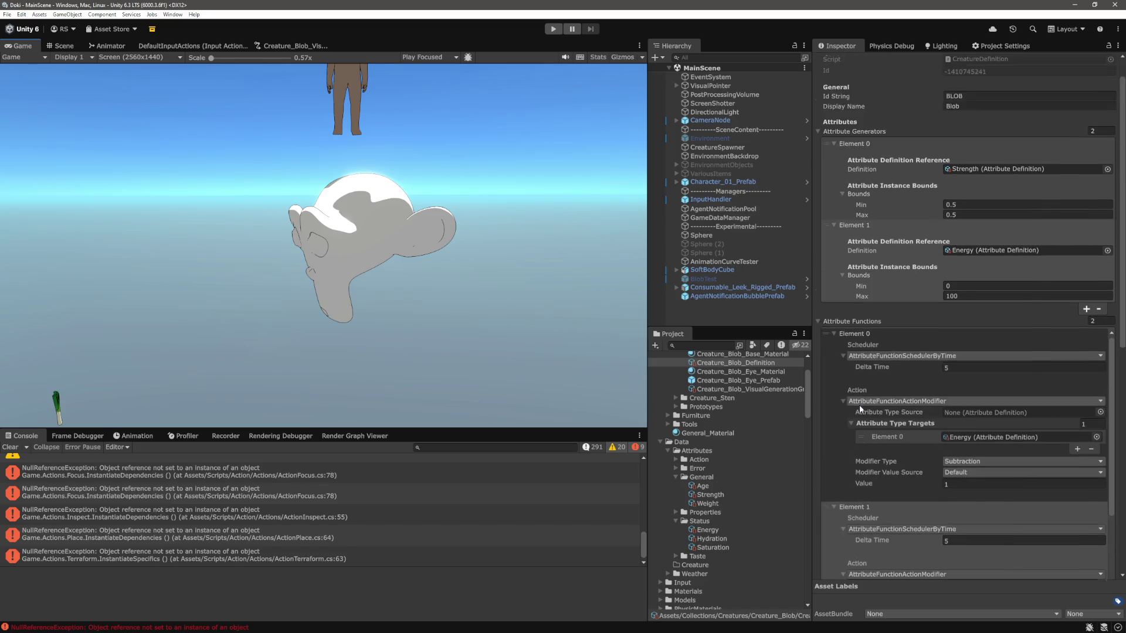
pyautogui.scroll(-3, 860, 405)
pyautogui.click(846, 456)
pyautogui.scroll(3, 836, 455)
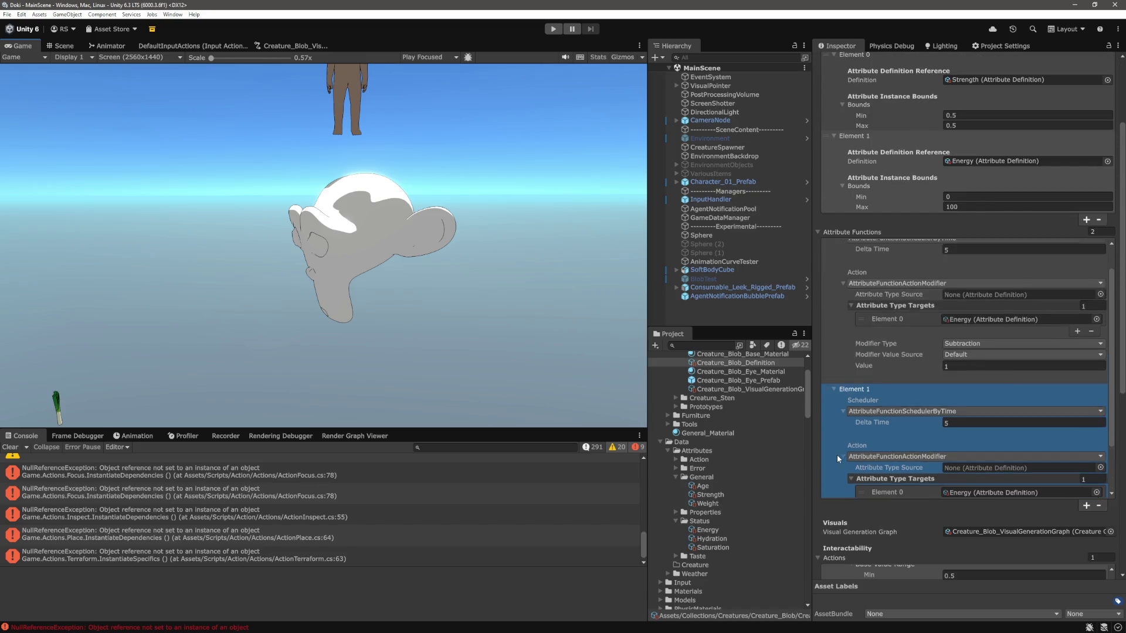
pyautogui.scroll(2, 836, 455)
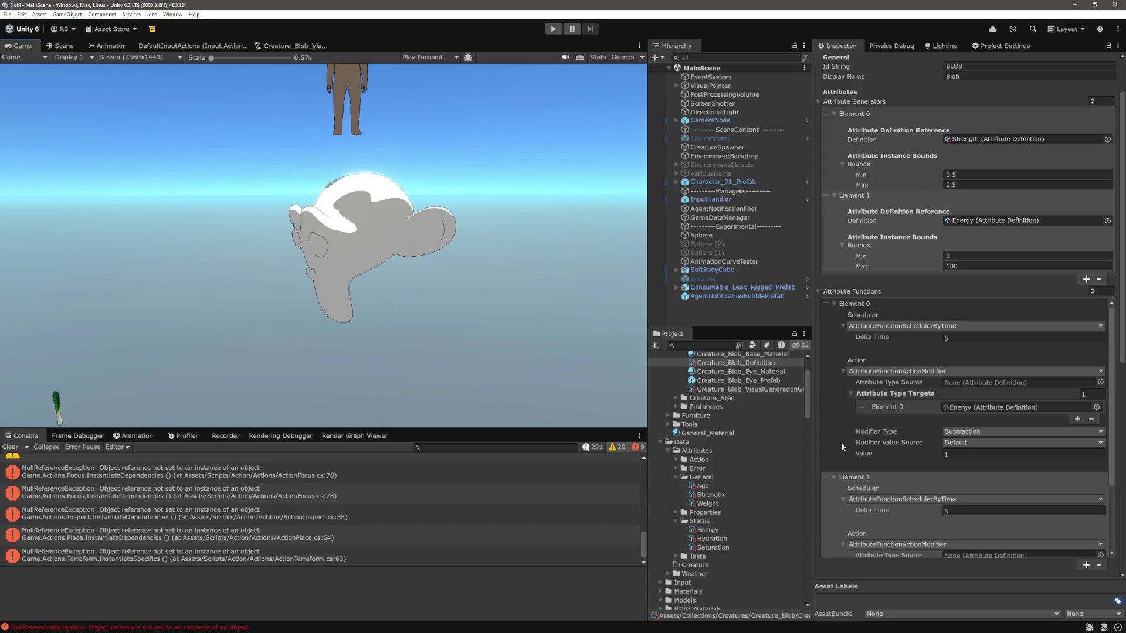
pyautogui.scroll(-4, 841, 443)
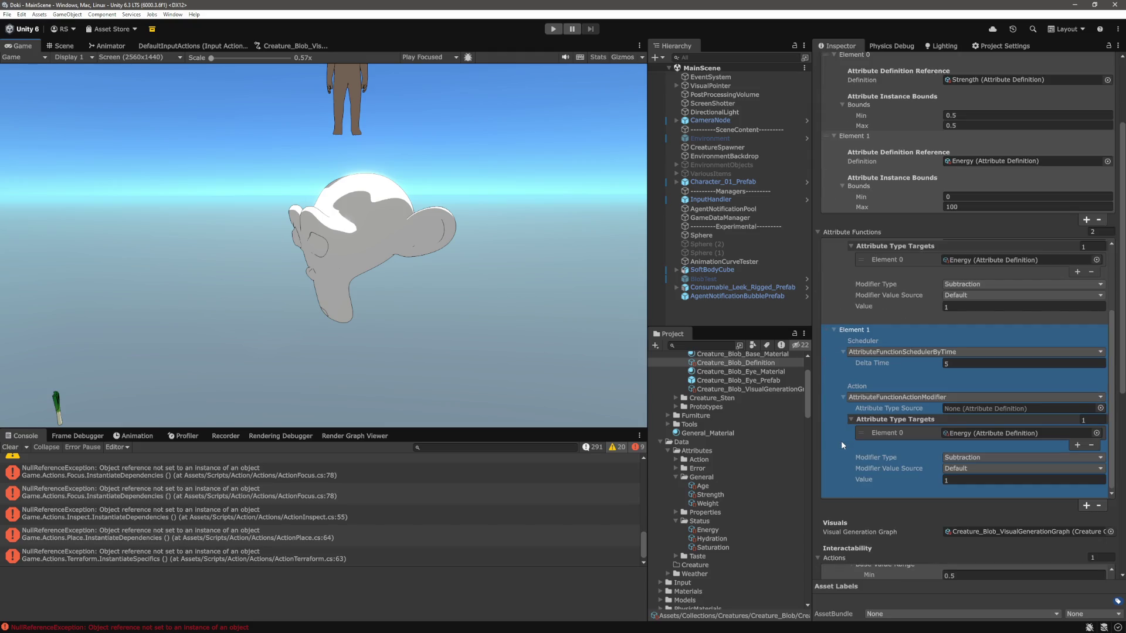
pyautogui.scroll(5, 842, 446)
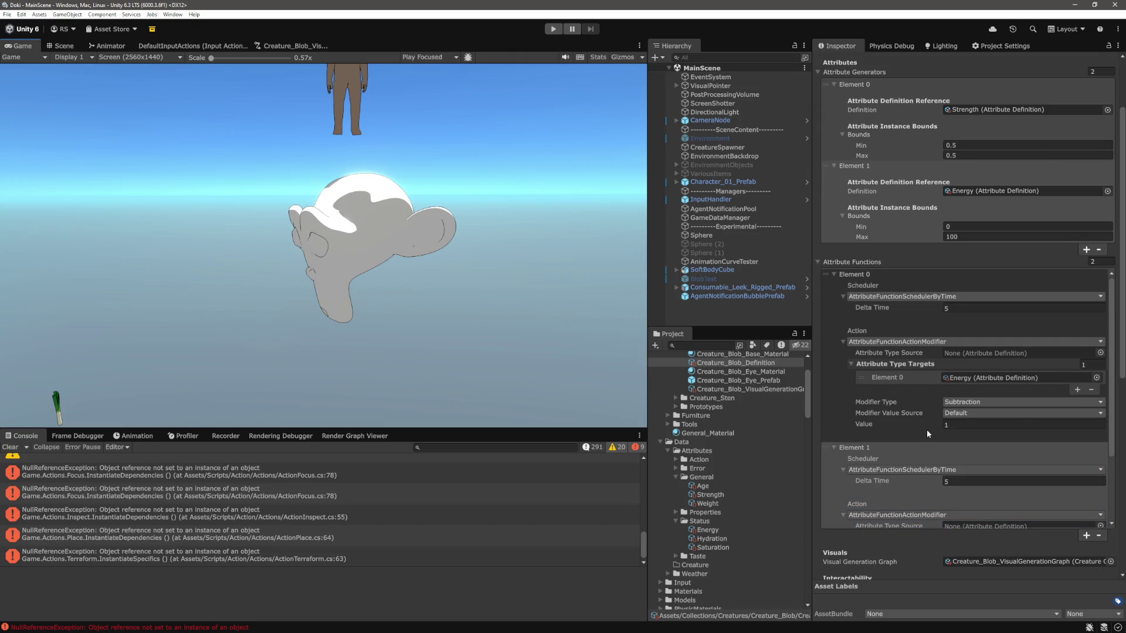
pyautogui.scroll(-2, 741, 459)
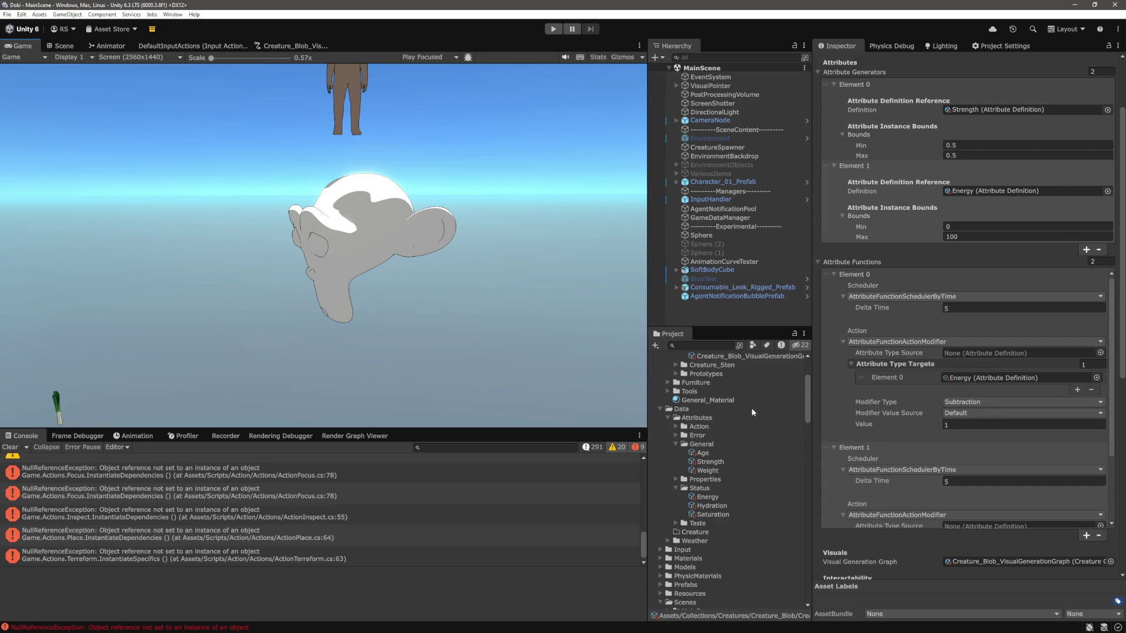
pyautogui.moveTo(710, 462); pyautogui.dragTo(968, 378)
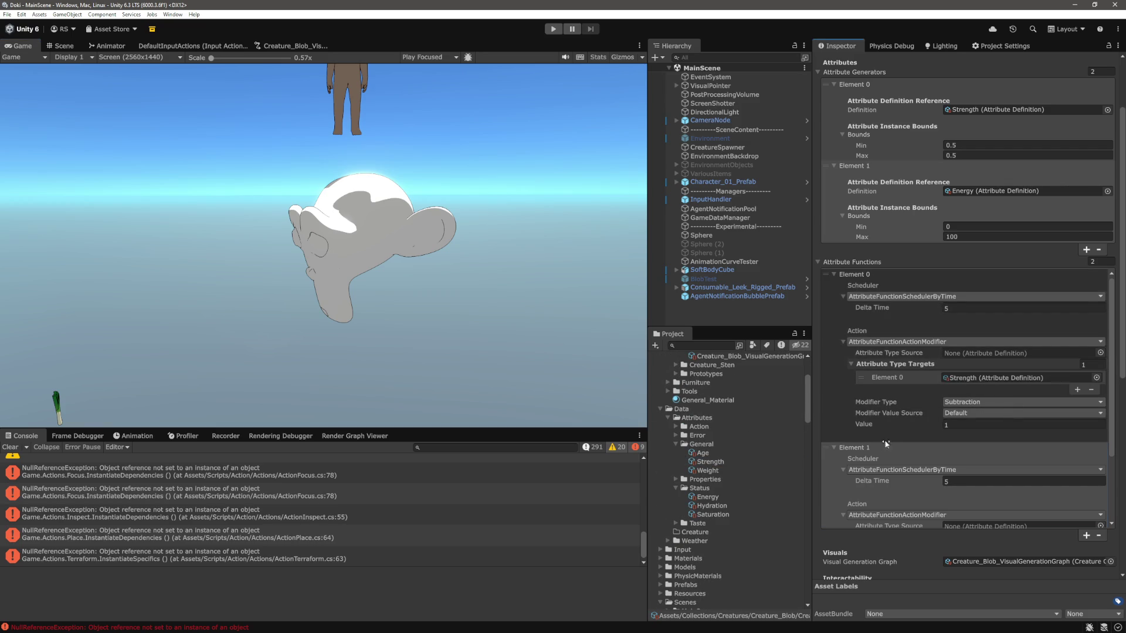
pyautogui.scroll(-1, 891, 437)
pyautogui.scroll(-3, 868, 418)
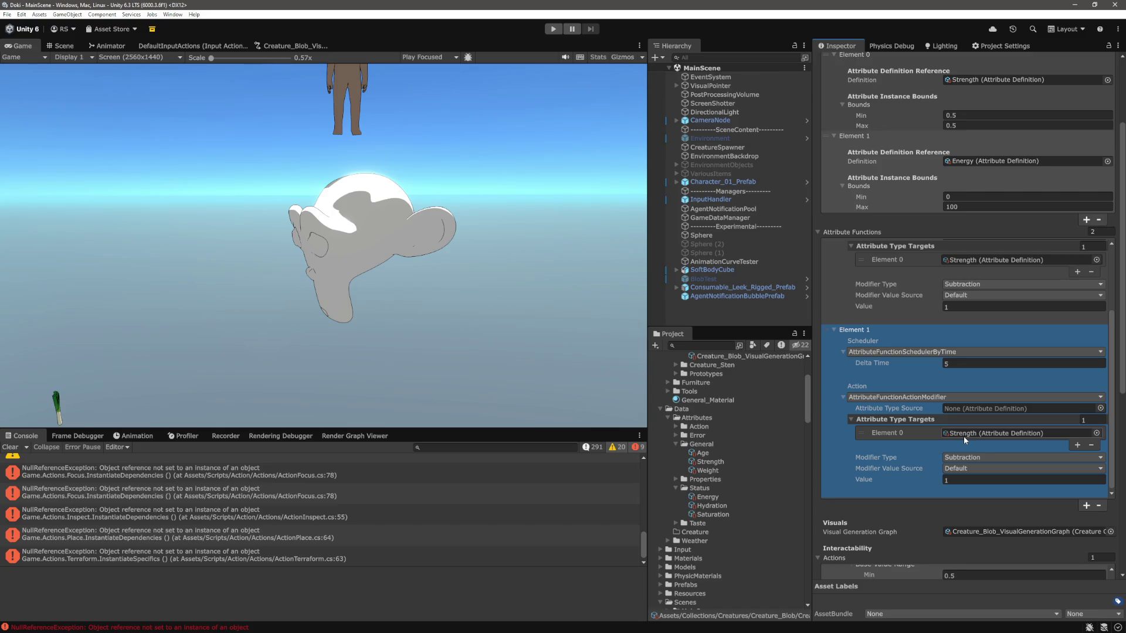
pyautogui.scroll(4, 963, 436)
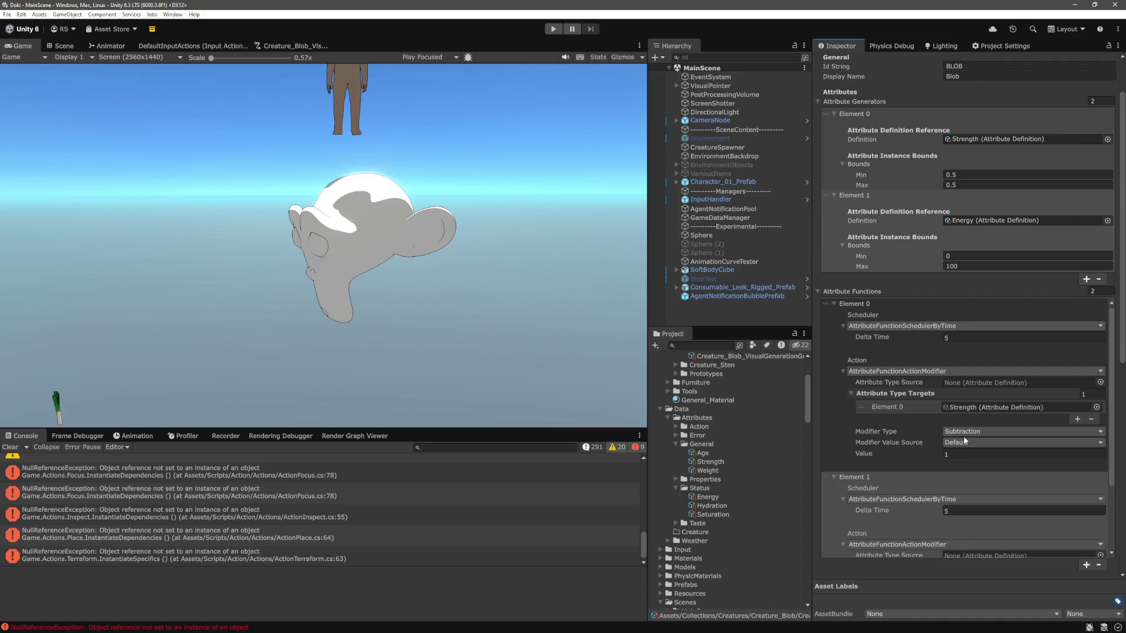
pyautogui.scroll(-2, 966, 443)
# Step: Set Element 1 to Subtraction from Strength every 5 seconds, then add a third function
pyautogui.click(965, 446)
pyautogui.scroll(-2, 966, 446)
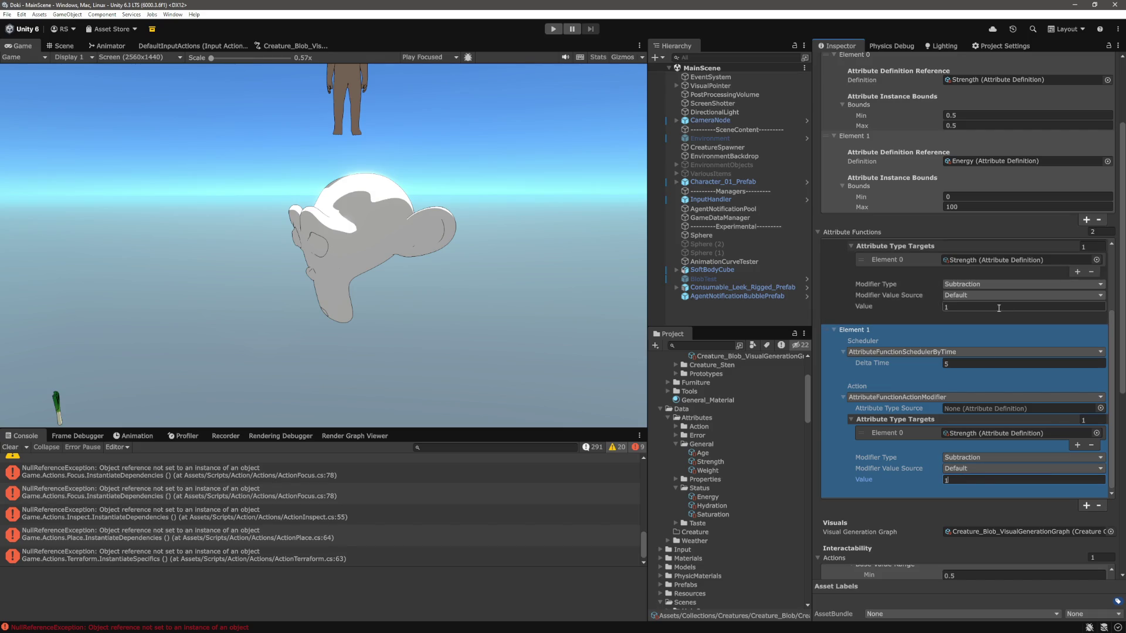
pyautogui.scroll(3, 882, 399)
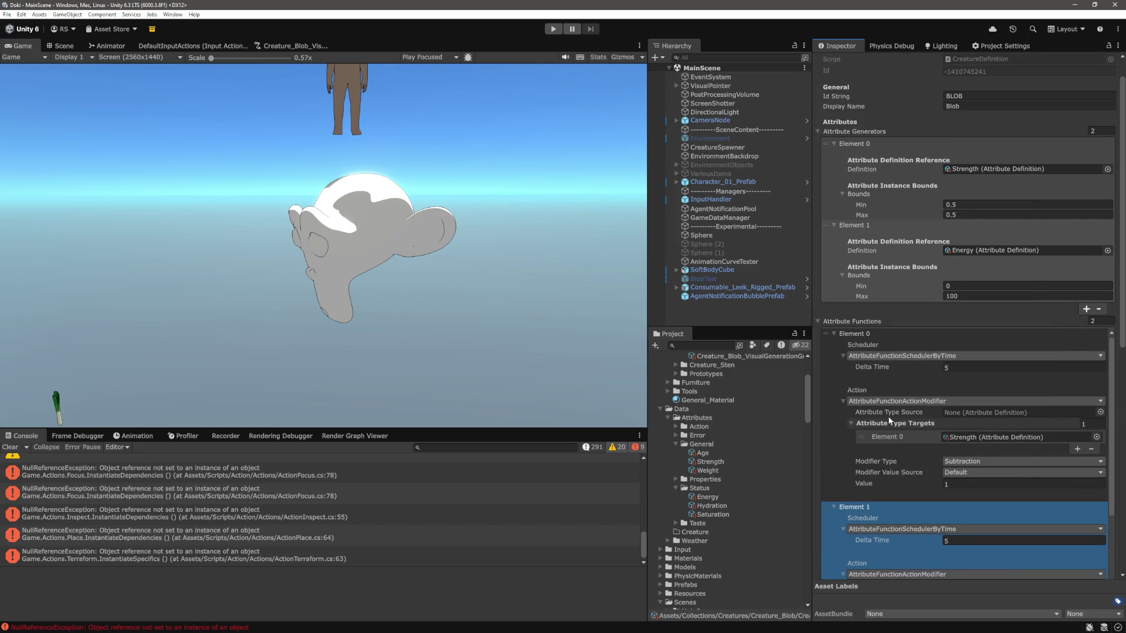
pyautogui.scroll(1, 900, 332)
pyautogui.scroll(-4, 899, 328)
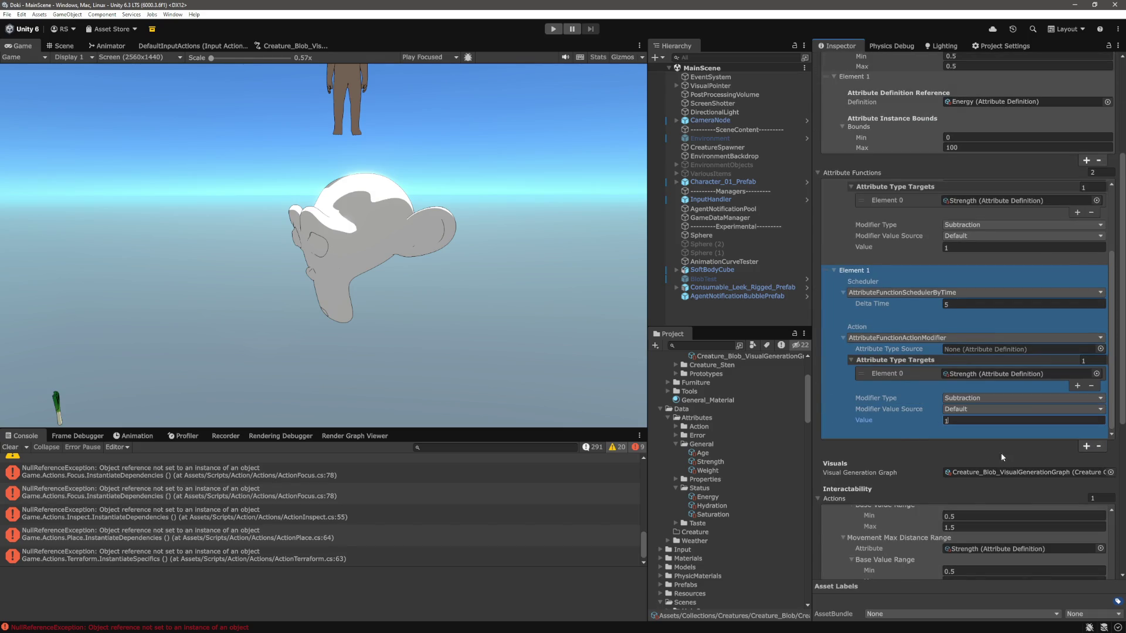
pyautogui.scroll(-2, 945, 449)
pyautogui.click(945, 450)
pyautogui.scroll(3, 1102, 403)
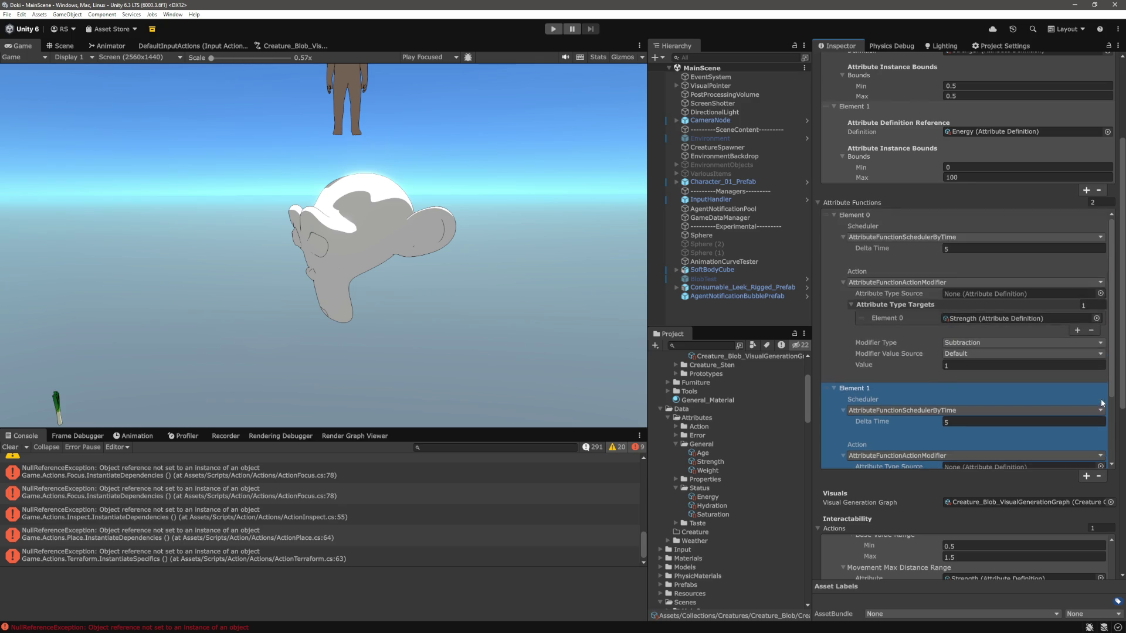
pyautogui.scroll(1, 1044, 388)
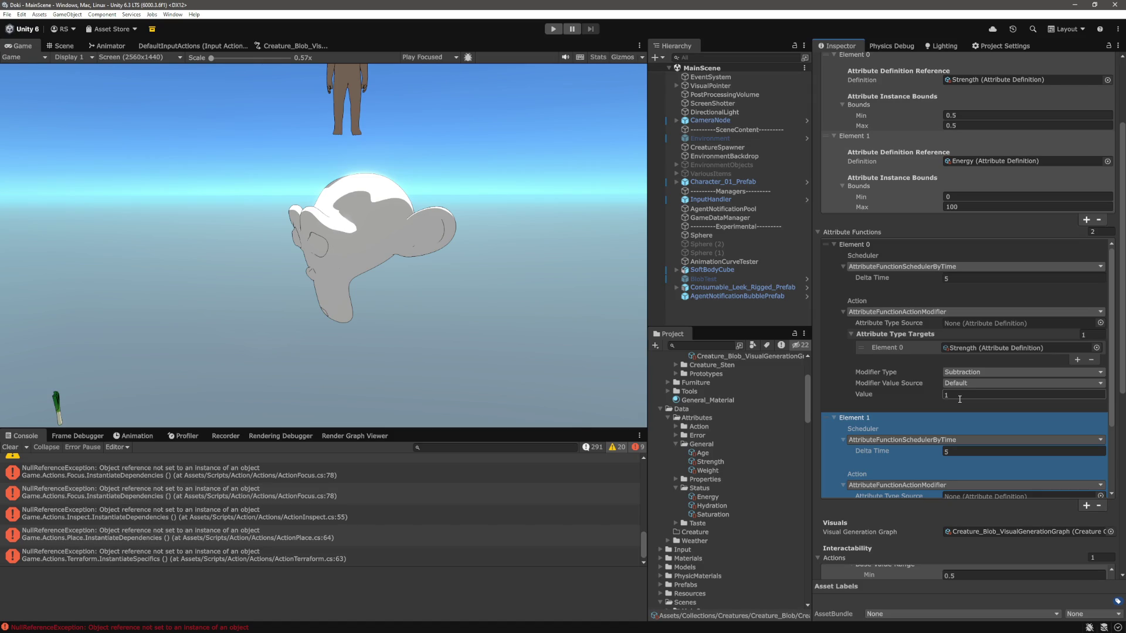
pyautogui.scroll(-5, 906, 395)
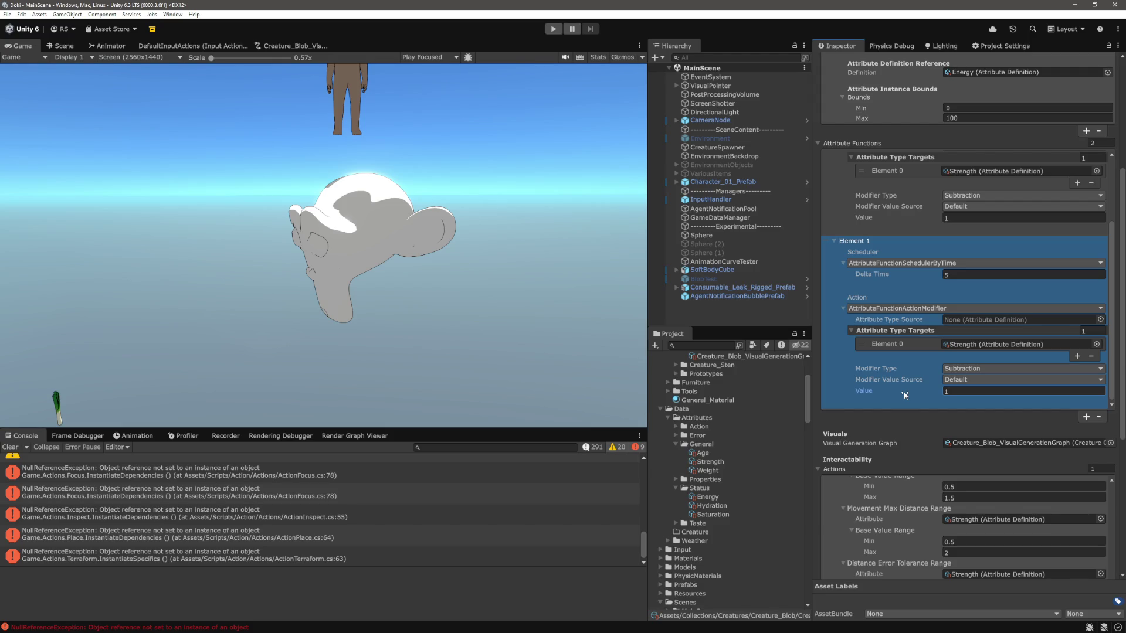
pyautogui.click(1086, 417)
pyautogui.scroll(-2, 982, 377)
pyautogui.click(834, 315)
pyautogui.scroll(-3, 841, 275)
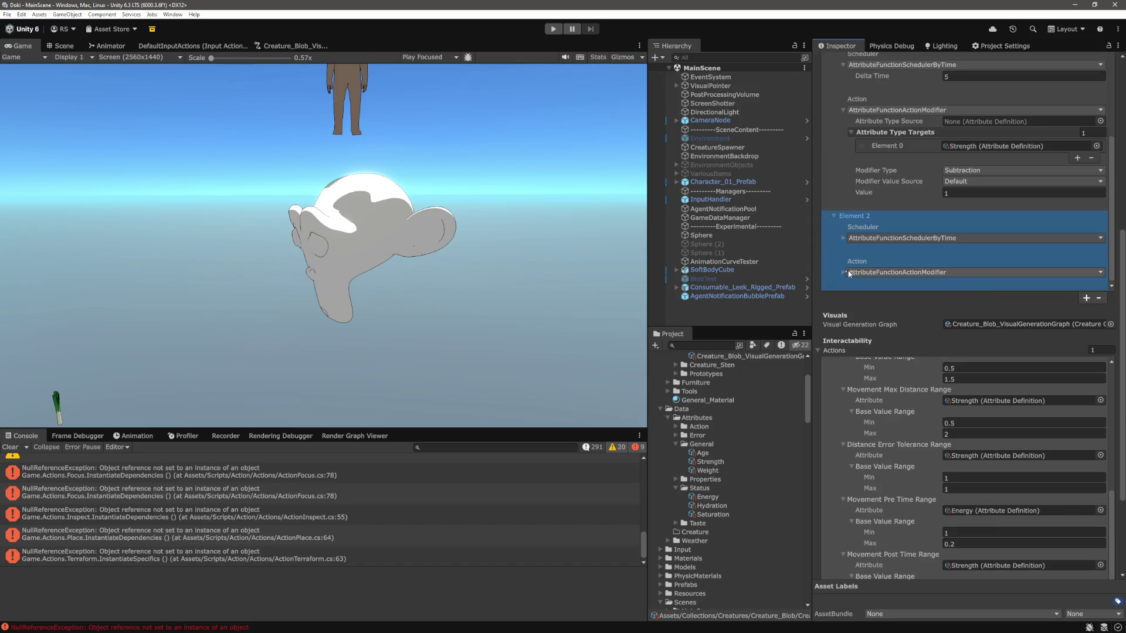
pyautogui.scroll(-4, 938, 267)
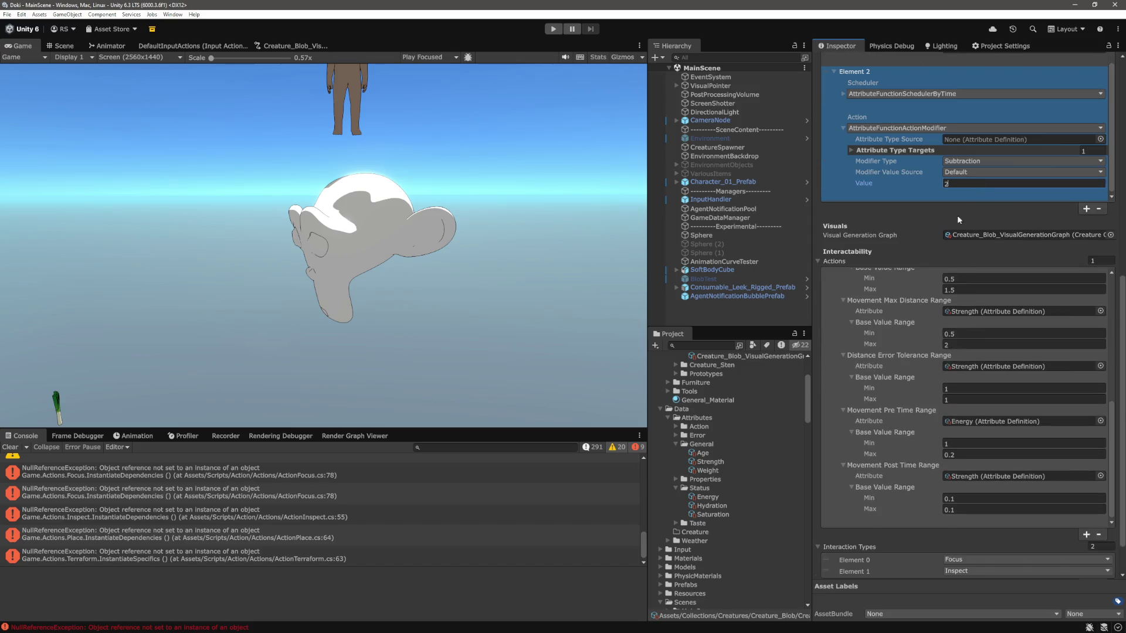
pyautogui.scroll(5, 908, 289)
pyautogui.scroll(6, 920, 249)
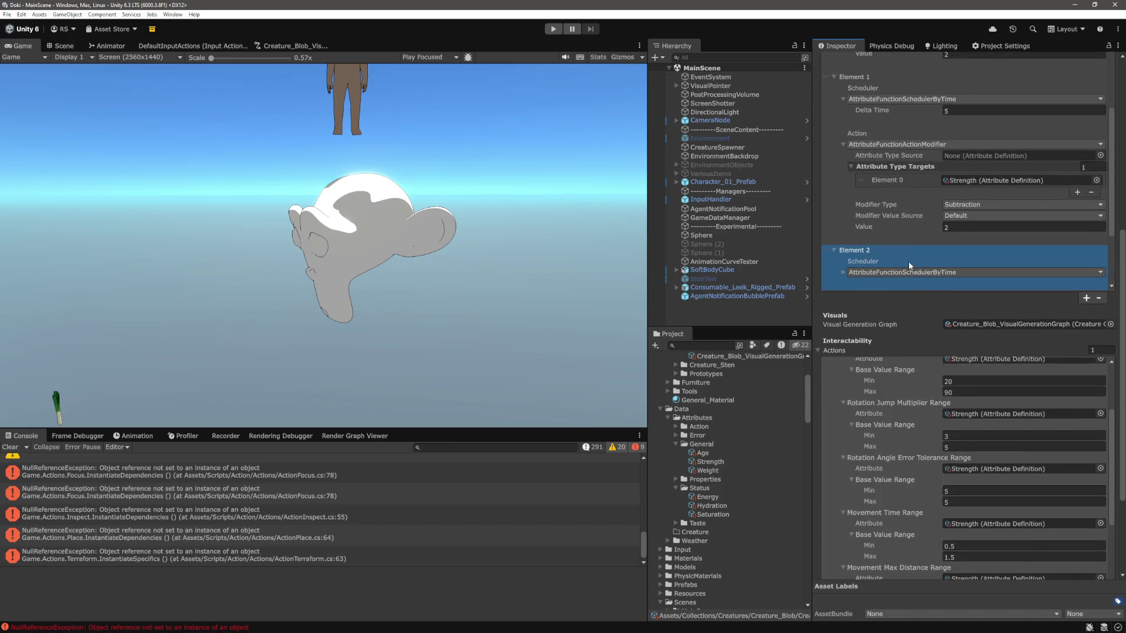
pyautogui.scroll(-5, 909, 258)
pyautogui.click(958, 214)
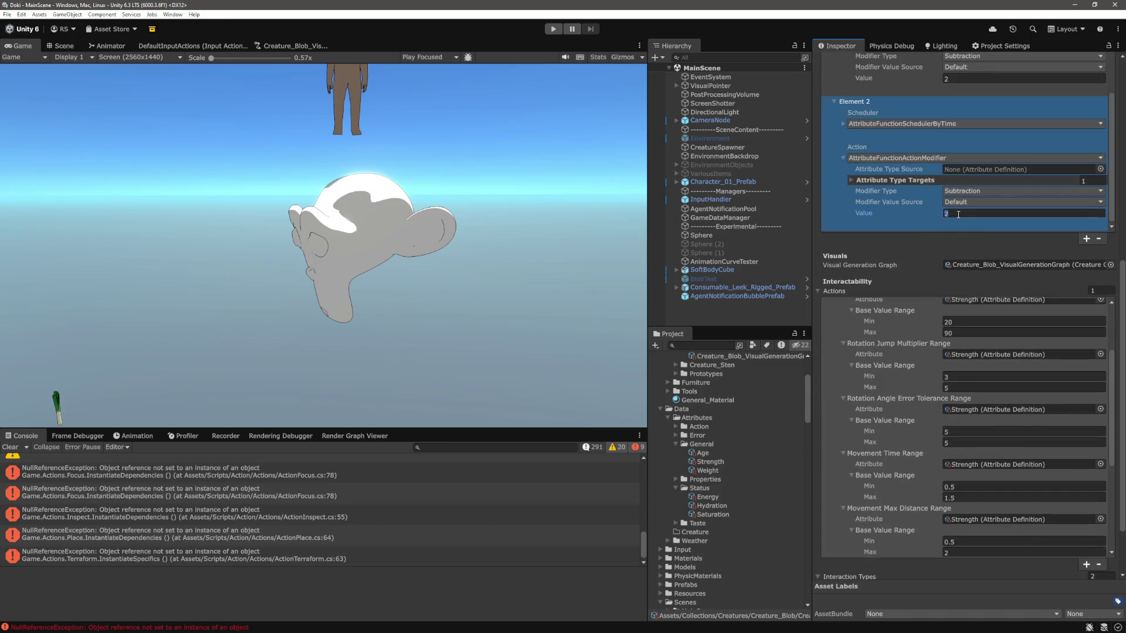
pyautogui.scroll(10, 888, 248)
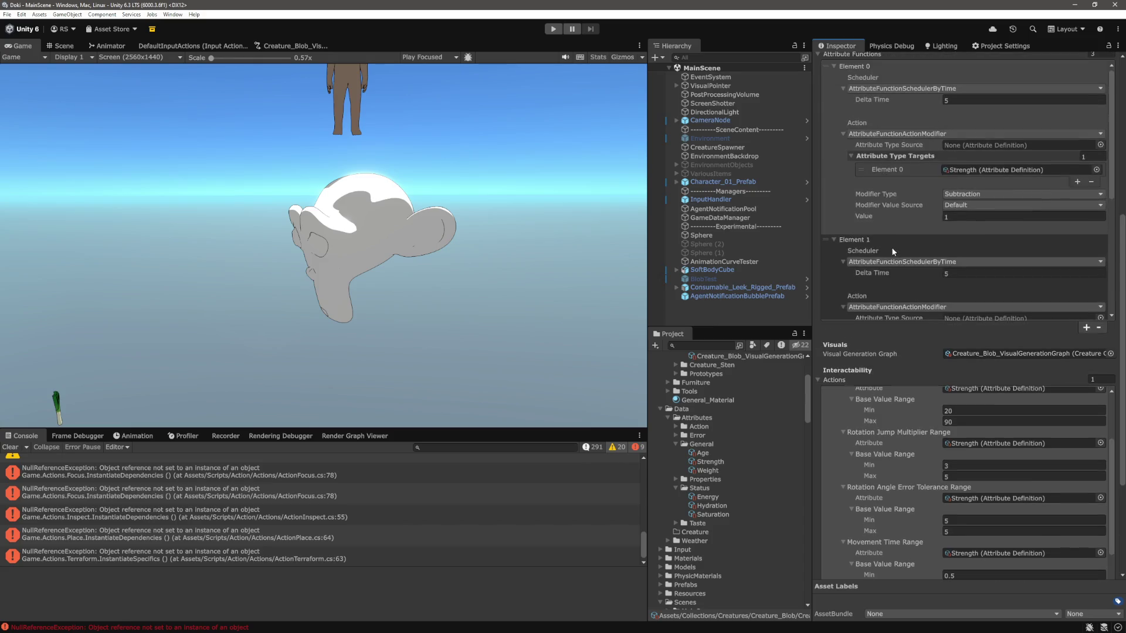
pyautogui.scroll(5, 892, 249)
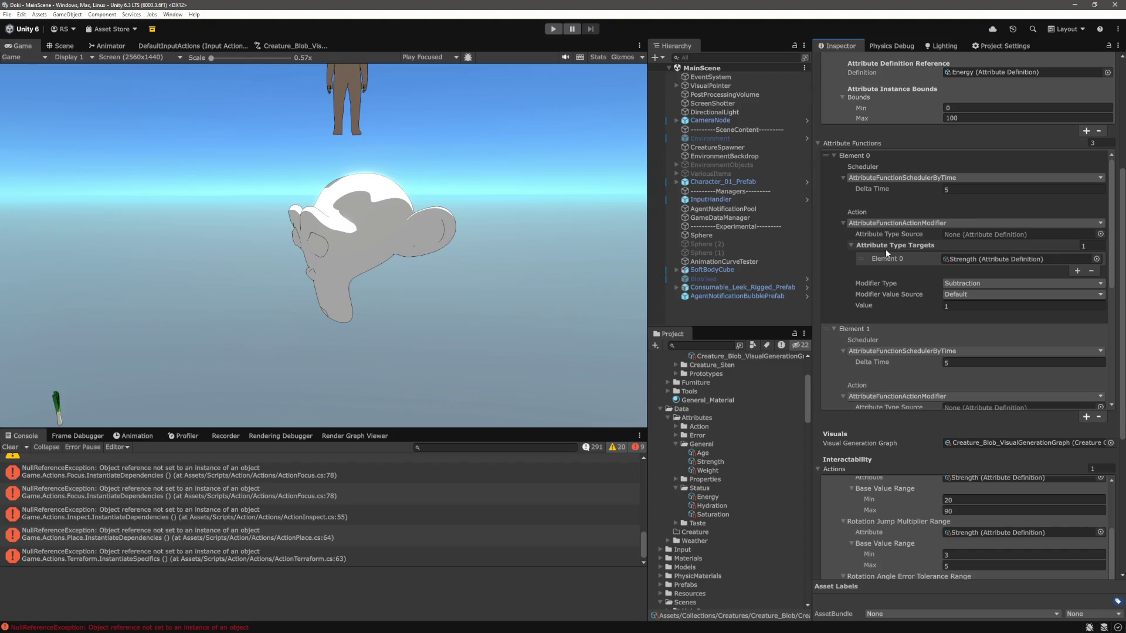
pyautogui.scroll(-10, 885, 249)
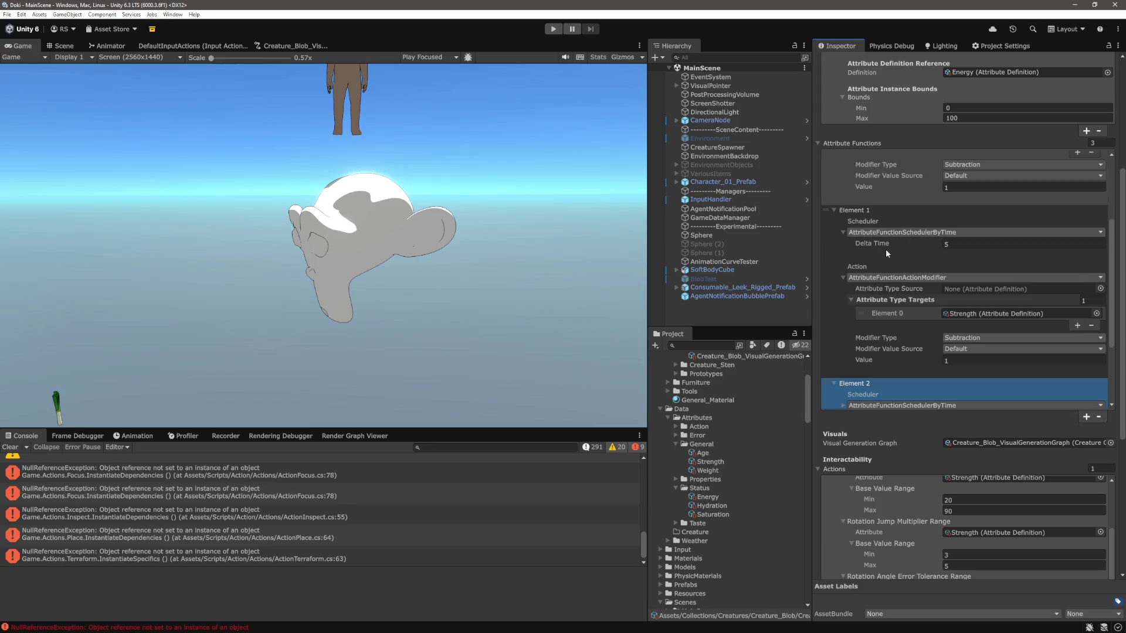
pyautogui.scroll(-3, 886, 251)
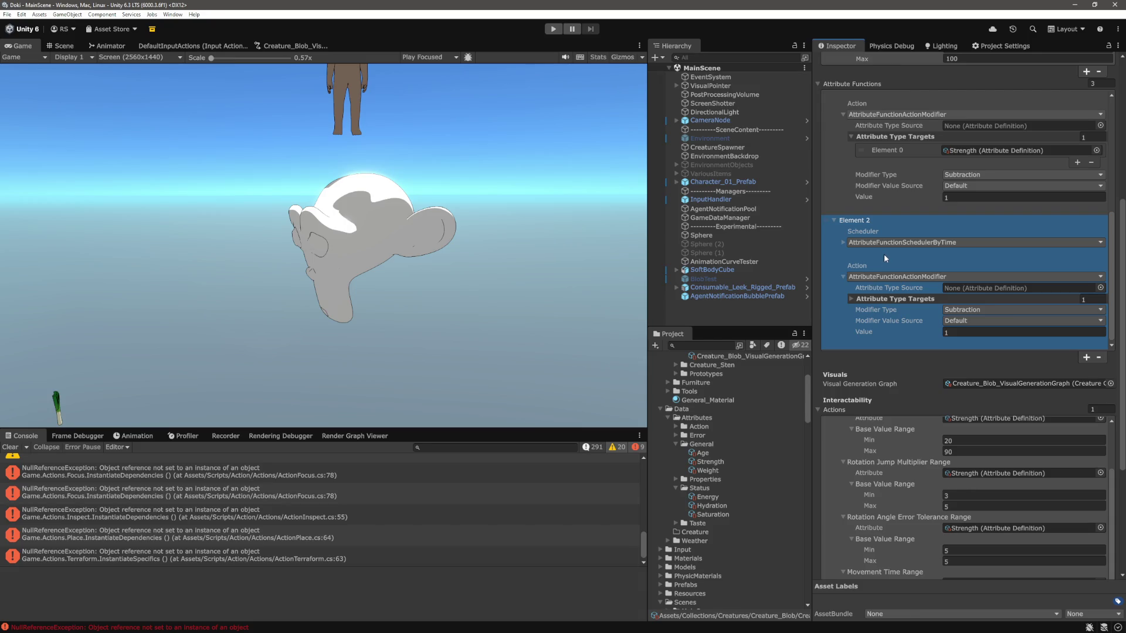
pyautogui.click(852, 299)
pyautogui.click(852, 300)
pyautogui.click(1097, 356)
pyautogui.scroll(5, 910, 315)
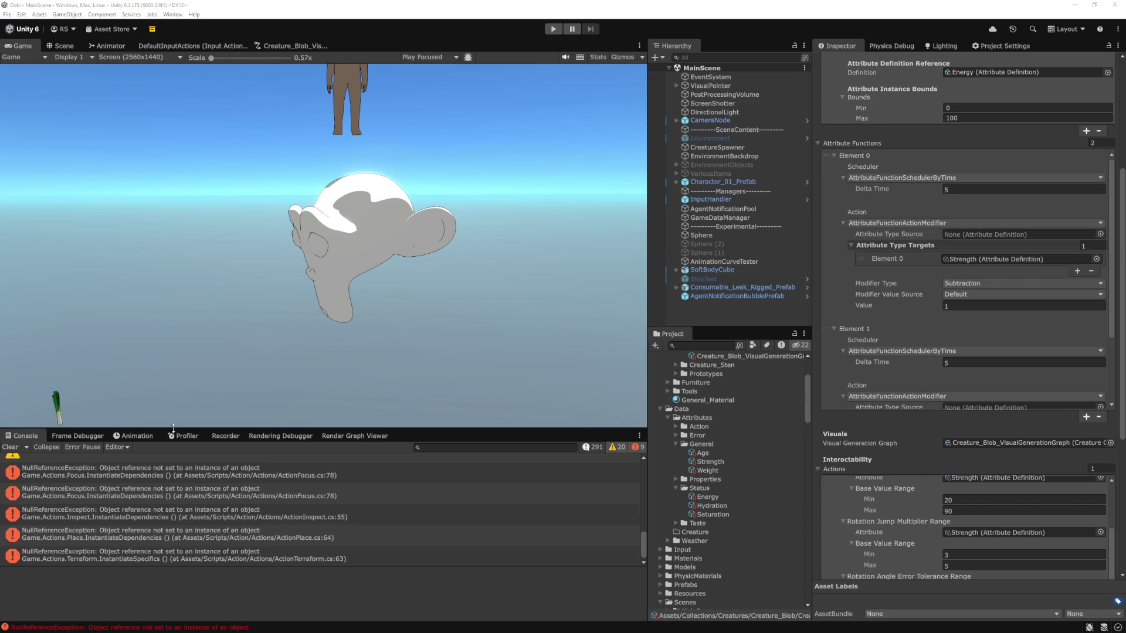
pyautogui.scroll(2, 911, 328)
pyautogui.scroll(-3, 910, 328)
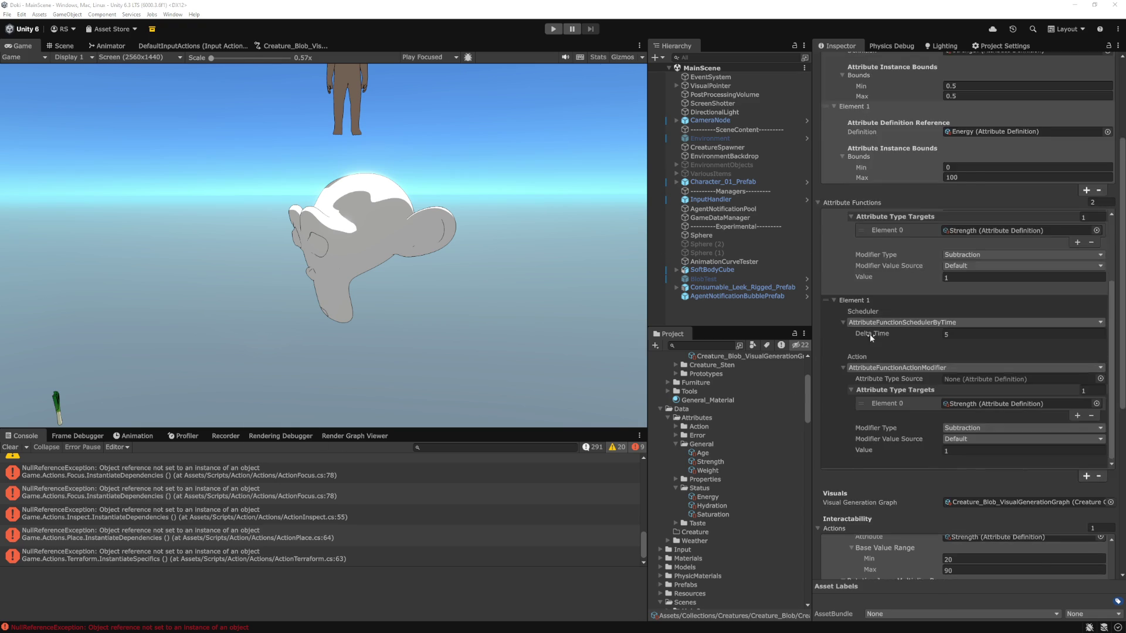
pyautogui.scroll(-2, 871, 337)
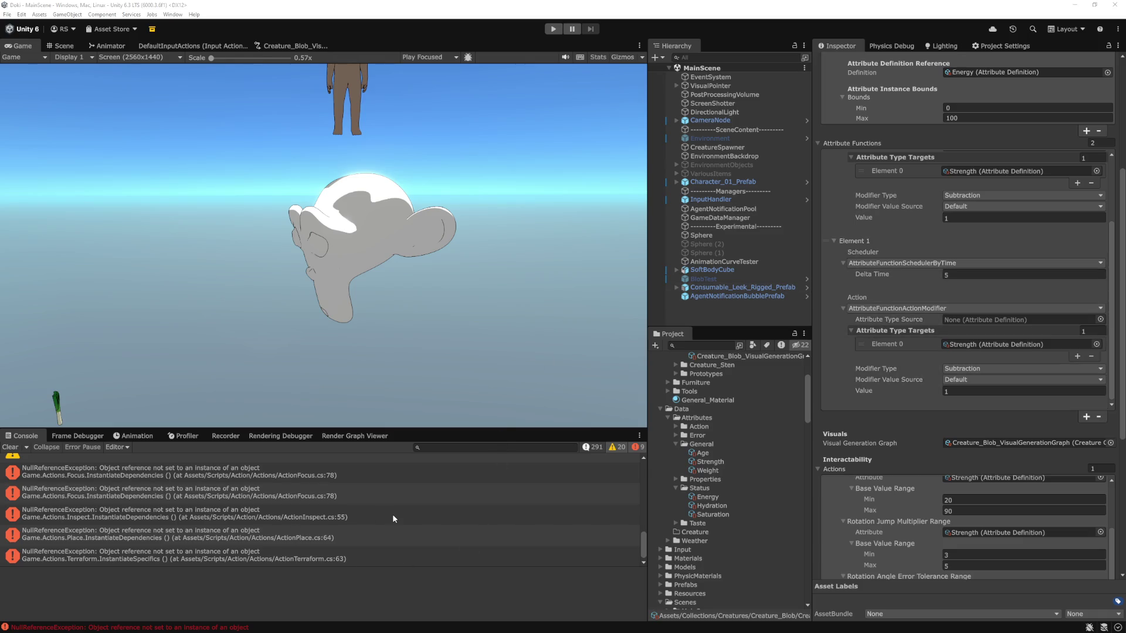
# Step: Open AttributeFunction.cs in VS Code and look over its Setup method
pyautogui.hotkey('alt', 'Tab')
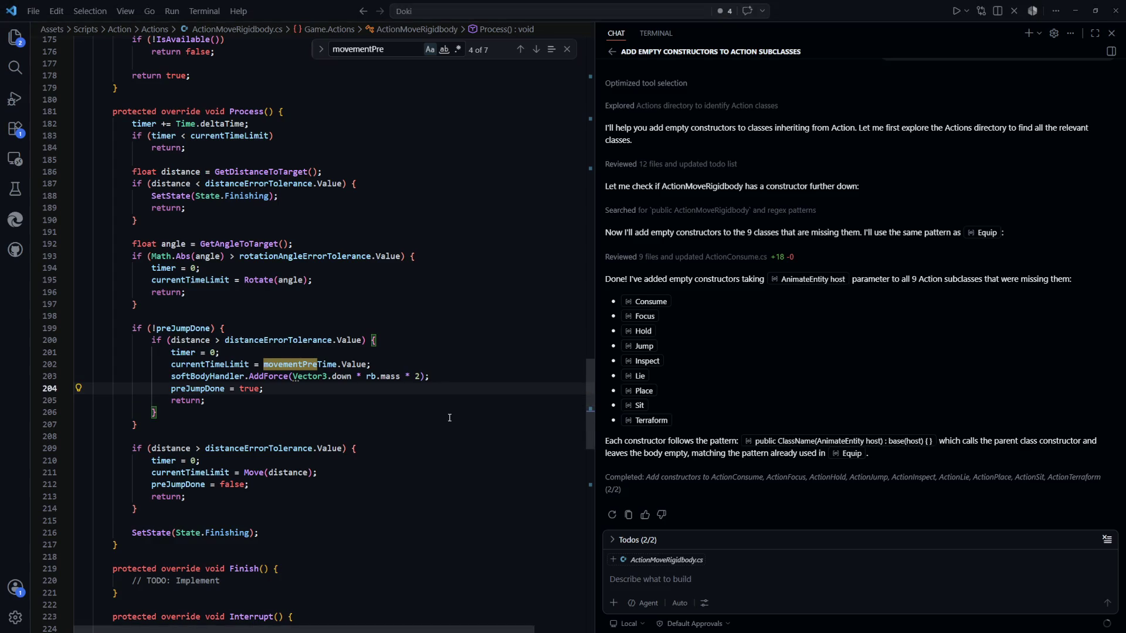
pyautogui.hotkey('ctrl', 'p')
pyautogui.write('attrib')
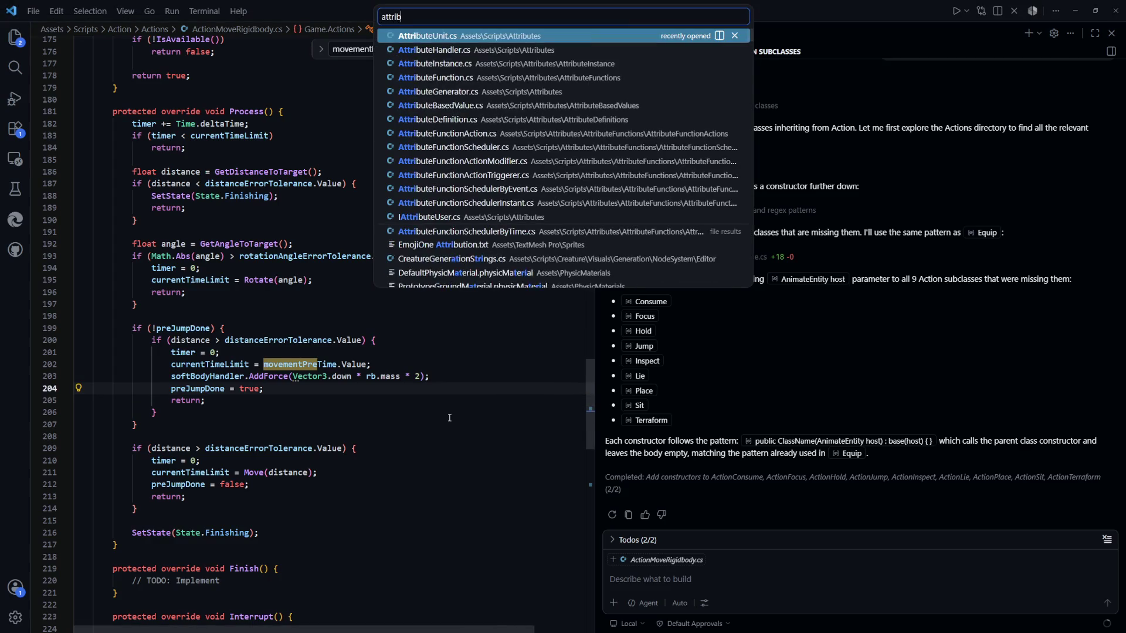
pyautogui.write('ue')
pyautogui.press('BackSpace')
pyautogui.write('tefunction')
pyautogui.press('Return')
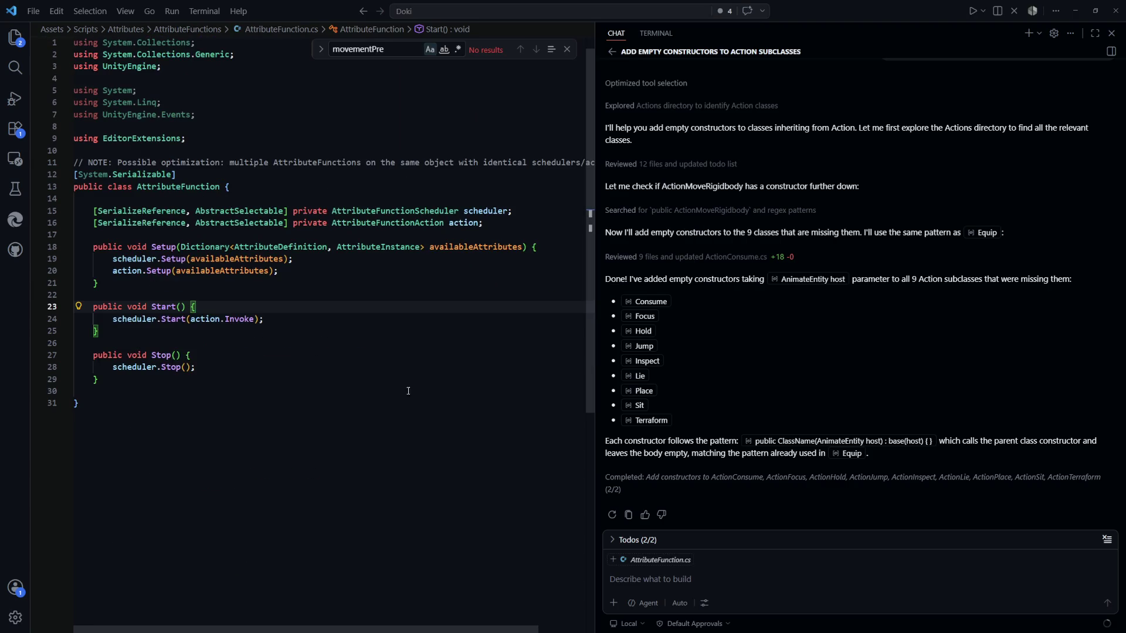
pyautogui.click(297, 291)
pyautogui.moveTo(296, 291); pyautogui.dragTo(155, 261)
pyautogui.click(296, 292)
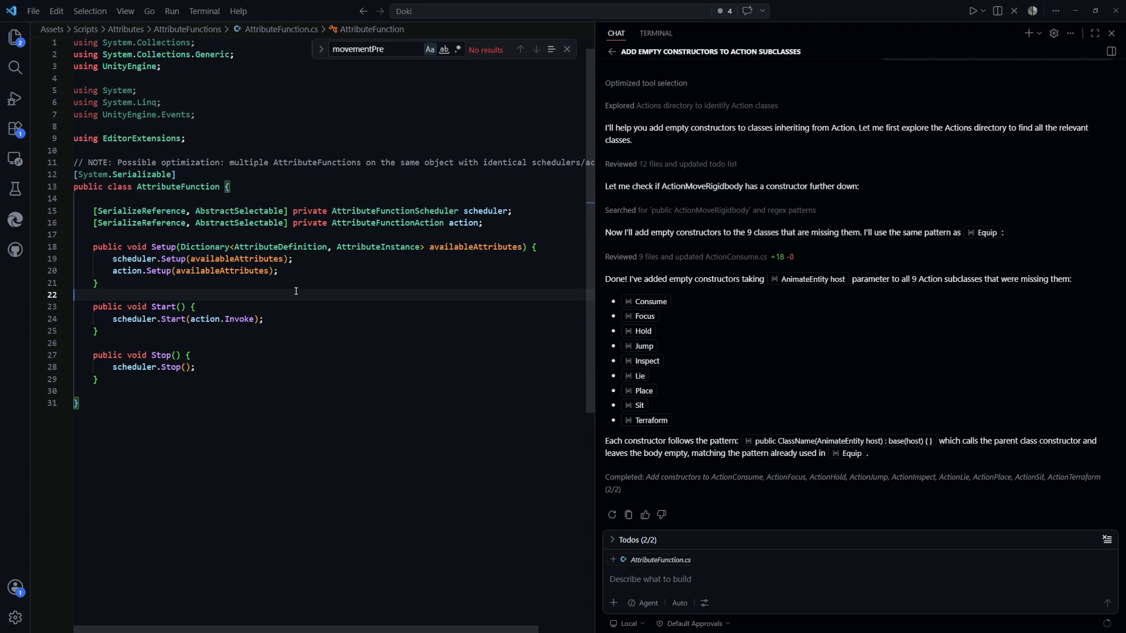
pyautogui.click(299, 272)
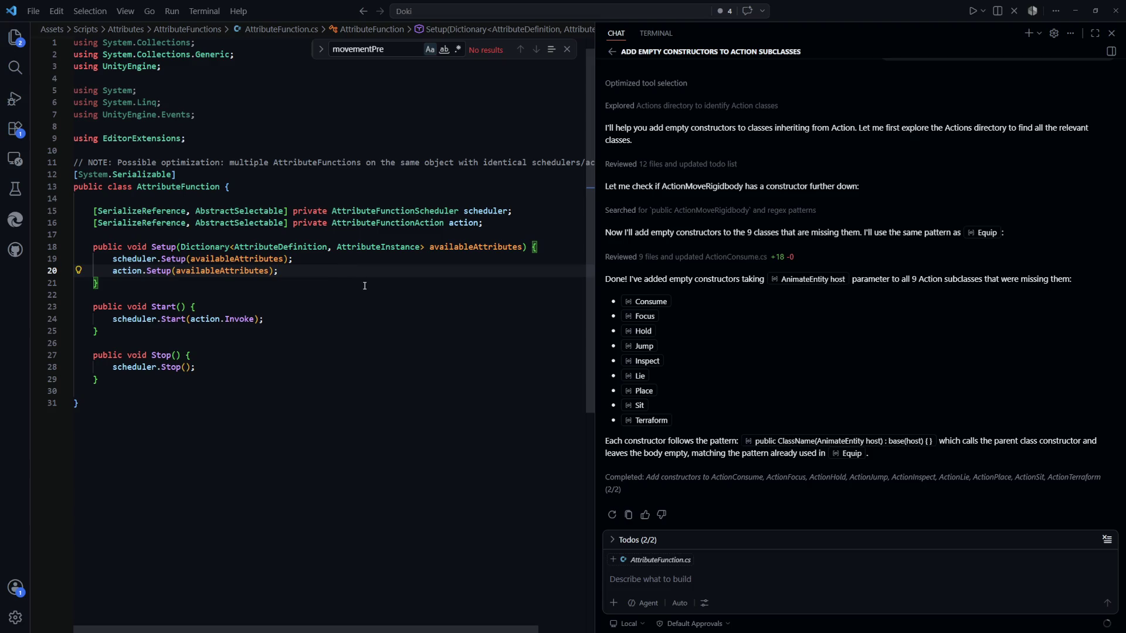
# Step: Jump to the AttributeFunctionScheduler definition, review its Stop method, and come back
pyautogui.hotkey('ctrl', 'p')
pyautogui.hotkey('ctrl', 'o')
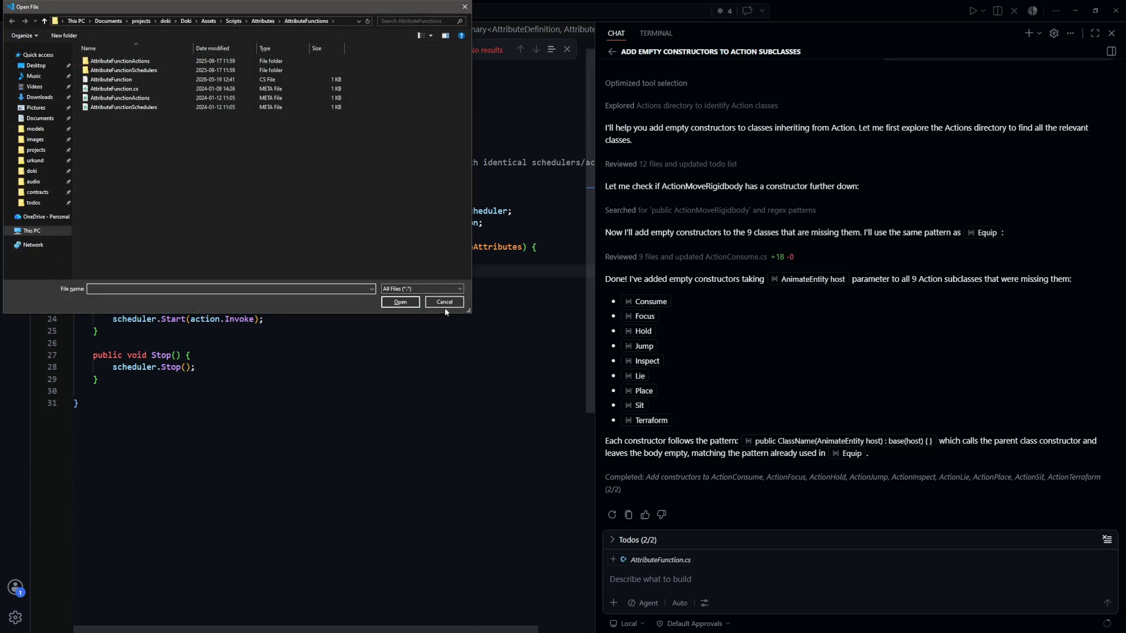
pyautogui.click(441, 304)
pyautogui.click(435, 331)
pyautogui.hotkey('ctrl', 'p')
pyautogui.write('a')
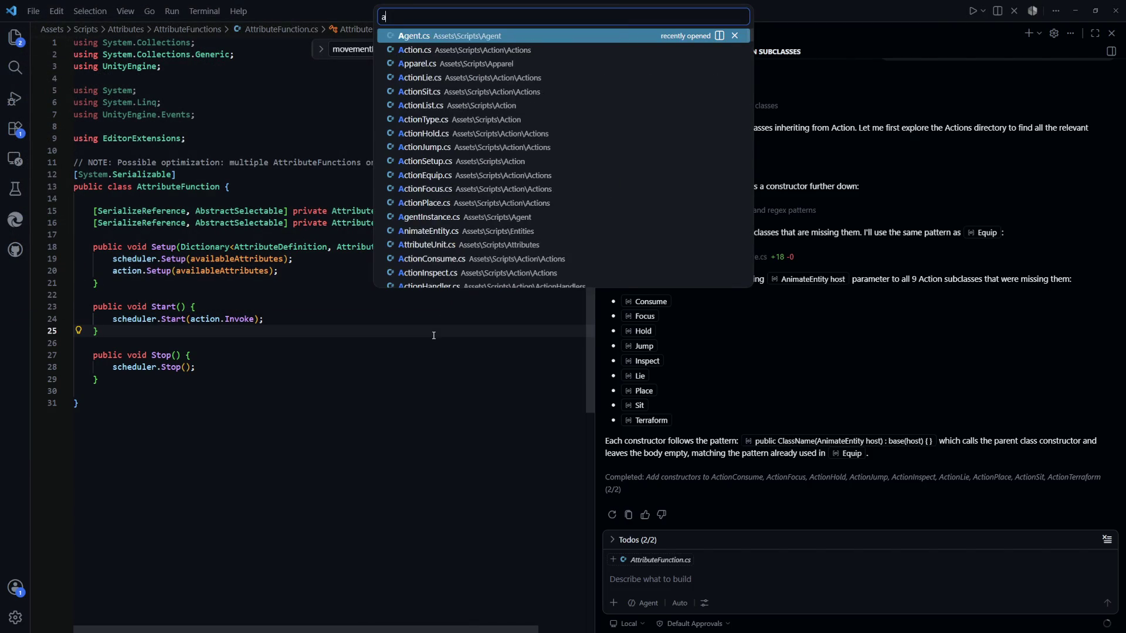
pyautogui.write('ttribute')
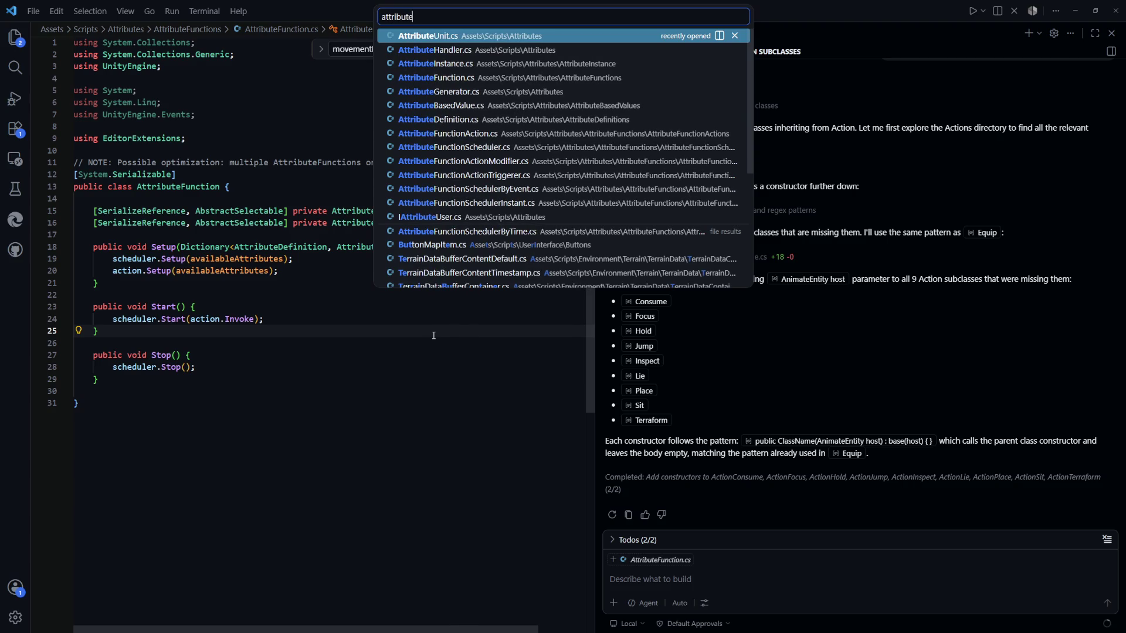
pyautogui.press('Escape')
pyautogui.press('Escape')
pyautogui.click(409, 207)
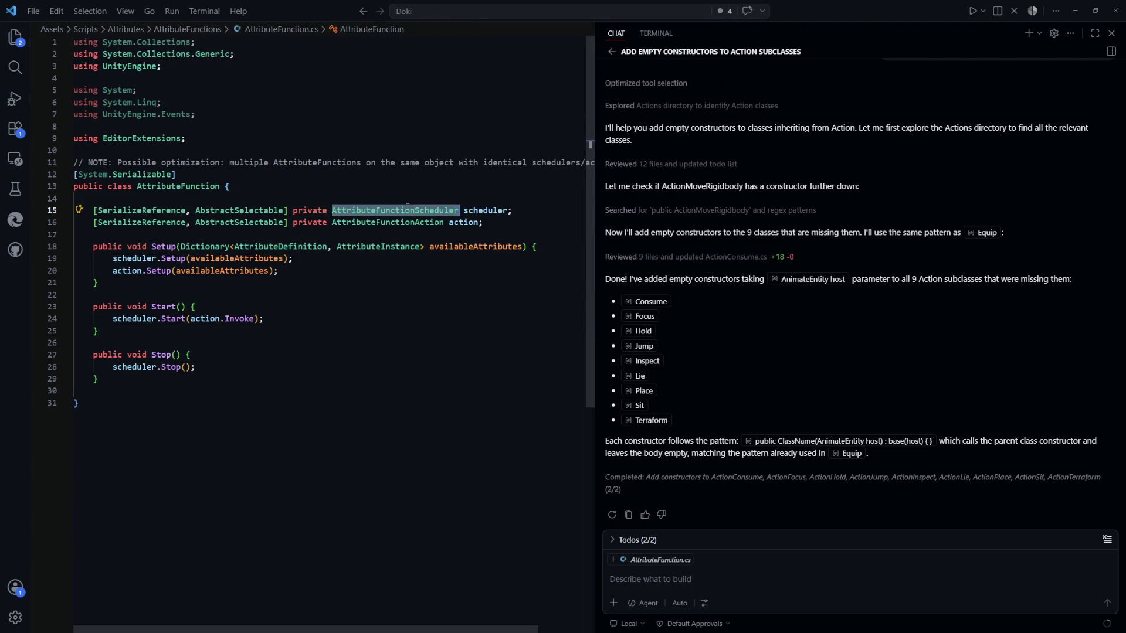
pyautogui.keyDown('ctrl'); pyautogui.click(408, 207); pyautogui.keyUp('ctrl')
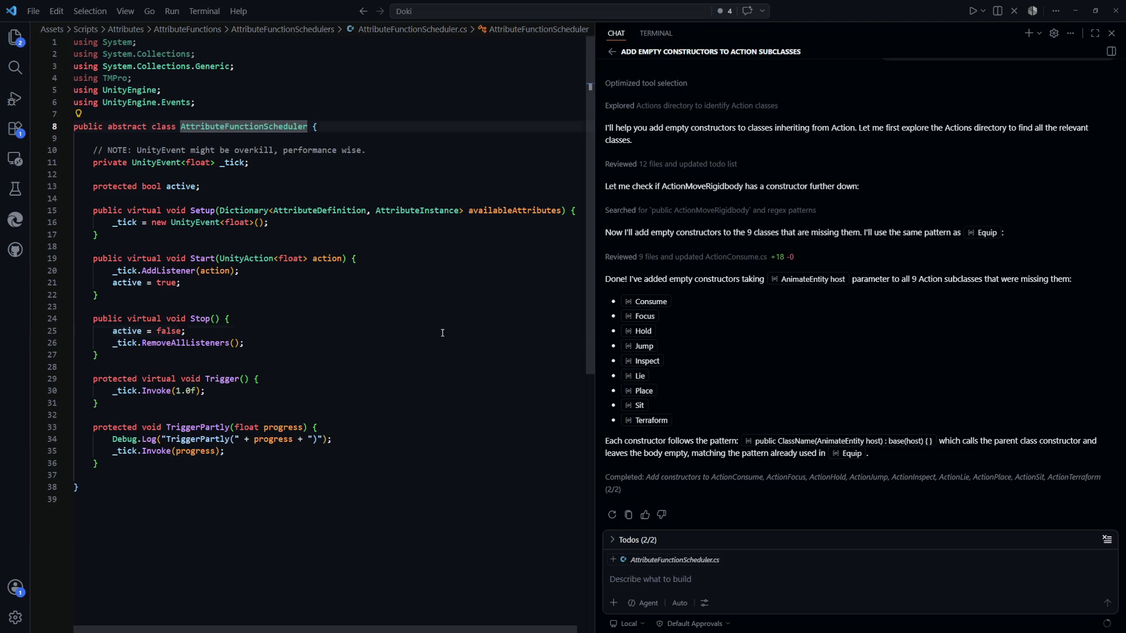
pyautogui.click(393, 331)
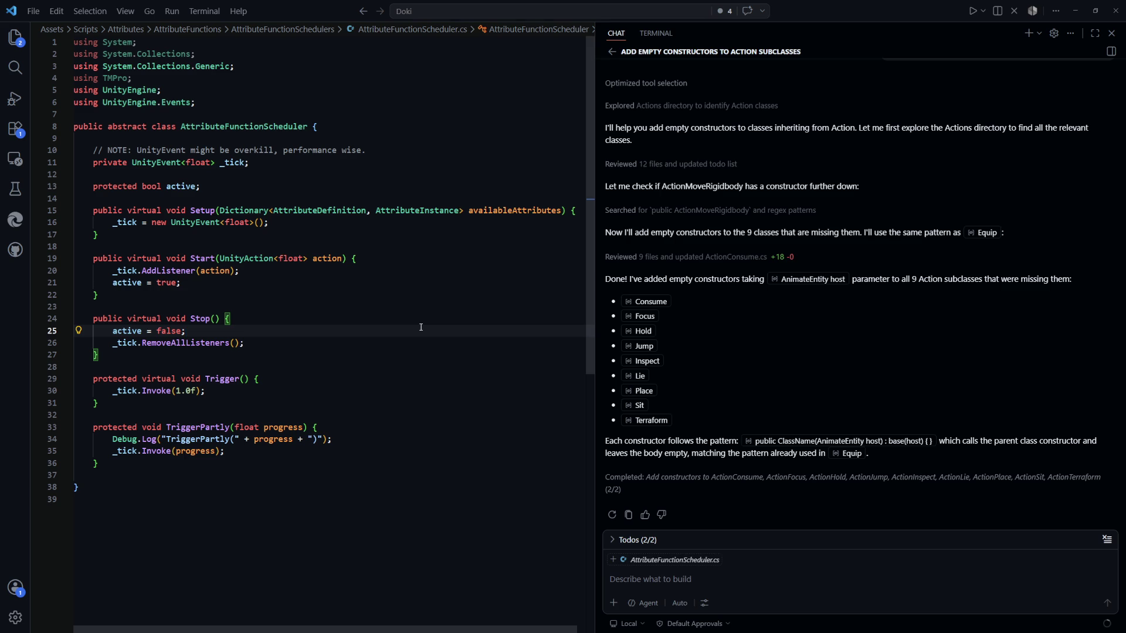
pyautogui.hotkey('alt', 'Left')
pyautogui.click(397, 332)
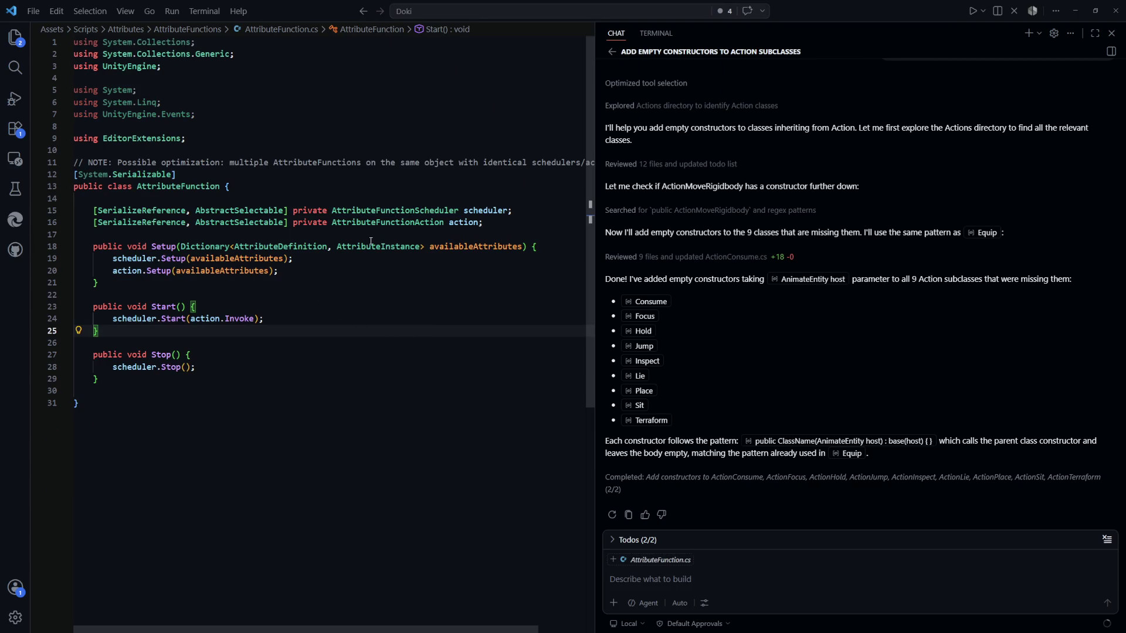
pyautogui.keyDown('ctrl'); pyautogui.click(391, 211); pyautogui.keyUp('ctrl')
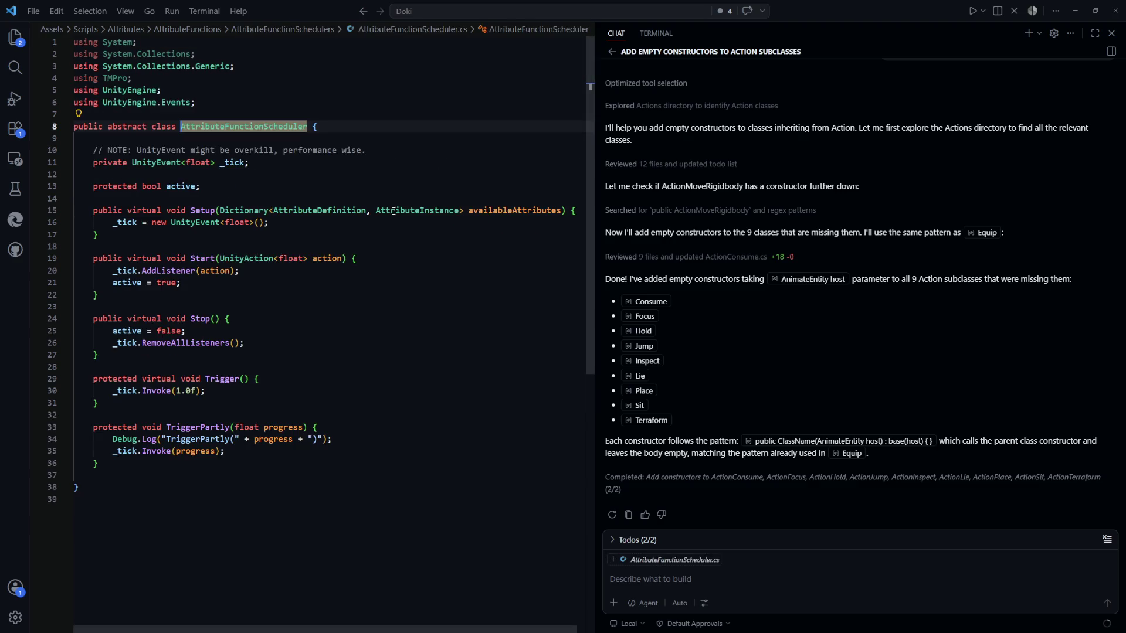
pyautogui.click(387, 258)
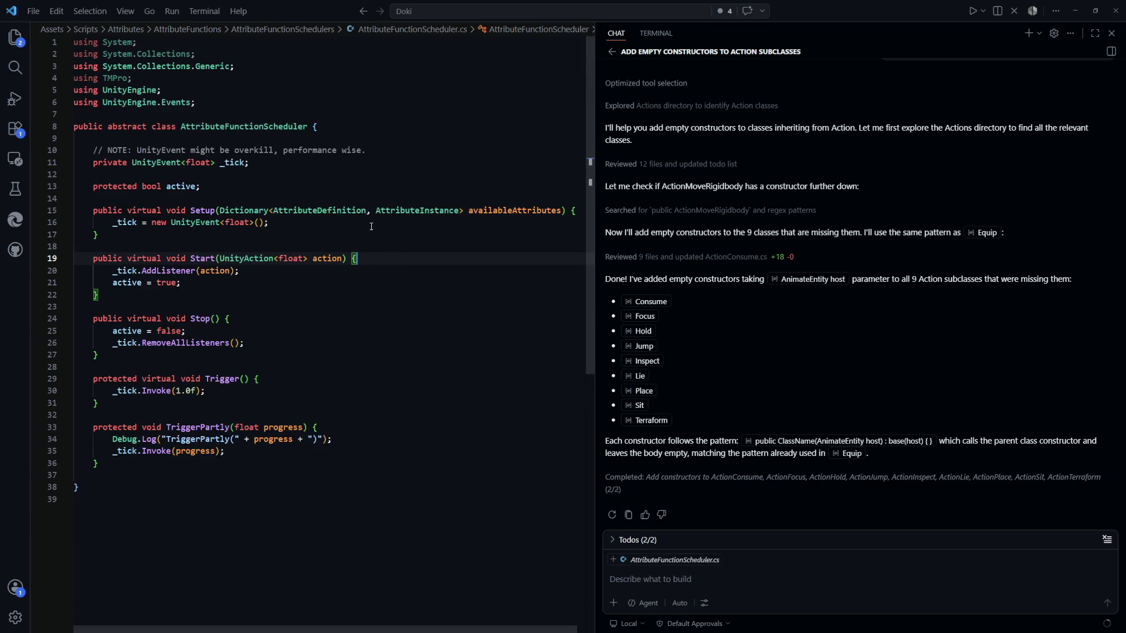
# Step: Go to the AttributeFunctionAction class definition, then return to Unity
pyautogui.hotkey('ctrl', 'Tab')
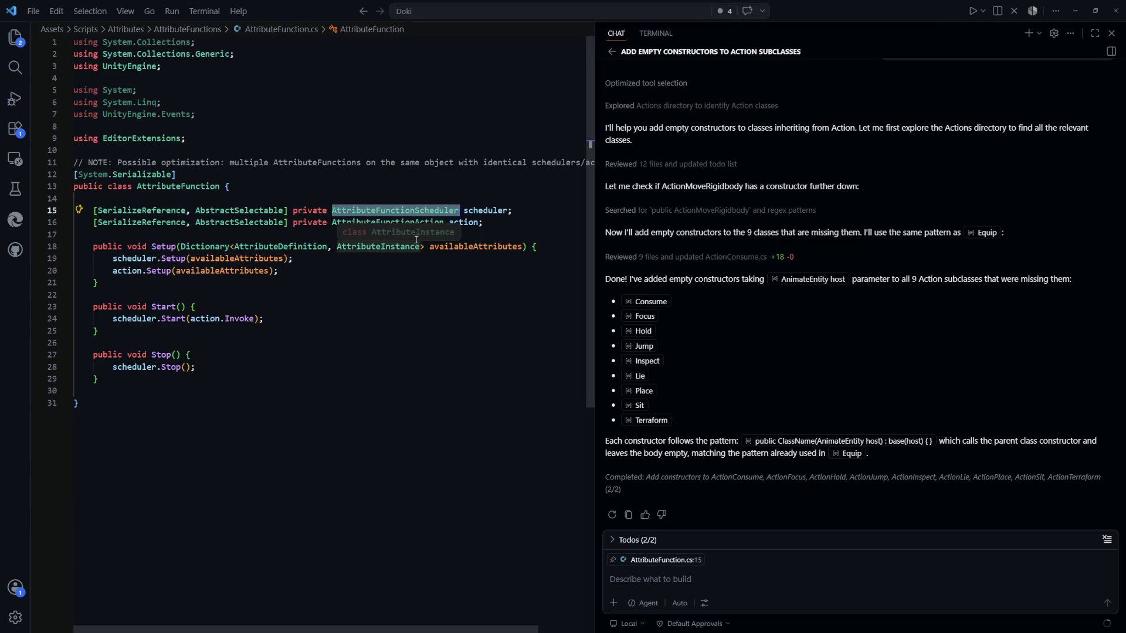
pyautogui.keyDown('ctrl'); pyautogui.click(406, 221); pyautogui.keyUp('ctrl')
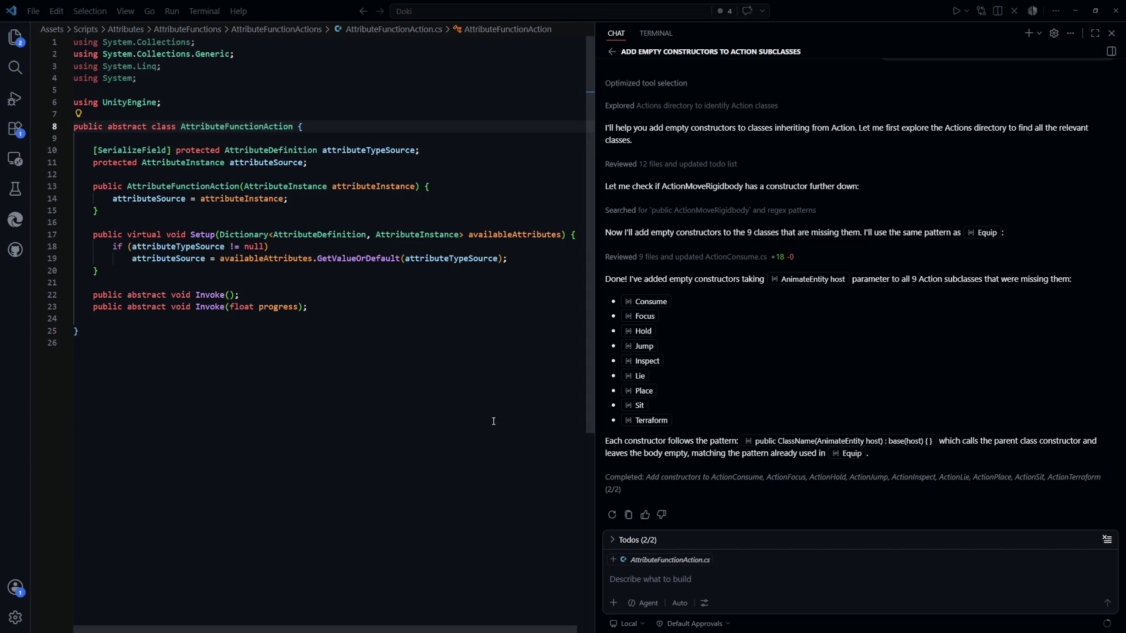
pyautogui.hotkey('alt', 'Tab')
pyautogui.scroll(2, 893, 356)
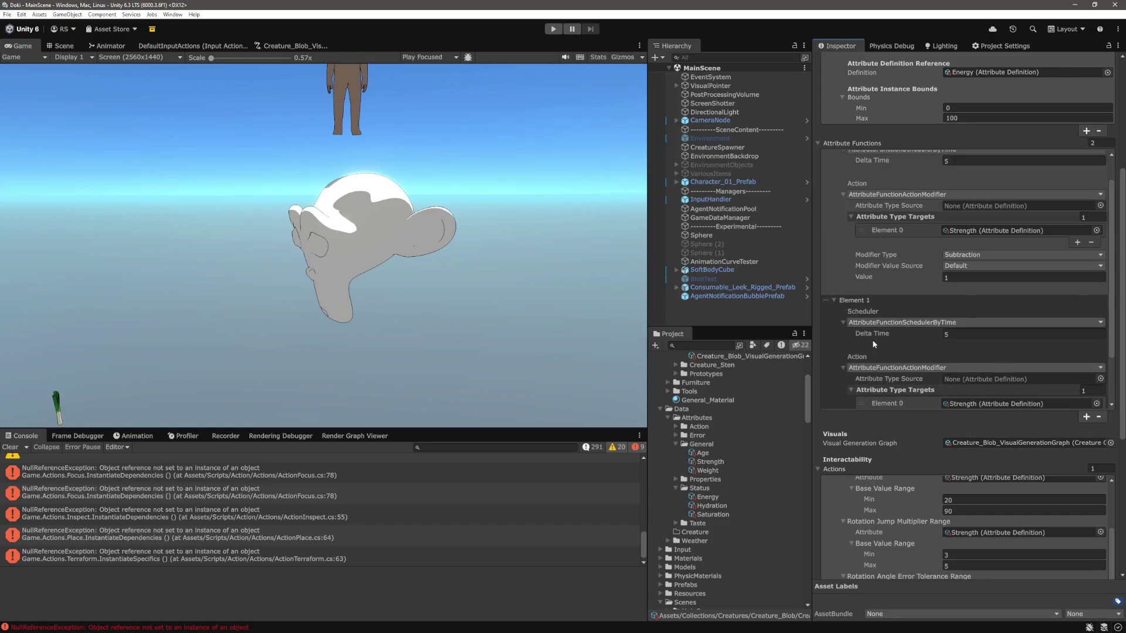
# Step: Try Delta Time 2 on Element 1 but cancel to keep 5, then return to VS Code
pyautogui.click(967, 304)
pyautogui.write('2')
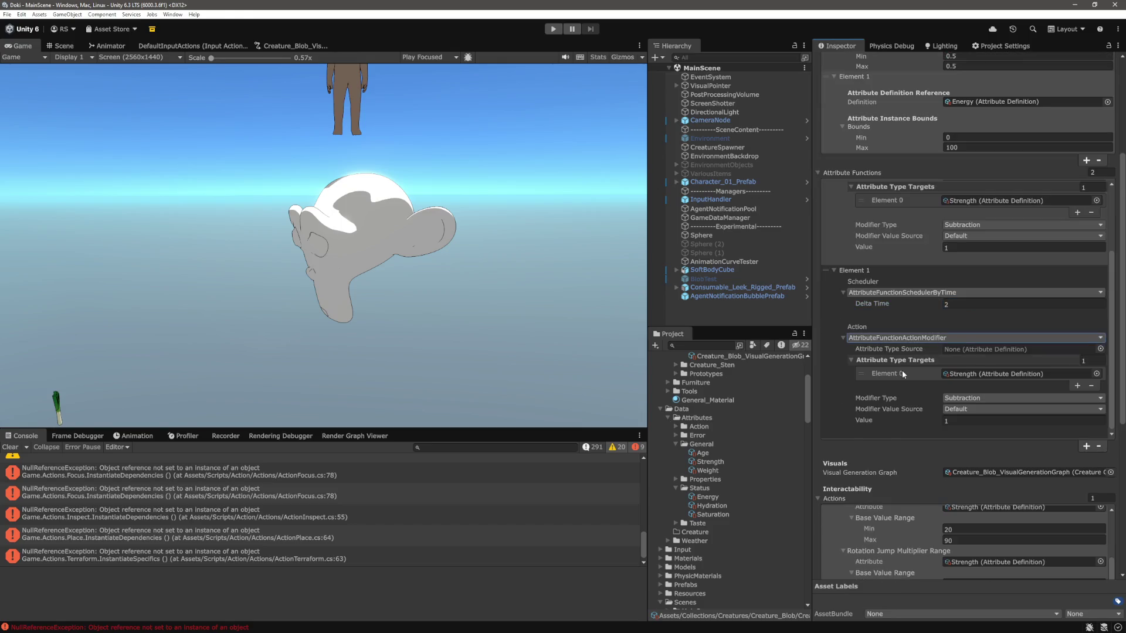
pyautogui.scroll(1, 939, 352)
pyautogui.press('Escape')
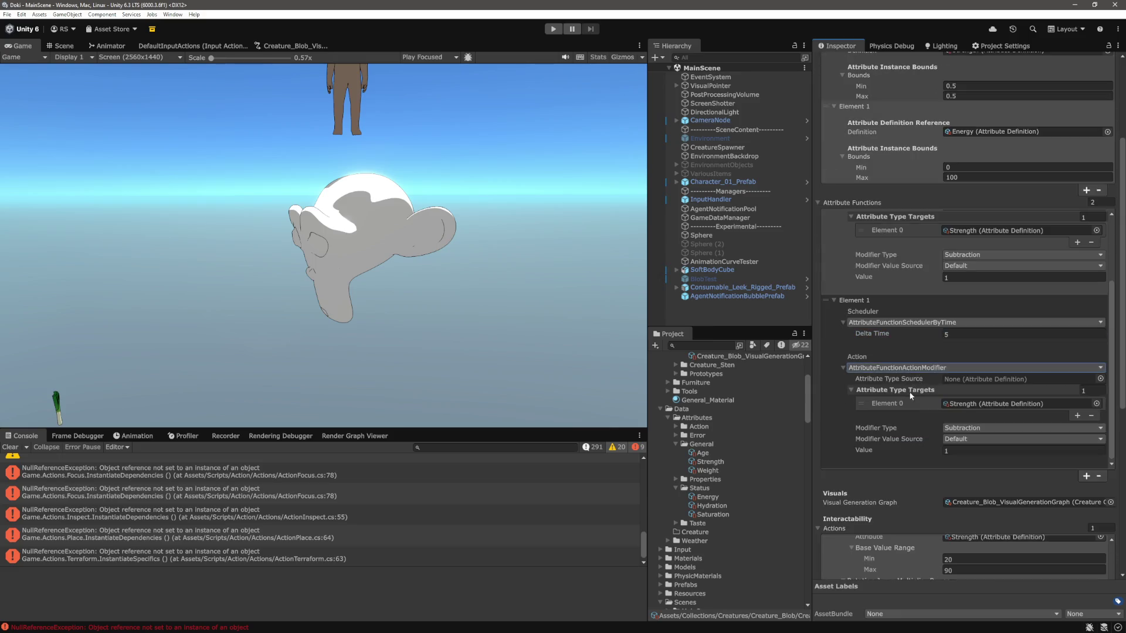
pyautogui.scroll(5, 909, 398)
pyautogui.scroll(-5, 898, 391)
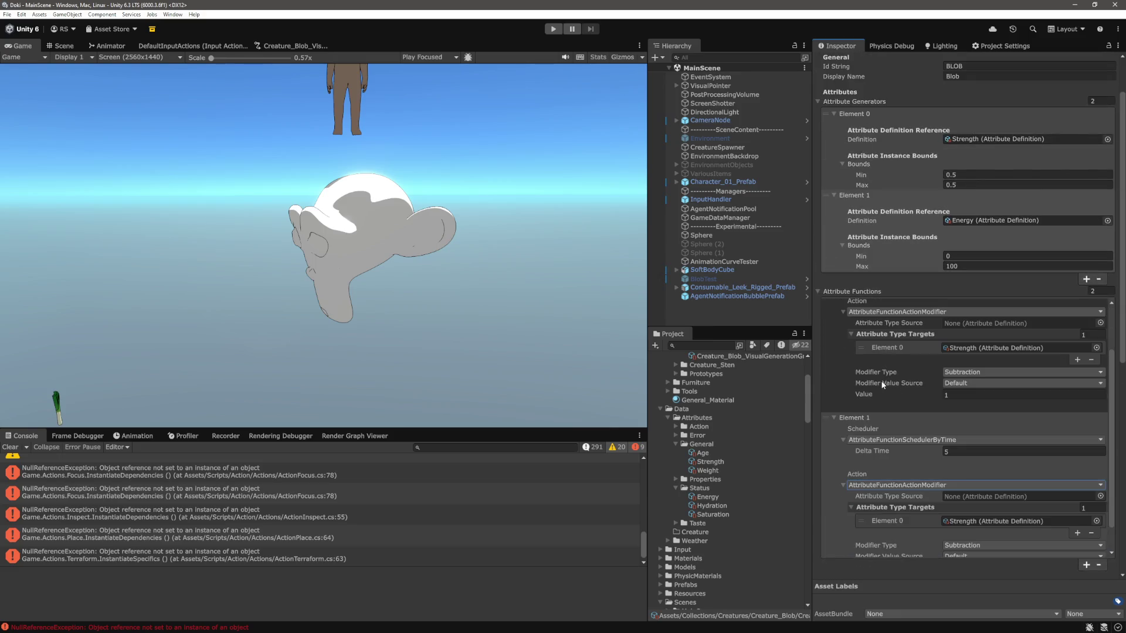
pyautogui.scroll(5, 878, 381)
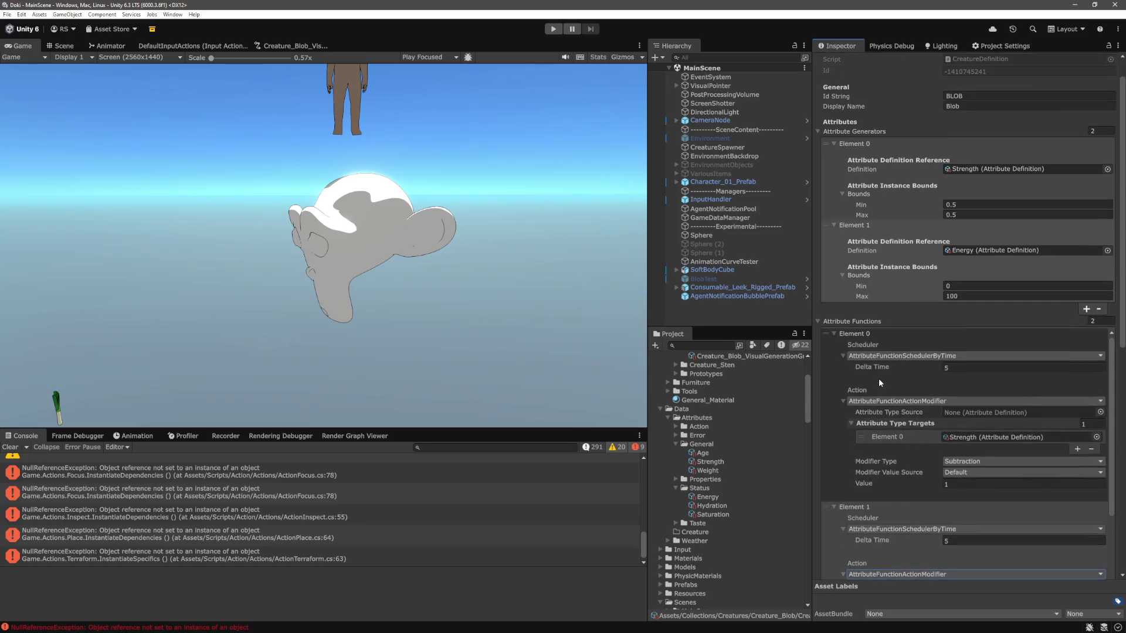
pyautogui.hotkey('alt', 'Tab')
pyautogui.click(452, 319)
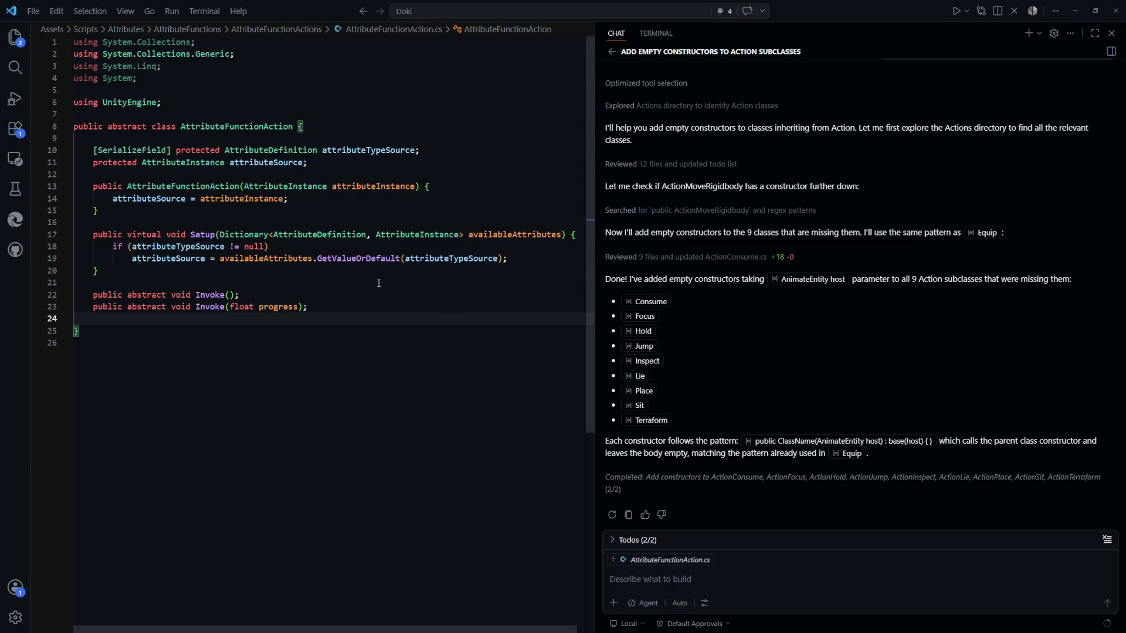
# Step: Open AttributeFunctionScheduler.cs, then select Character_01_Prefab in Unity's Hierarchy
pyautogui.hotkey('ctrl', 'p')
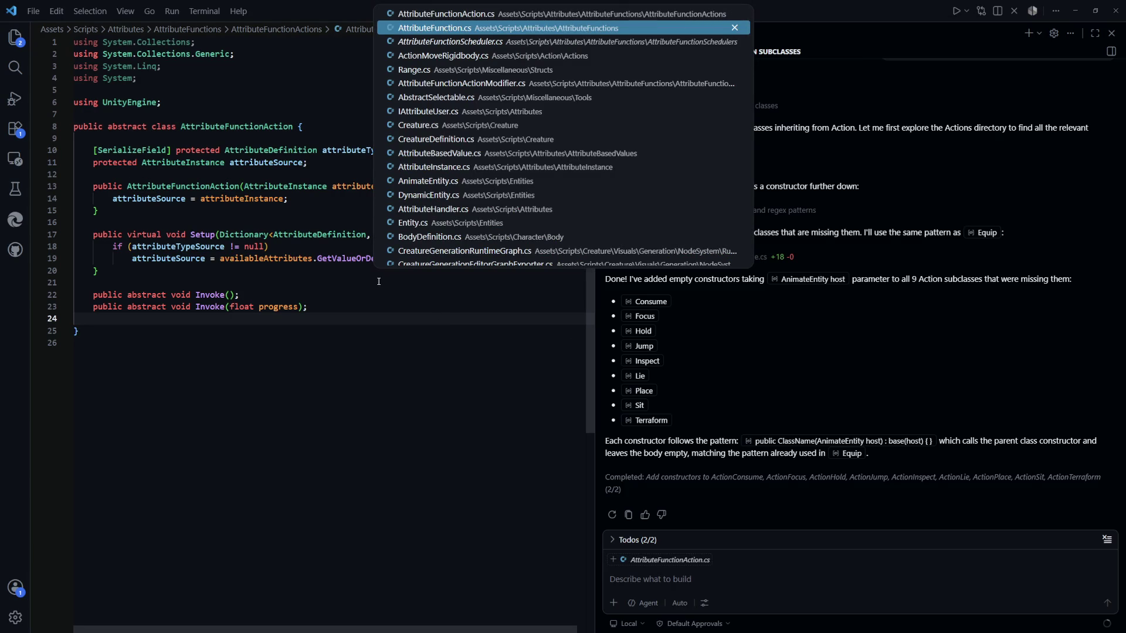
pyautogui.press('Down')
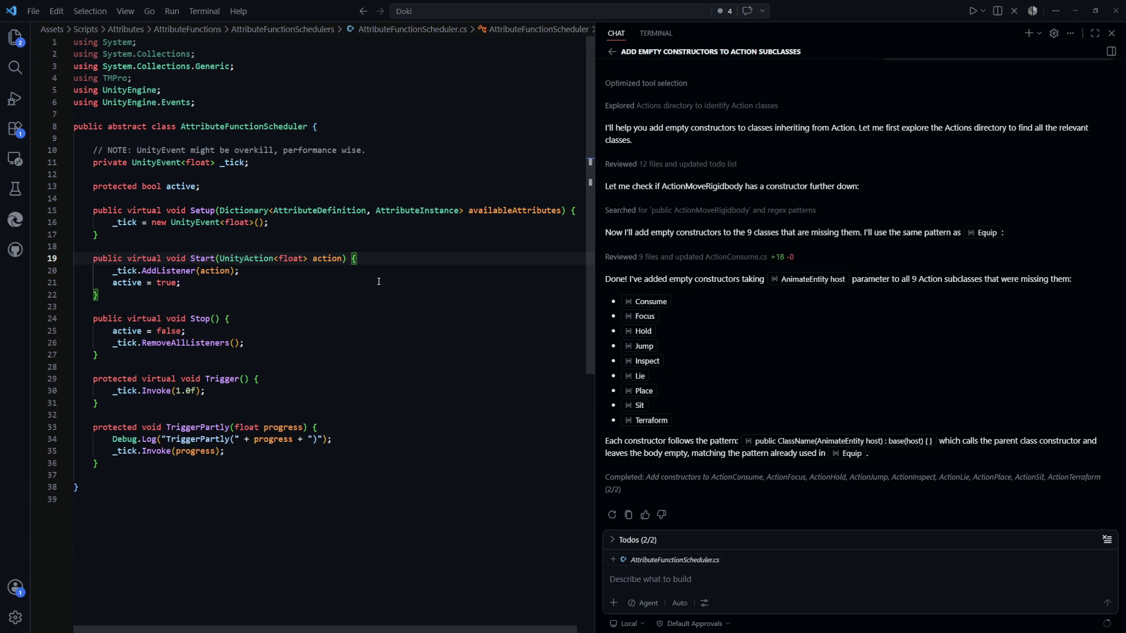
pyautogui.click(389, 278)
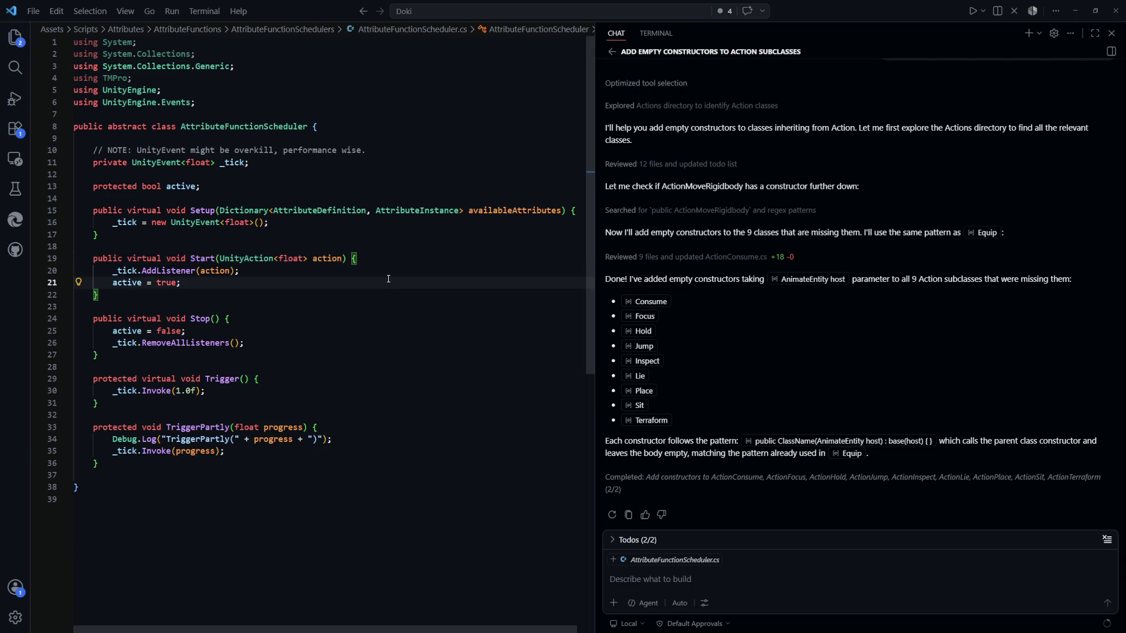
pyautogui.hotkey('alt', 'Tab')
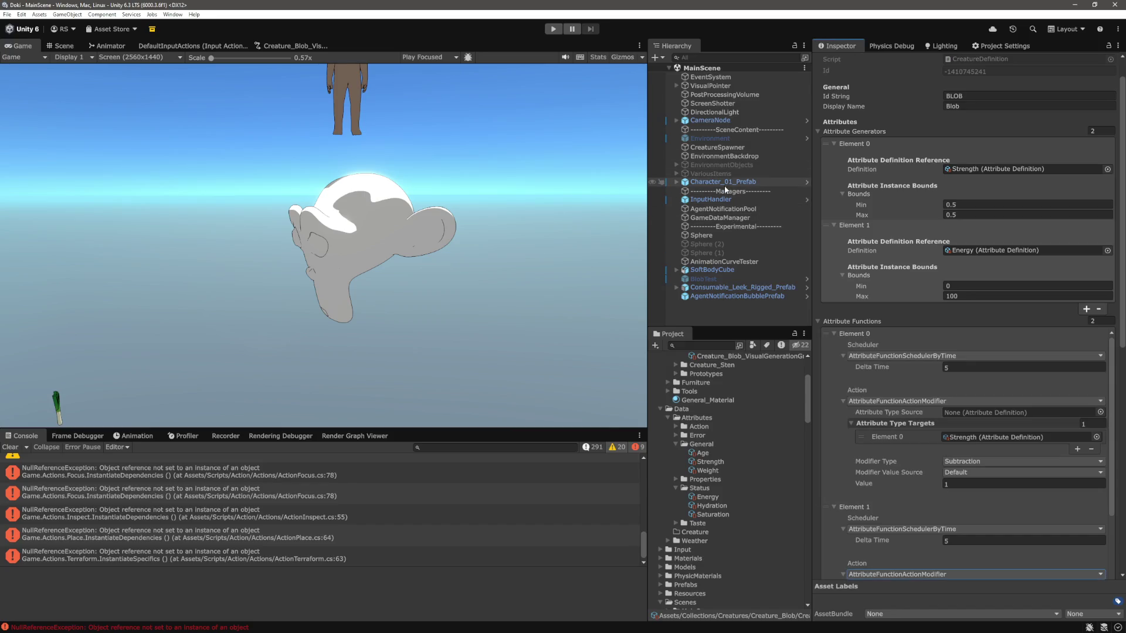
pyautogui.click(724, 183)
pyautogui.scroll(-10, 892, 343)
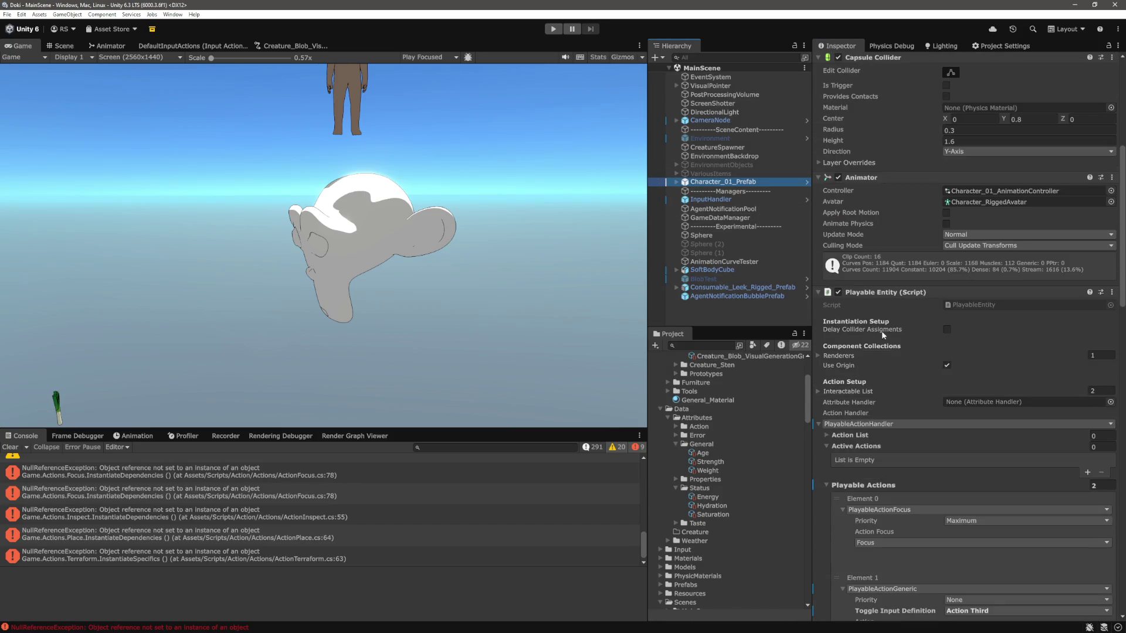
# Step: Change Player Movement's Energy subtraction Value to 5, then select Creature_Blob_Definition
pyautogui.scroll(-10, 909, 289)
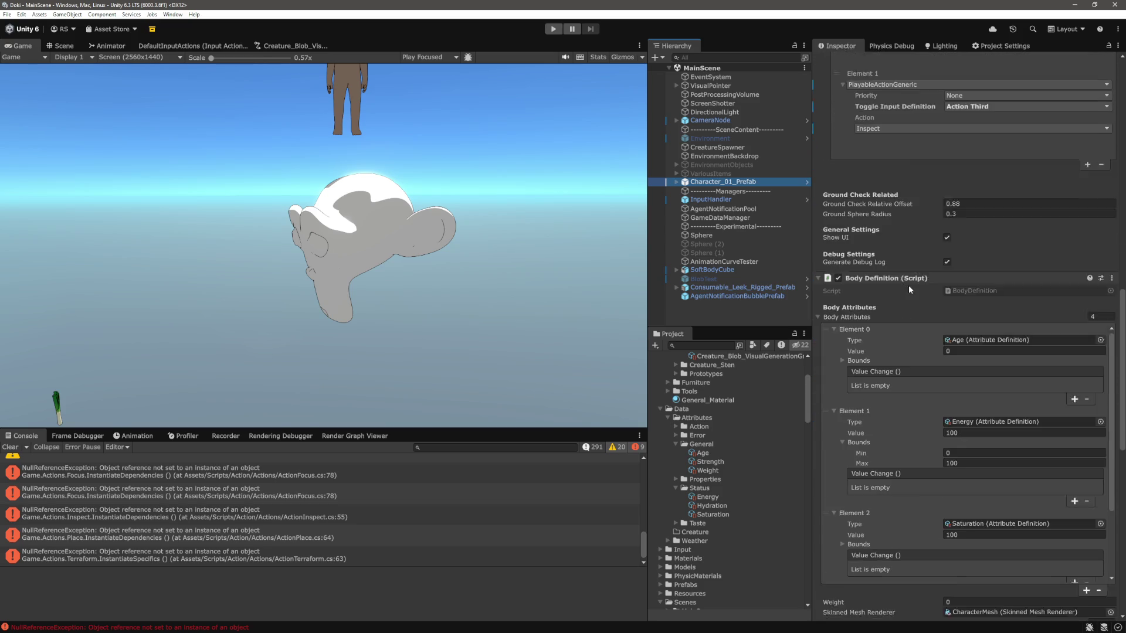
pyautogui.scroll(-15, 887, 342)
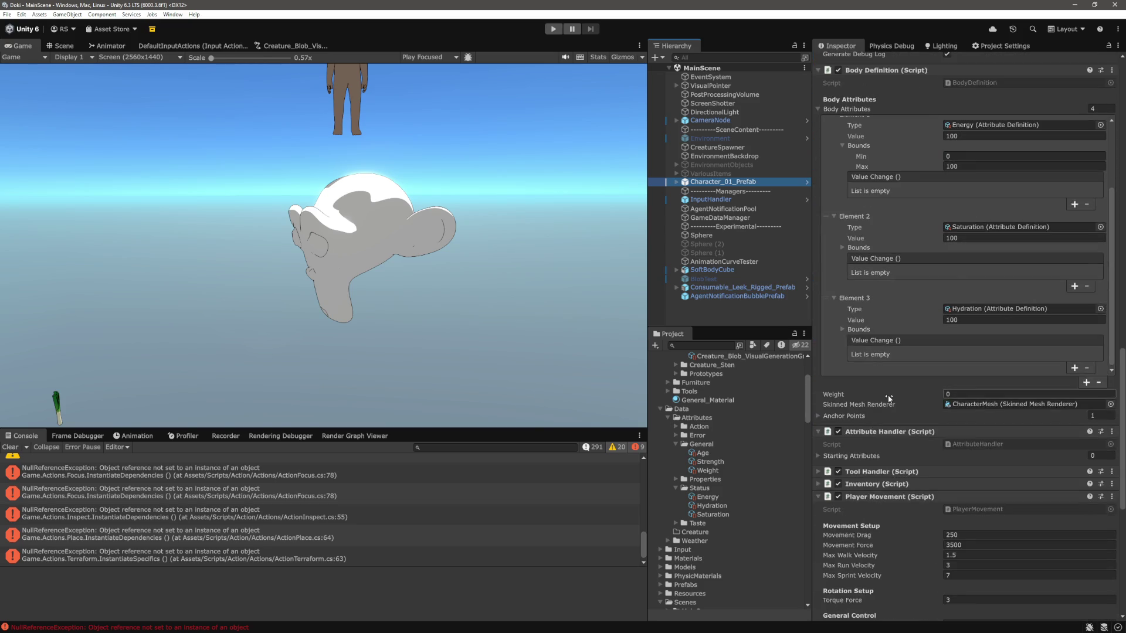
pyautogui.scroll(-5, 888, 398)
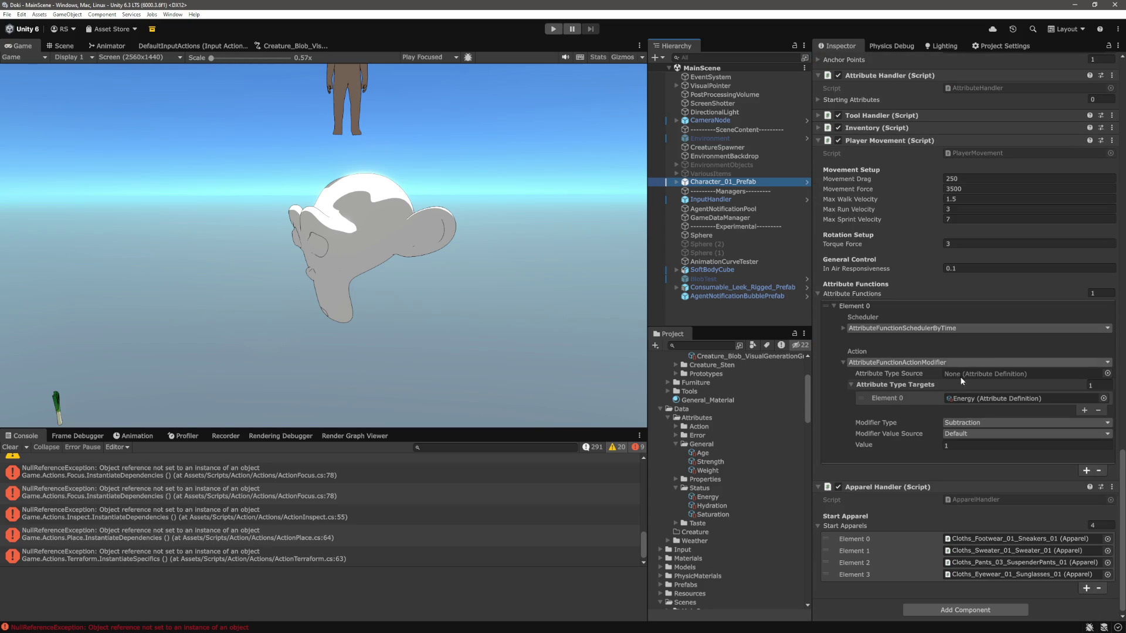
pyautogui.click(969, 446)
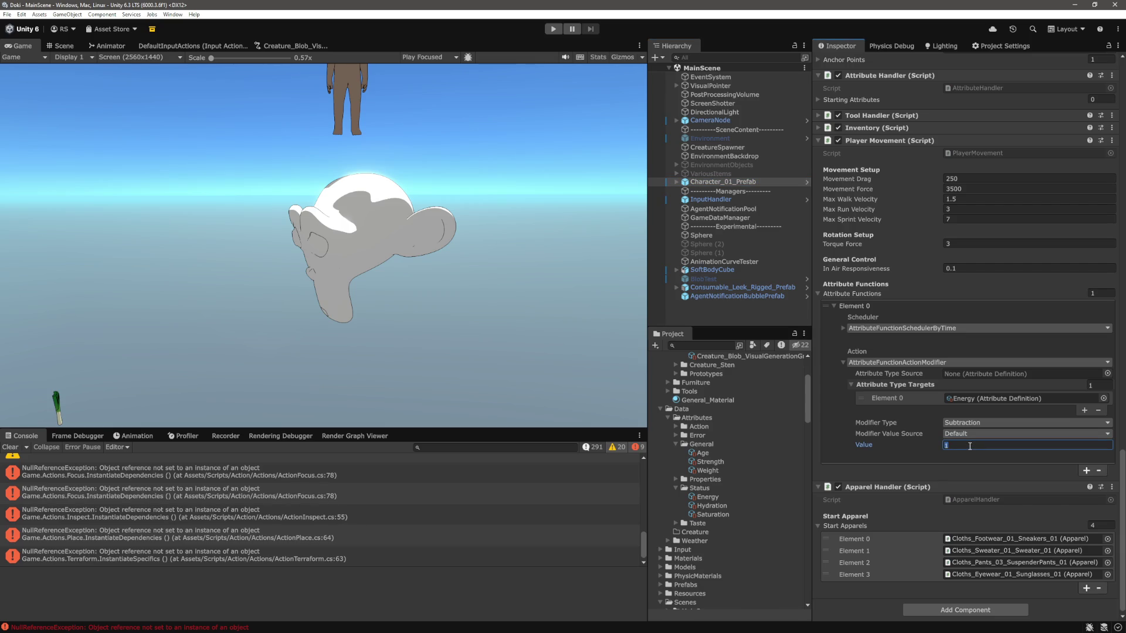
pyautogui.write('5')
pyautogui.scroll(3, 747, 435)
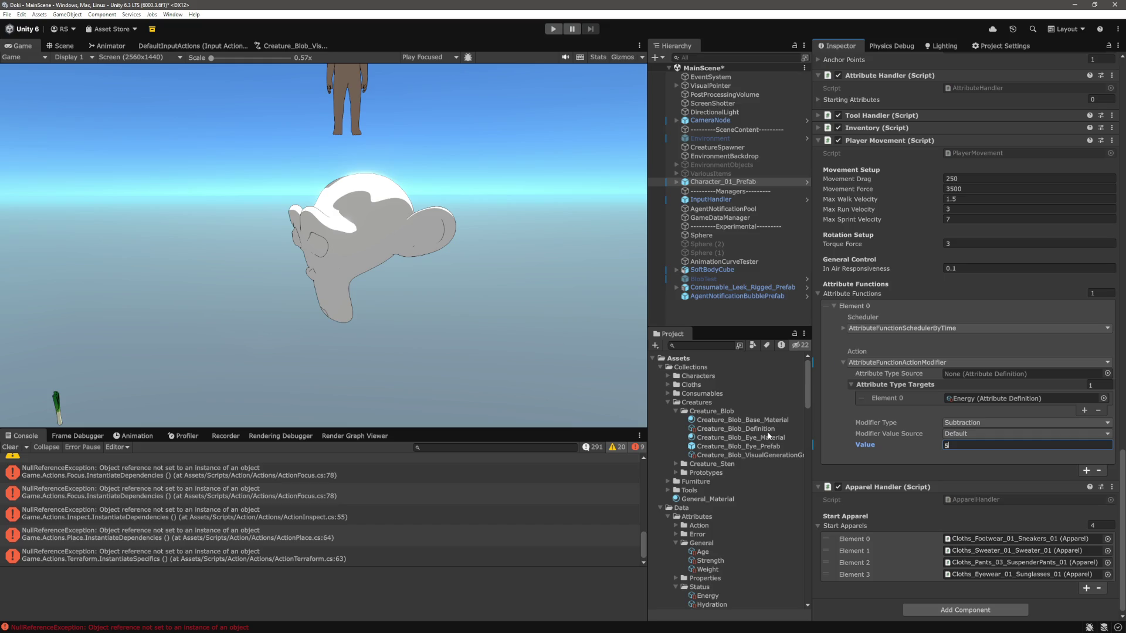
pyautogui.click(769, 428)
pyautogui.scroll(-5, 853, 421)
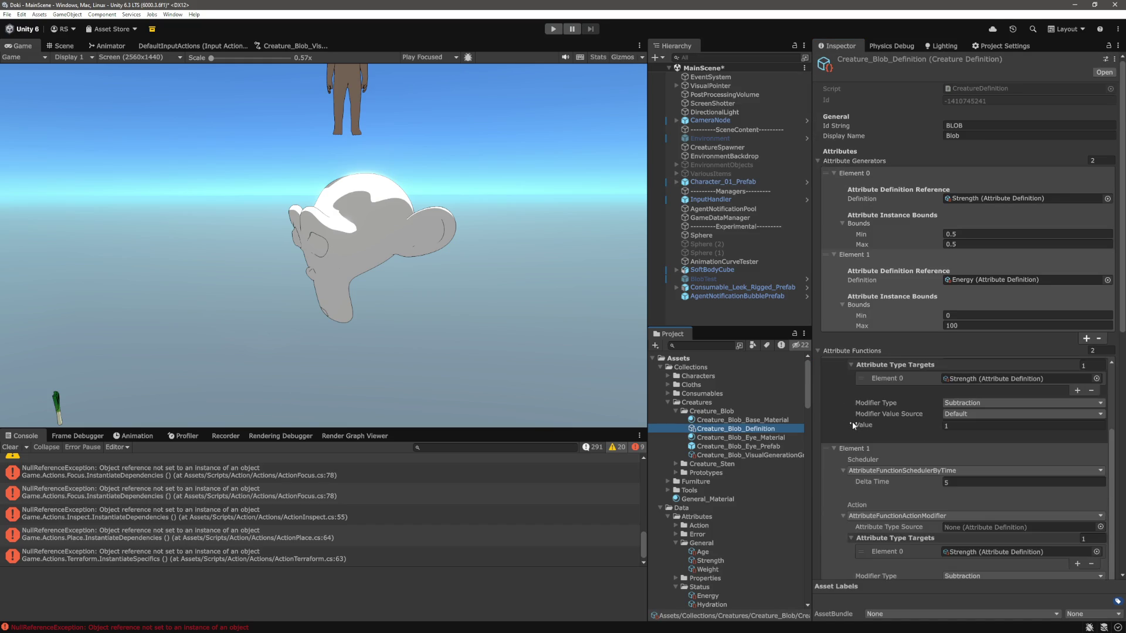
# Step: Select Character_01_Prefab, check its scheduler's Delta Time setting, and set its Energy subtraction Value to 1
pyautogui.scroll(-3, 853, 421)
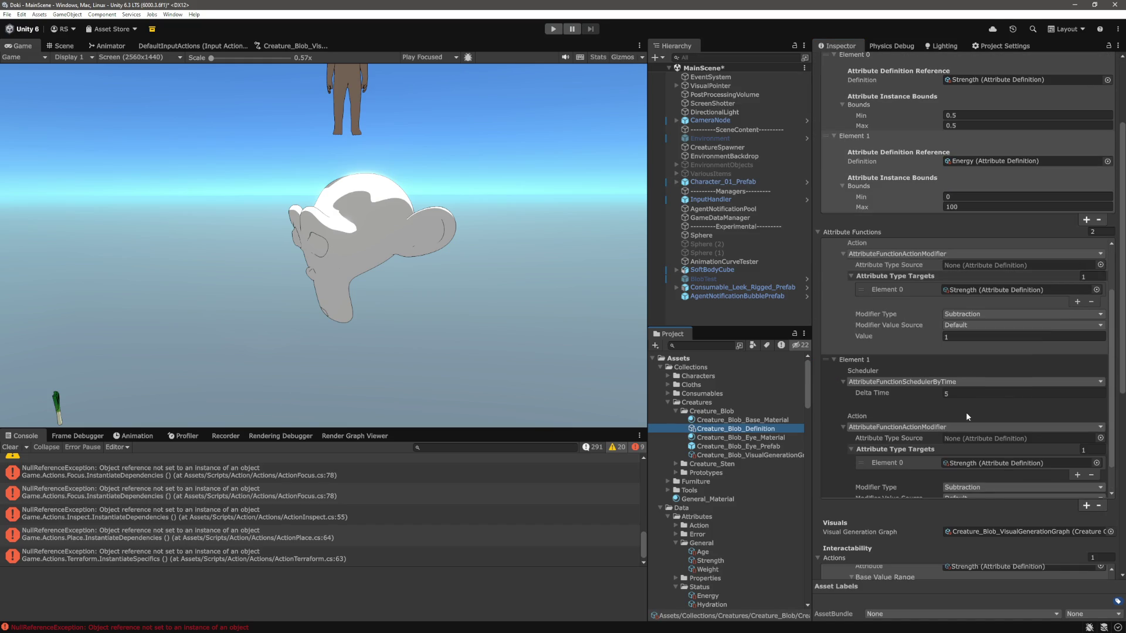
pyautogui.scroll(-2, 966, 412)
pyautogui.scroll(-3, 966, 413)
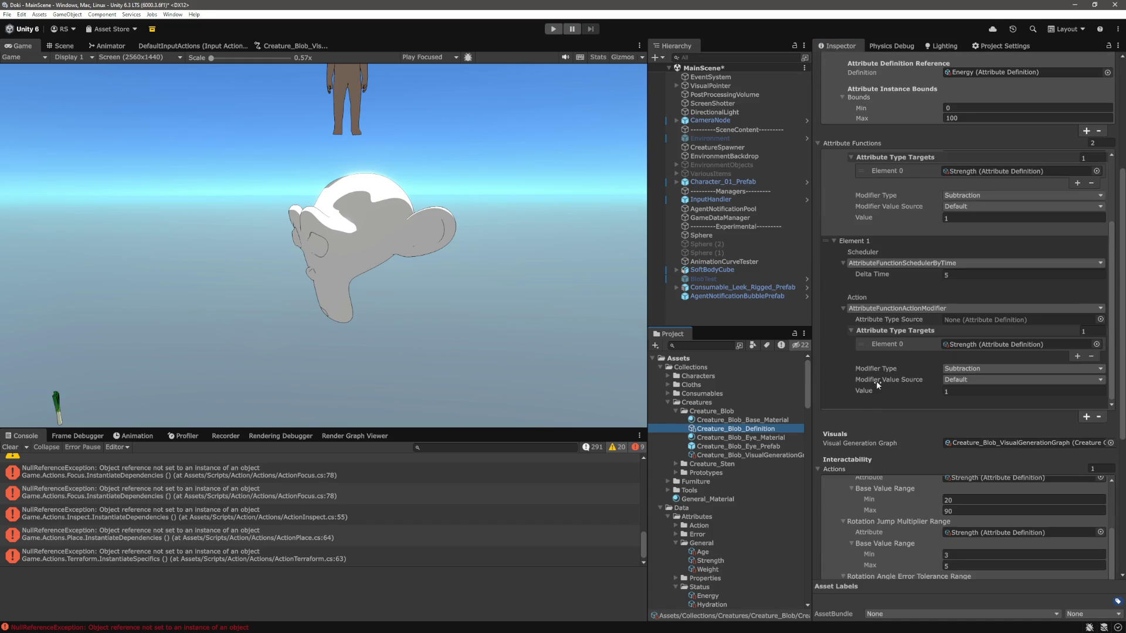
pyautogui.scroll(1, 876, 381)
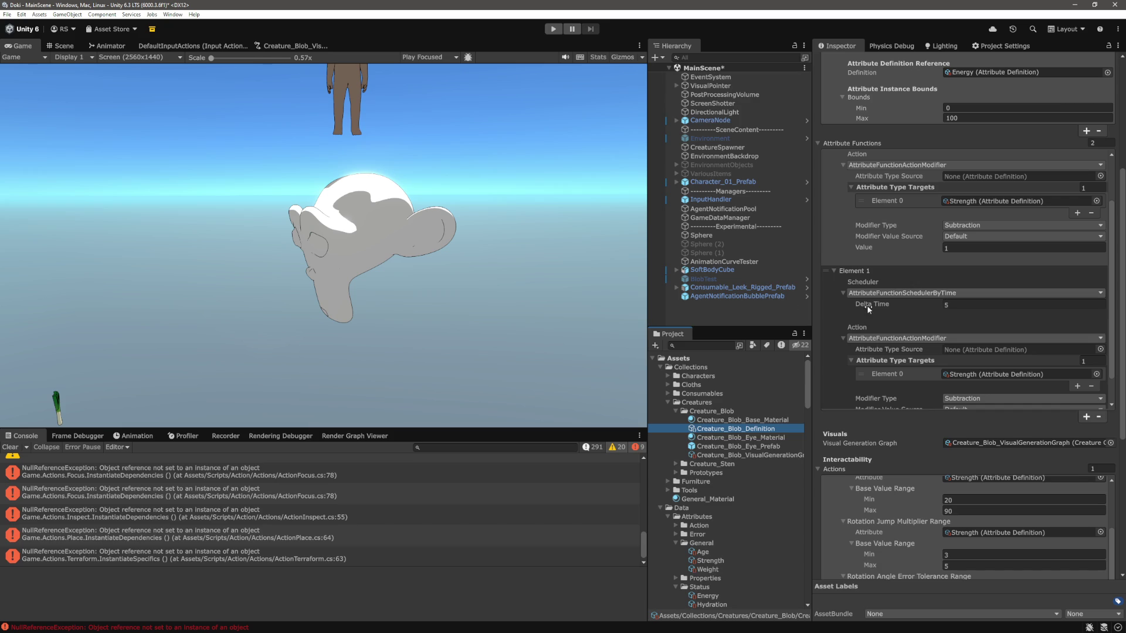
pyautogui.click(723, 182)
pyautogui.scroll(-3, 932, 413)
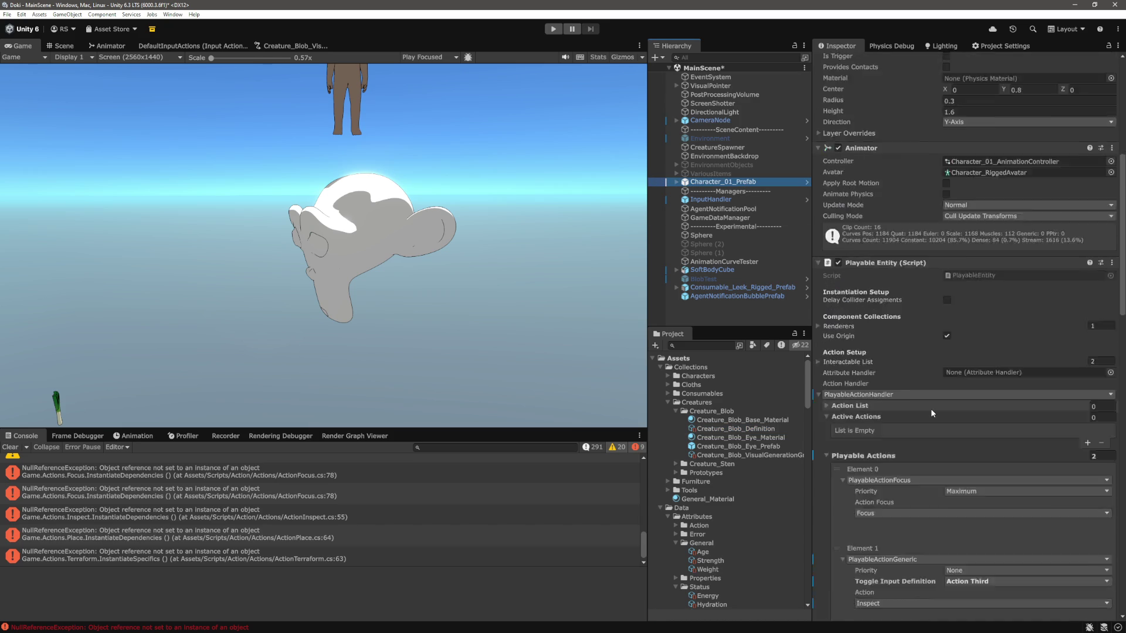
pyautogui.scroll(-10, 931, 409)
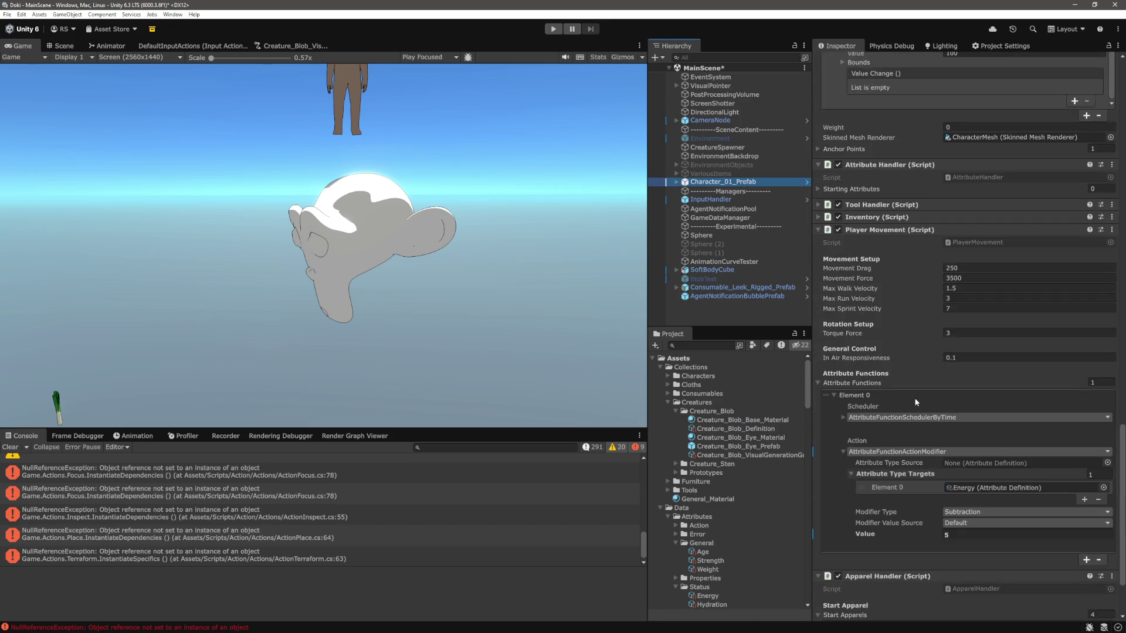
pyautogui.scroll(-3, 916, 402)
pyautogui.click(843, 329)
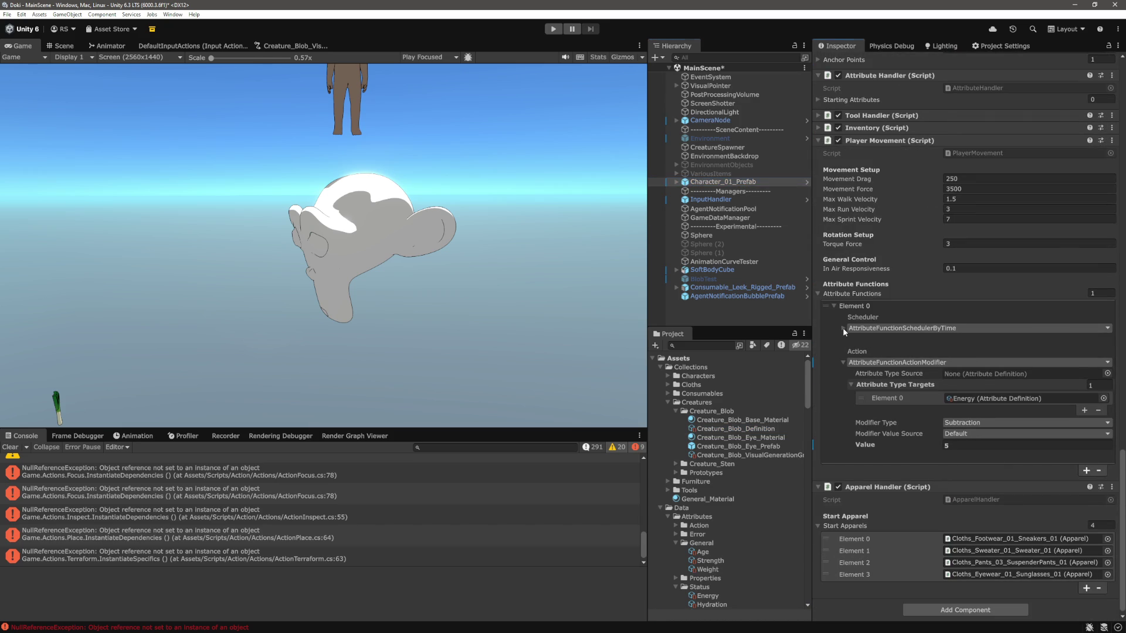
pyautogui.click(843, 329)
pyautogui.click(843, 329)
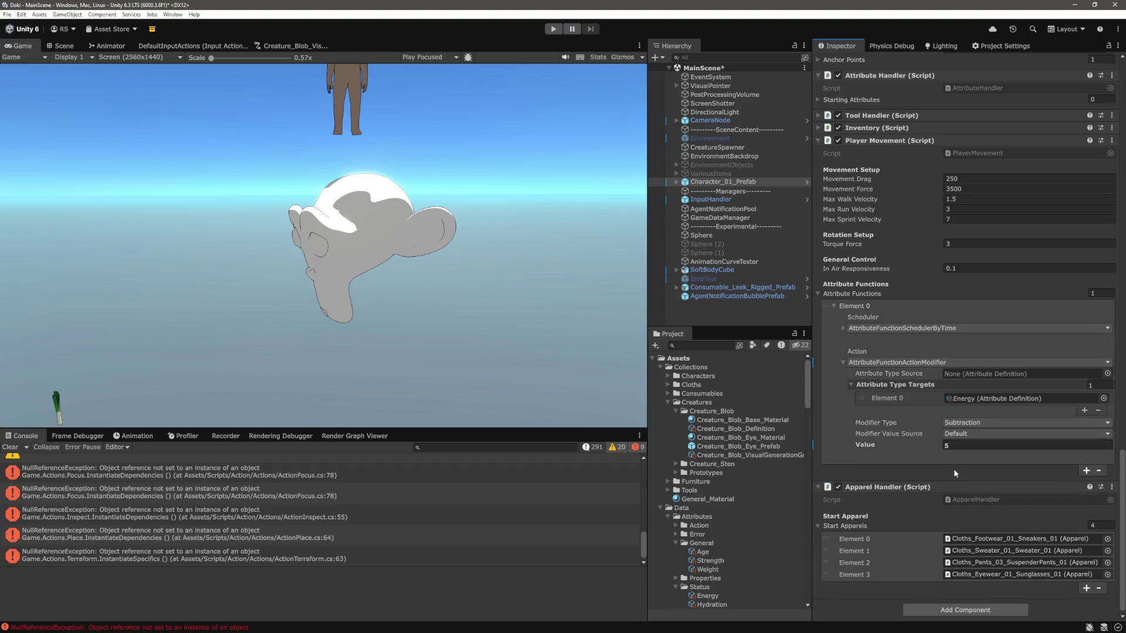
pyautogui.click(963, 444)
pyautogui.write('1')
pyautogui.press('Return')
# Step: Look over the Creature_Blob_Definition asset again, then go back to the scheduler script in VS Code
pyautogui.click(757, 430)
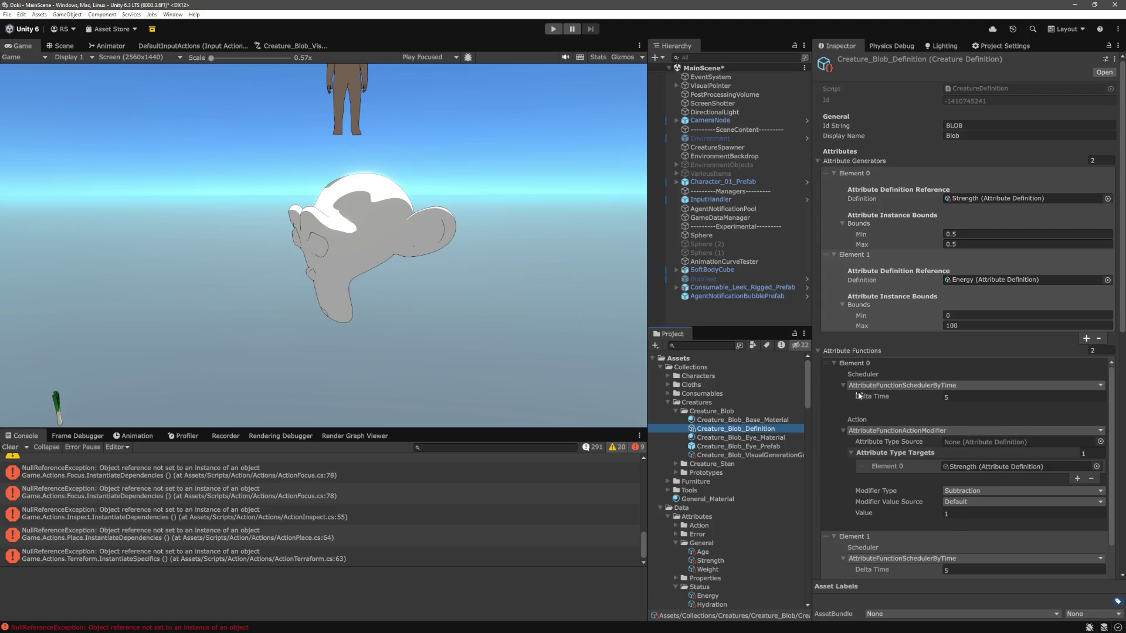
pyautogui.scroll(-5, 829, 406)
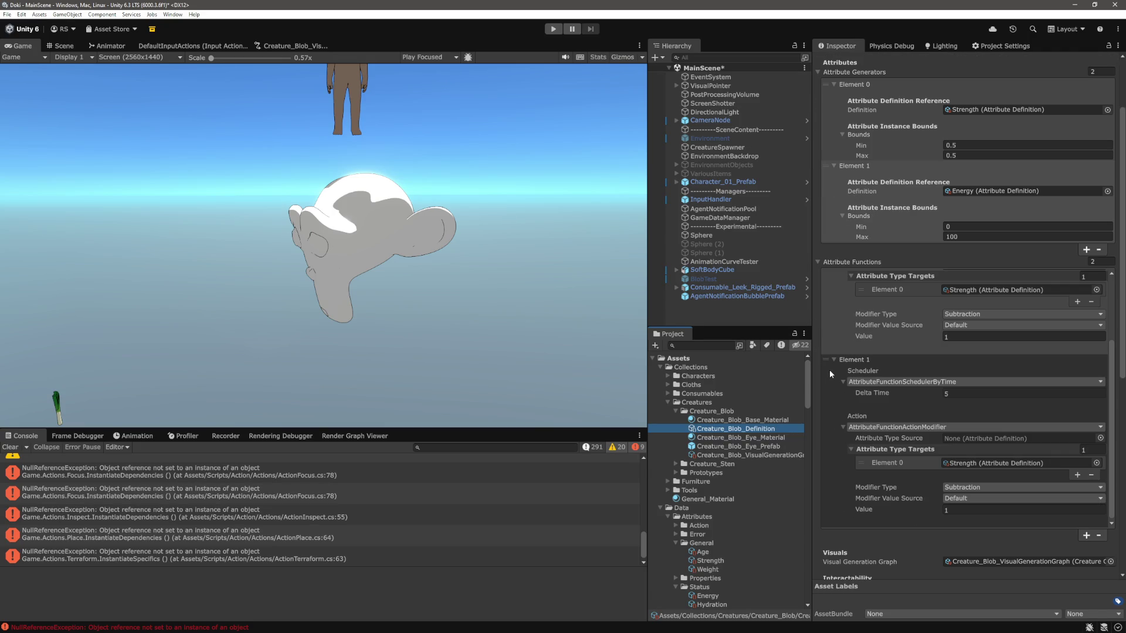
pyautogui.hotkey('alt', 'Tab')
pyautogui.click(390, 308)
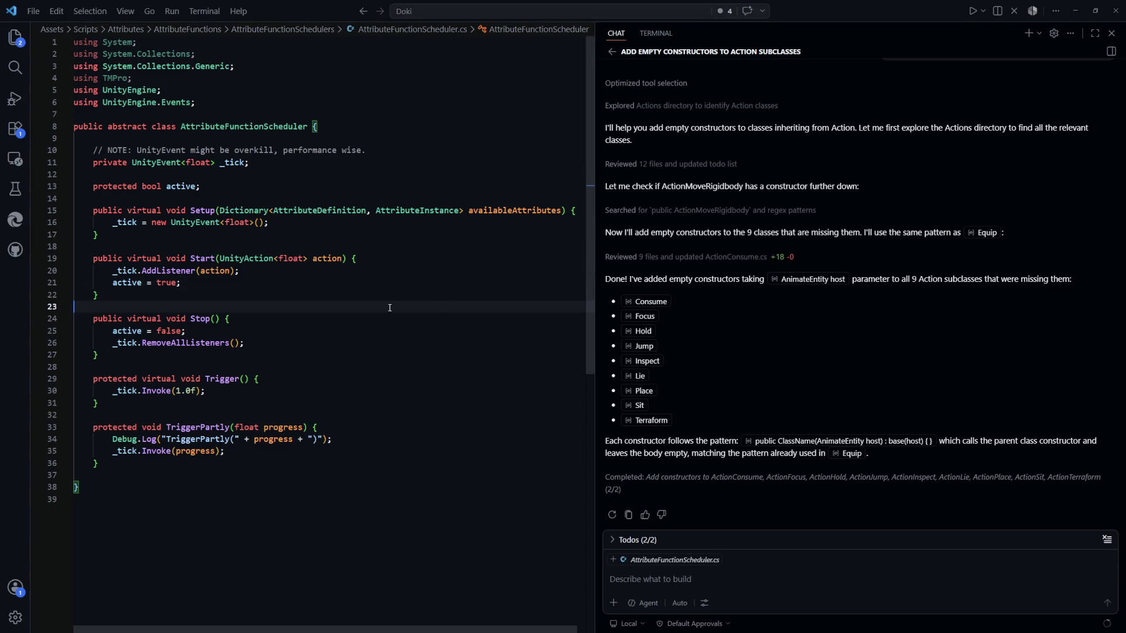
# Step: Open CreatureDefinition.cs and look at the attributeFunctions field declaration
pyautogui.hotkey('ctrl', 'p')
pyautogui.press('Down')
pyautogui.press('Down')
pyautogui.press('Down')
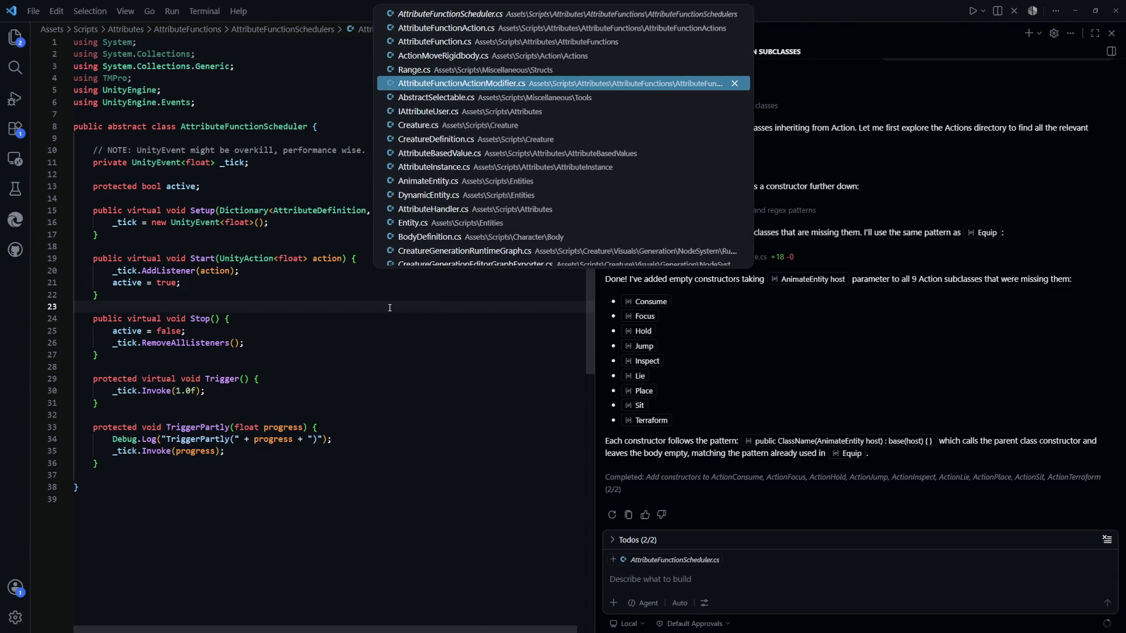
pyautogui.press('Down')
pyautogui.press('Down')
pyautogui.press('Return')
pyautogui.scroll(1, 268, 255)
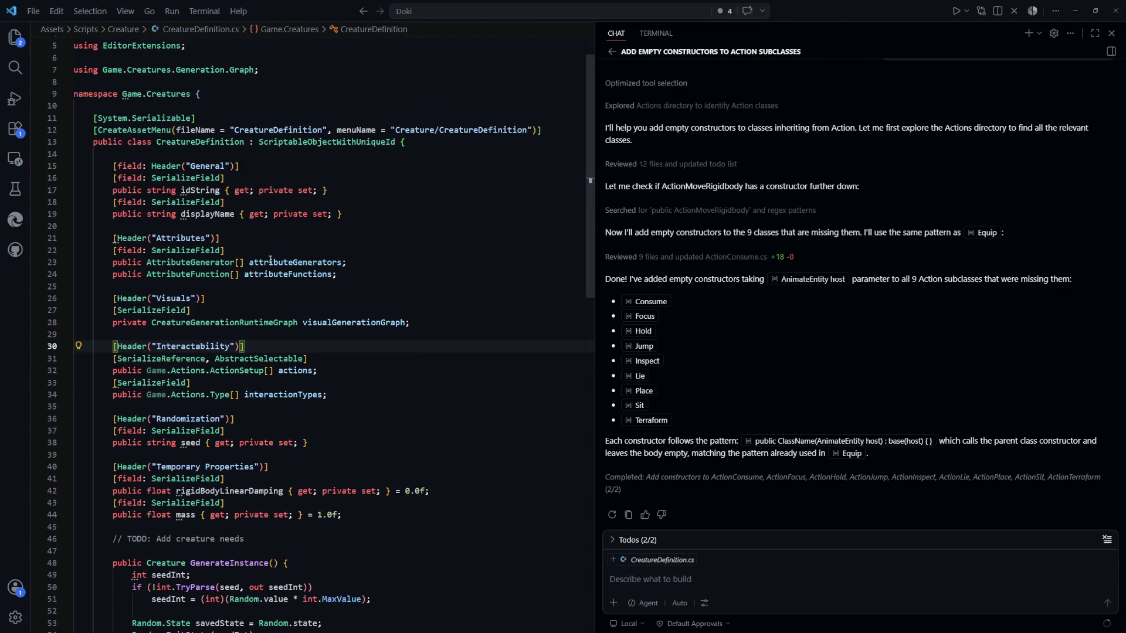
pyautogui.doubleClick(296, 275)
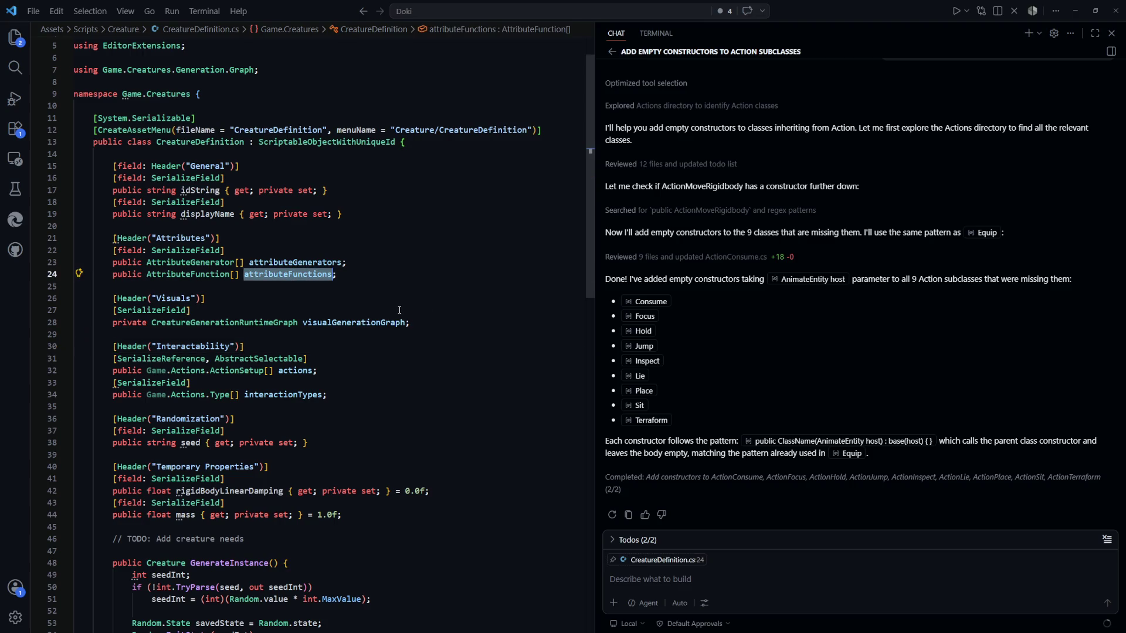
pyautogui.moveTo(346, 275)
pyautogui.mouseDown()
pyautogui.moveTo(165, 264)
pyautogui.moveTo(113, 274)
pyautogui.mouseUp()
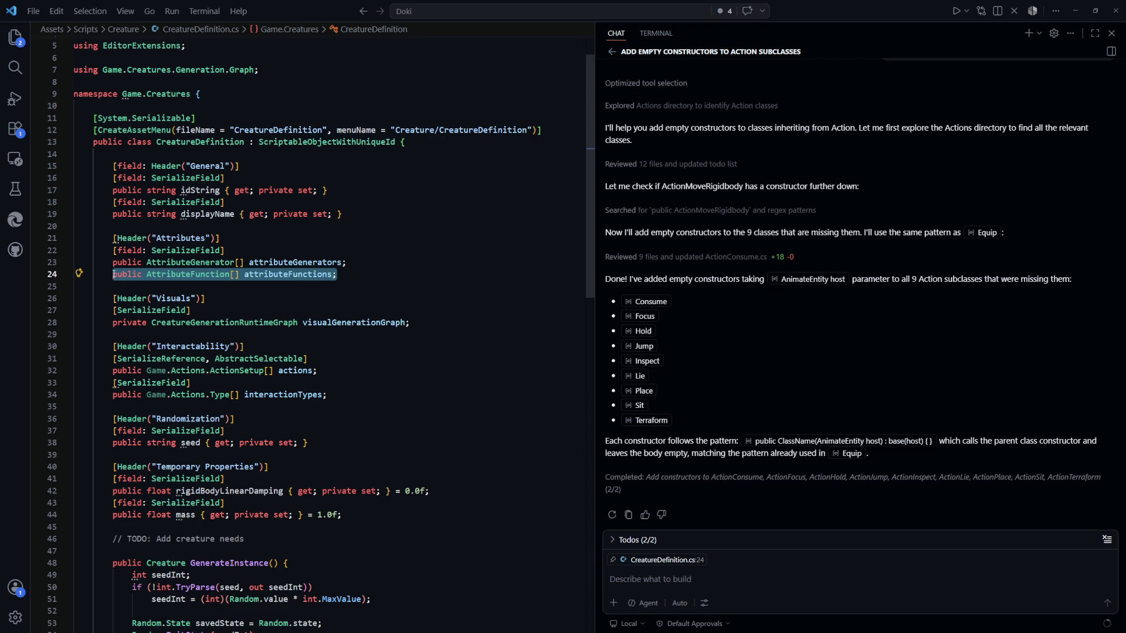
pyautogui.click(325, 295)
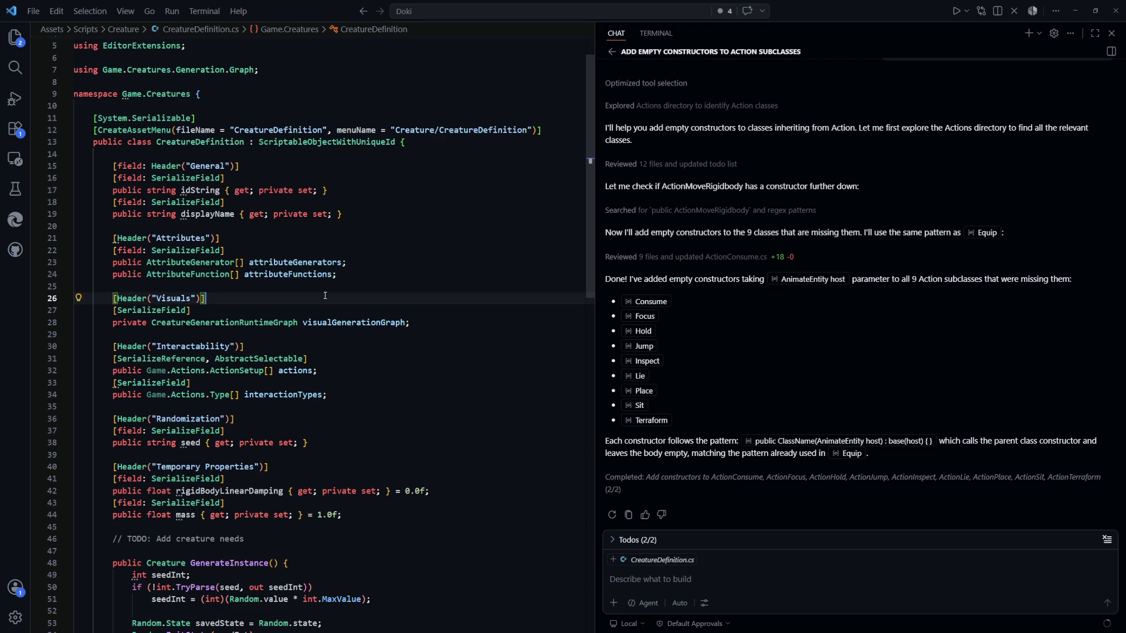
# Step: Jump to the AttributeFunction class definition and look at its scheduler and action fields
pyautogui.doubleClick(196, 274)
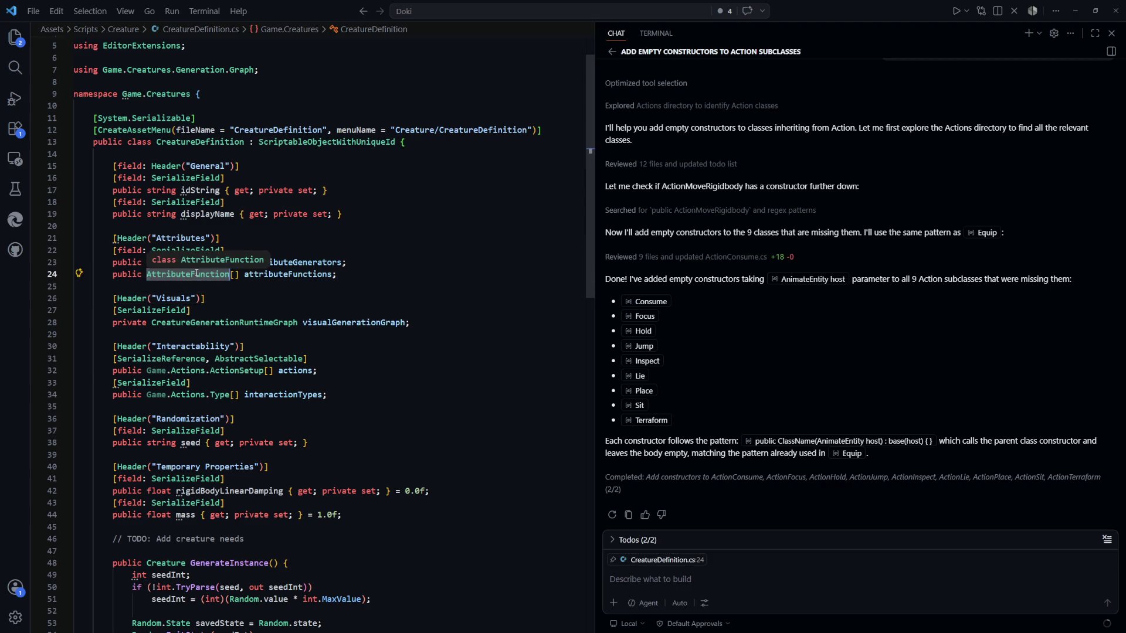
pyautogui.keyDown('ctrl'); pyautogui.click(196, 274); pyautogui.keyUp('ctrl')
pyautogui.moveTo(503, 229); pyautogui.dragTo(94, 210)
pyautogui.click(435, 307)
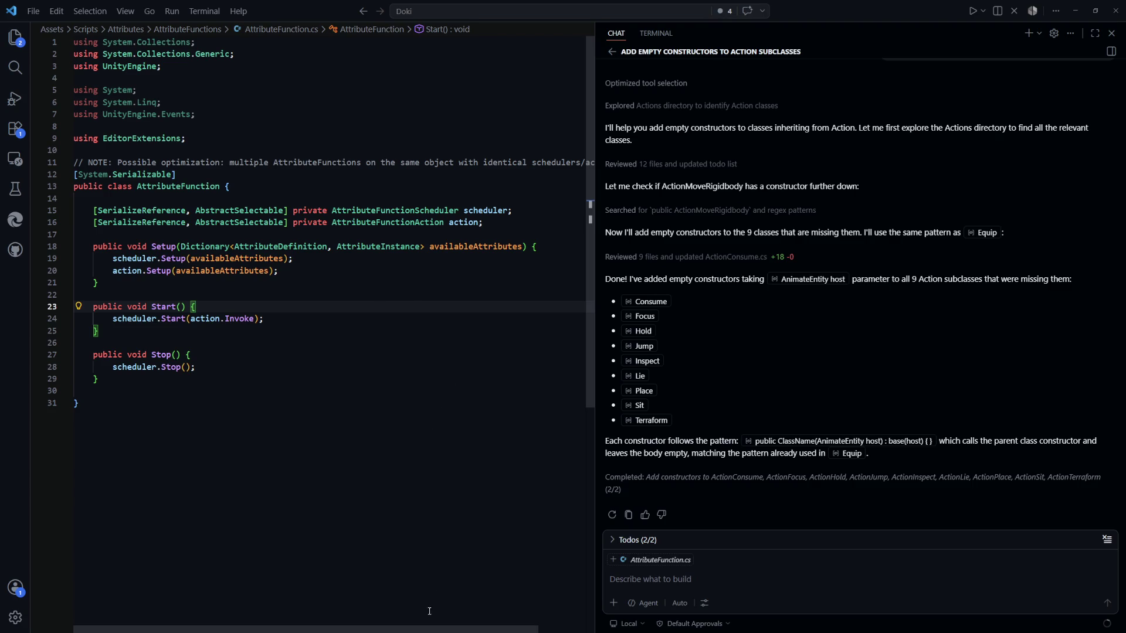
pyautogui.hscroll(2, 410, 610)
# Step: Read through AttributeFunction.cs, including its AttributeFunctionAction field and Setup, Start and Stop methods, then list the recent files
pyautogui.hscroll(-2, 388, 610)
pyautogui.click(387, 422)
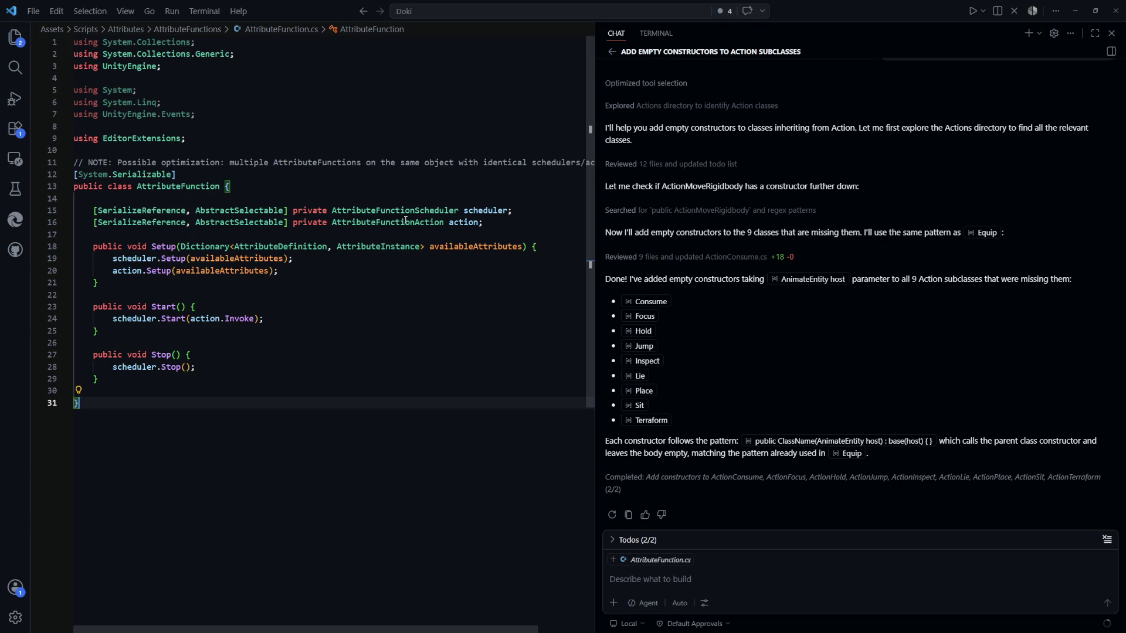
pyautogui.moveTo(406, 220)
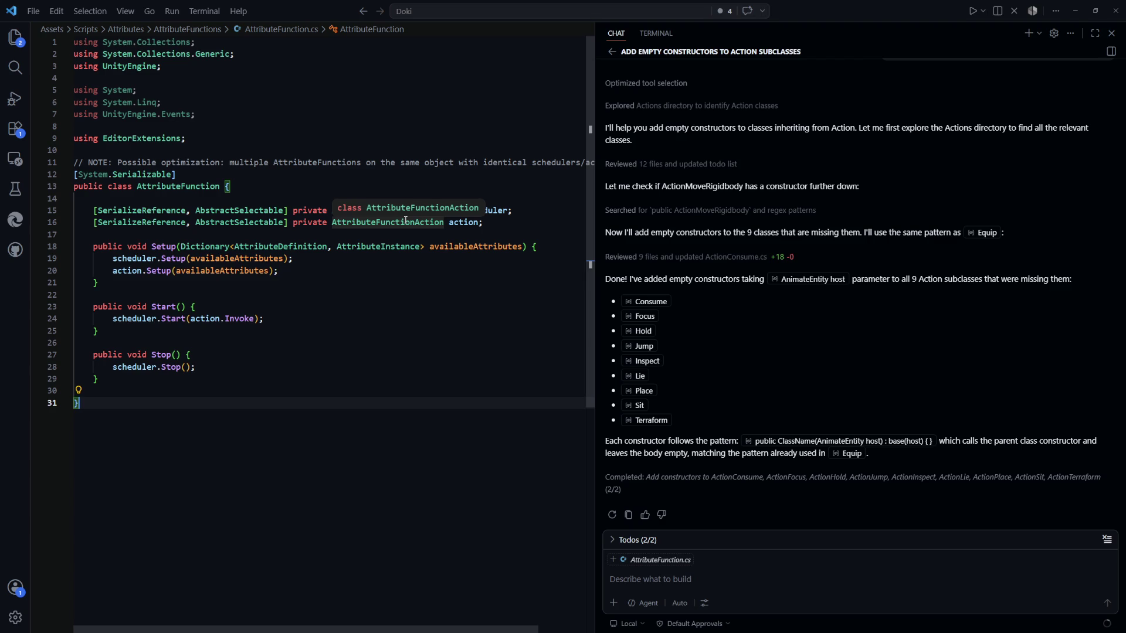
pyautogui.click(403, 319)
pyautogui.hotkey('ctrl', 'p')
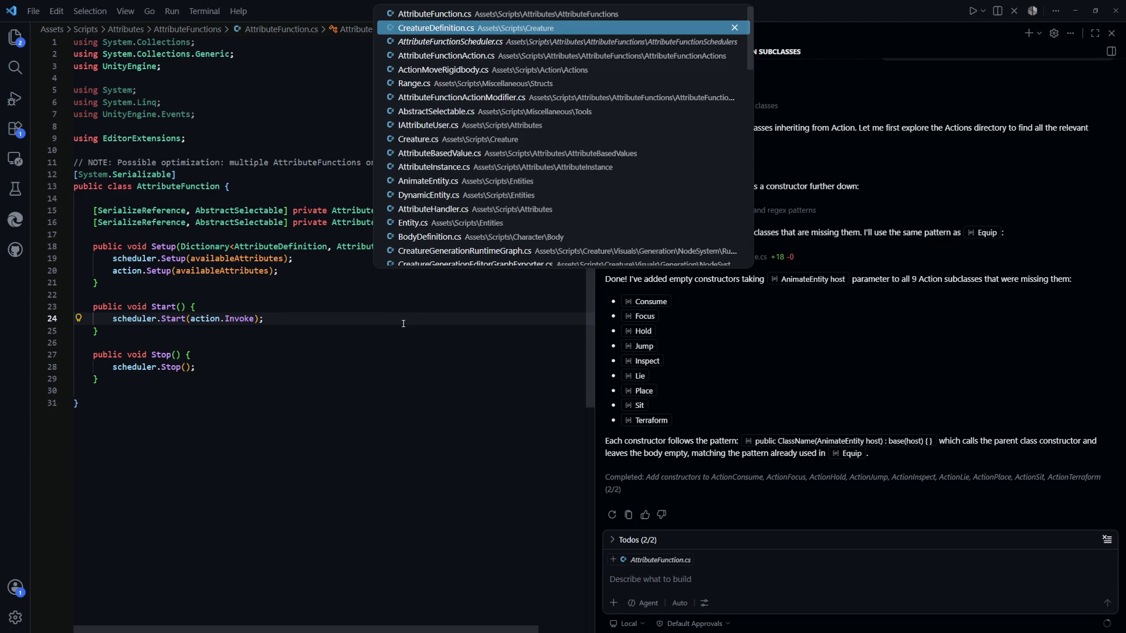
# Step: Look over the AttributeFunctionScheduler and AttributeFunctionAction class definitions
pyautogui.press('Escape')
pyautogui.keyDown('ctrl'); pyautogui.click(382, 210); pyautogui.keyUp('ctrl')
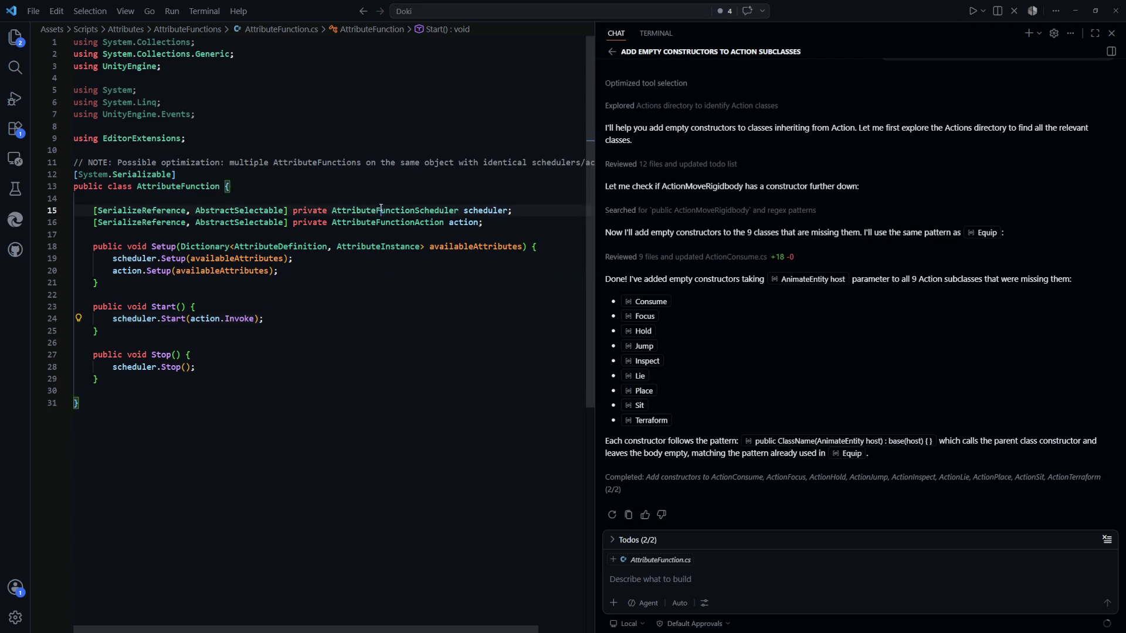
pyautogui.click(228, 319)
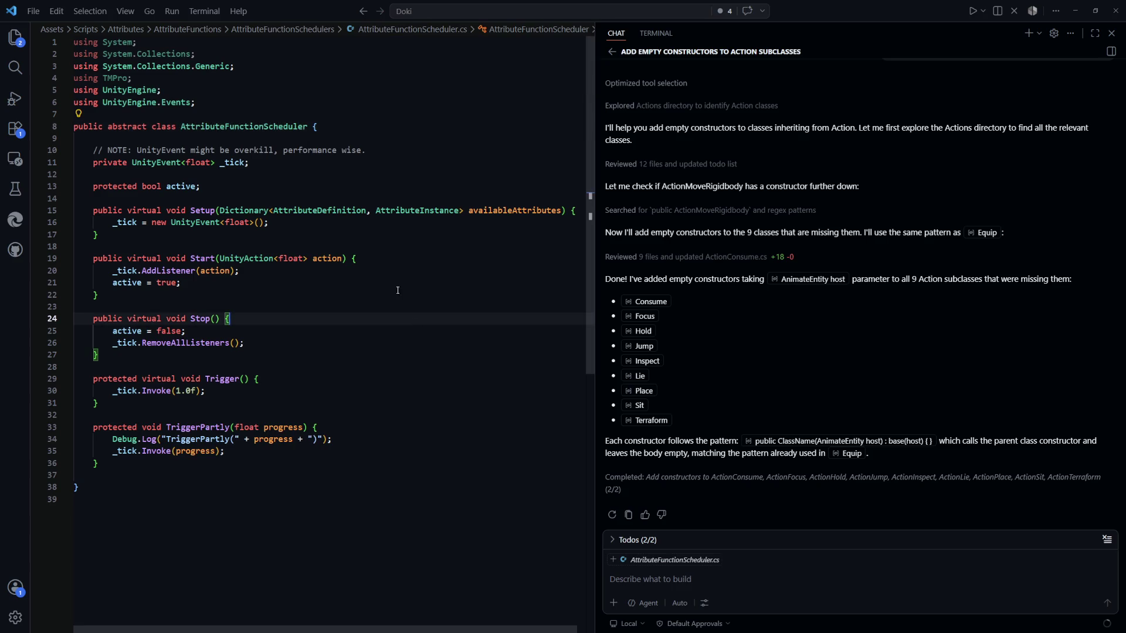
pyautogui.hotkey('ctrl', 'p')
pyautogui.press('Return')
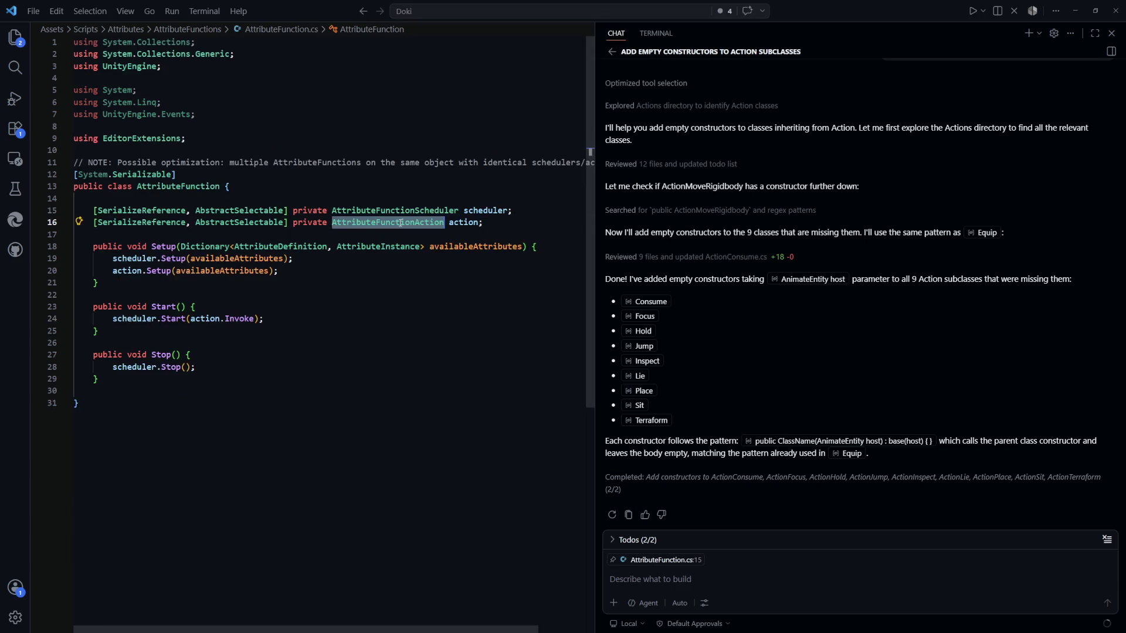
pyautogui.keyDown('ctrl'); pyautogui.click(400, 222); pyautogui.keyUp('ctrl')
pyautogui.click(403, 320)
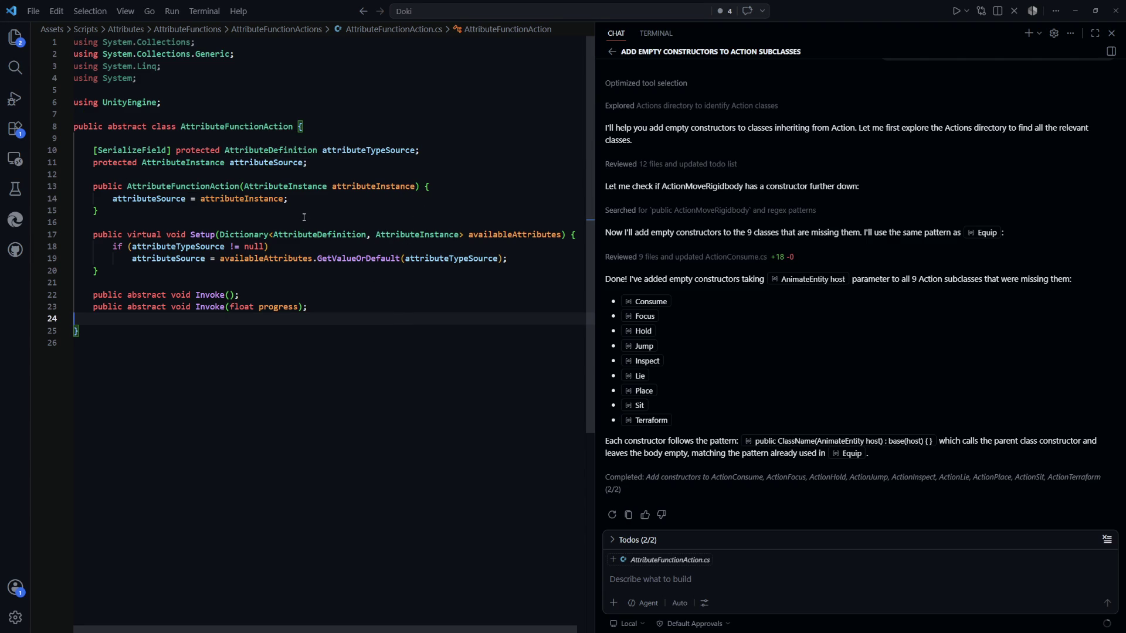
pyautogui.hotkey('ctrl', 'Tab')
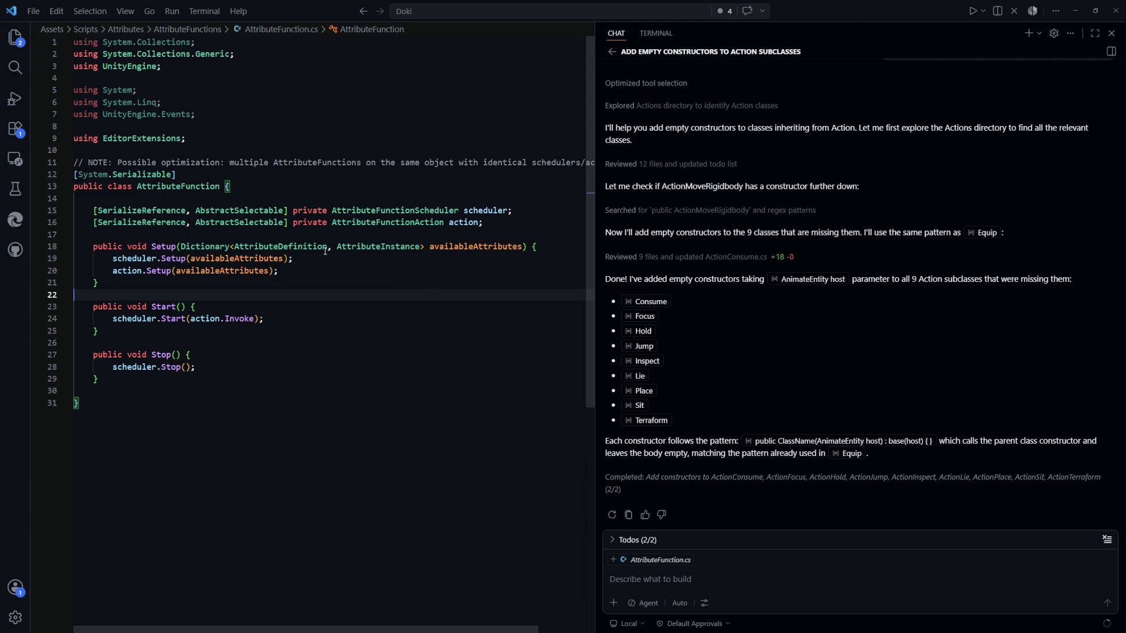
# Step: Compare the AttributeFunctionAction and AttributeFunctionScheduler classes with F12, checking the abstract Invoke declaration
pyautogui.doubleClick(373, 227)
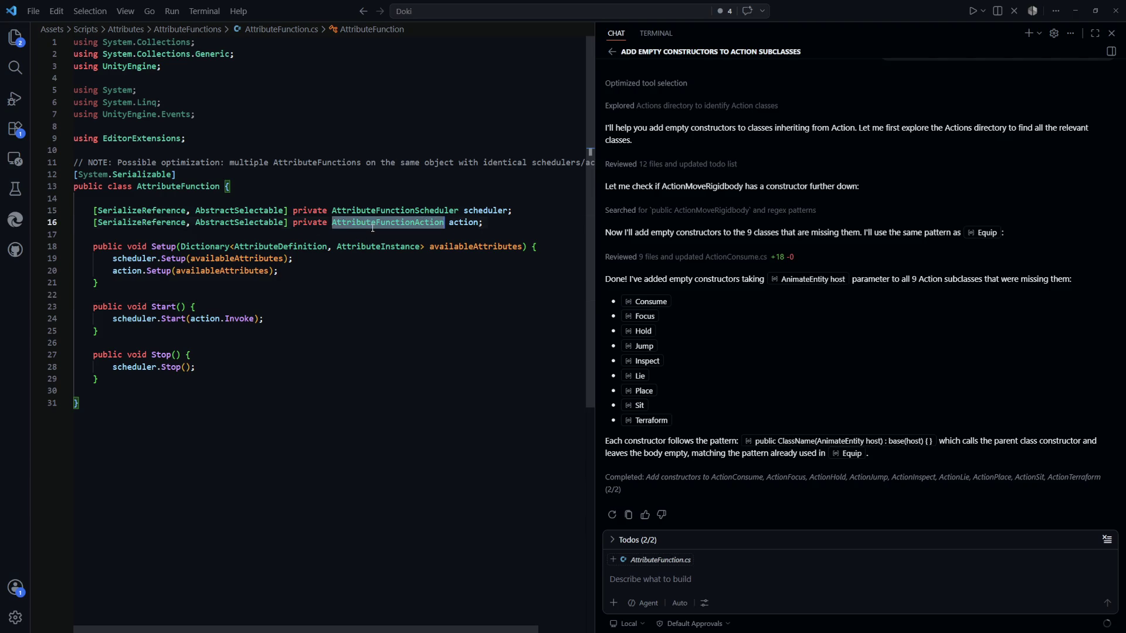
pyautogui.press('F12')
pyautogui.hotkey('ctrl', 'Tab')
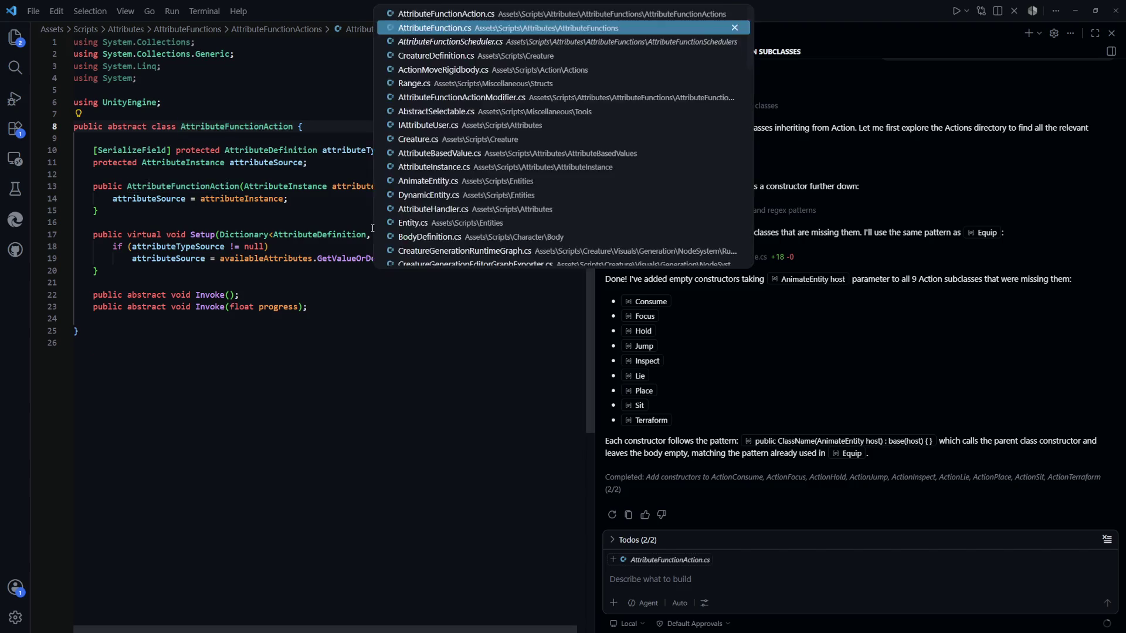
pyautogui.doubleClick(390, 211)
pyautogui.press('F12')
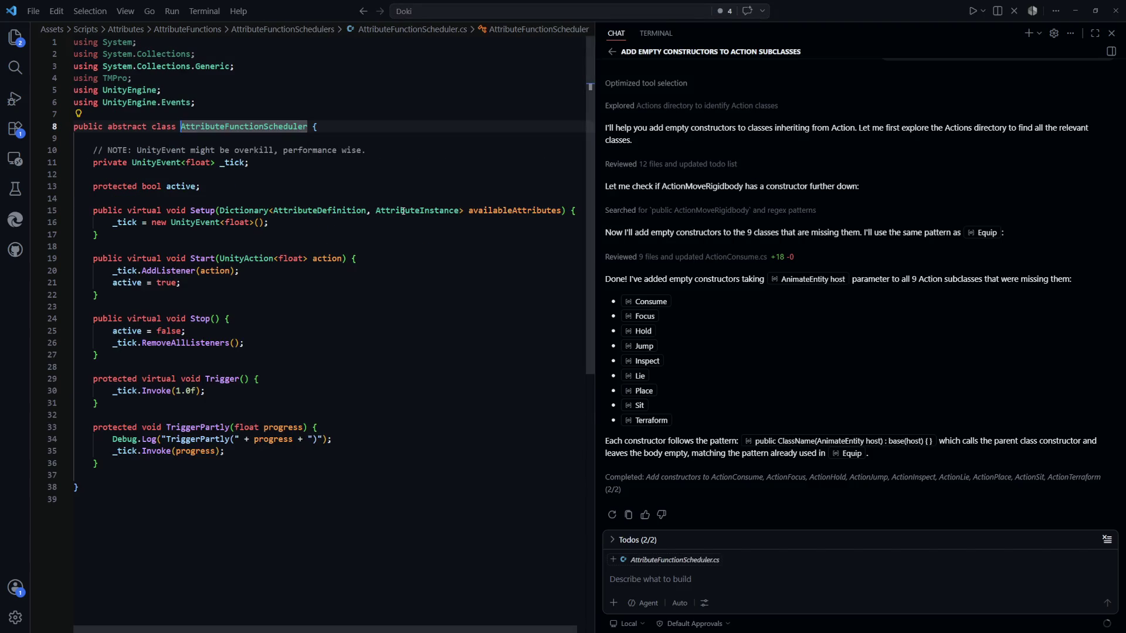
pyautogui.hotkey('ctrl', 'Tab')
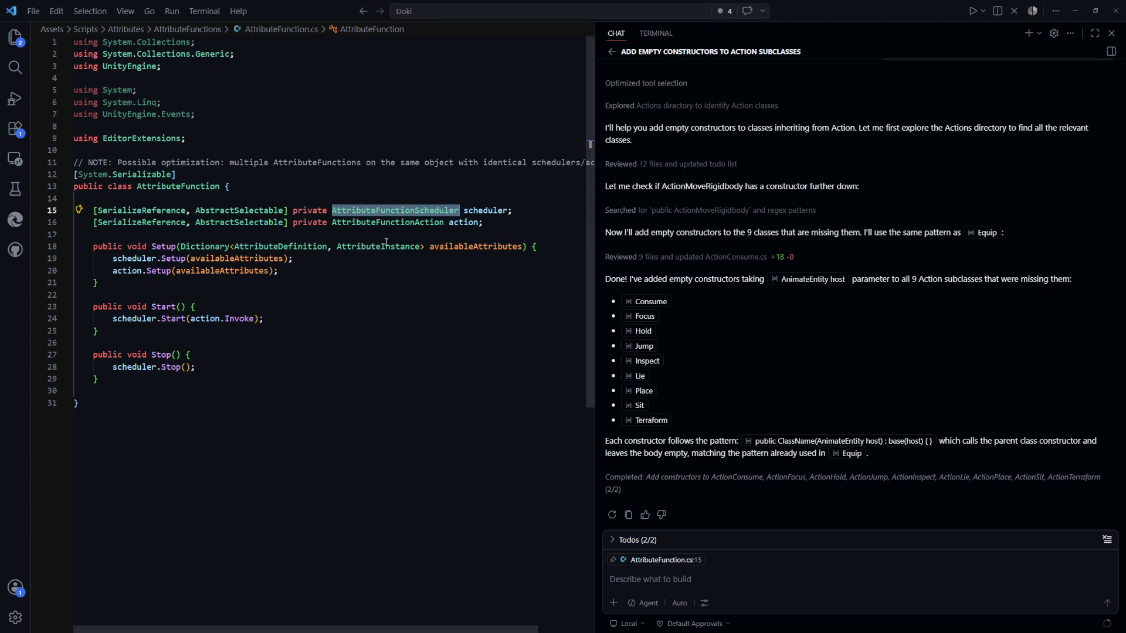
pyautogui.doubleClick(384, 219)
pyautogui.press('F12')
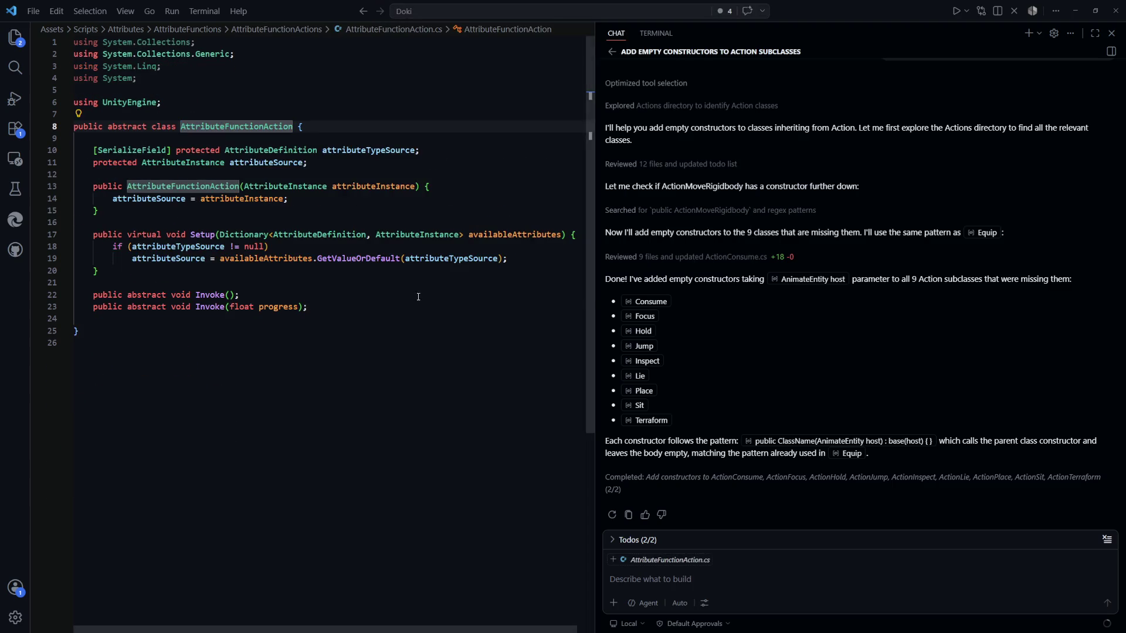
pyautogui.press('Down')
pyautogui.press('Down')
pyautogui.press('Down')
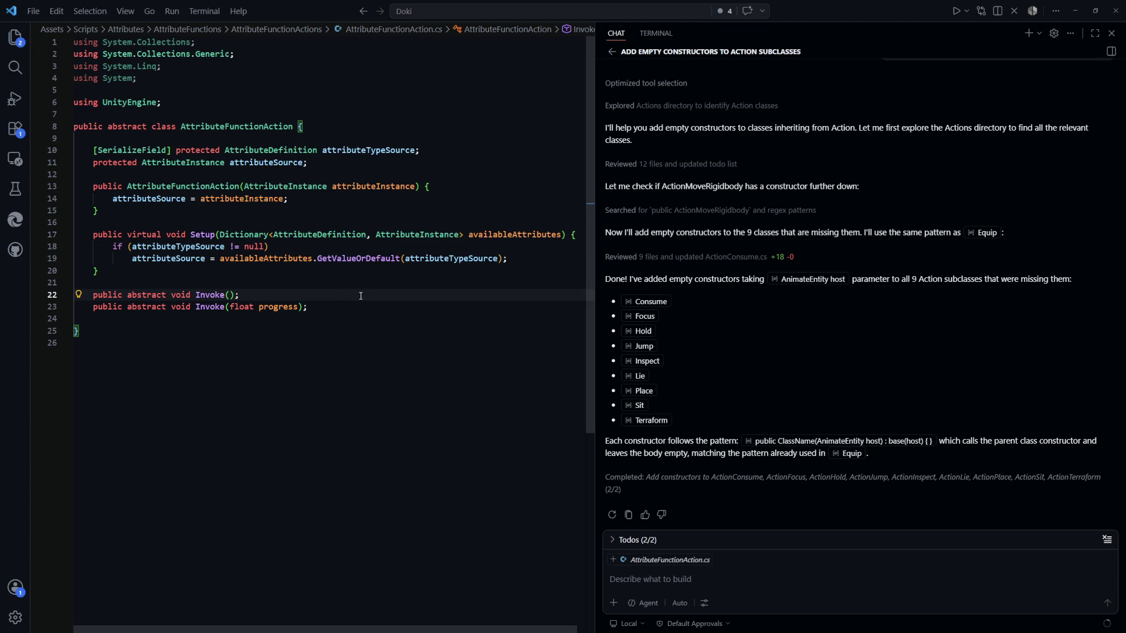
# Step: Cycle through the recent editors, then reopen CreatureDefinition.cs
pyautogui.hotkey('ctrl', 'Tab')
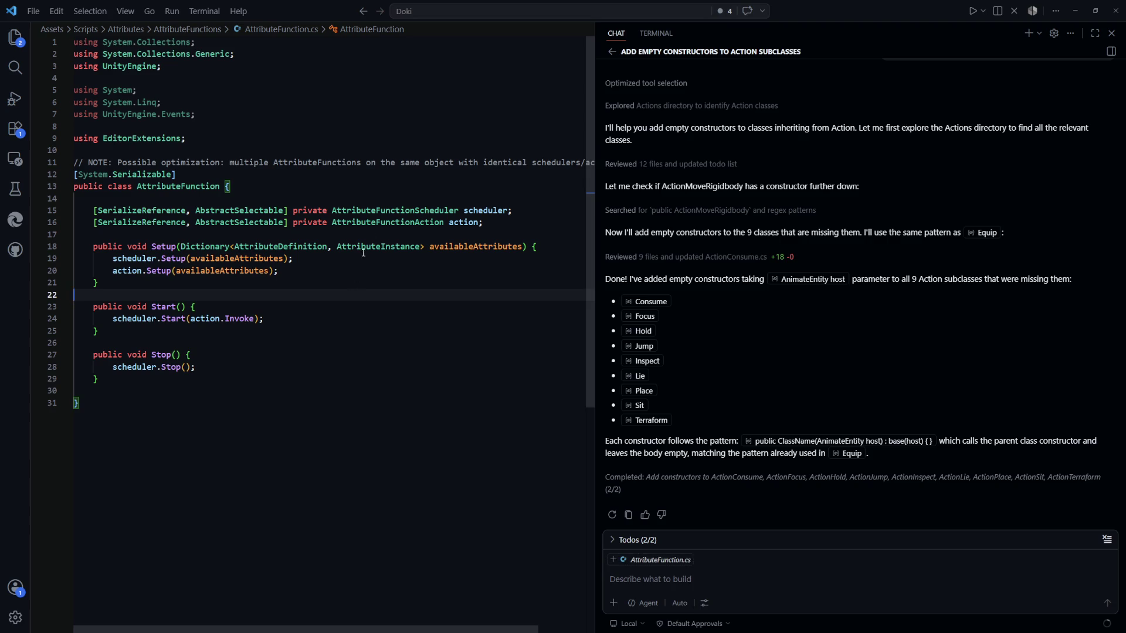
pyautogui.click(260, 212)
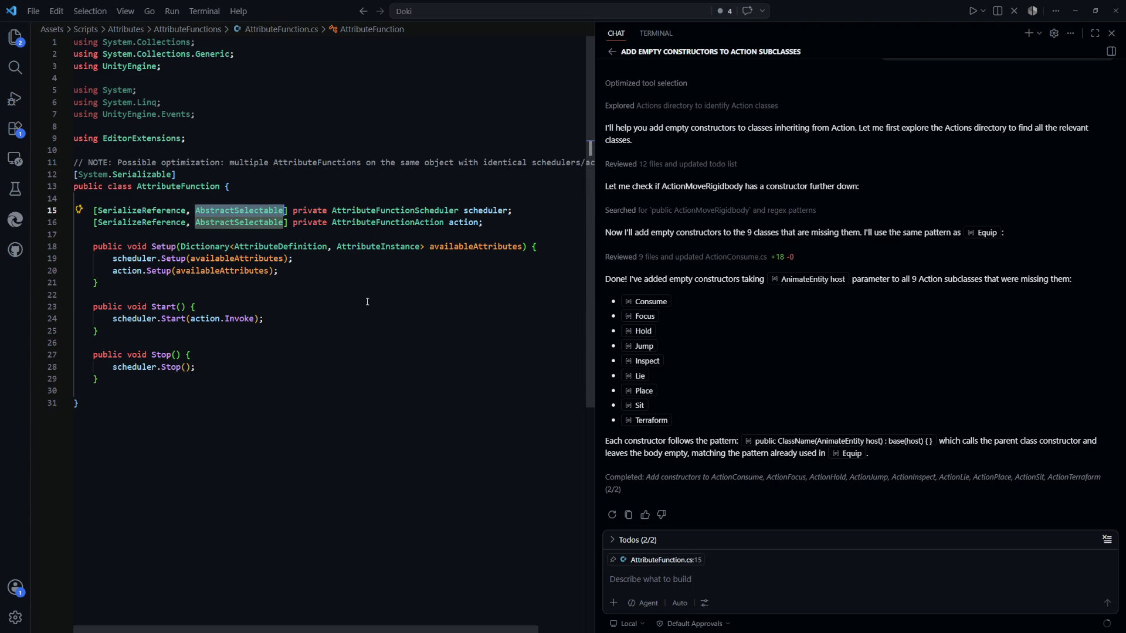
pyautogui.hotkey('ctrl', 'Tab')
pyautogui.hotkey('ctrl', 'Tab')
pyautogui.hotkey('ctrl', 'shift', 'Tab')
pyautogui.hotkey('ctrl', 'shift', 'Tab')
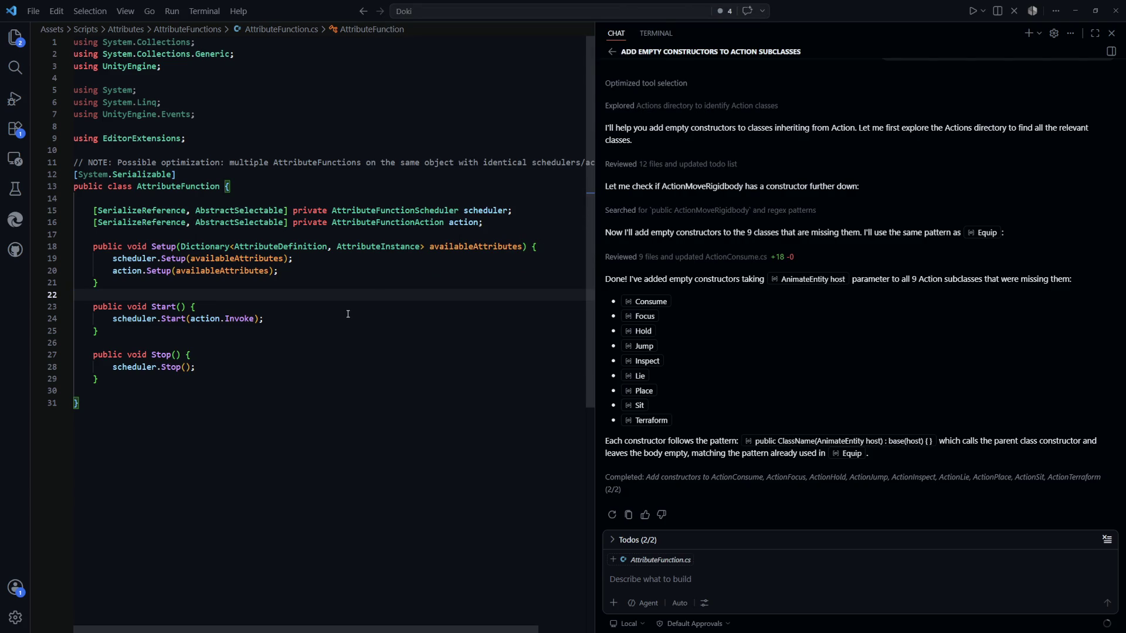
pyautogui.hotkey('ctrl', 't')
pyautogui.press('Down')
pyautogui.press('Down')
pyautogui.press('Return')
pyautogui.click(387, 306)
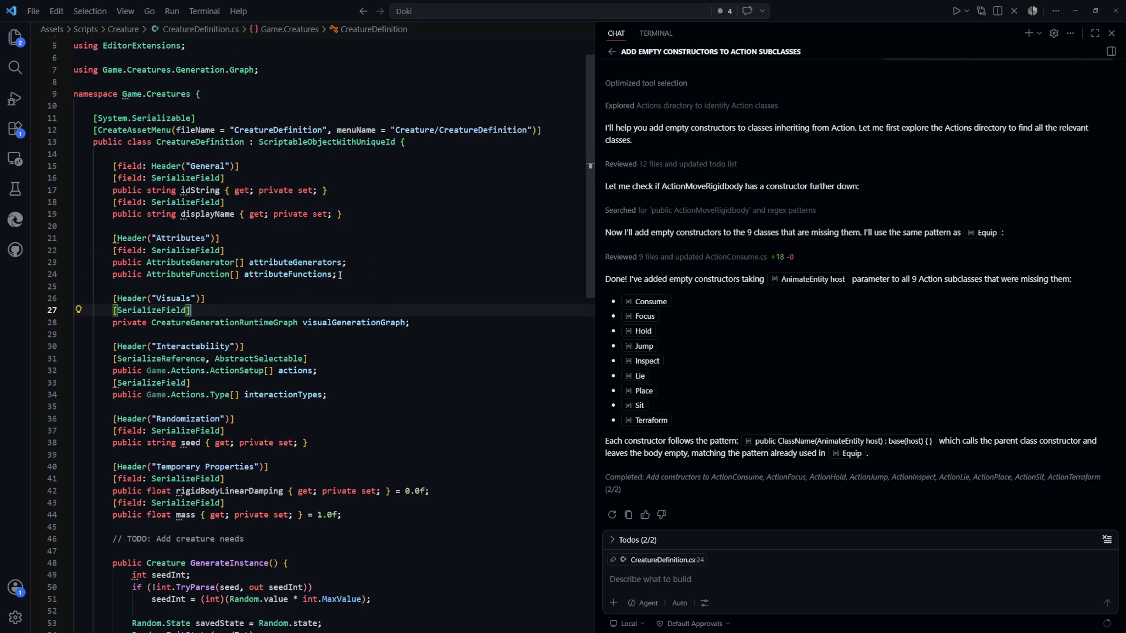
# Step: Copy [field: SerializeField] from attributeGenerators onto a new line above attributeFunctions, then return to Unity
pyautogui.click(364, 264)
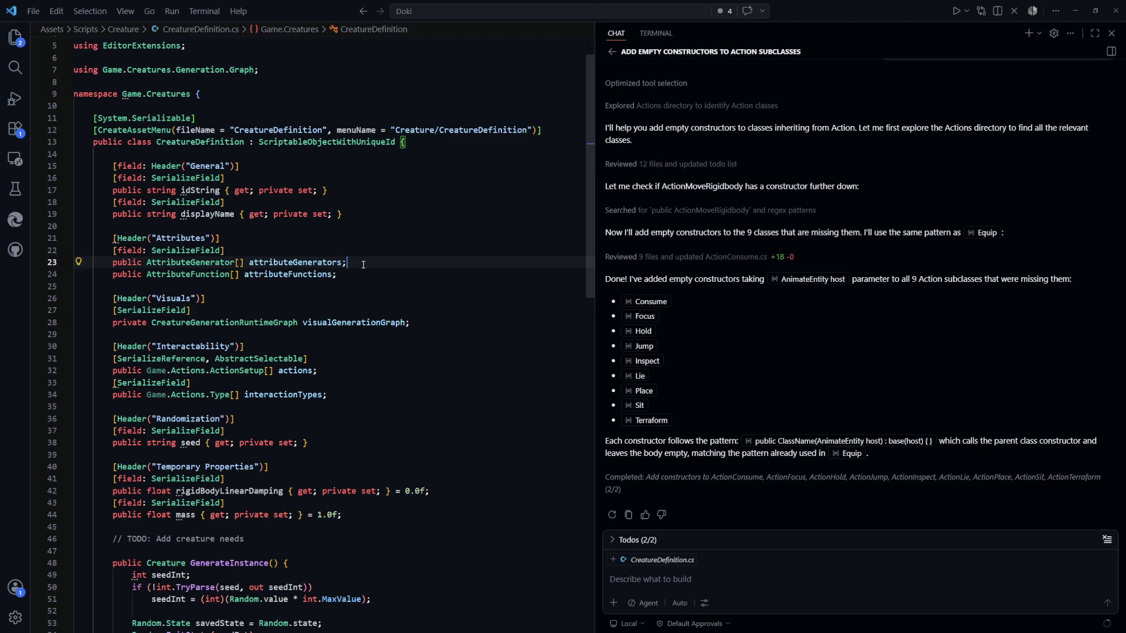
pyautogui.moveTo(363, 265)
pyautogui.mouseDown()
pyautogui.moveTo(159, 274)
pyautogui.moveTo(125, 263)
pyautogui.mouseUp()
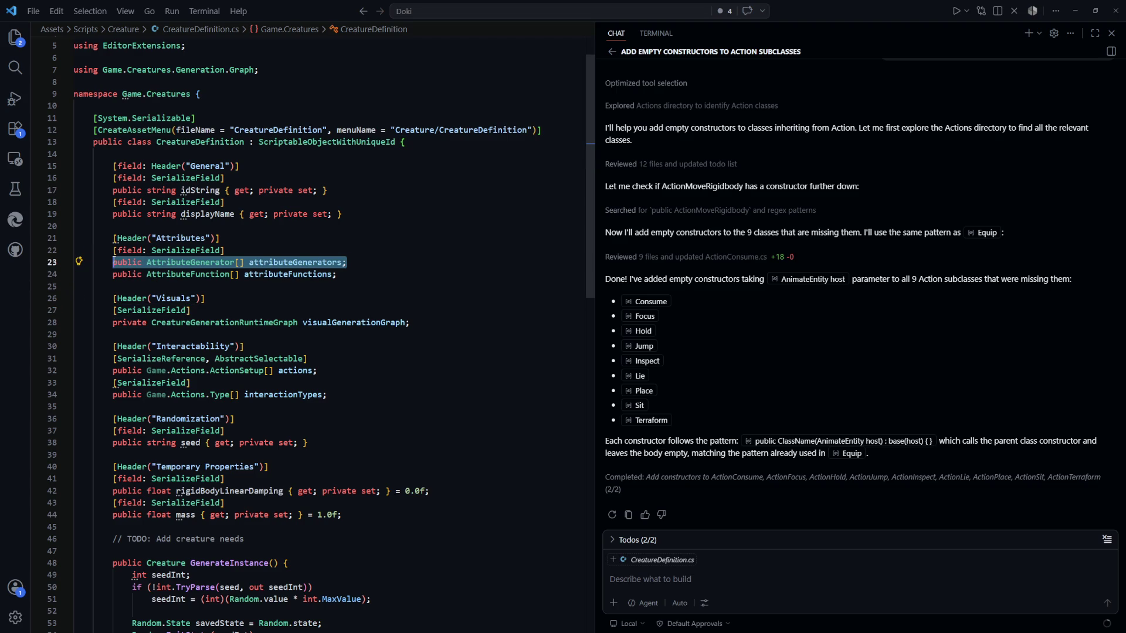
pyautogui.moveTo(225, 250); pyautogui.dragTo(119, 252)
pyautogui.hotkey('ctrl', 'c')
pyautogui.click(418, 264)
pyautogui.press('Return')
pyautogui.hotkey('ctrl', 'v')
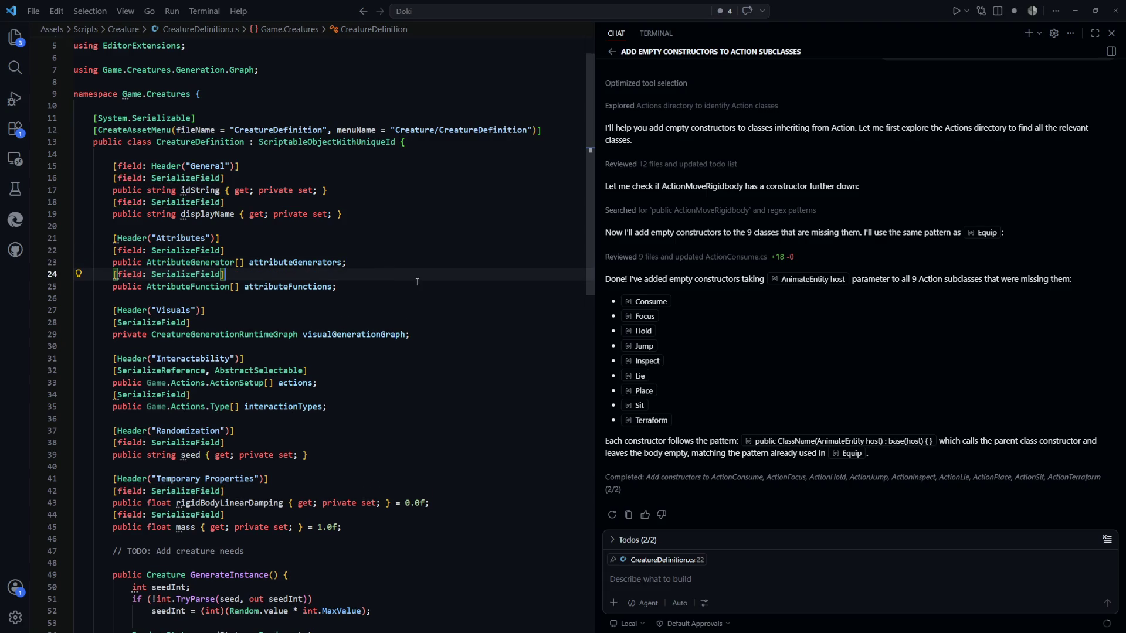
pyautogui.click(464, 371)
pyautogui.hotkey('alt', 'Tab')
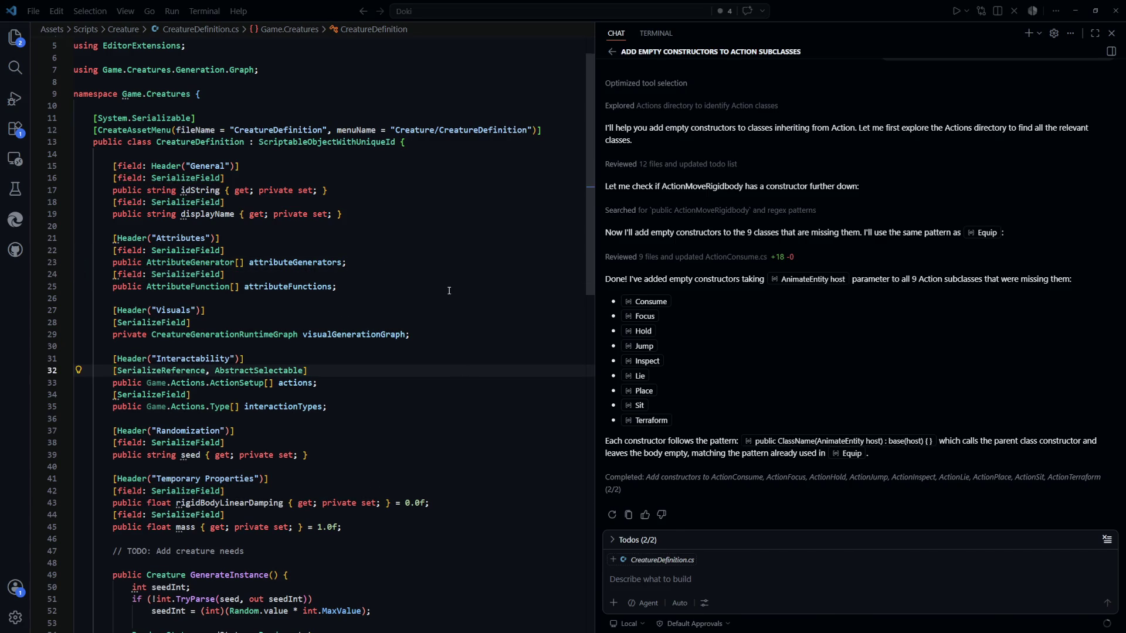